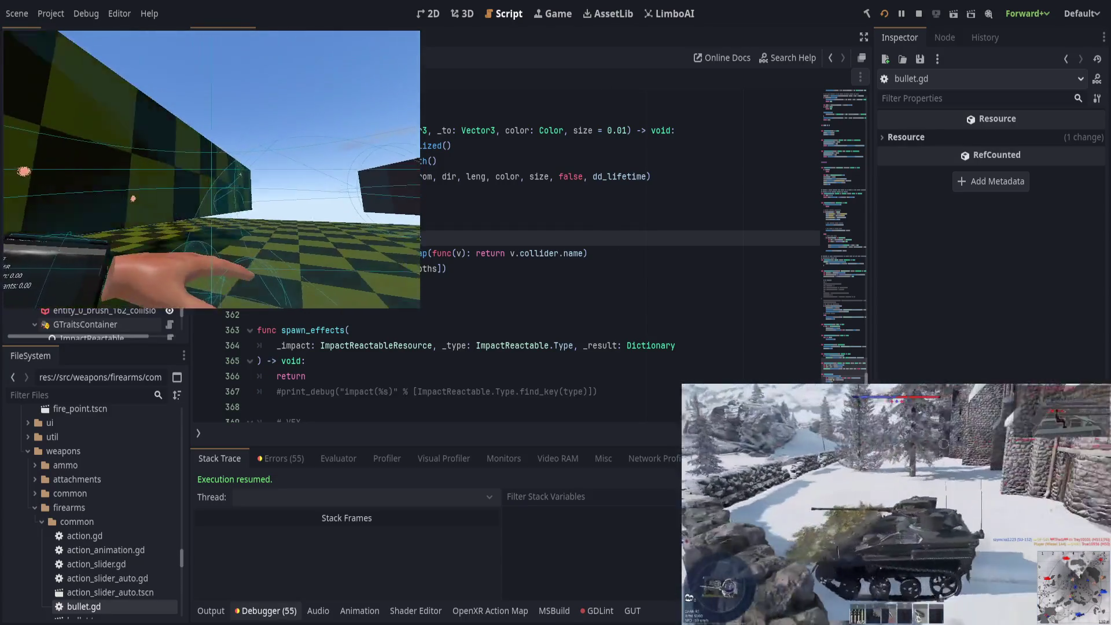
# Step: Rerun the game with F5 to test shooting, then stop it and check the Output log
pyautogui.hotkey('alt', 'Tab')
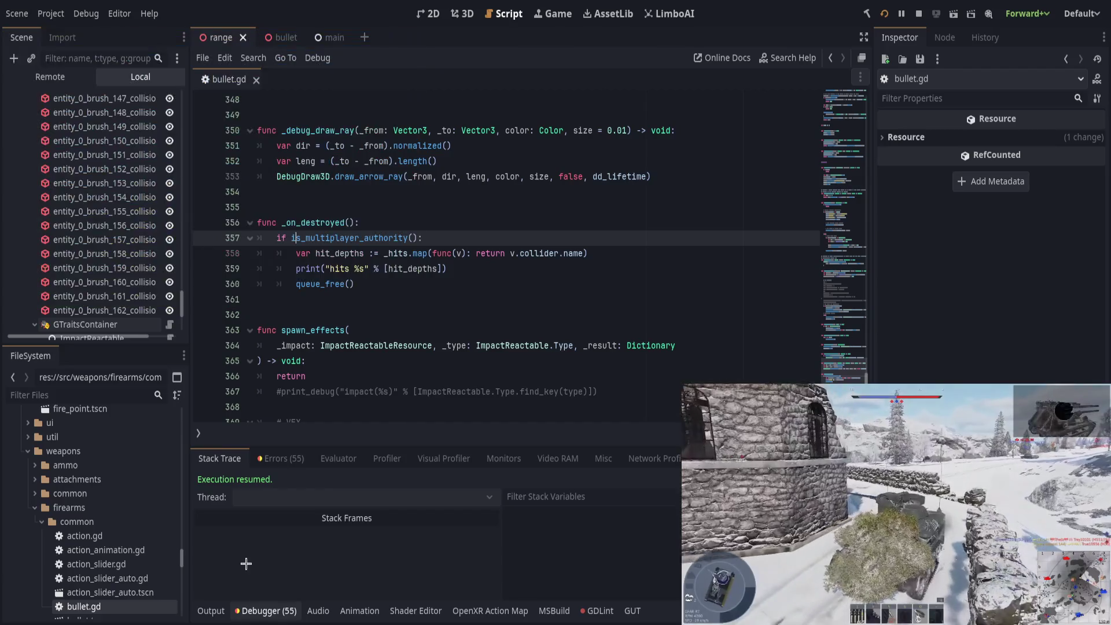
pyautogui.click(211, 610)
pyautogui.press('F5')
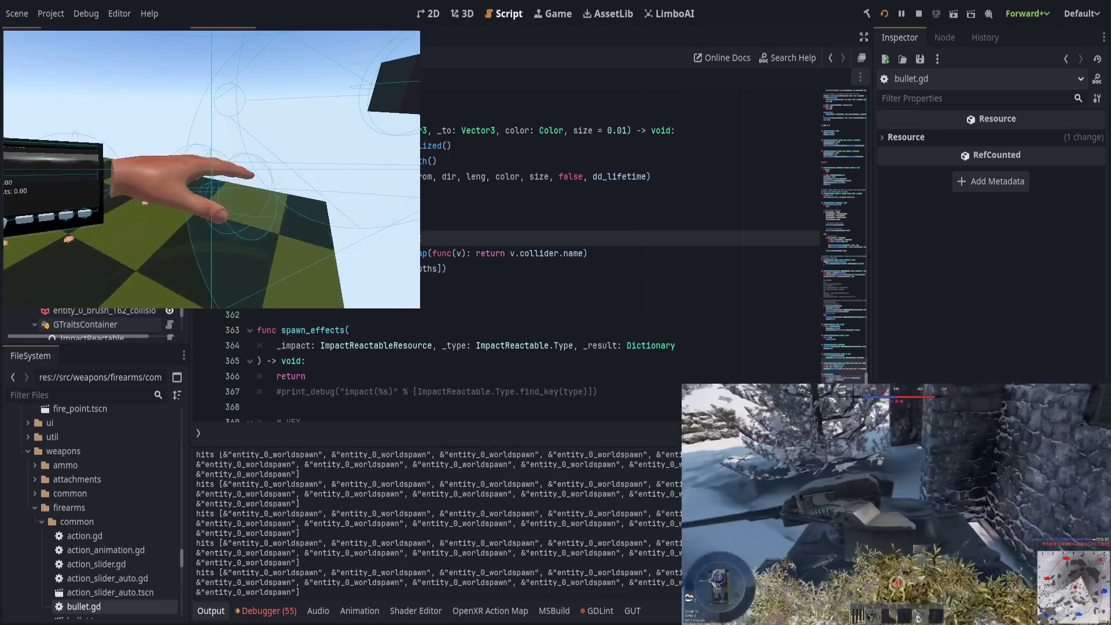
pyautogui.hotkey('alt', 'Tab')
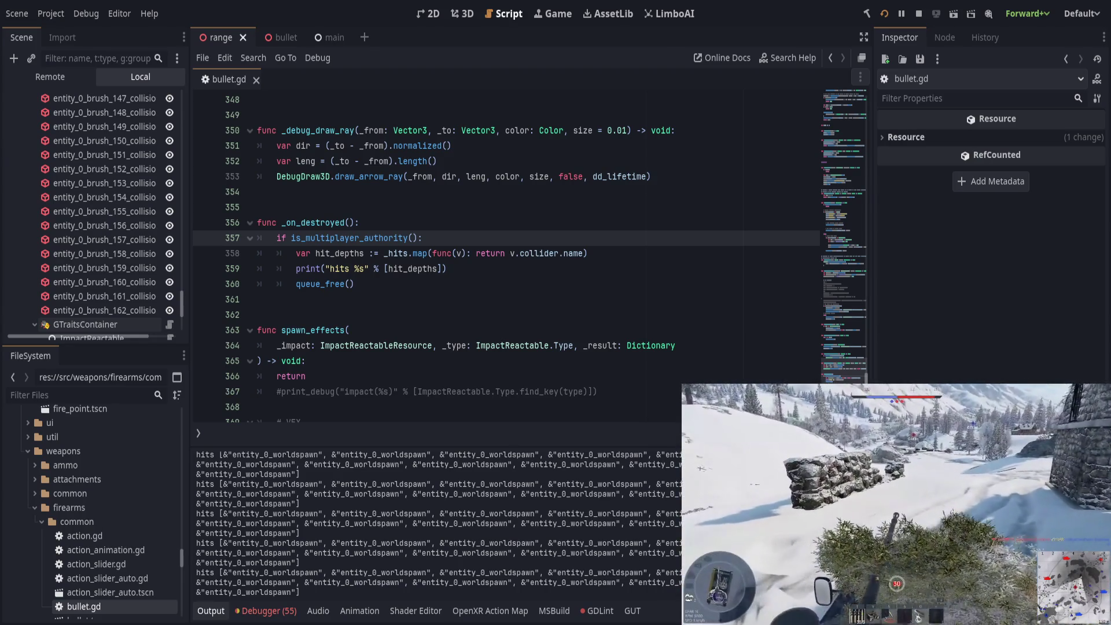
# Step: Add an unfinished 'var per_frame =' line after the dict line in collect_hits
pyautogui.moveTo(867, 377)
pyautogui.mouseDown()
pyautogui.moveTo(862, 113)
pyautogui.moveTo(880, 222)
pyautogui.mouseUp()
pyautogui.scroll(3, 502, 246)
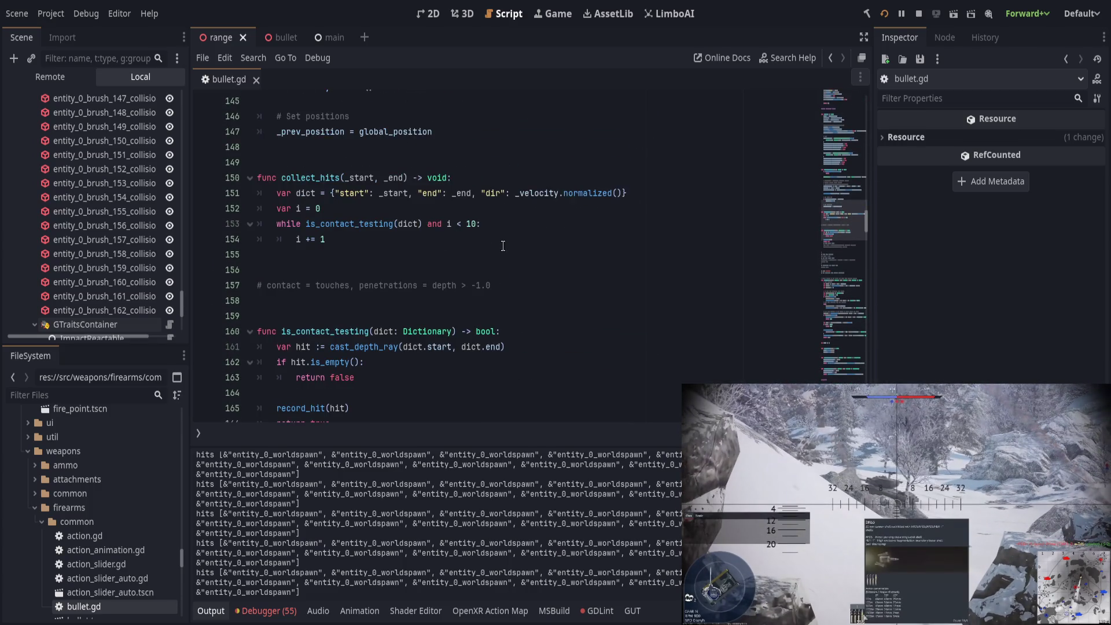
pyautogui.scroll(1, 503, 246)
pyautogui.click(688, 252)
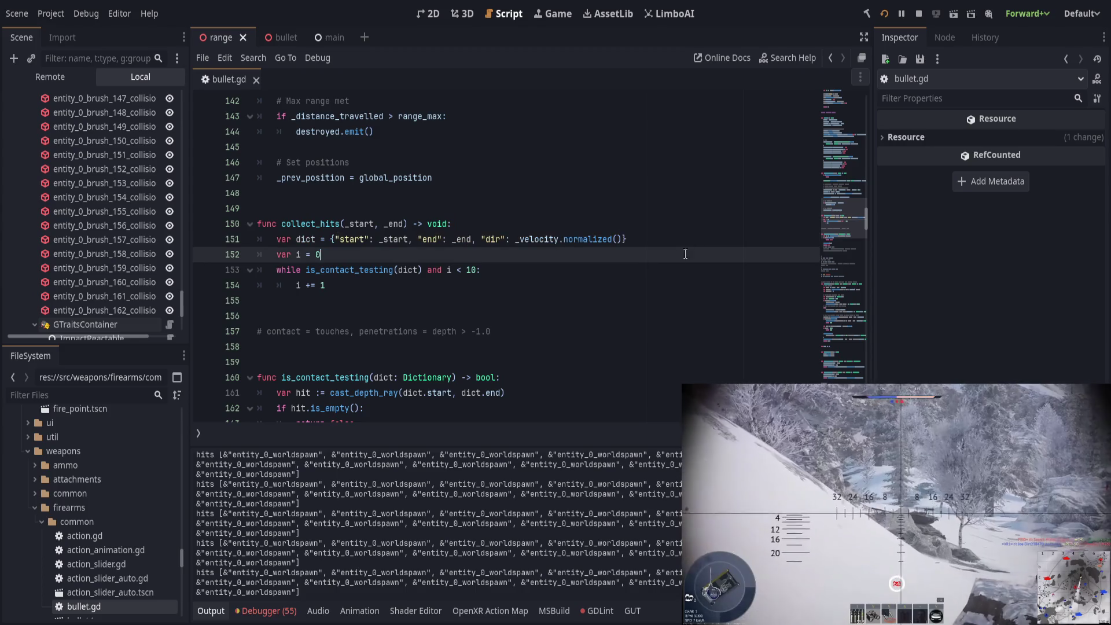
pyautogui.press('Up')
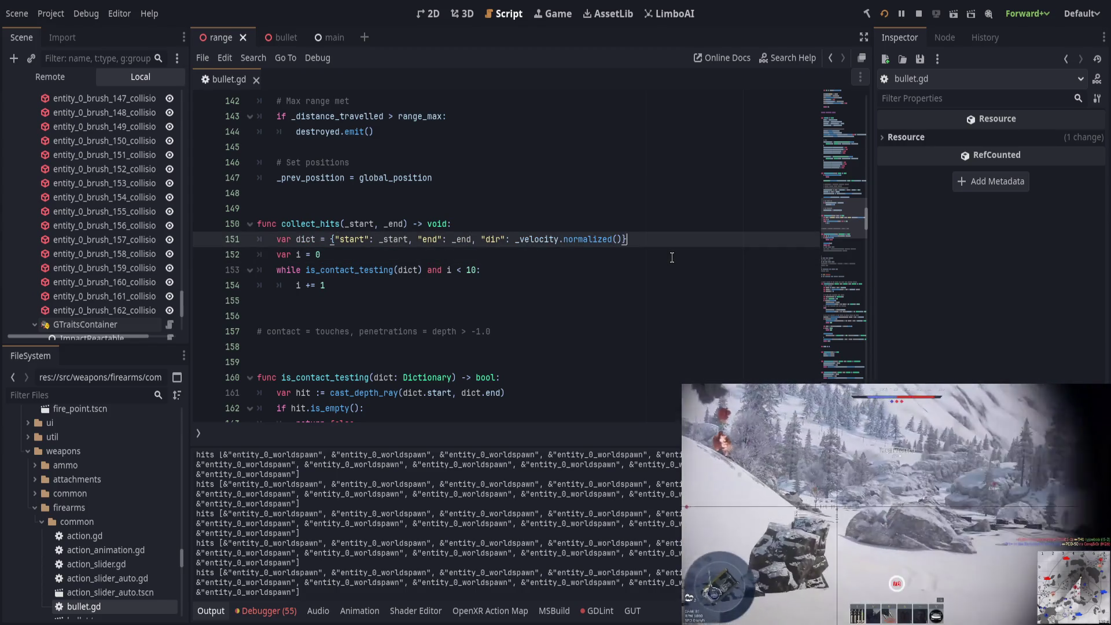
pyautogui.press('Return')
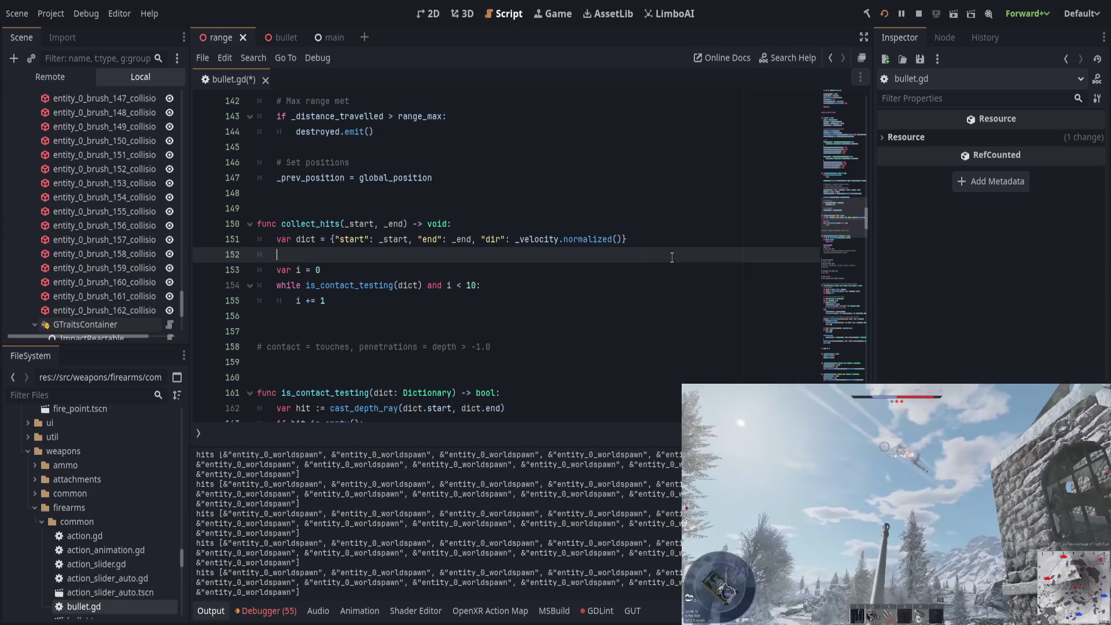
pyautogui.write('var ')
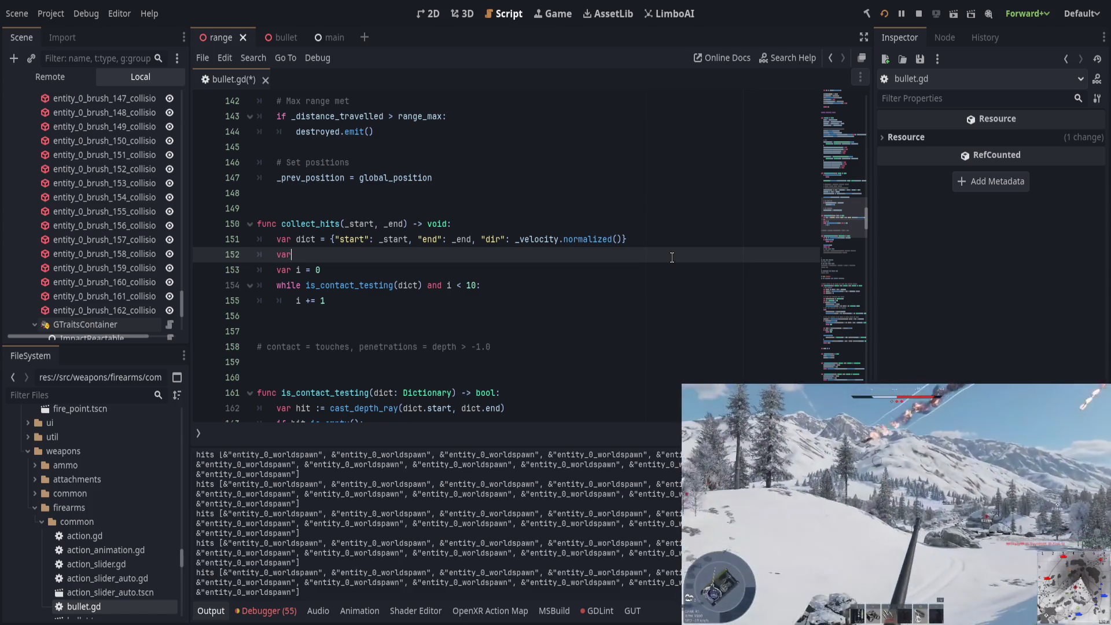
pyautogui.write('in_')
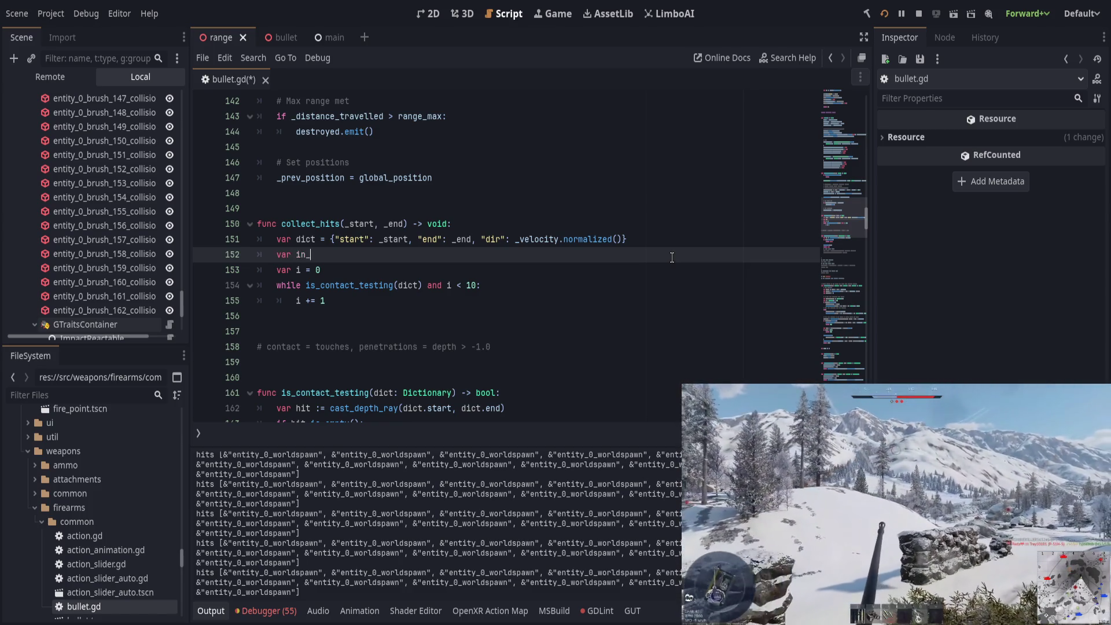
pyautogui.press('BackSpace')
pyautogui.press('BackSpace')
pyautogui.press('BackSpace')
pyautogui.write('per_frame')
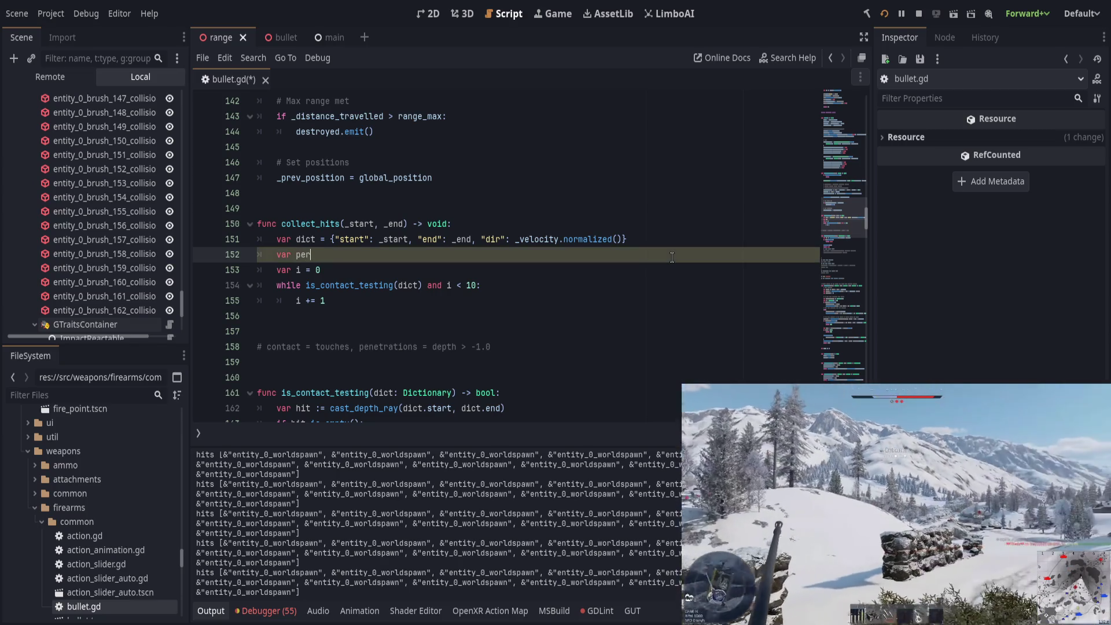
pyautogui.write(' = {')
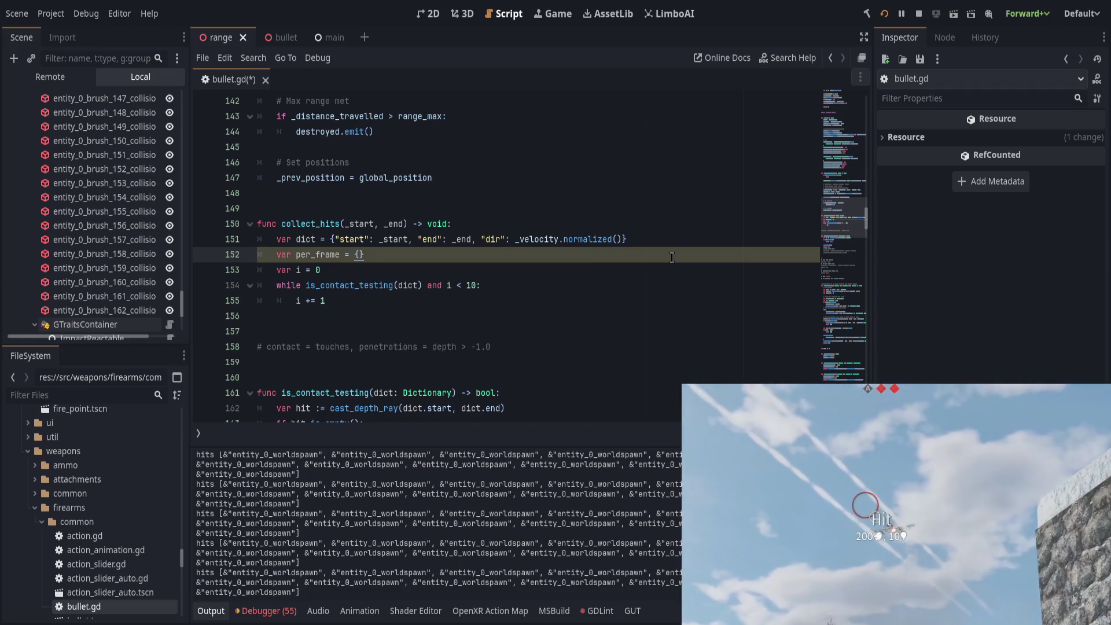
pyautogui.press('BackSpace')
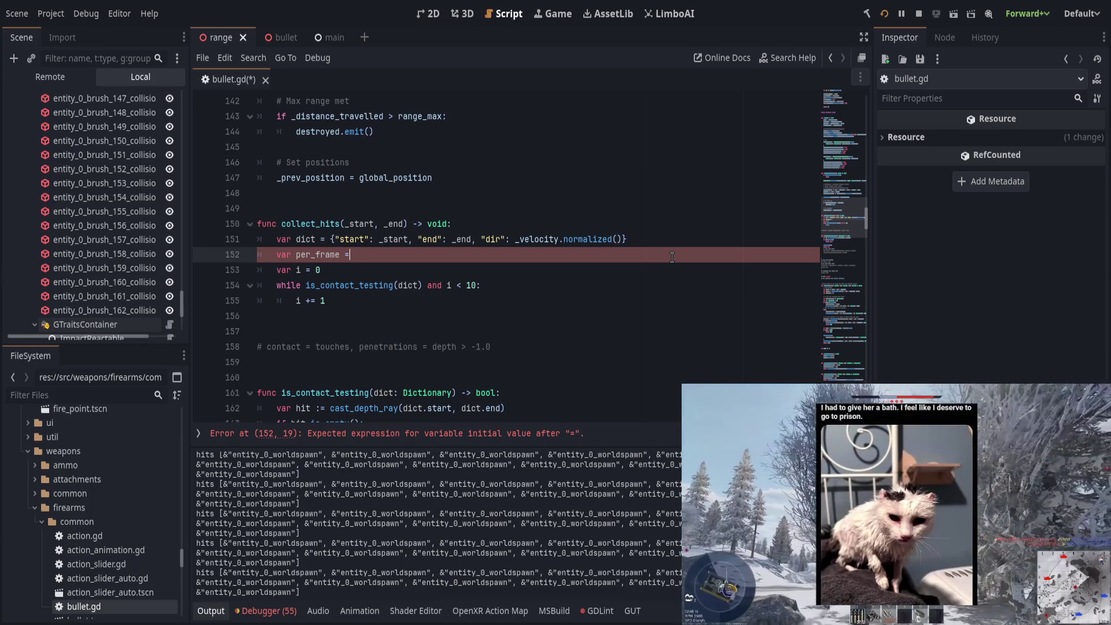
# Step: Declare 'var _per_frame = []' on line 149 and delete the unfinished per_frame line
pyautogui.click(469, 215)
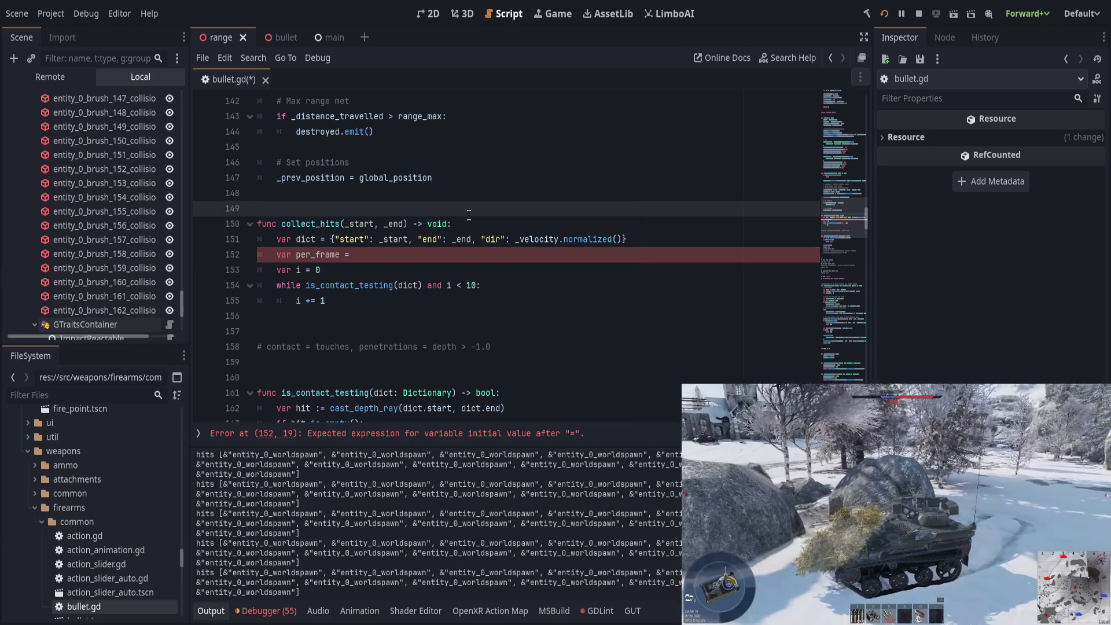
pyautogui.write('var _per_frame')
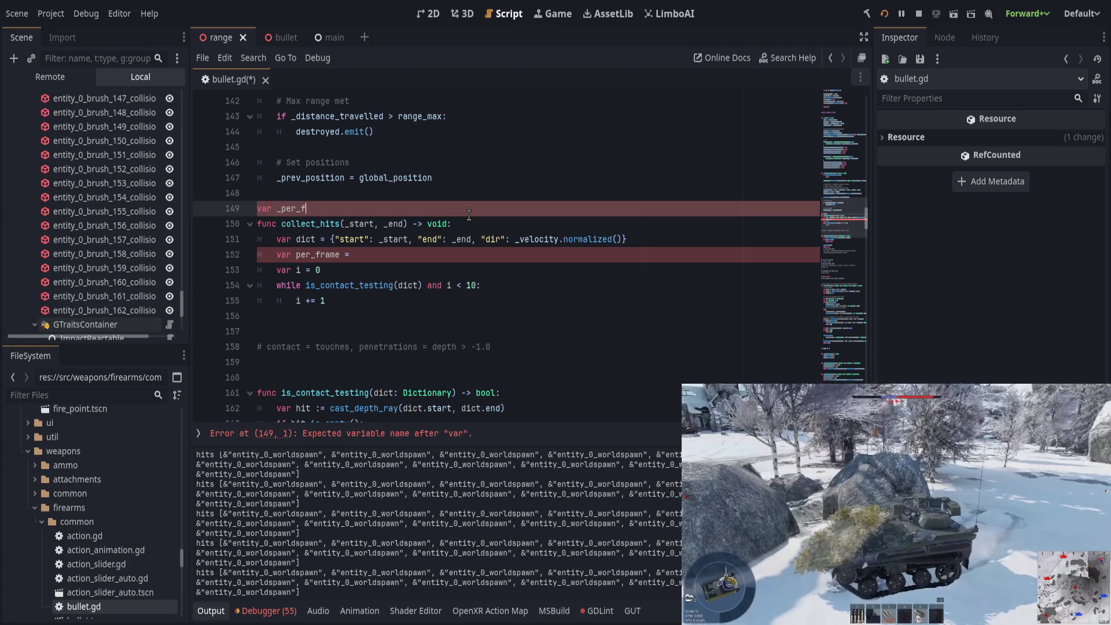
pyautogui.write(' = {}')
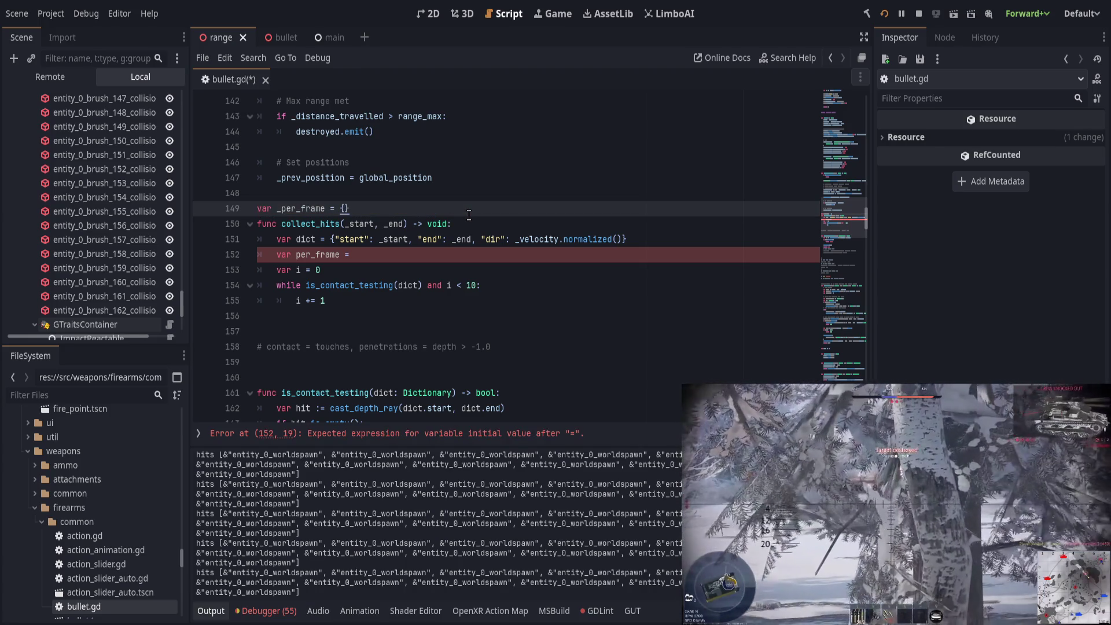
pyautogui.press('BackSpace')
pyautogui.write('[')
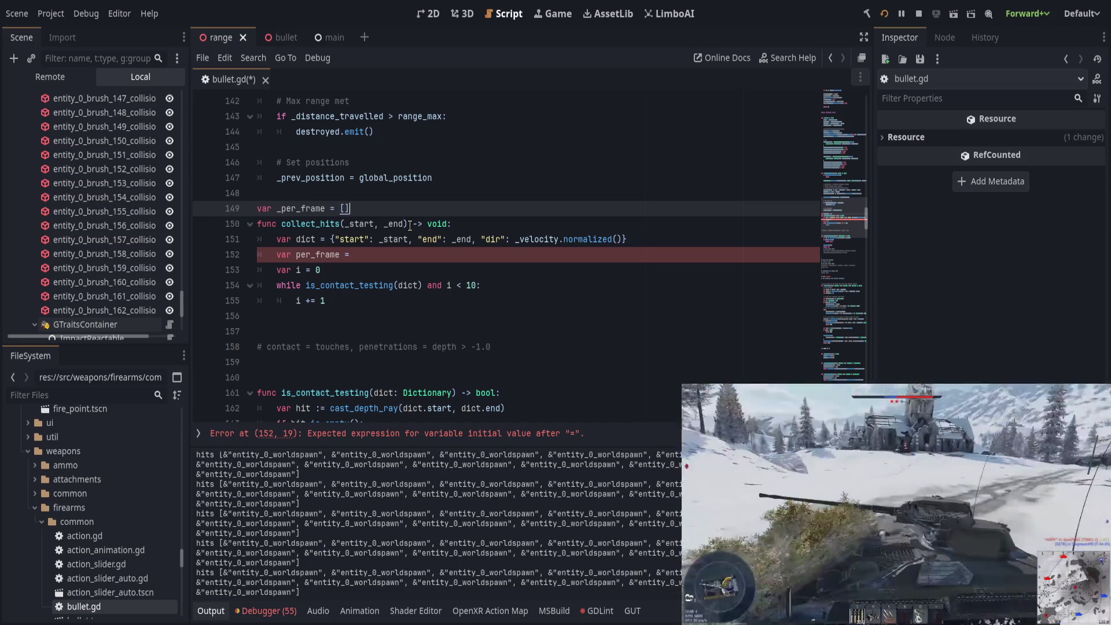
pyautogui.press('Down')
pyautogui.press('Down')
pyautogui.press('Down')
pyautogui.hotkey('ctrl', 'shift', 'k')
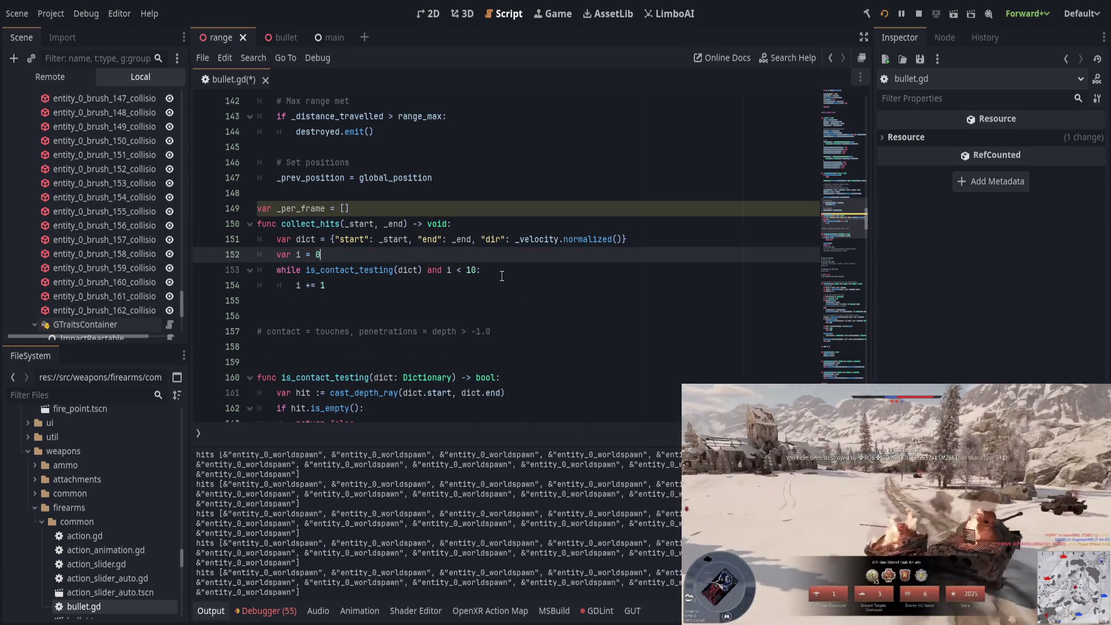
# Step: In record_hit, add _per_frame.append(_data) above the _hits append line
pyautogui.scroll(-14, 498, 284)
pyautogui.scroll(-10, 493, 287)
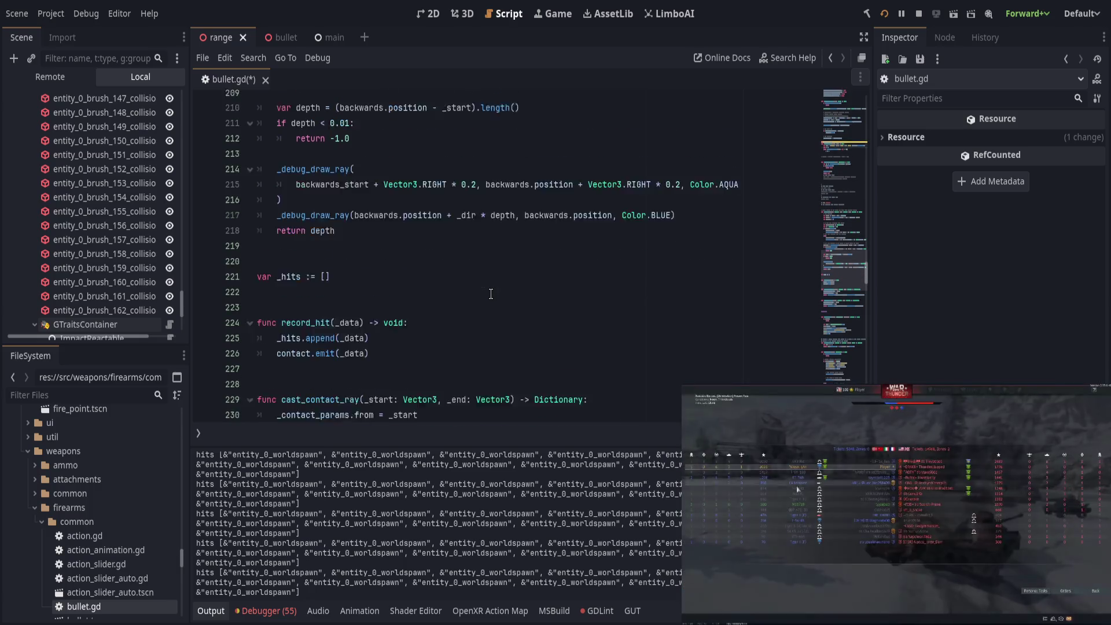
pyautogui.click(489, 289)
pyautogui.click(555, 271)
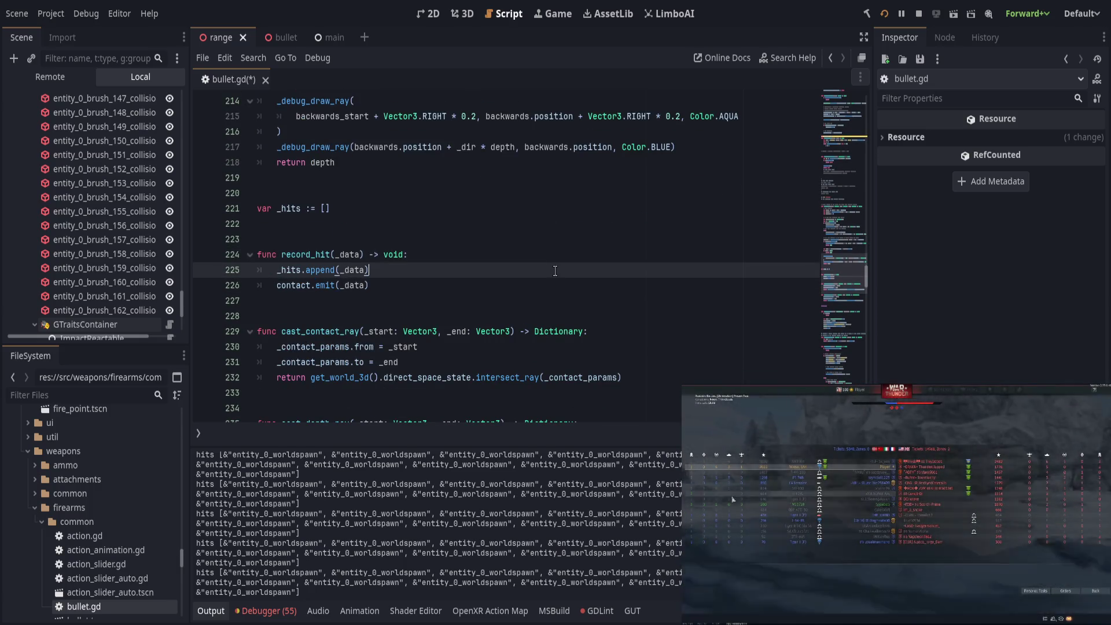
pyautogui.press('Return')
pyautogui.write('per')
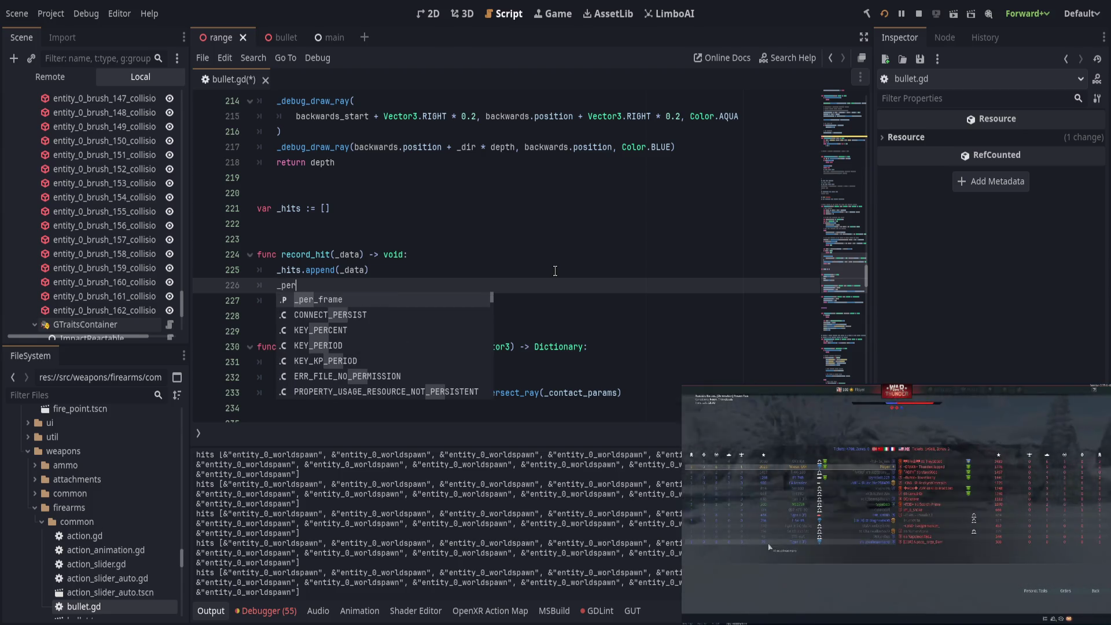
pyautogui.press('Return')
pyautogui.write('pp')
pyautogui.press('Return')
pyautogui.write('_data)')
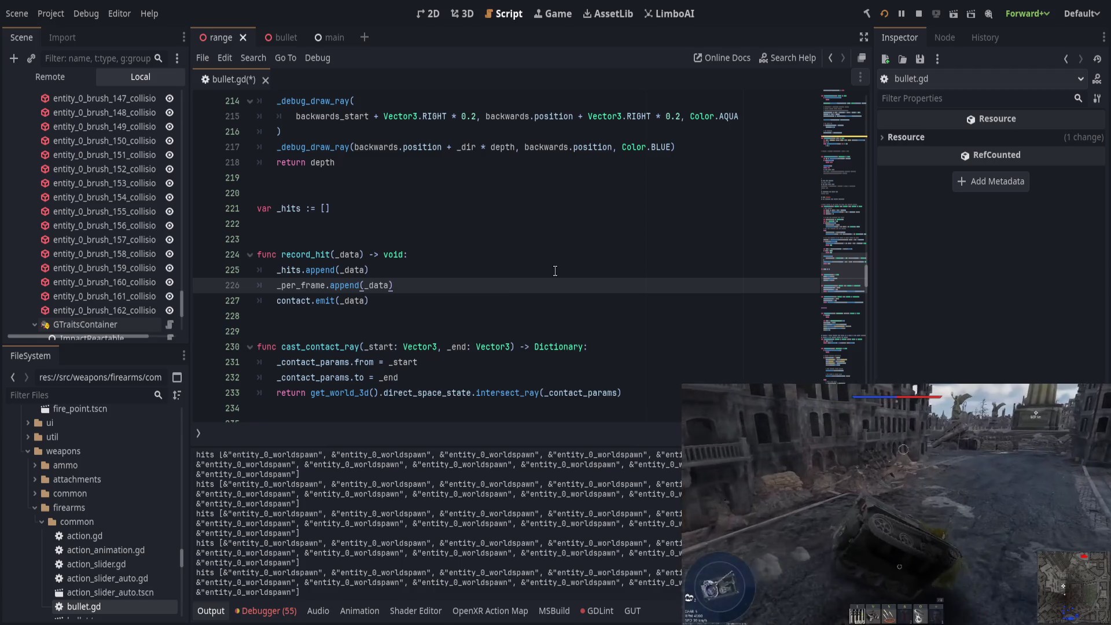
pyautogui.hotkey('alt', 'Up')
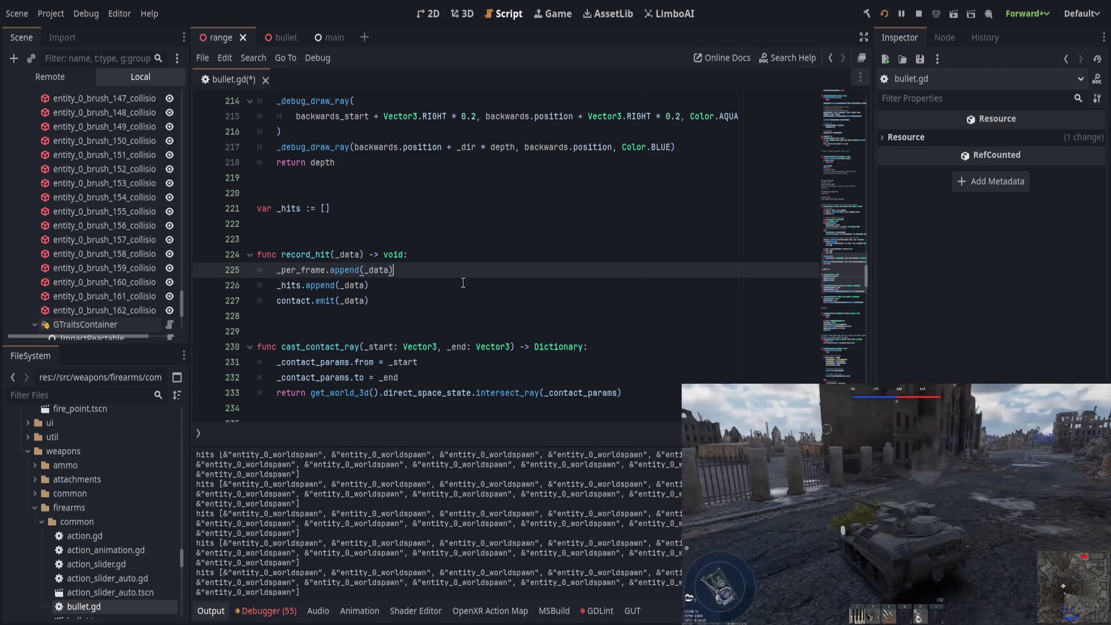
# Step: Make _per_frame.clear() the first line of collect_hits
pyautogui.click(455, 286)
pyautogui.click(452, 296)
pyautogui.moveTo(859, 272)
pyautogui.mouseDown()
pyautogui.moveTo(859, 174)
pyautogui.moveTo(866, 218)
pyautogui.mouseUp()
pyautogui.doubleClick(291, 287)
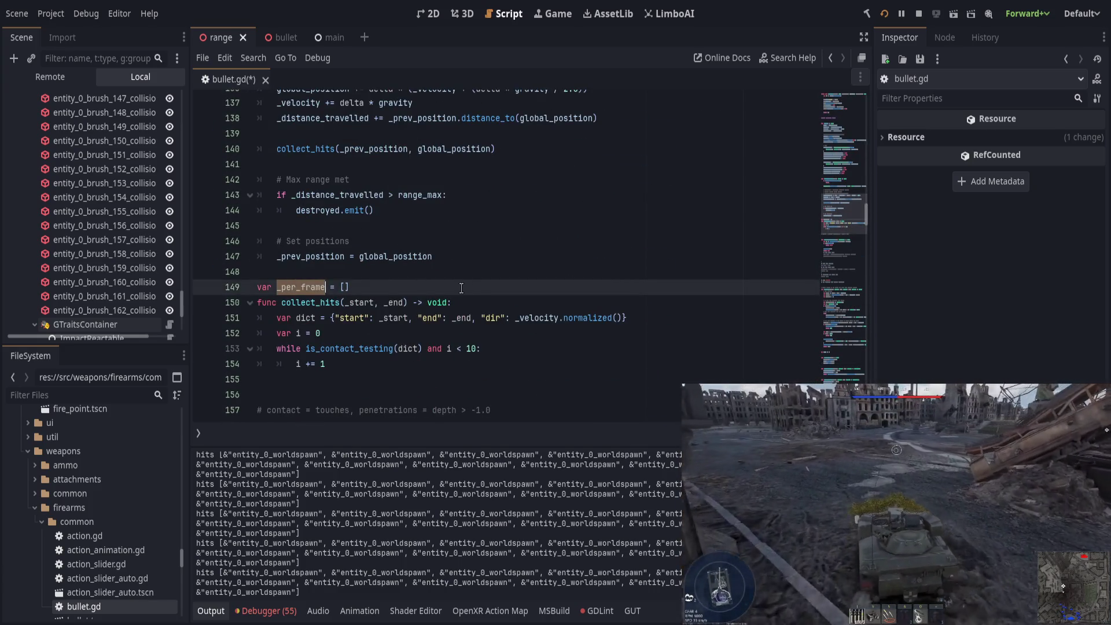
pyautogui.scroll(-1, 476, 292)
pyautogui.click(467, 285)
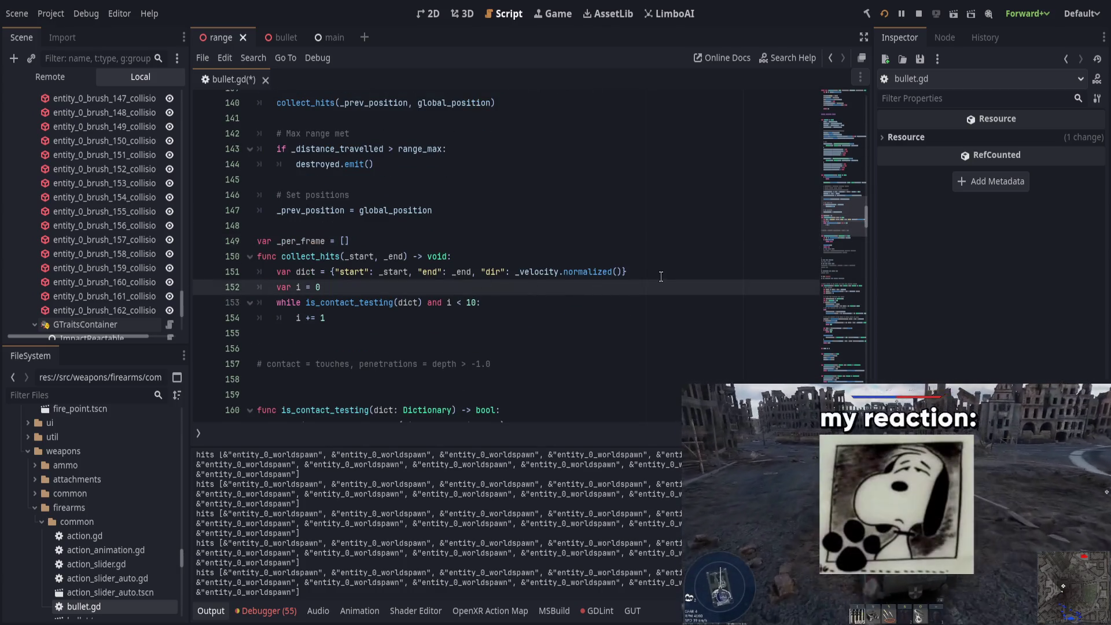
pyautogui.click(660, 261)
pyautogui.press('Return')
pyautogui.write('per')
pyautogui.press('Return')
pyautogui.write('clear()')
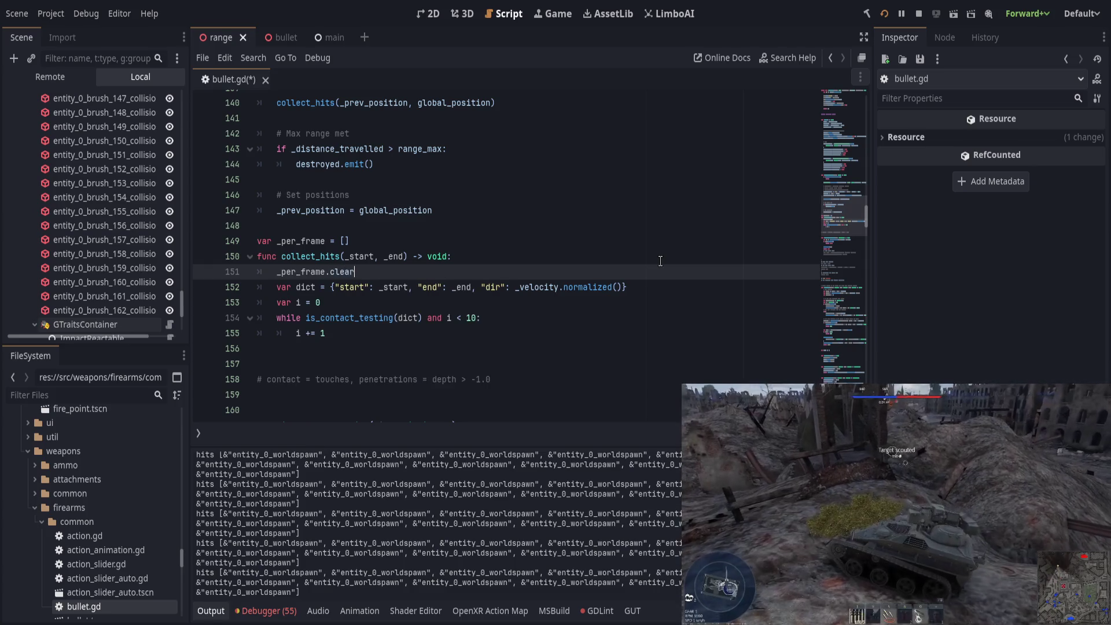
# Step: Select the whole _per_frame declaration line to relocate it
pyautogui.click(618, 232)
pyautogui.tripleClick(680, 241)
pyautogui.hotkey('ctrl', 'c')
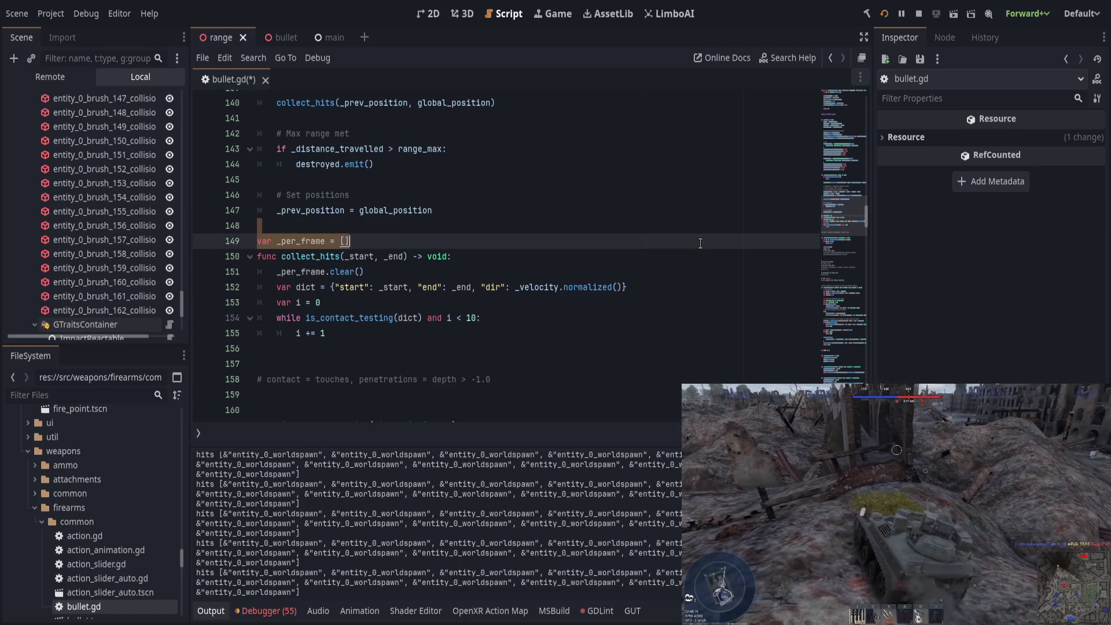
pyautogui.click(849, 183)
pyautogui.scroll(10, 849, 183)
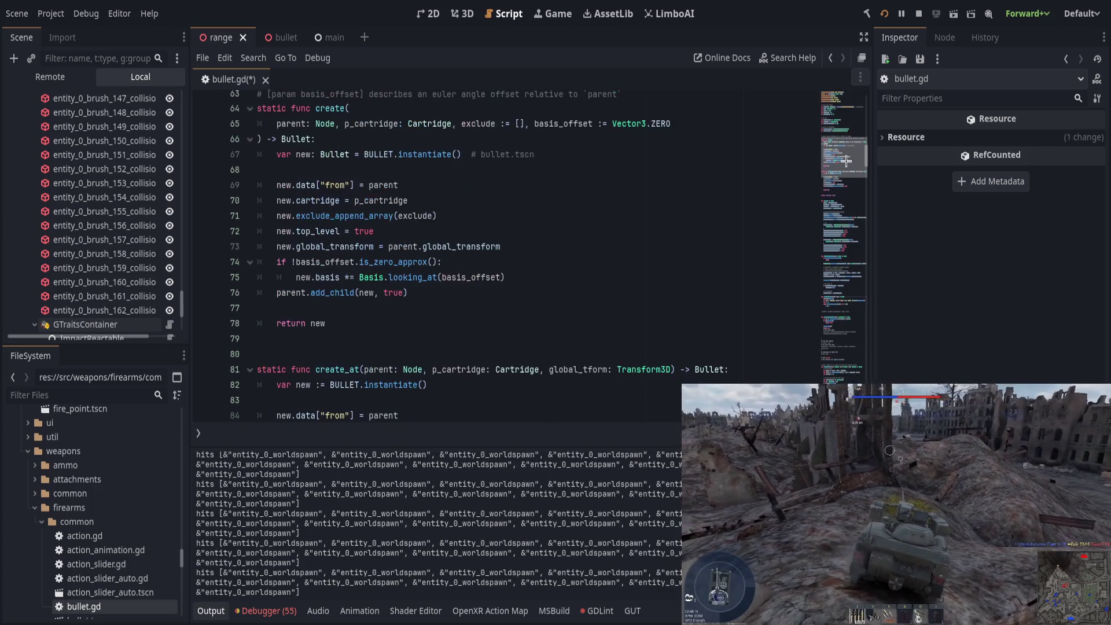
# Step: Paste the _per_frame declaration among the member variables and save bullet.gd
pyautogui.scroll(5, 603, 271)
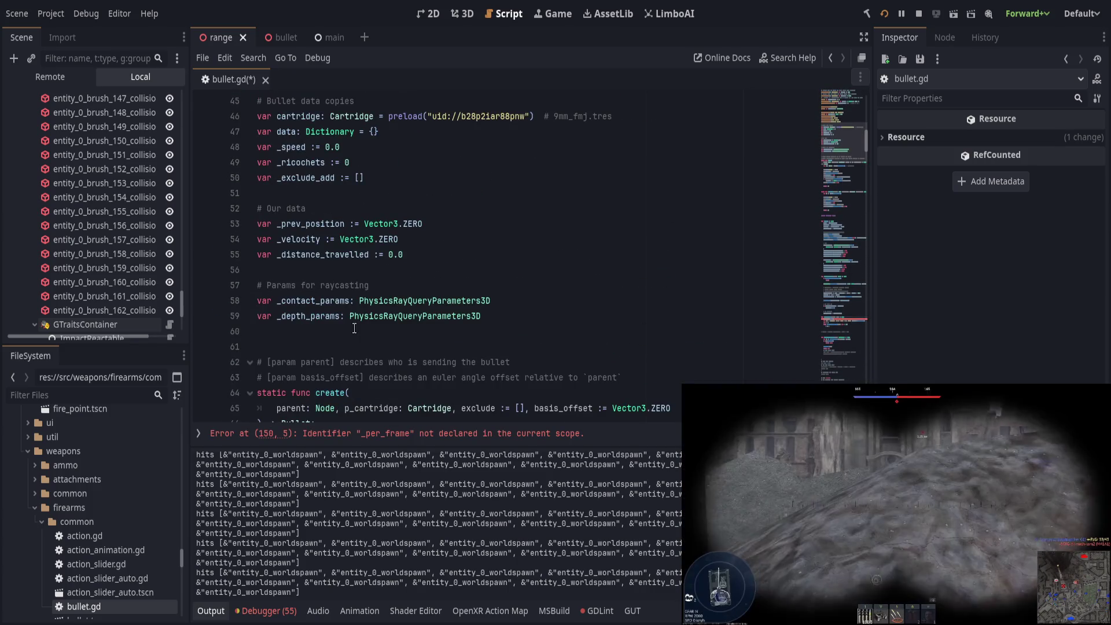
pyautogui.scroll(2, 354, 328)
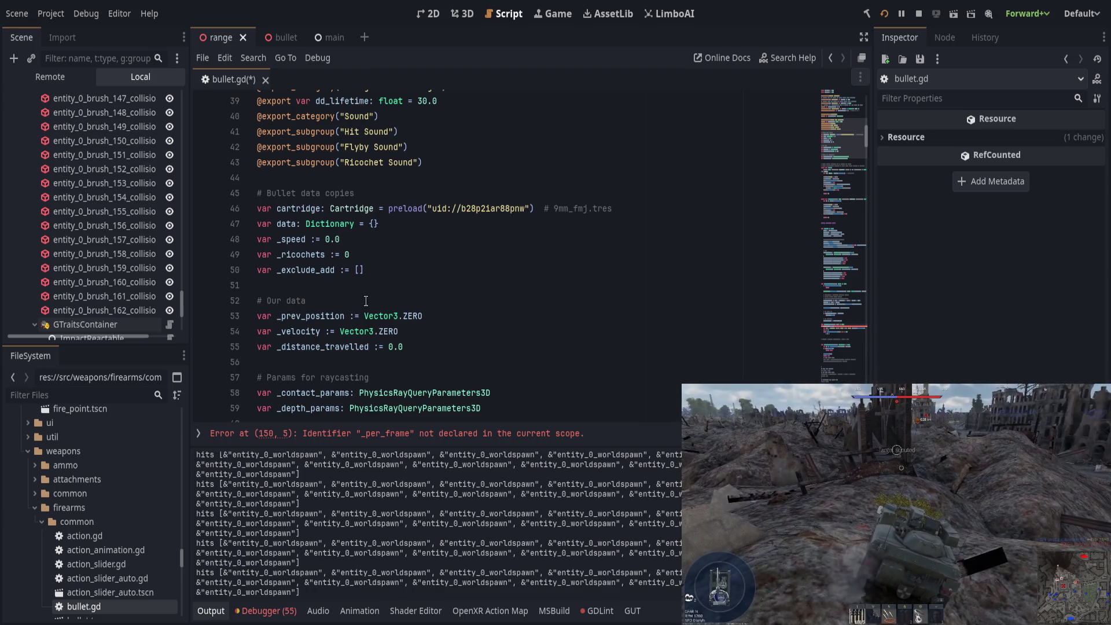
pyautogui.scroll(7, 366, 301)
pyautogui.scroll(-8, 365, 306)
pyautogui.click(365, 316)
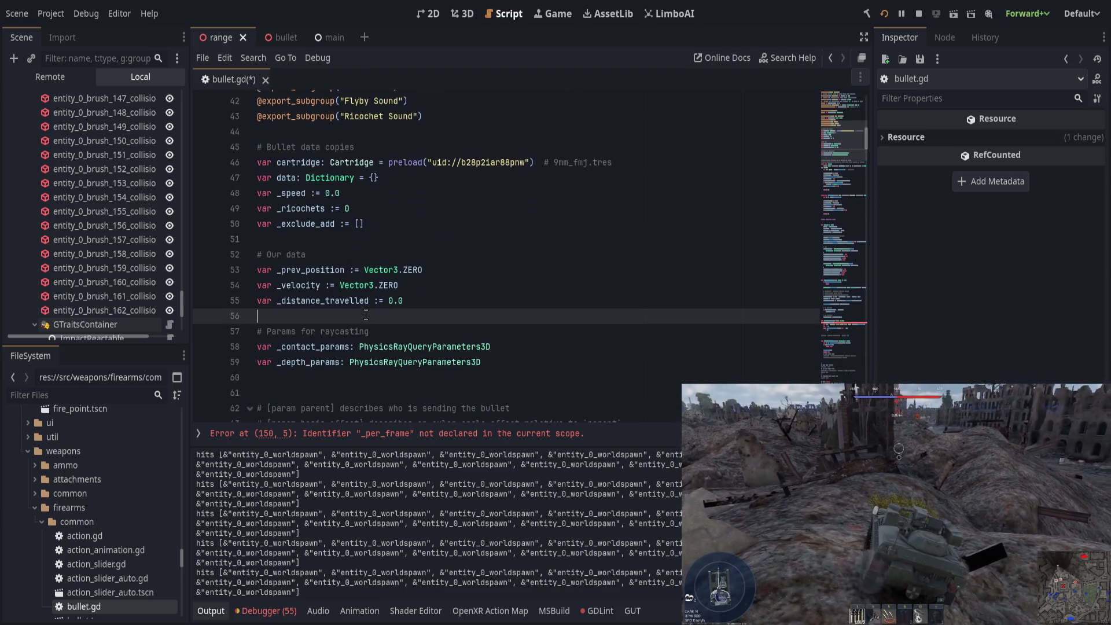
pyautogui.hotkey('ctrl', 'v')
pyautogui.scroll(-10, 372, 349)
pyautogui.hotkey('ctrl', 's')
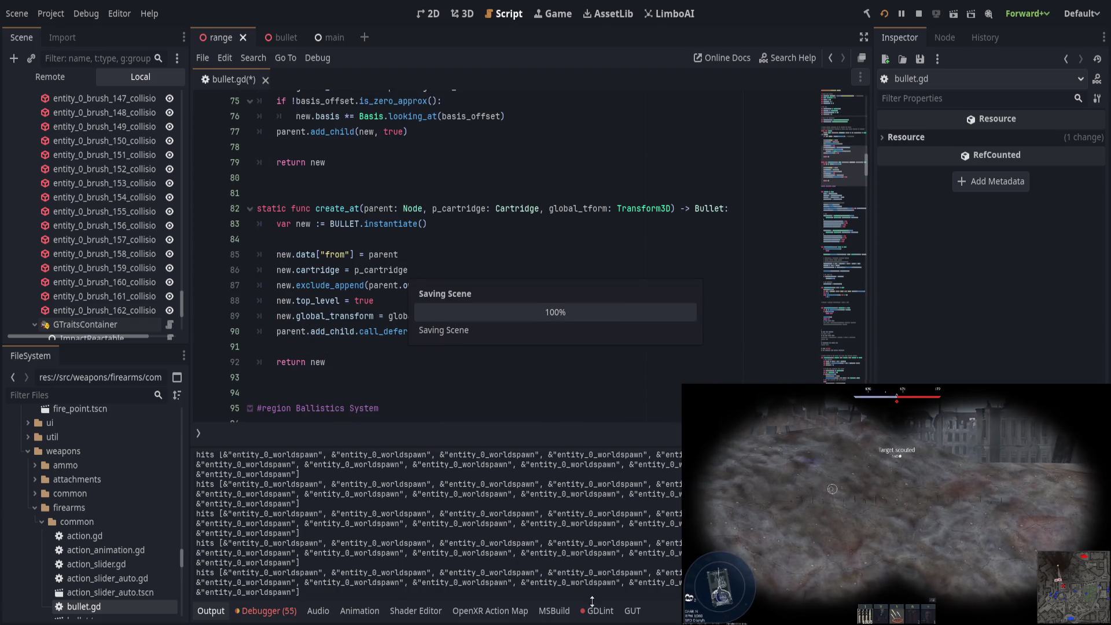
pyautogui.click(599, 611)
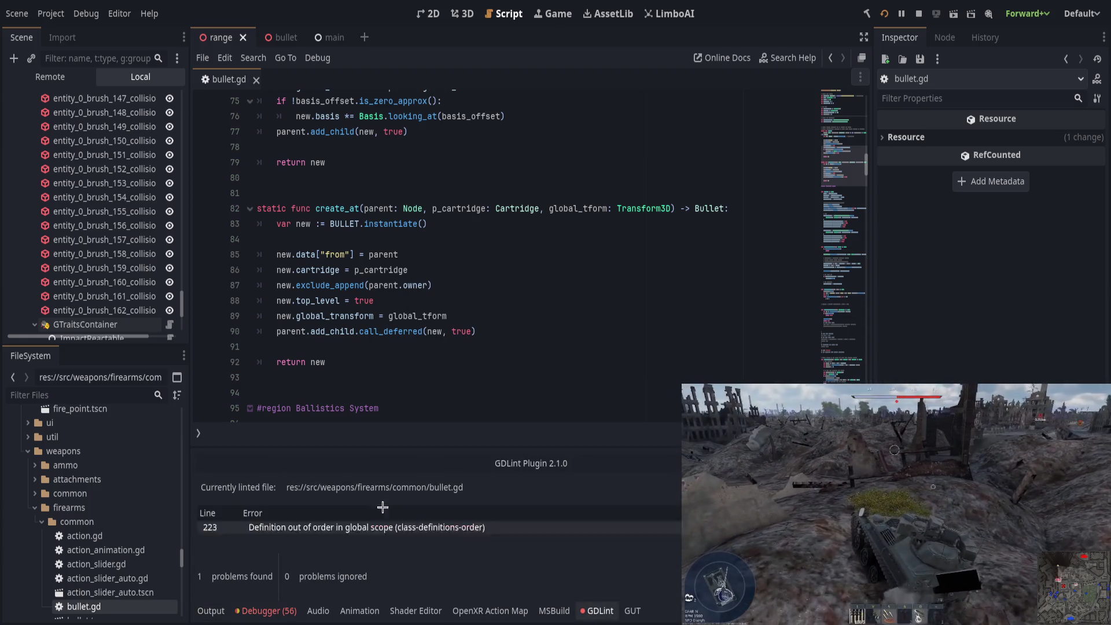
# Step: Cut the misplaced _hits declaration from line 223, paste it below _per_frame, and save
pyautogui.click(360, 527)
pyautogui.scroll(-1, 450, 329)
pyautogui.hotkey('ctrl', 'x')
pyautogui.click(844, 147)
pyautogui.scroll(5, 844, 147)
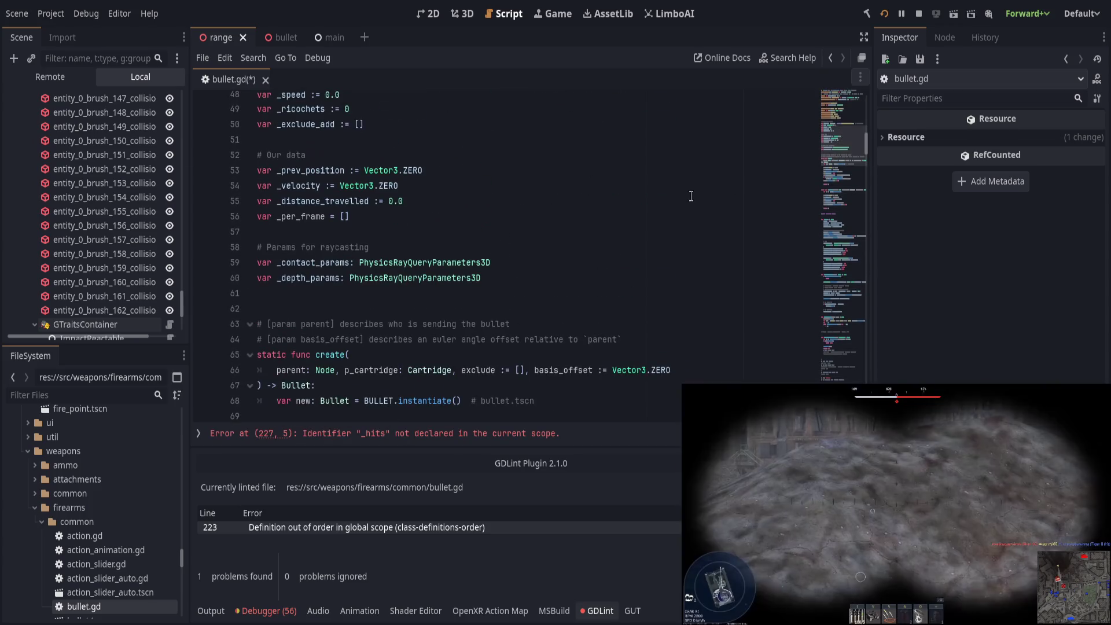
pyautogui.click(480, 215)
pyautogui.press('Return')
pyautogui.hotkey('ctrl', 'v')
pyautogui.hotkey('ctrl', 's')
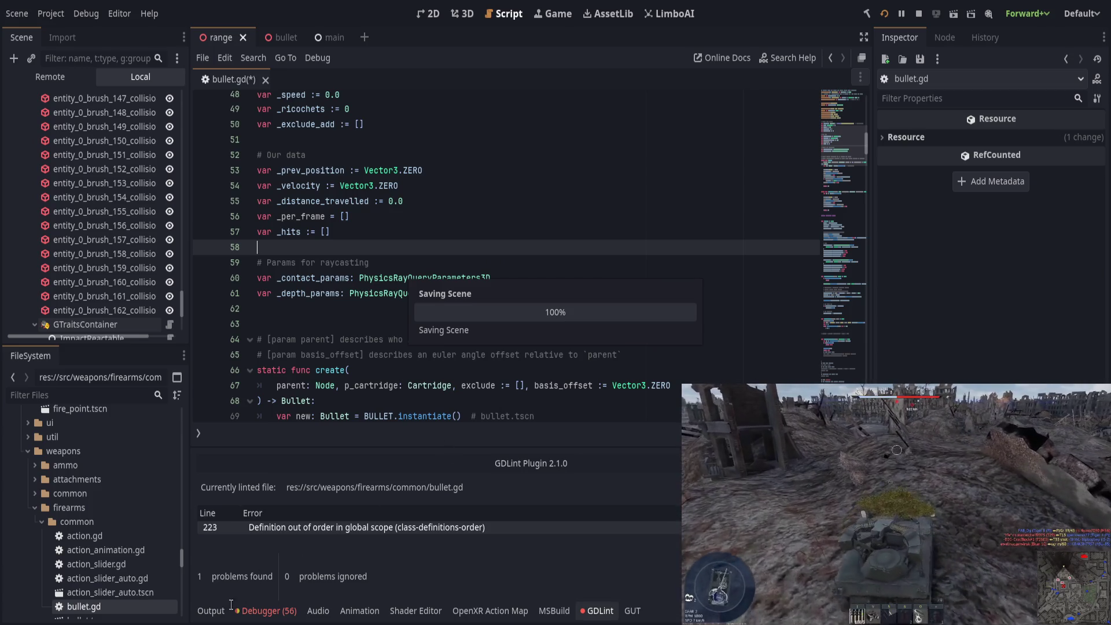
pyautogui.moveTo(839, 173); pyautogui.dragTo(829, 371)
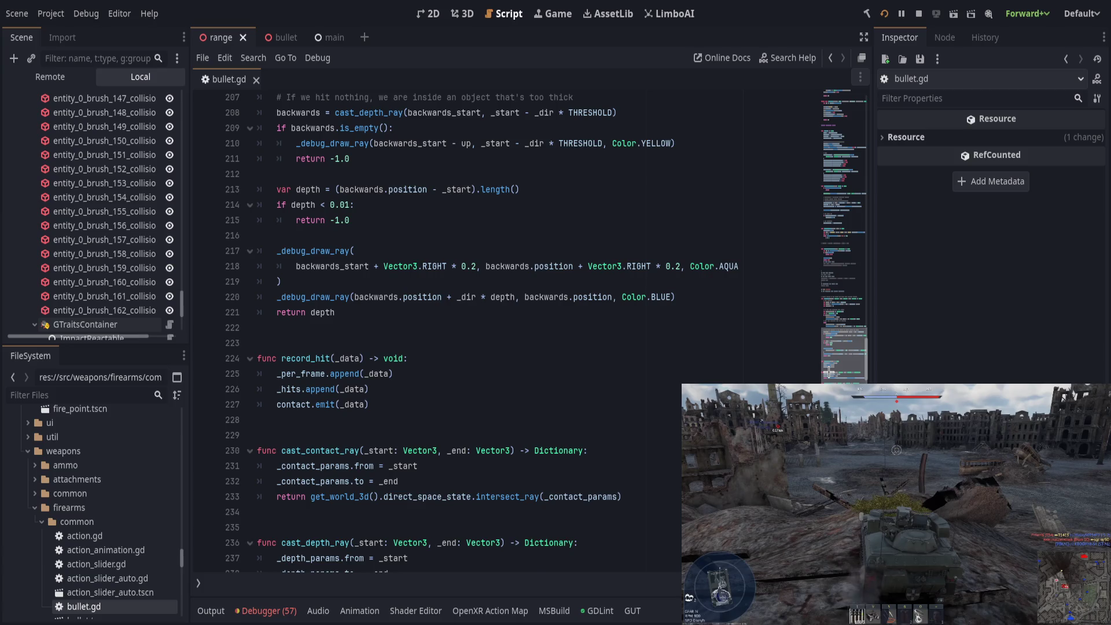
pyautogui.scroll(-20, 829, 371)
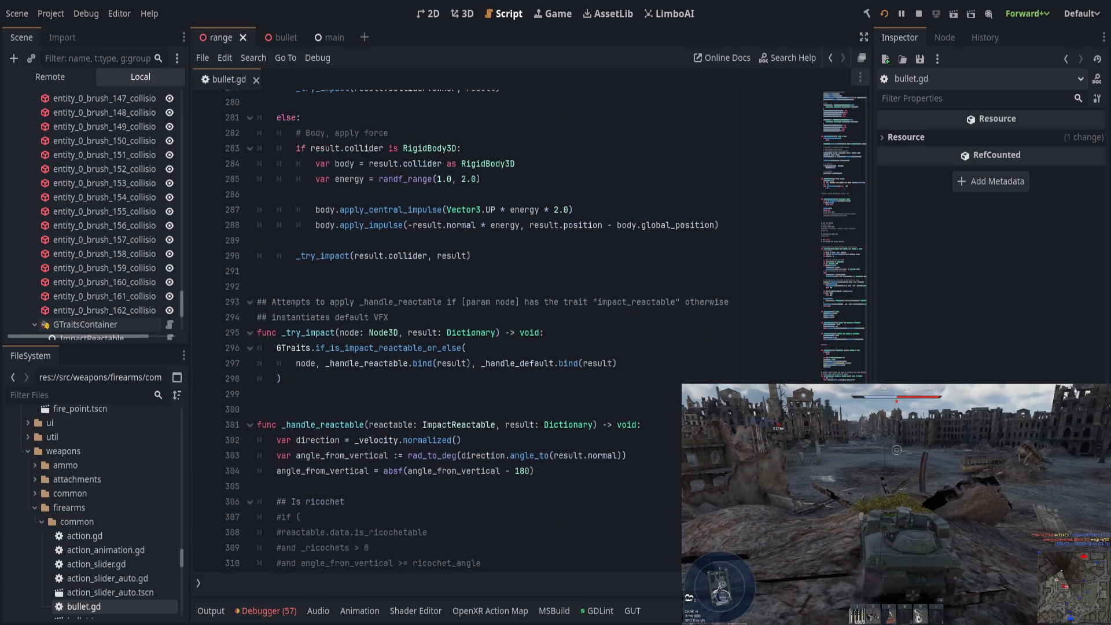
pyautogui.scroll(-12, 829, 371)
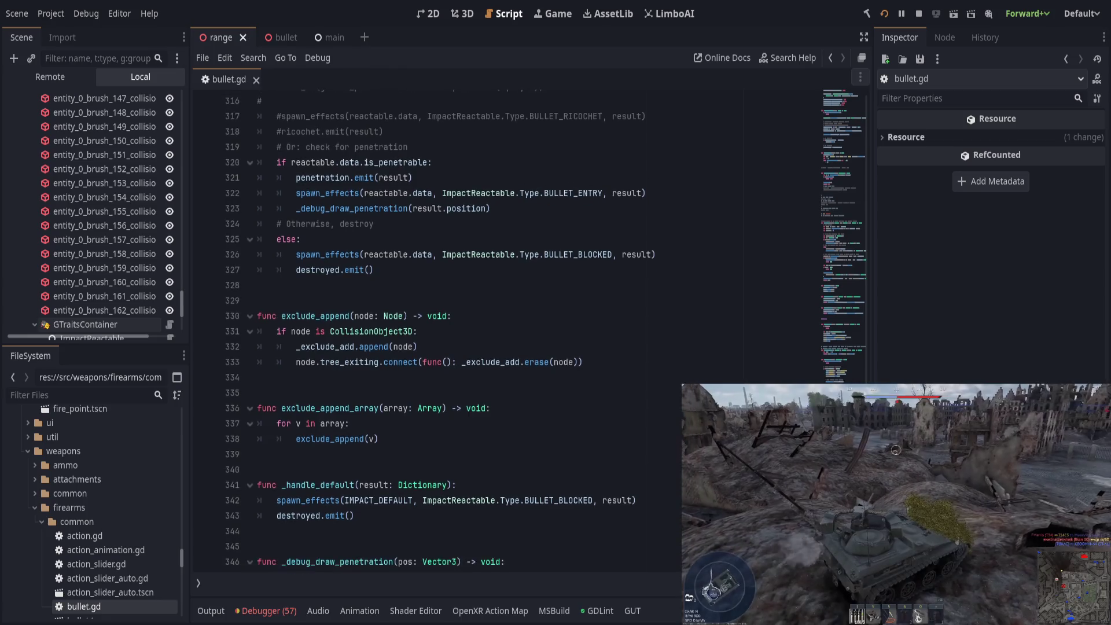
pyautogui.scroll(-15, 829, 370)
pyautogui.scroll(20, 866, 201)
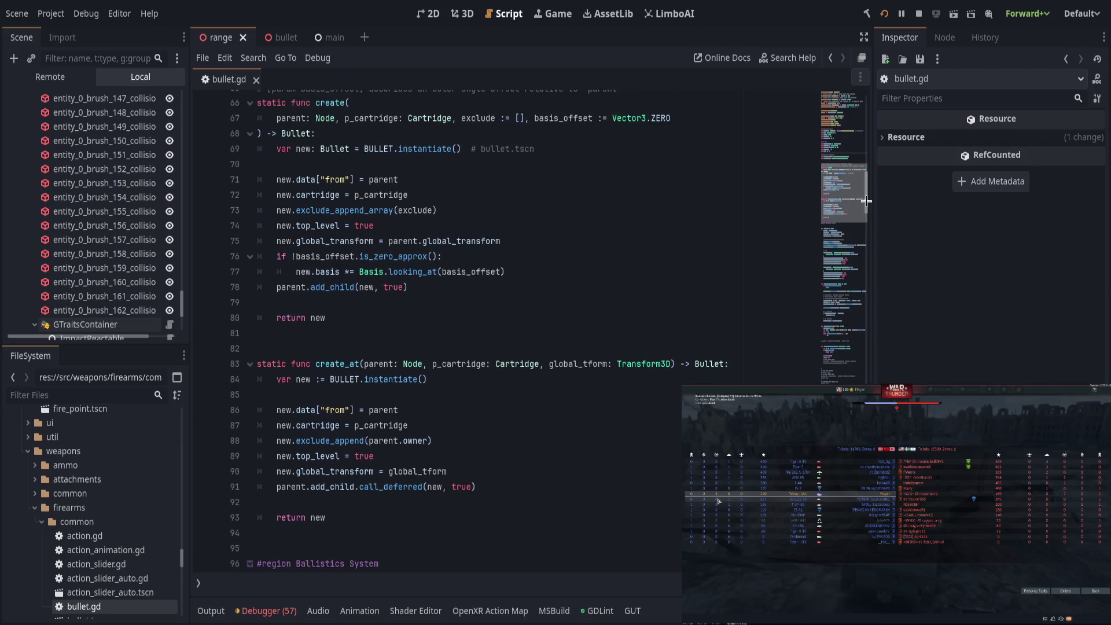
pyautogui.scroll(-20, 874, 269)
pyautogui.scroll(6, 875, 272)
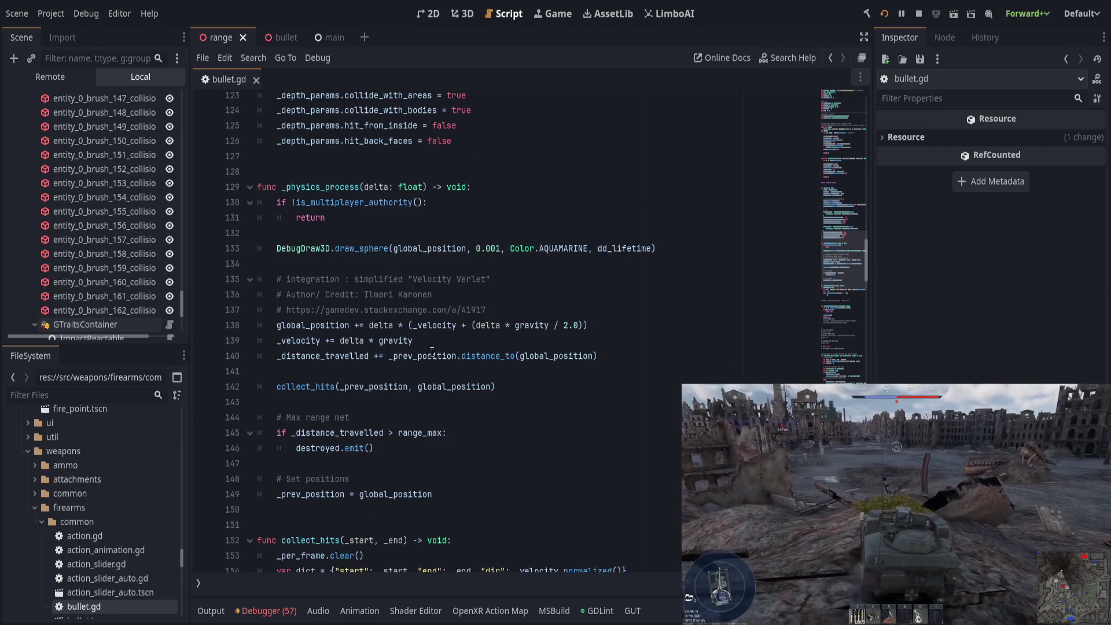
pyautogui.click(312, 401)
pyautogui.scroll(-5, 313, 382)
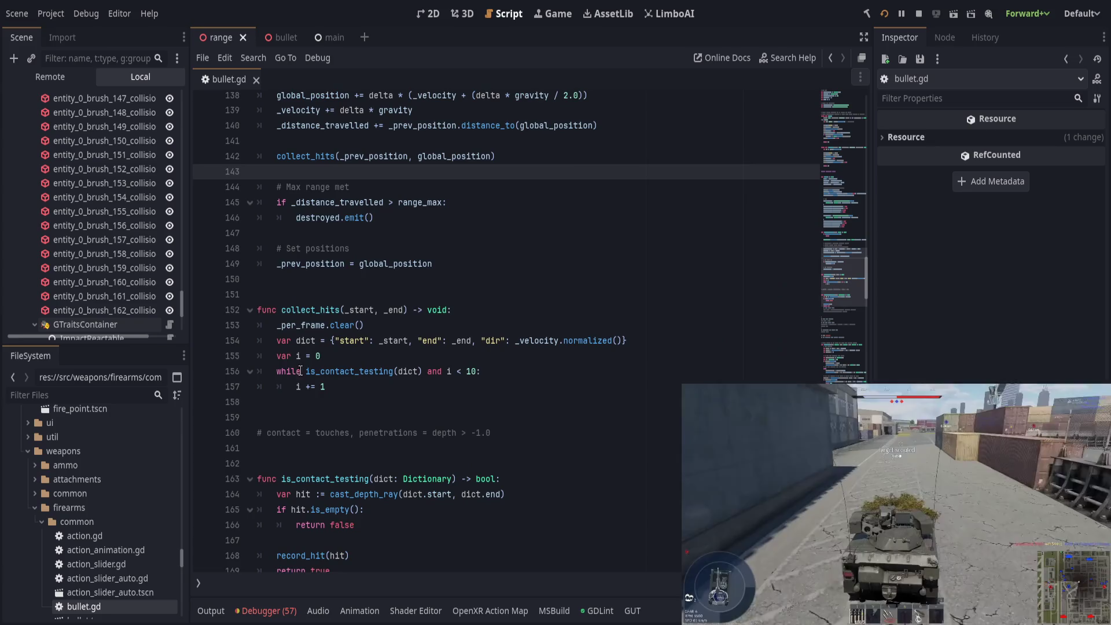
pyautogui.click(317, 324)
pyautogui.doubleClick(301, 325)
pyautogui.click(392, 320)
pyautogui.click(545, 371)
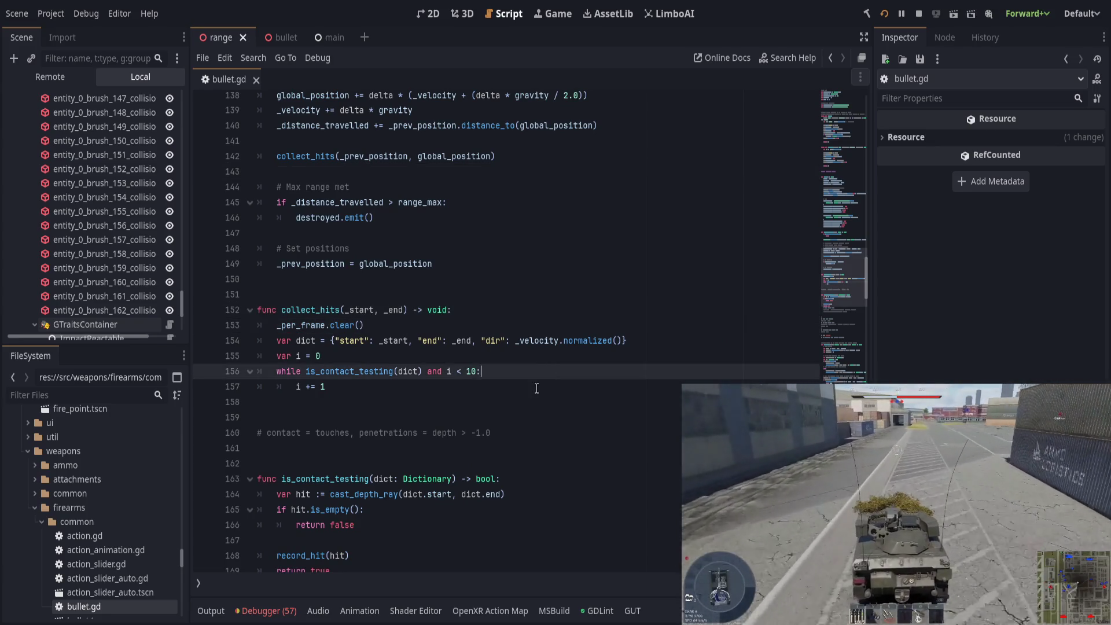
# Step: After the loop, start a print of "hits this frame: %s" formatted with _per_frame
pyautogui.press('Down')
pyautogui.press('Return')
pyautogui.press('BackSpace')
pyautogui.write('print(')
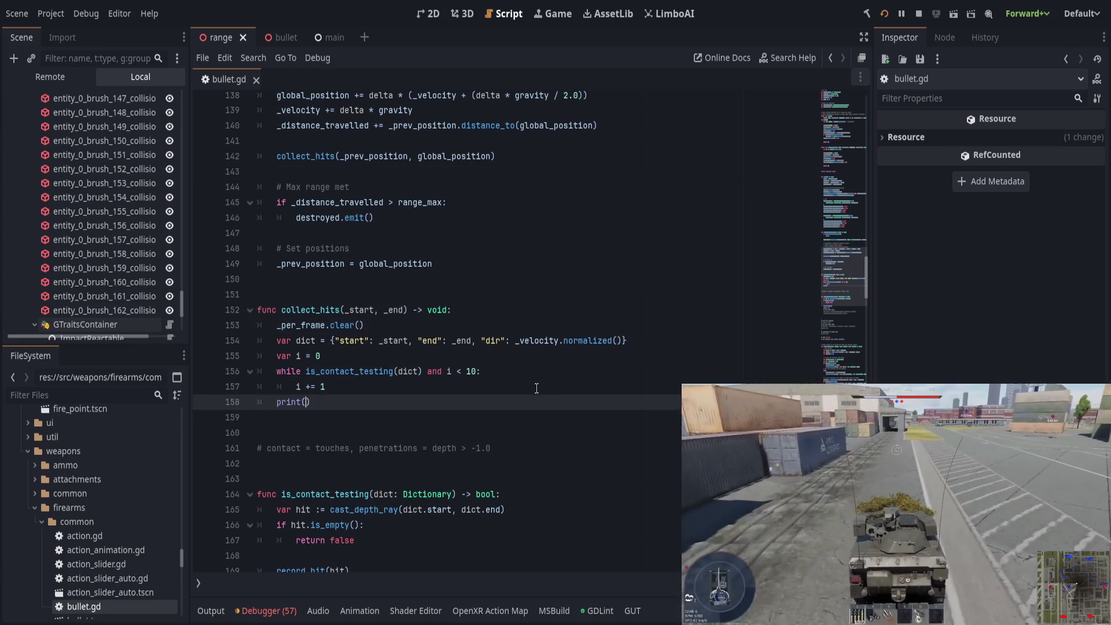
pyautogui.write('"per')
pyautogui.press('BackSpace')
pyautogui.press('BackSpace')
pyautogui.press('BackSpace')
pyautogui.write('hits s')
pyautogui.write('his frame: ')
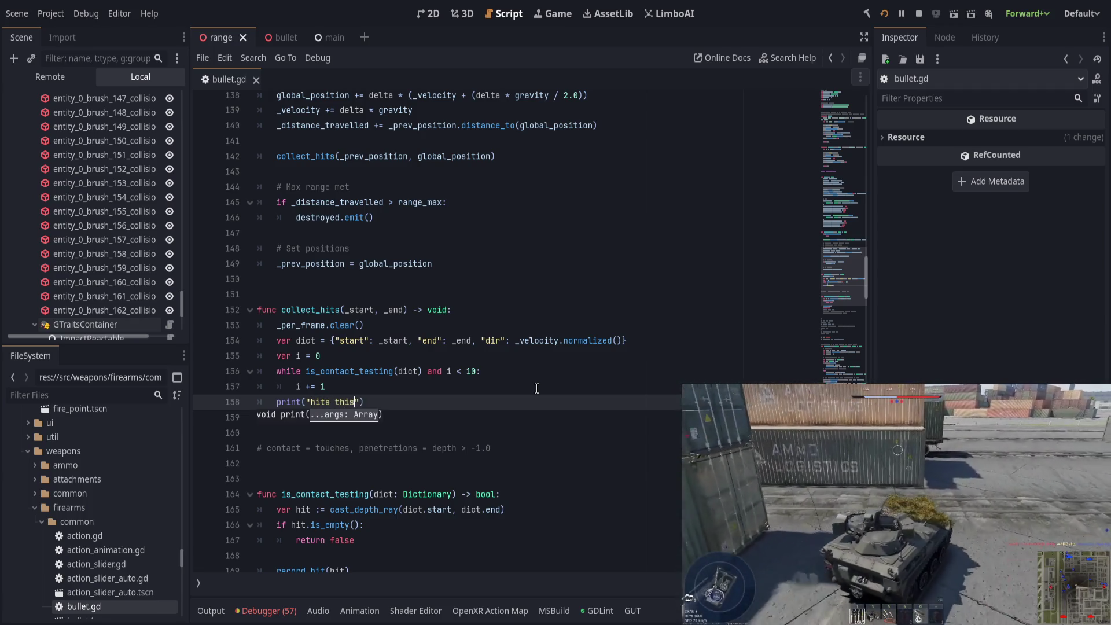
pyautogui.write('%s')
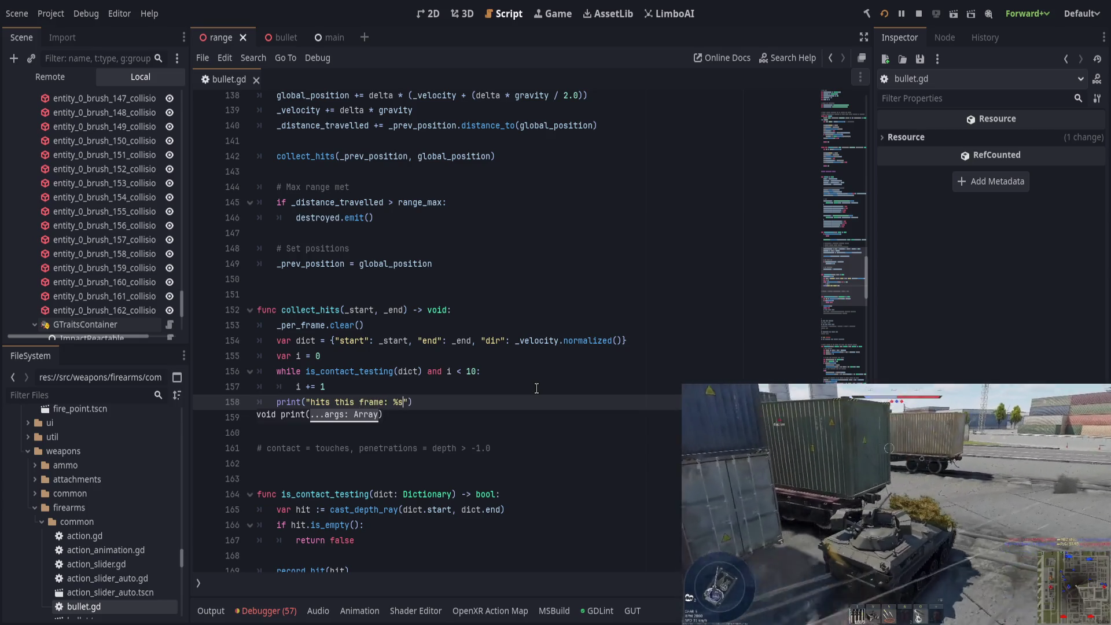
pyautogui.write('"')
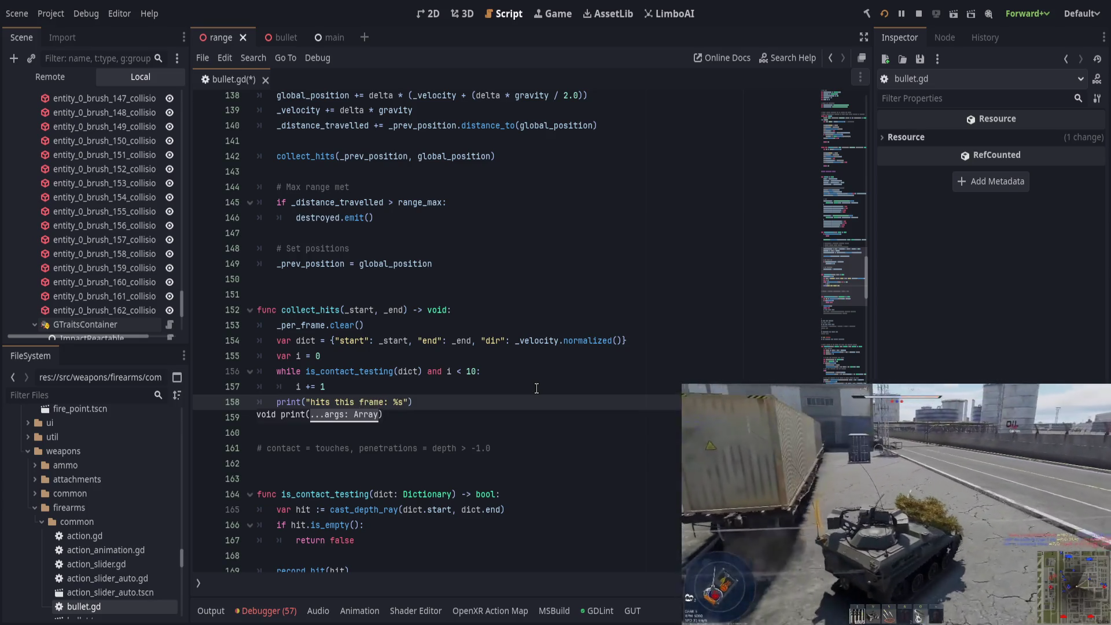
pyautogui.write(' % ')
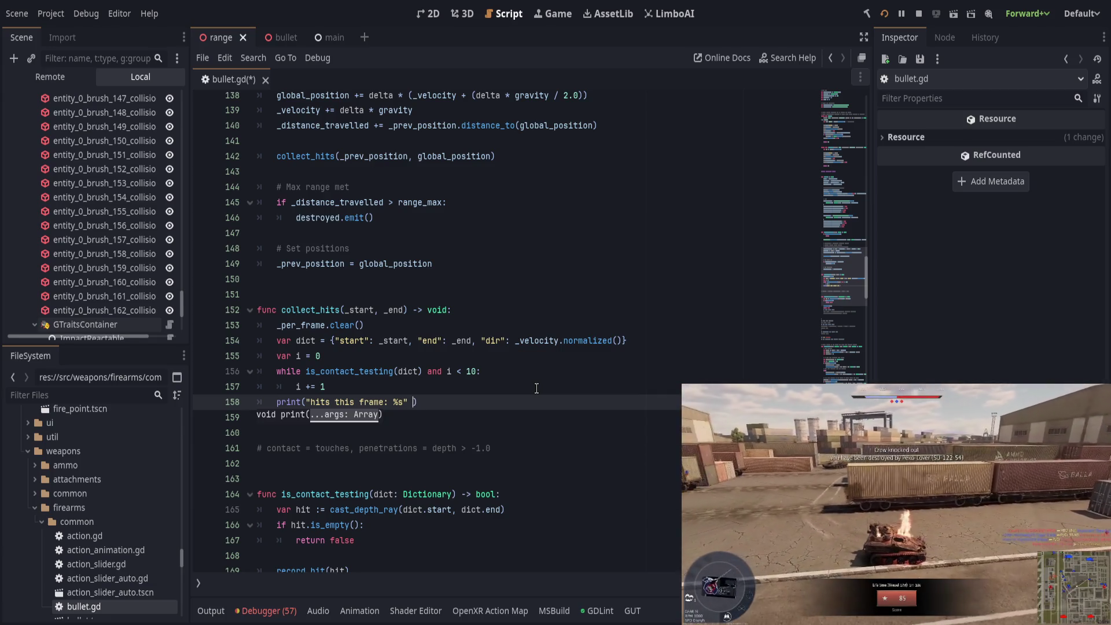
pyautogui.write('[')
pyautogui.write('_pe_')
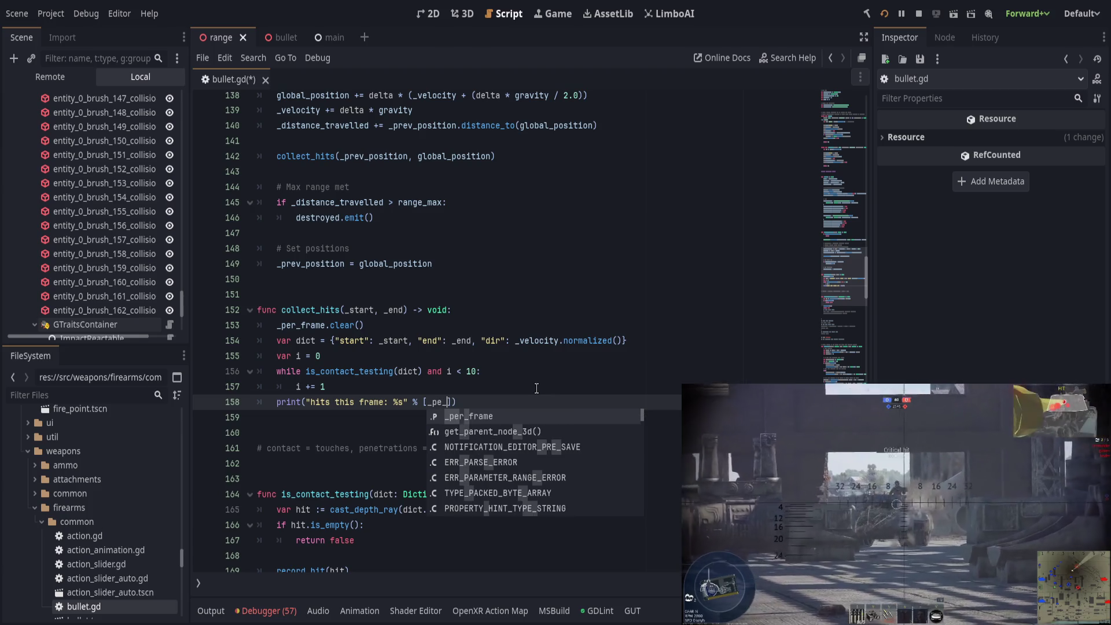
pyautogui.press('Return')
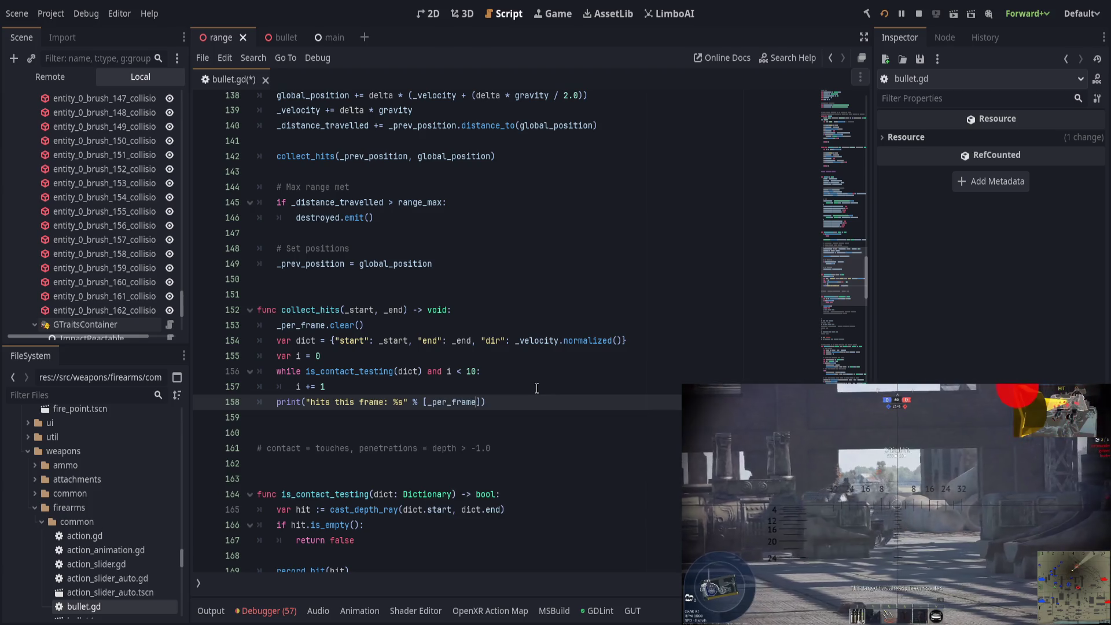
# Step: Map _per_frame to each hit's collider.name inside the print and save bullet.gd
pyautogui.write('.map(func')
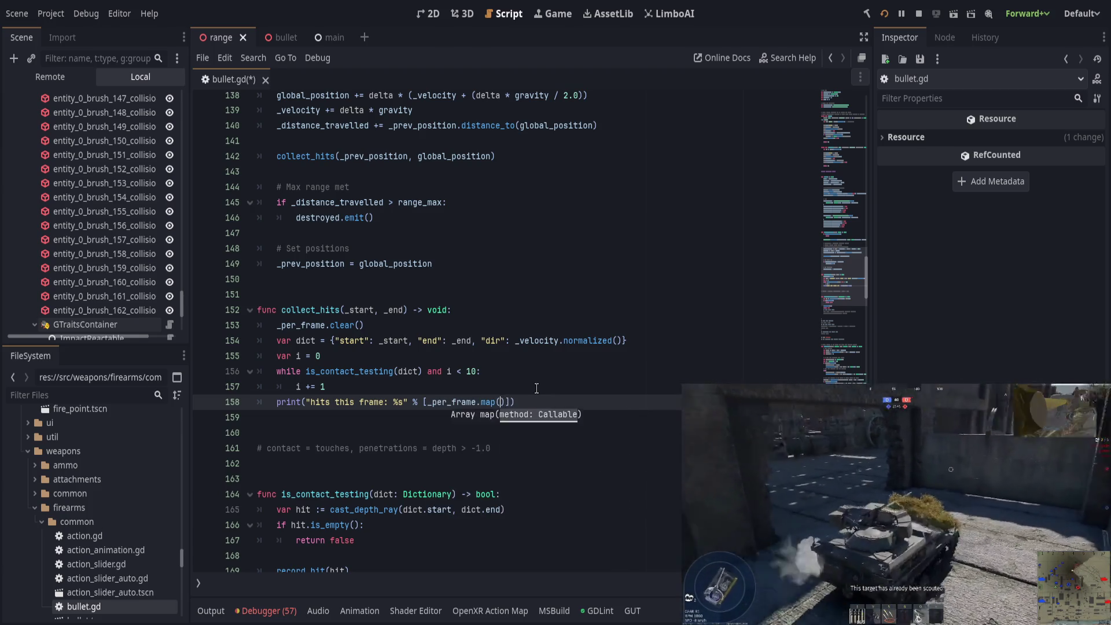
pyautogui.write('(v):')
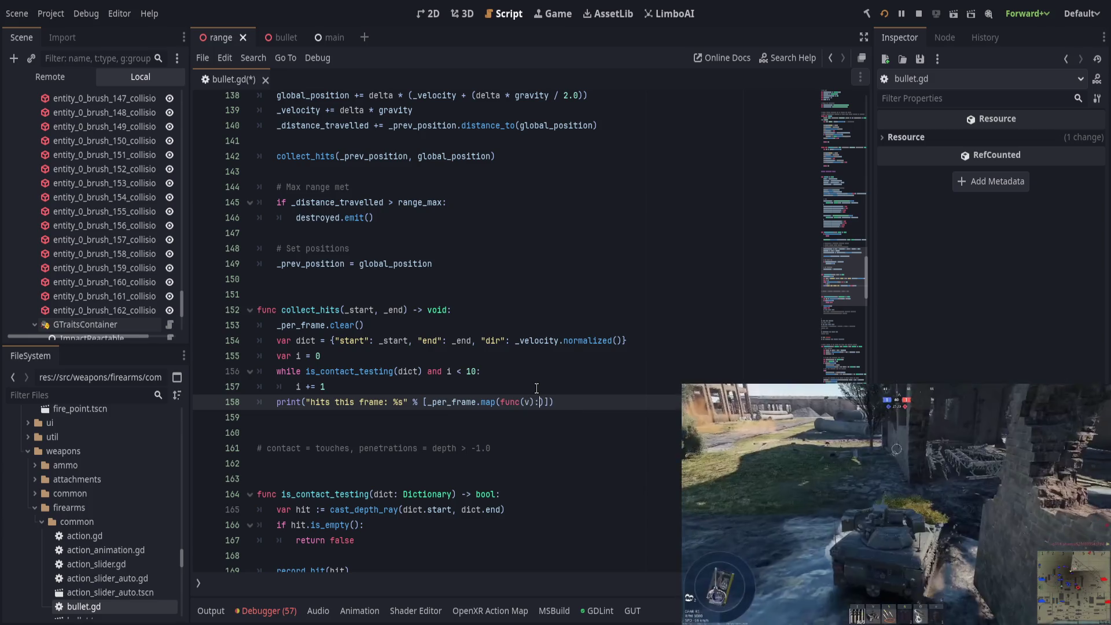
pyautogui.press('BackSpace')
pyautogui.press('BackSpace')
pyautogui.write('return v.')
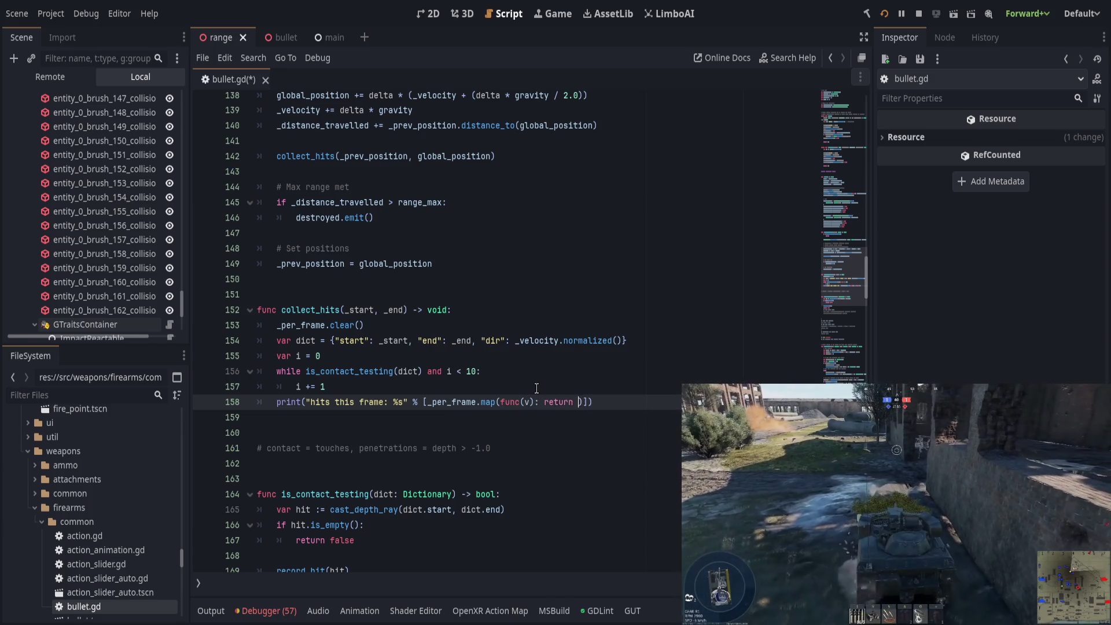
pyautogui.write('collider.naem')
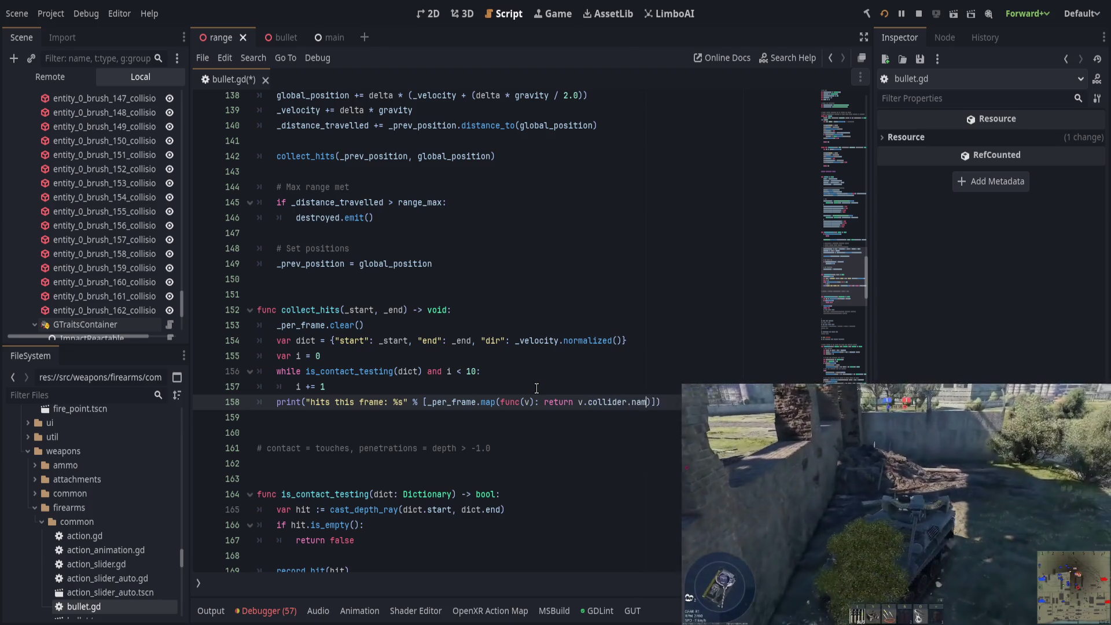
pyautogui.press('Right')
pyautogui.press('Right')
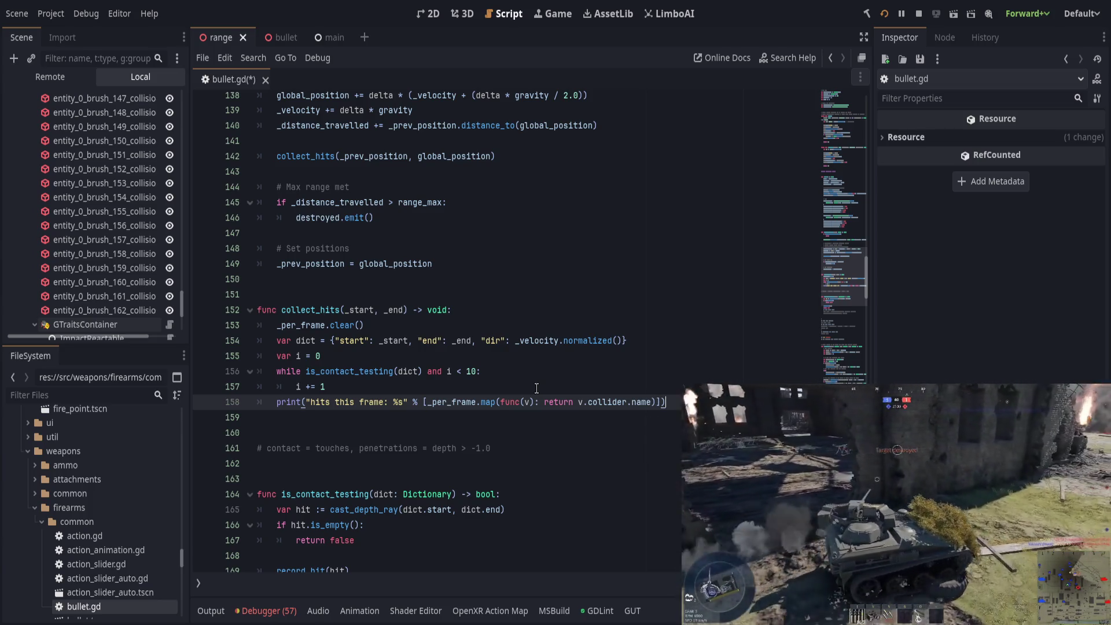
pyautogui.hotkey('ctrl', 's')
pyautogui.press('Left')
pyautogui.press('Left')
pyautogui.press('Left')
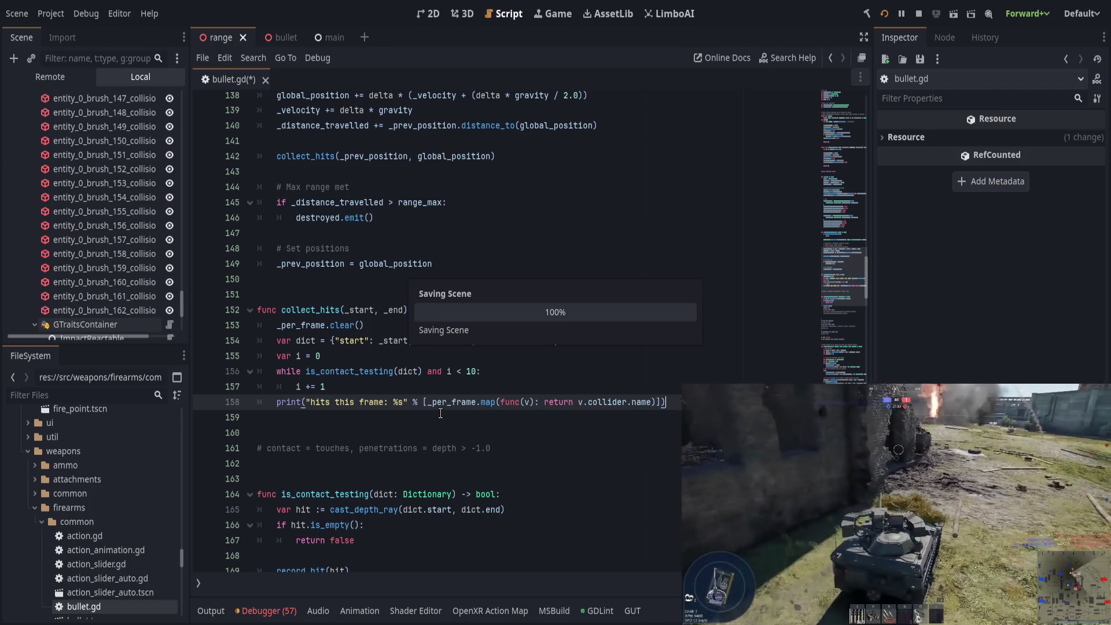
pyautogui.click(210, 611)
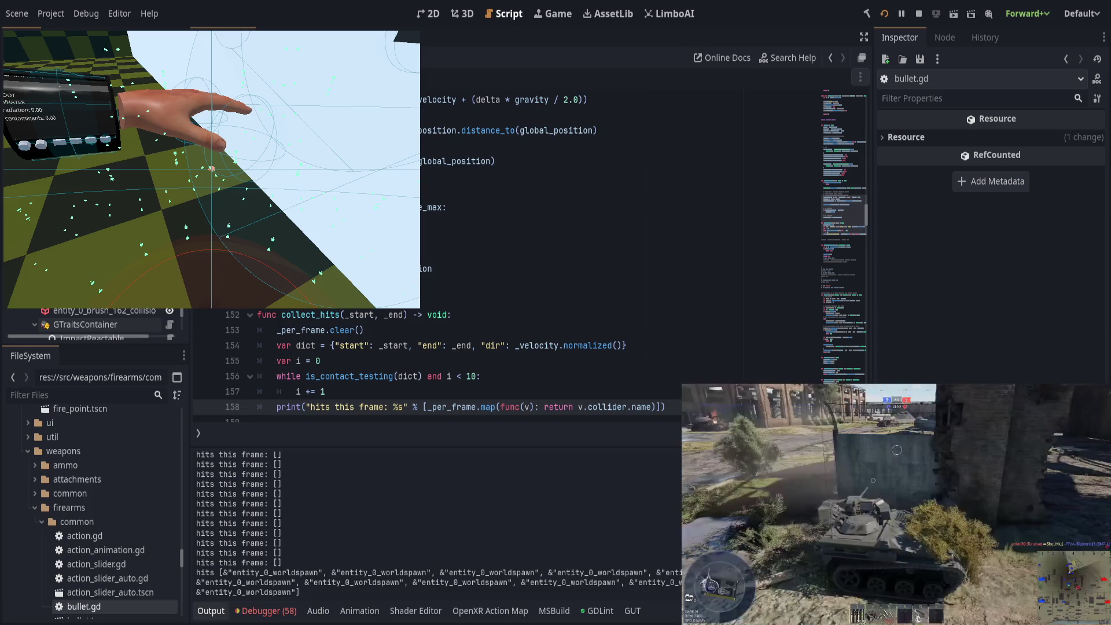
# Step: Bring the editor in front of the running game to read the per-frame hit lines
pyautogui.click(291, 456)
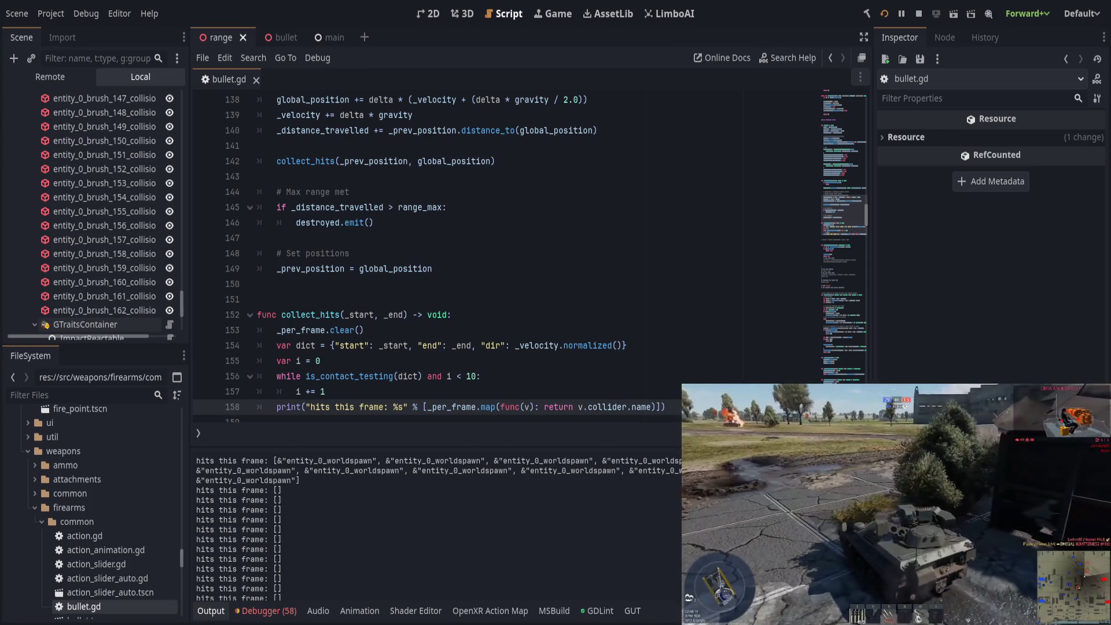
# Step: Insert an 'if !_per_frame.is_empty():' condition above the print line
pyautogui.scroll(-1, 432, 347)
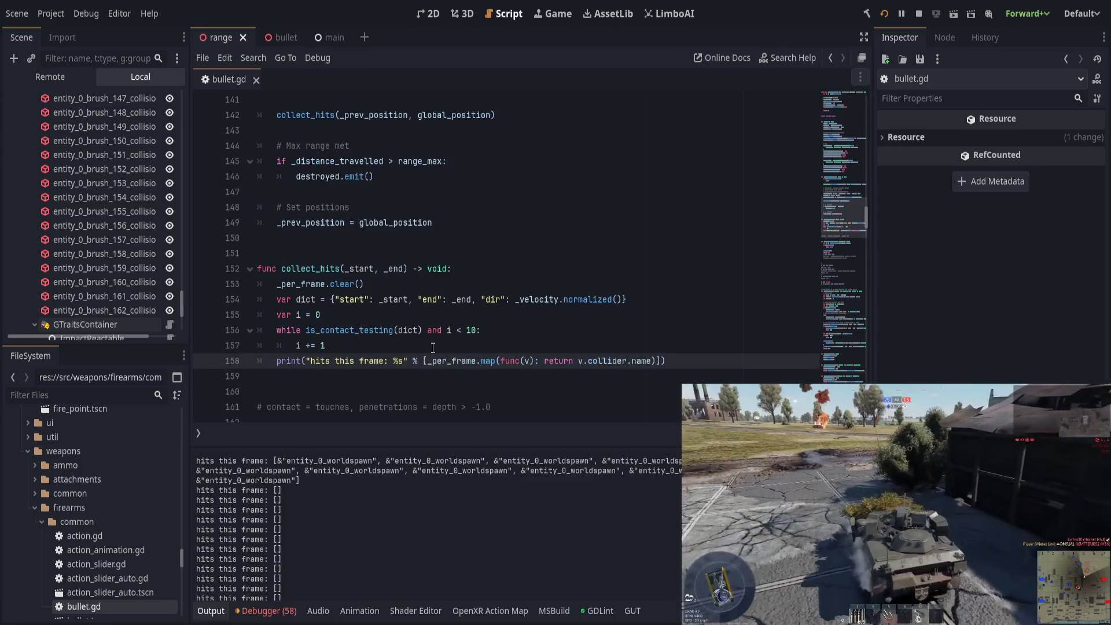
pyautogui.press('Return')
pyautogui.press('Up')
pyautogui.write('if')
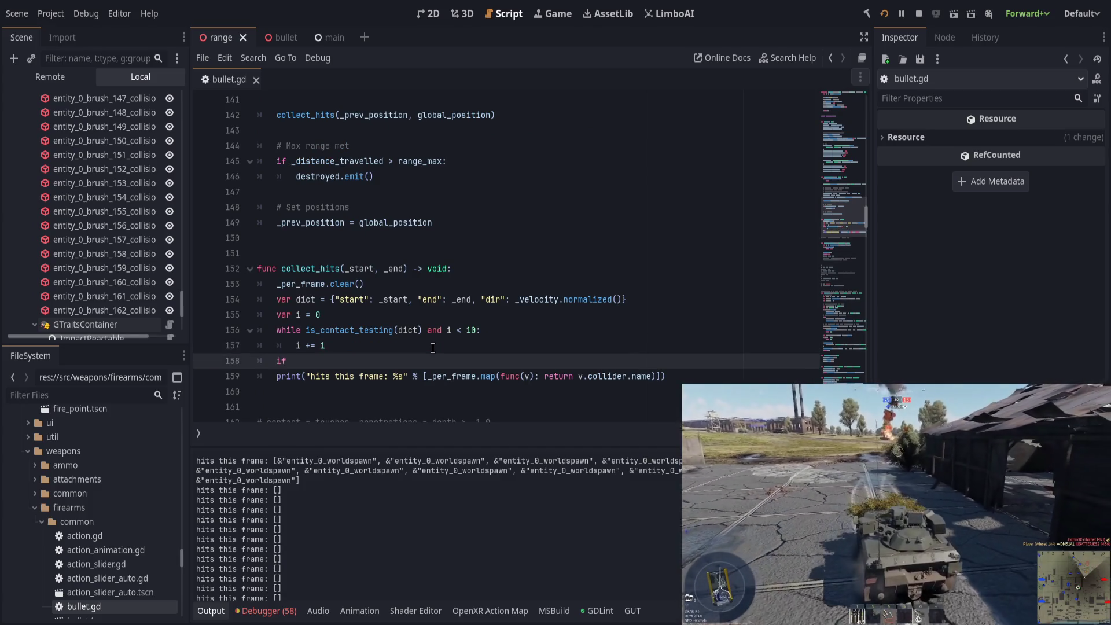
pyautogui.write(' _per_frame.is_e')
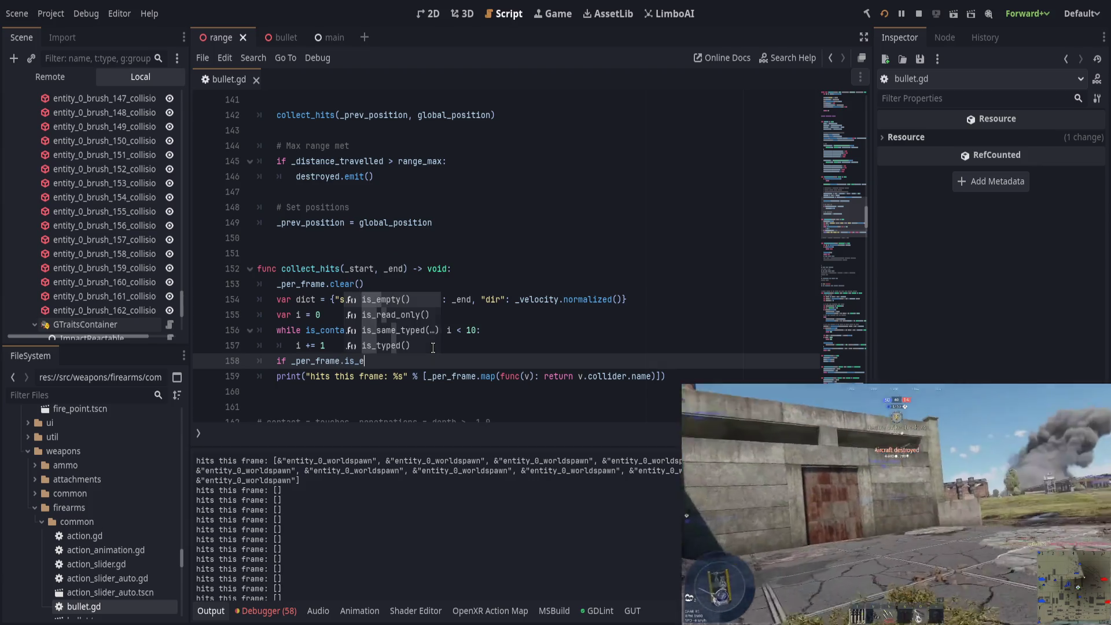
pyautogui.press('Return')
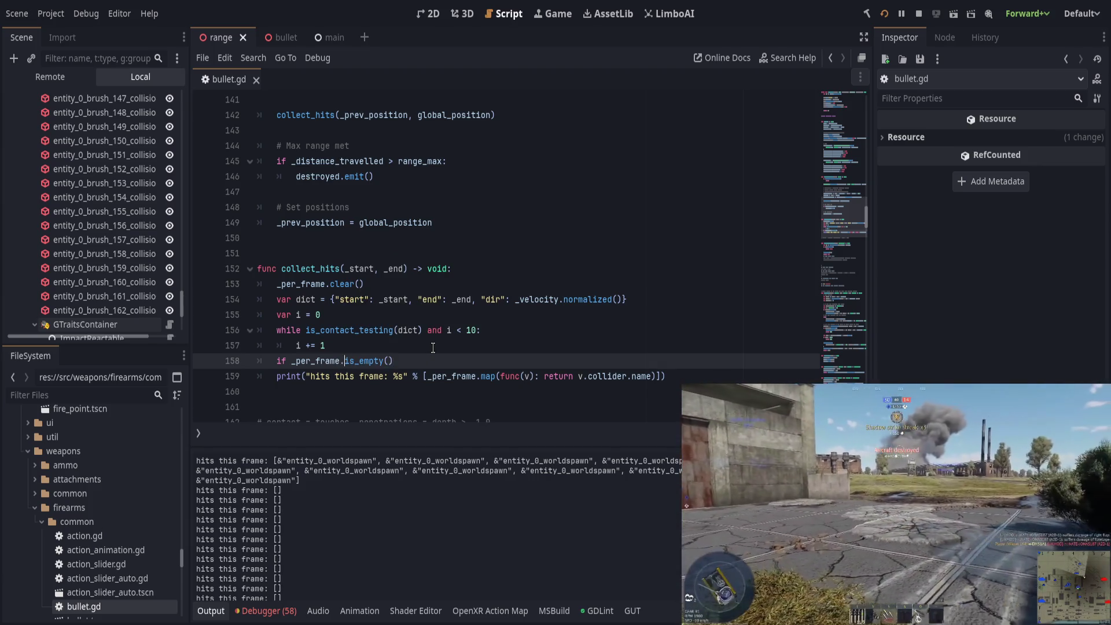
pyautogui.write('!')
pyautogui.press('End')
pyautogui.write('"')
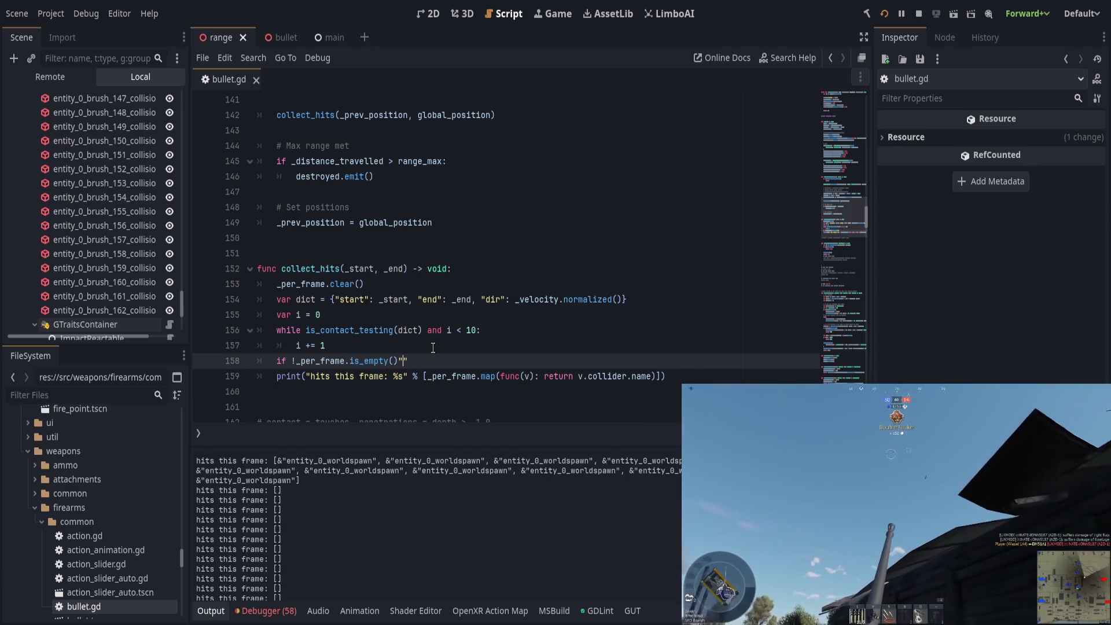
pyautogui.press('BackSpace')
pyautogui.write(':')
# Step: Indent the print under the if, add a blank line after the loop, and save
pyautogui.press('Down')
pyautogui.press('Tab')
pyautogui.press('Up')
pyautogui.press('Up')
pyautogui.press('Return')
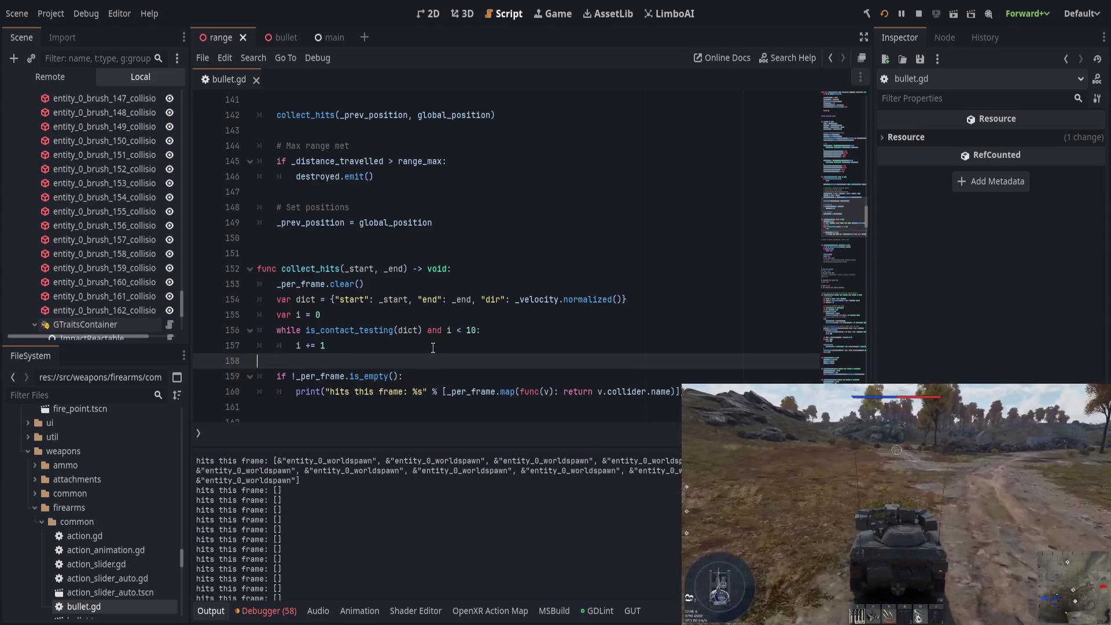
pyautogui.hotkey('ctrl', 's')
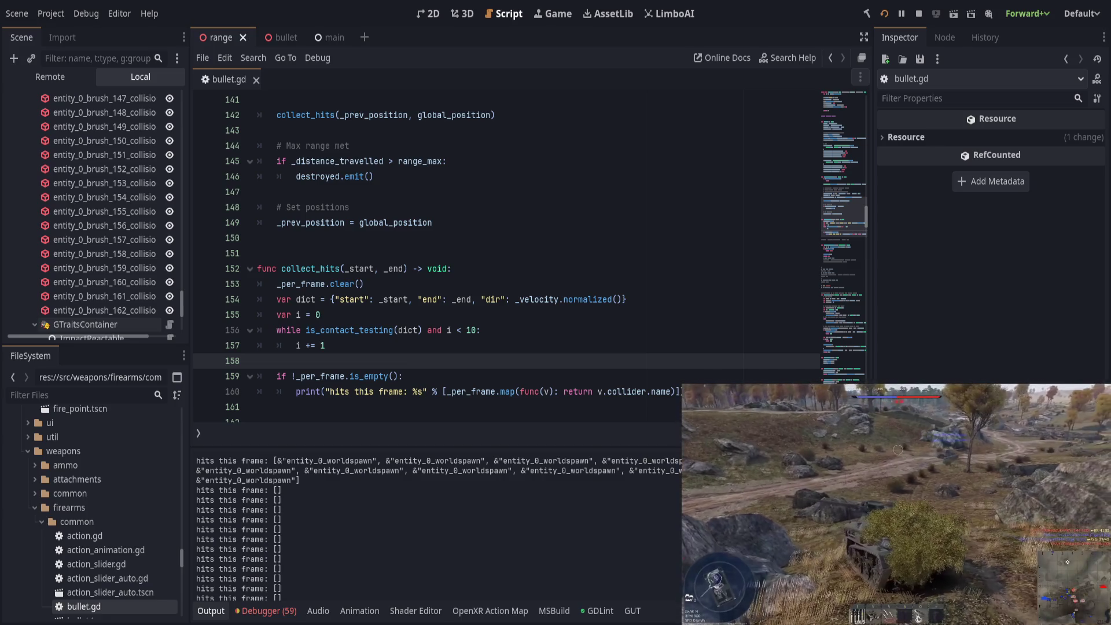
pyautogui.click(504, 287)
pyautogui.click(488, 327)
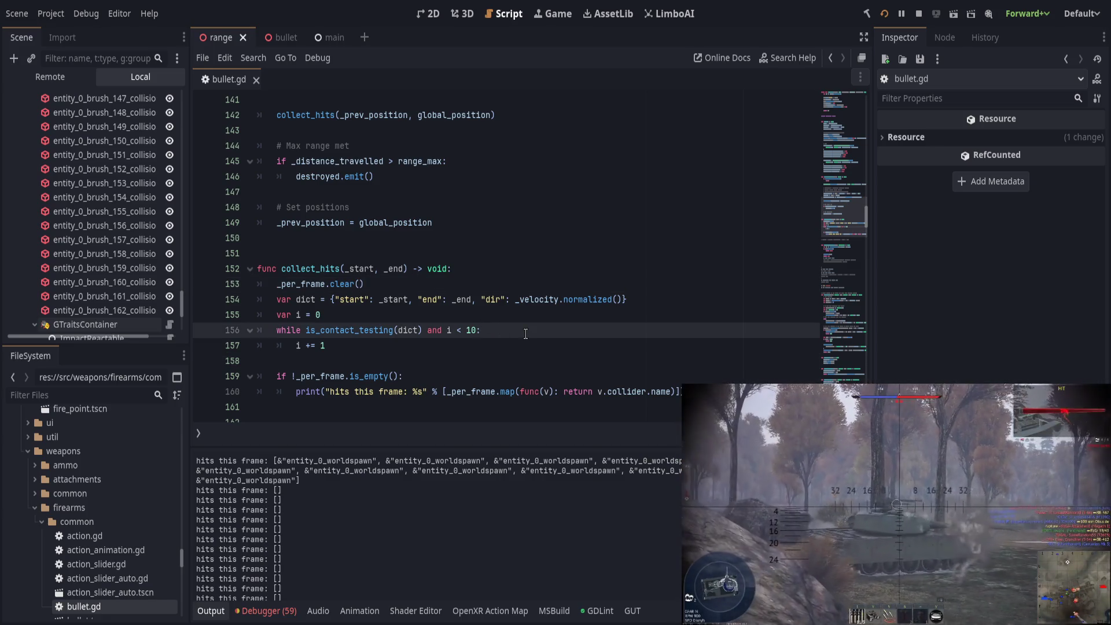
pyautogui.scroll(-1, 486, 307)
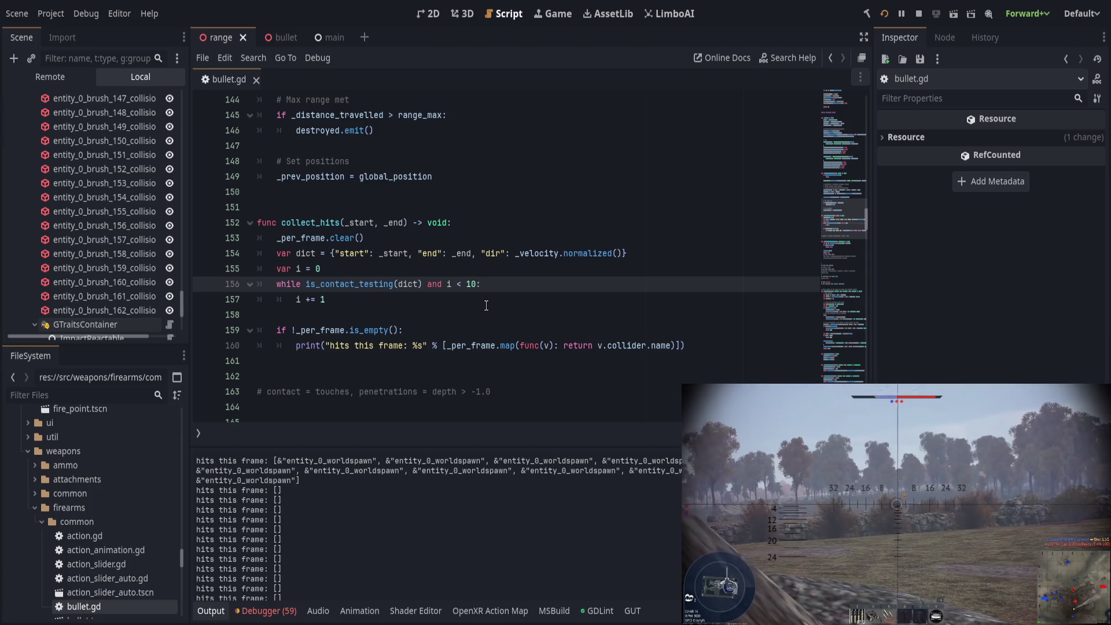
pyautogui.scroll(-4, 486, 305)
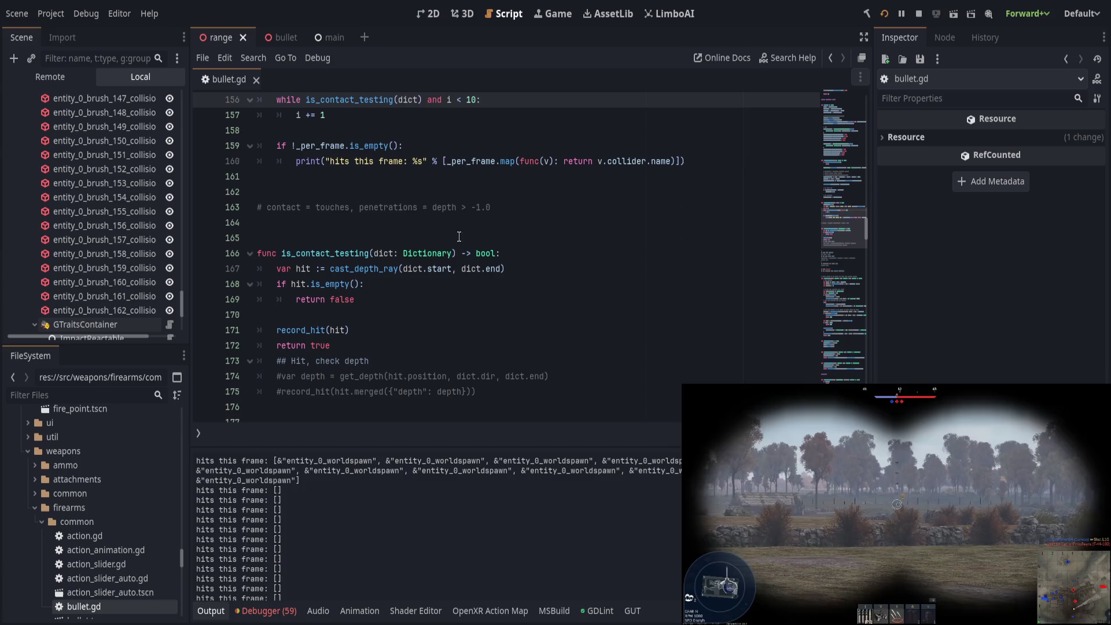
# Step: Locate the record_hit(hit) call inside is_contact_testing
pyautogui.click(458, 253)
pyautogui.press('End')
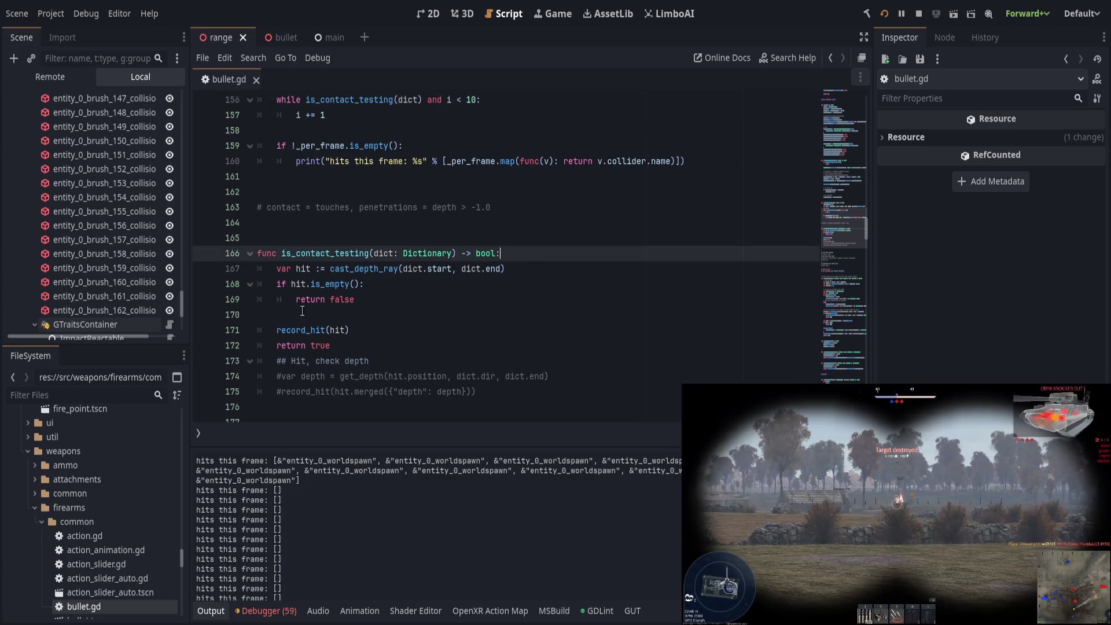
pyautogui.doubleClick(319, 253)
pyautogui.click(384, 283)
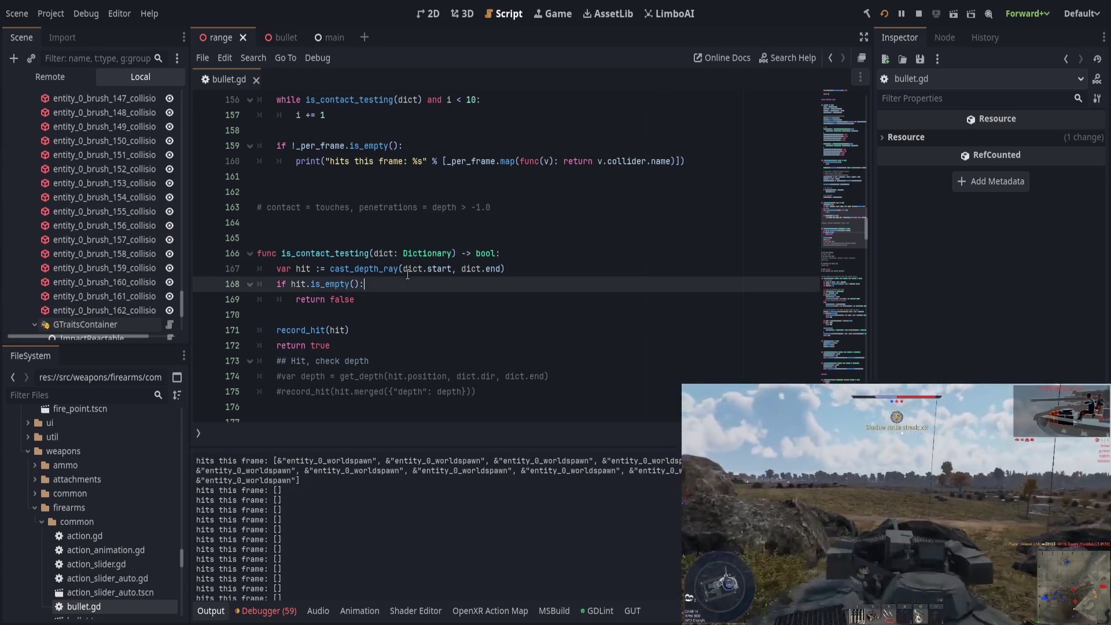
pyautogui.click(401, 300)
pyautogui.click(425, 333)
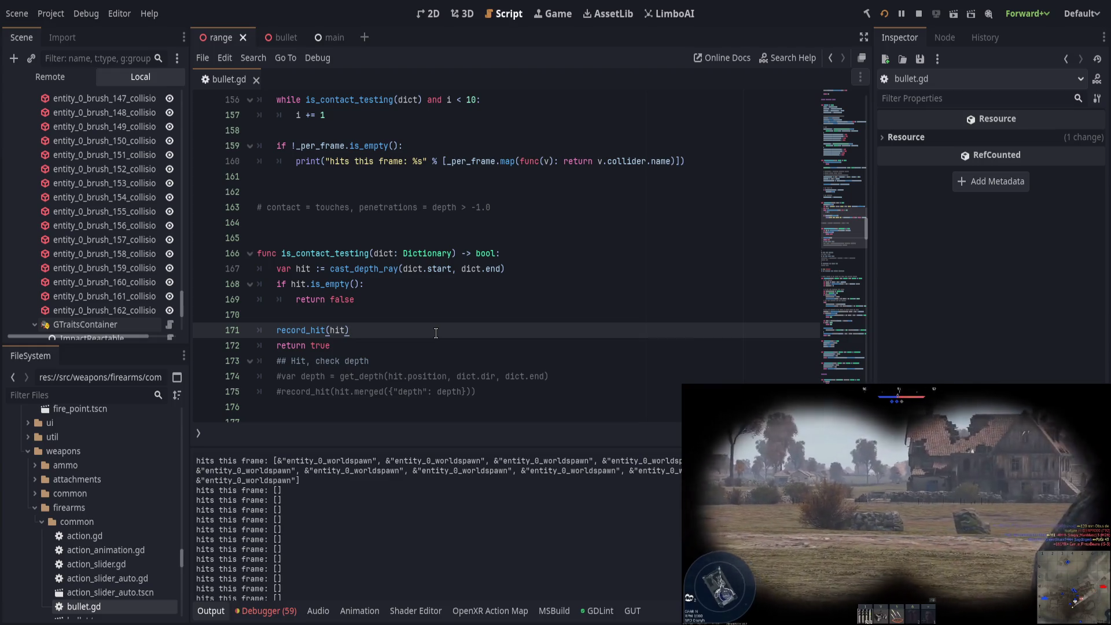
# Step: Add the comment '# Progress forwards' below record_hit(hit)
pyautogui.press('Return')
pyautogui.press('Return')
pyautogui.write('# progres')
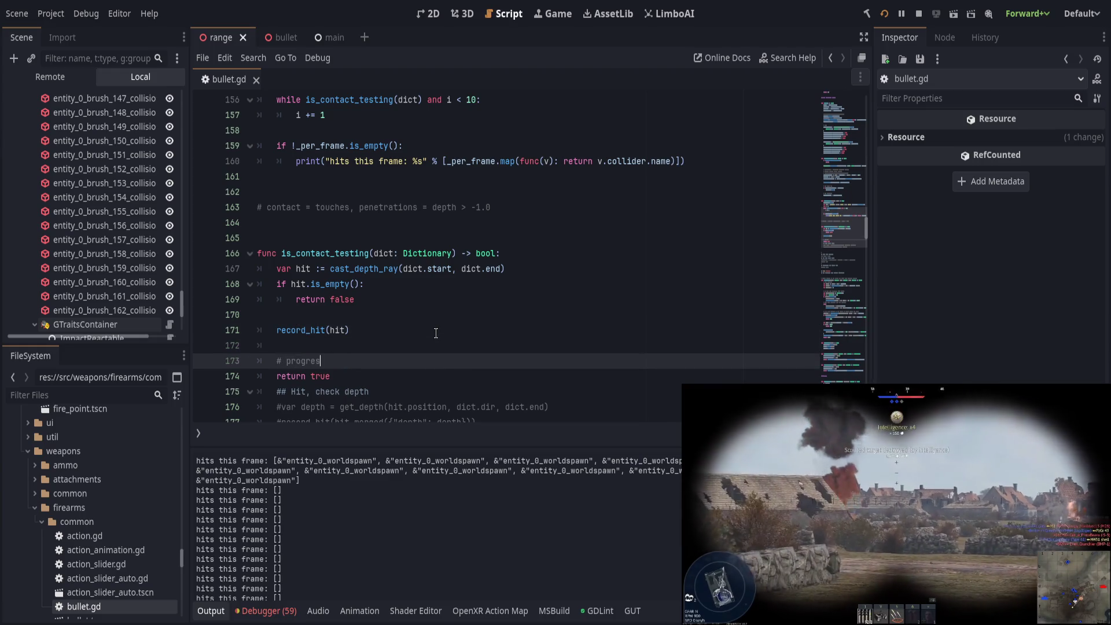
pyautogui.press('Return')
pyautogui.press('BackSpace')
pyautogui.write('s')
pyautogui.press('Return')
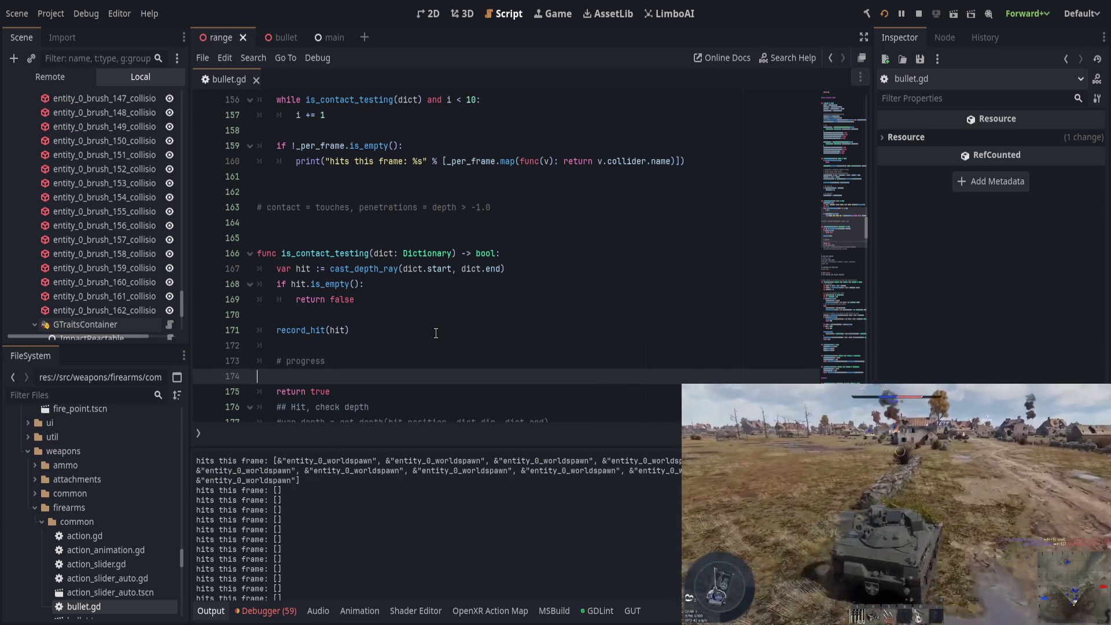
pyautogui.press('BackSpace')
pyautogui.hotkey('ctrl', 'BackSpace')
pyautogui.write('Progress forwards')
# Step: Add 'dict.start = hit.position + dict.dir * THRESHOLD' under the comment and save
pyautogui.press('Return')
pyautogui.write('dict.start =')
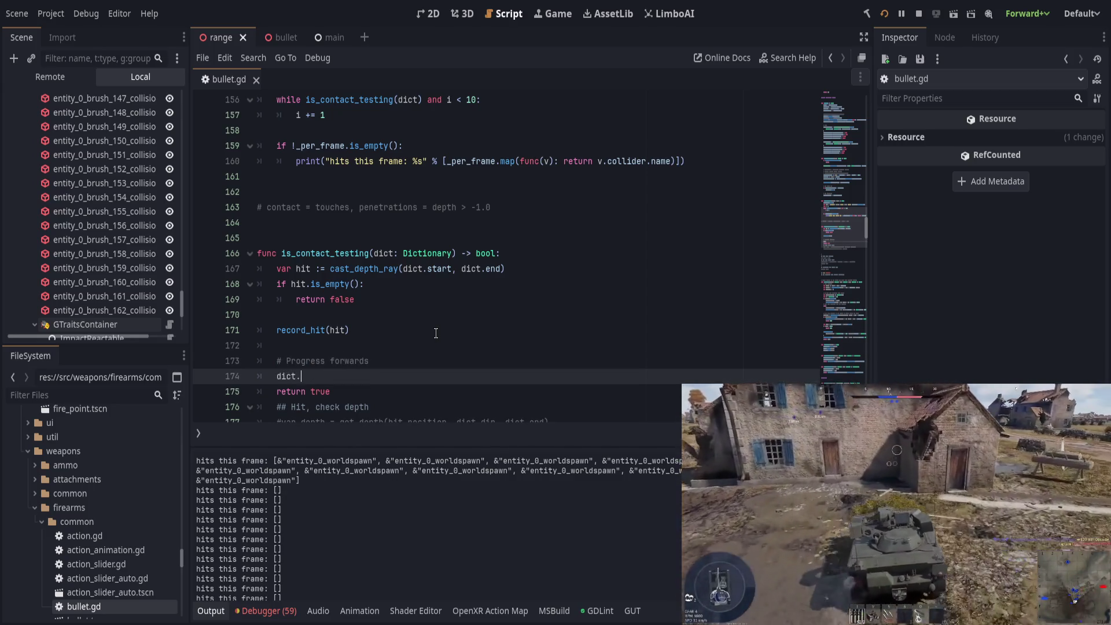
pyautogui.hotkey('ctrl', 'space')
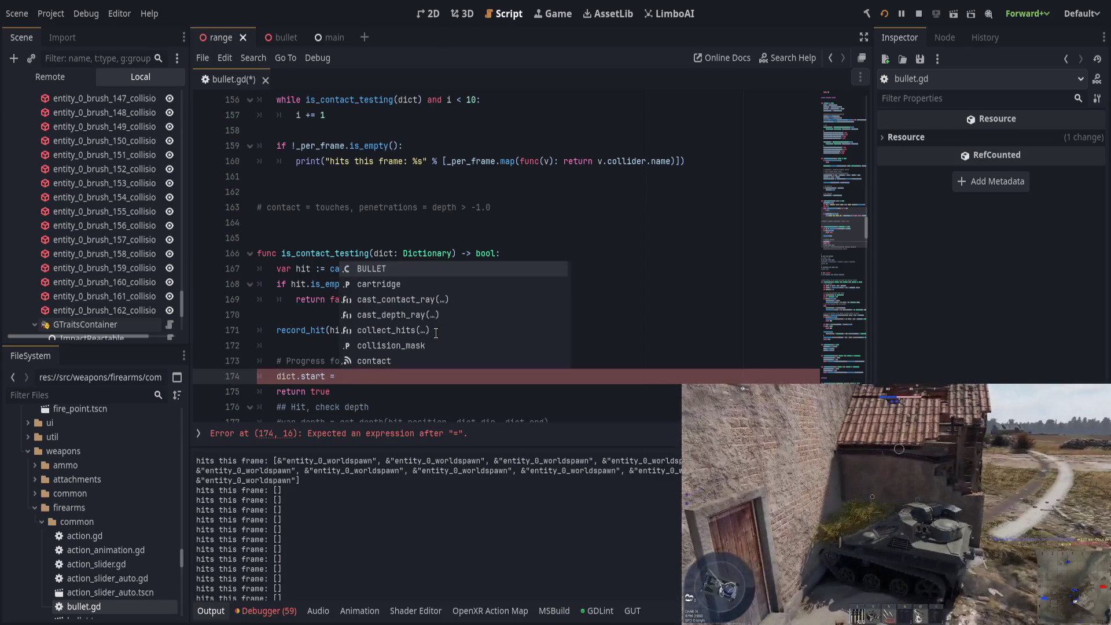
pyautogui.write('hit.position')
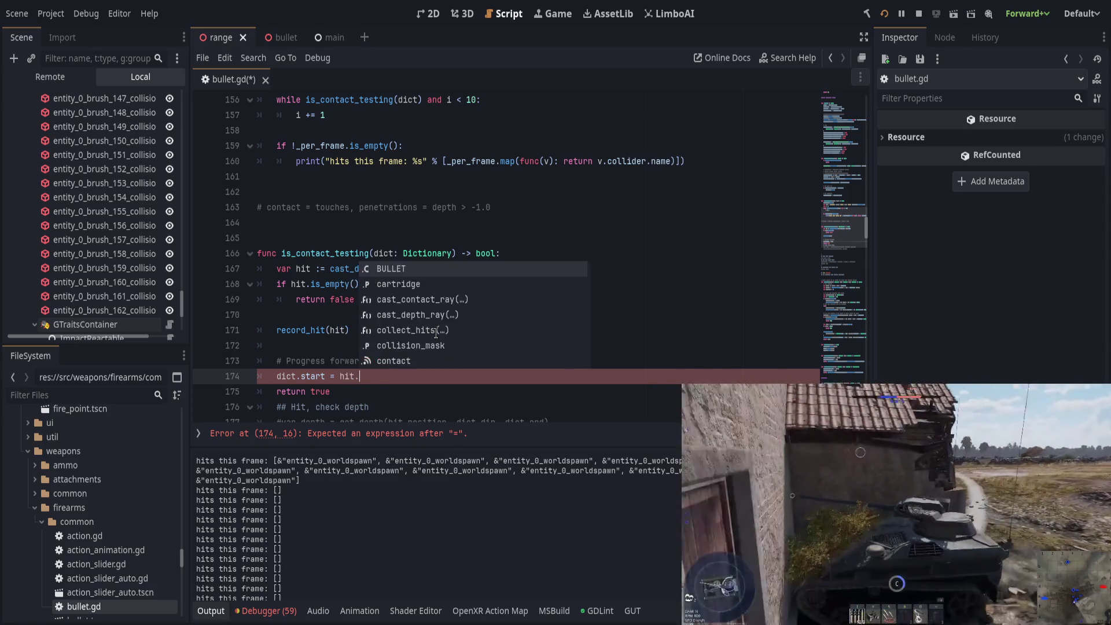
pyautogui.write(' + ')
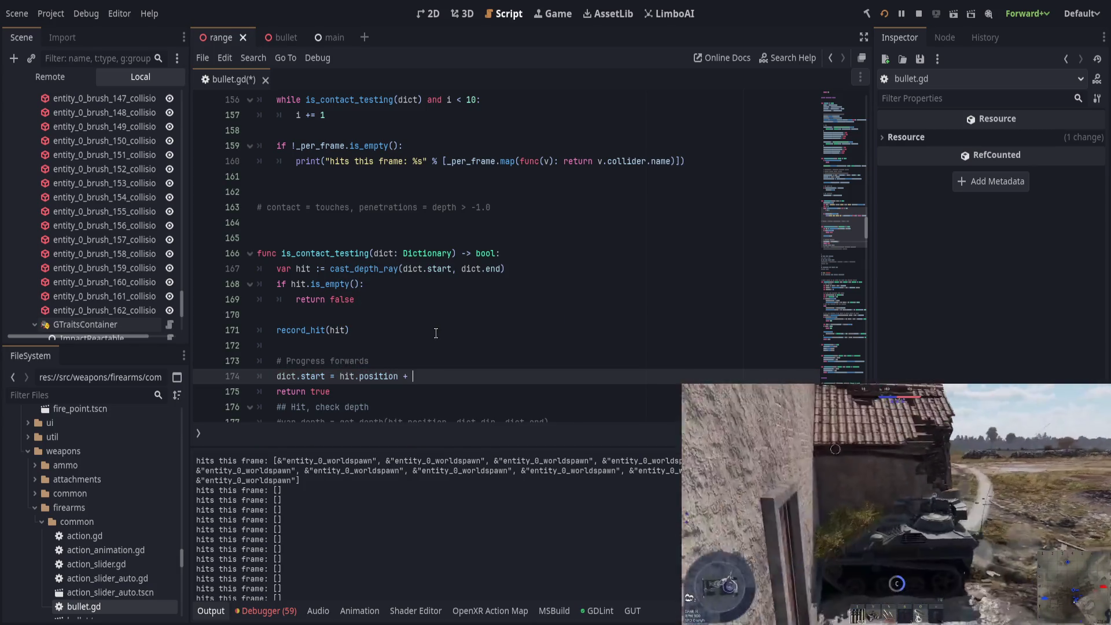
pyautogui.write('dict.dir * (')
pyautogui.press('BackSpace')
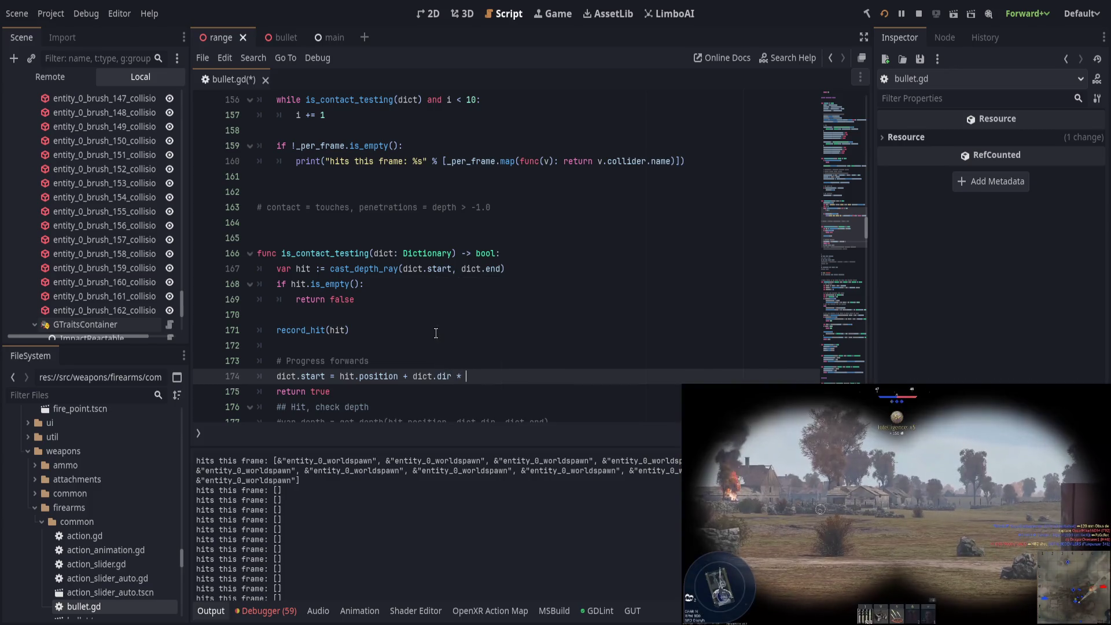
pyautogui.write('THRESHOLD')
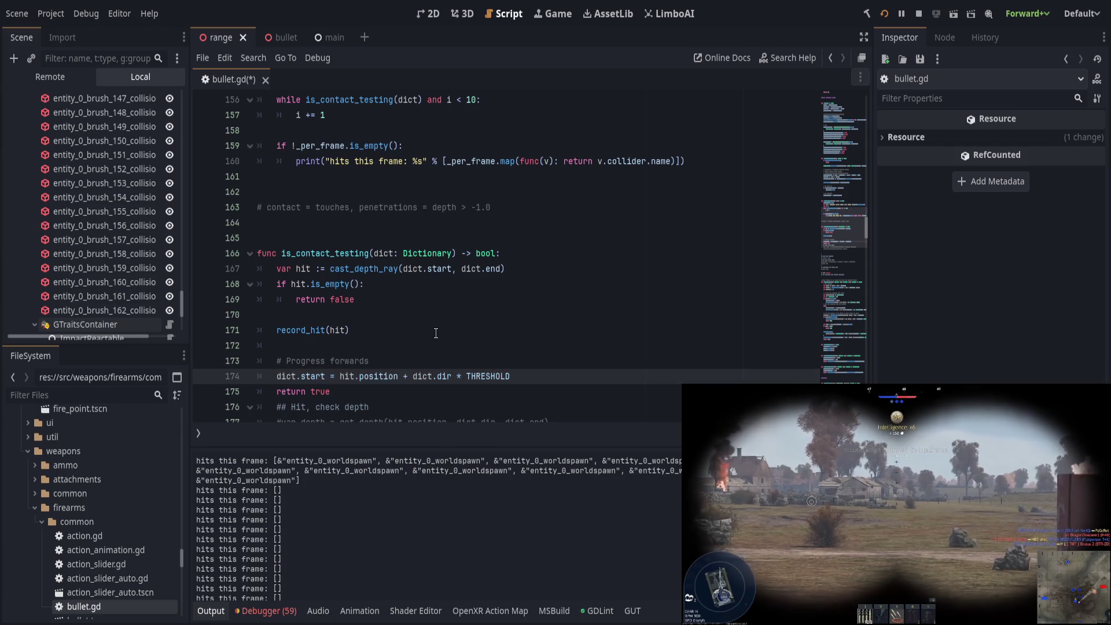
pyautogui.hotkey('ctrl', 's')
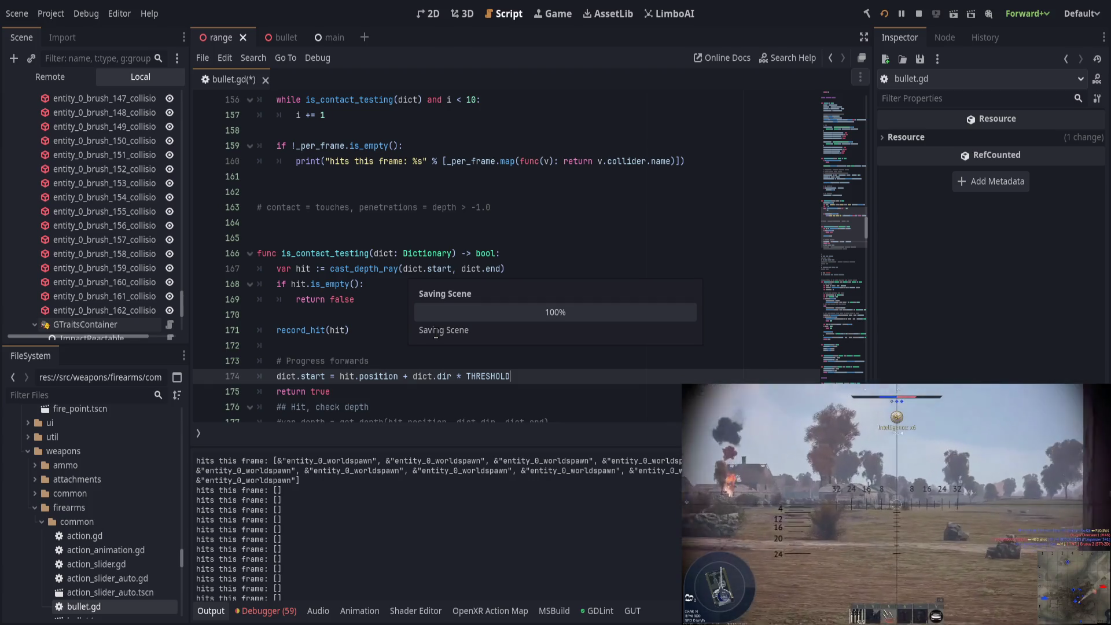
# Step: Stop the test run with F8 after checking hits, returning to the print line in _on_destroyed
pyautogui.click(412, 376)
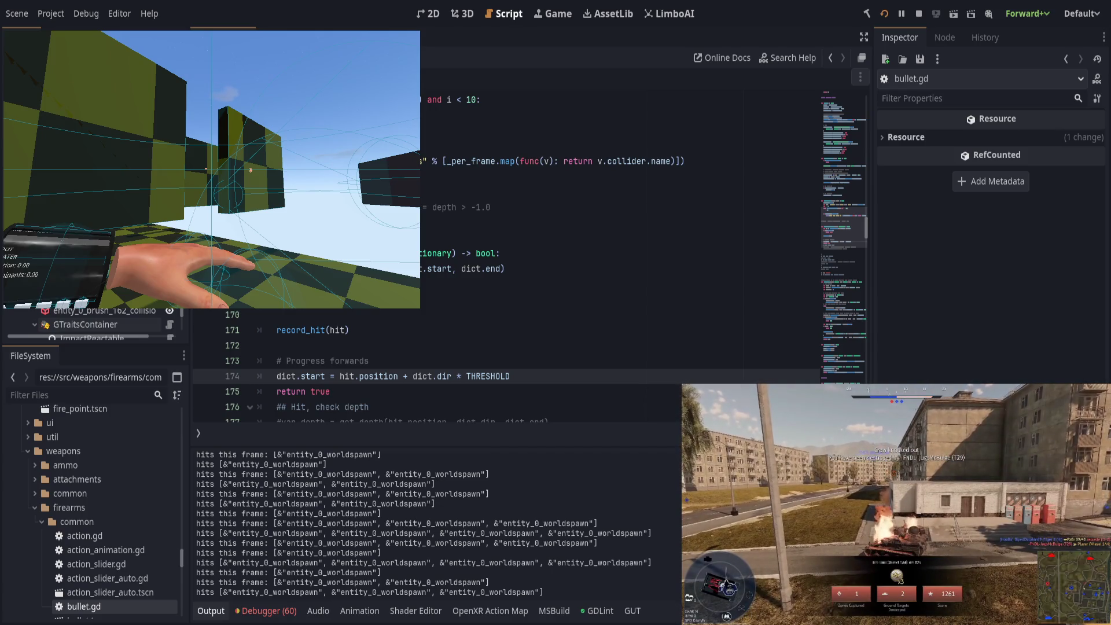
pyautogui.press('F8')
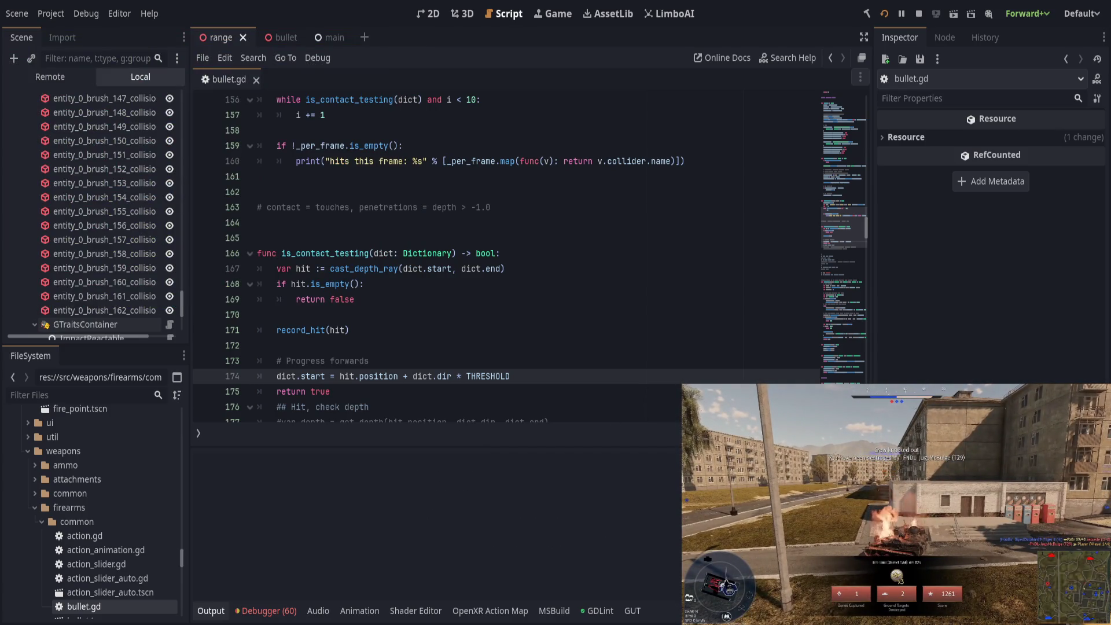
pyautogui.scroll(-20, 341, 333)
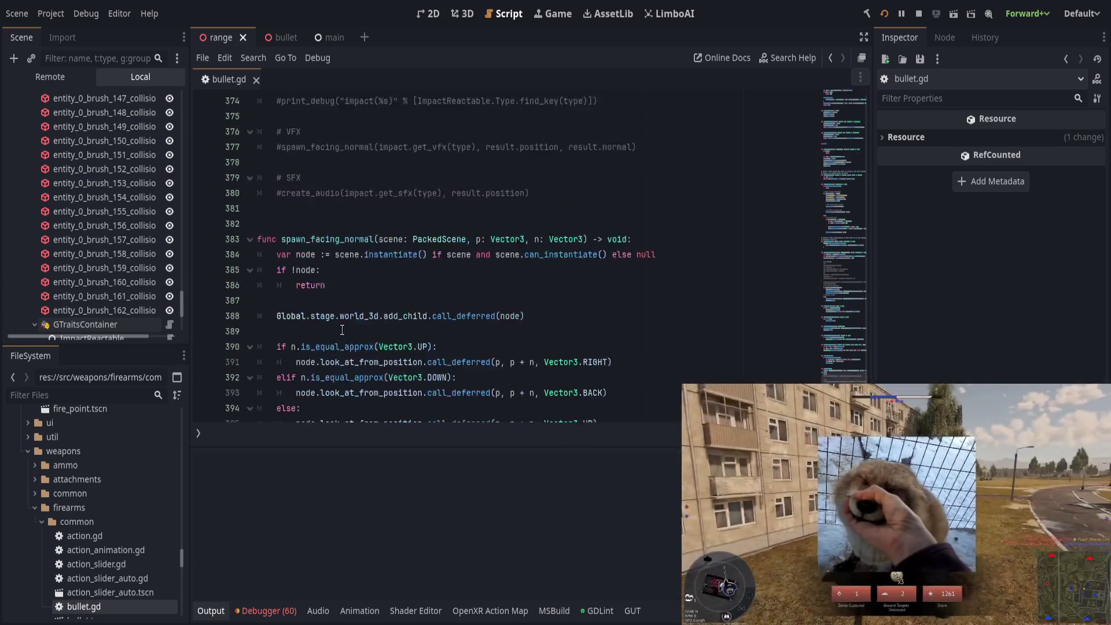
pyautogui.scroll(5, 341, 333)
pyautogui.click(408, 375)
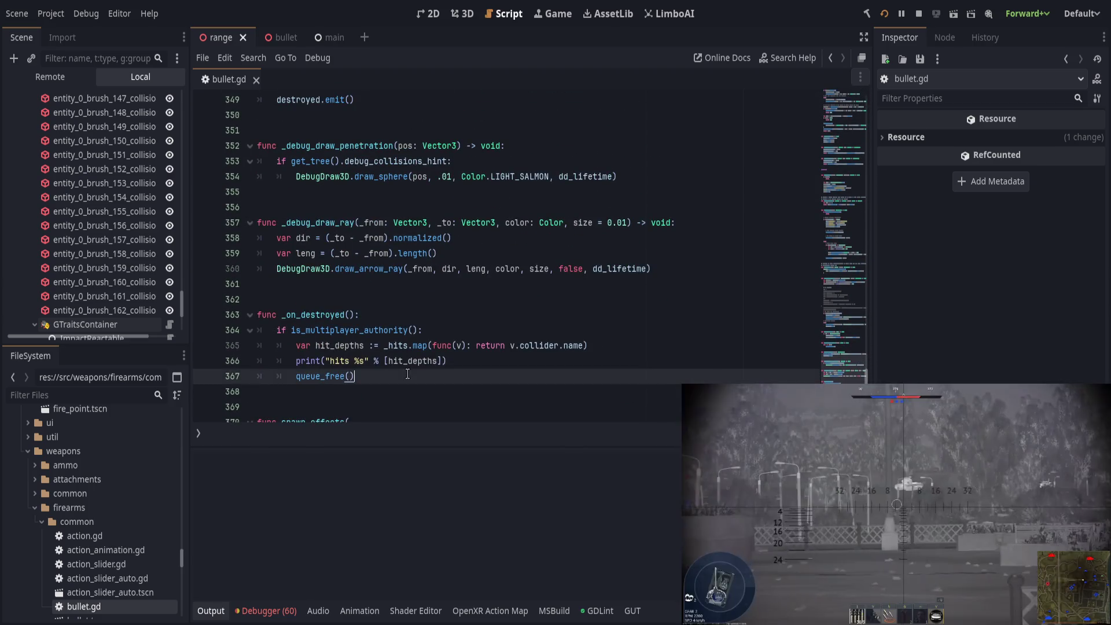
# Step: Add \n after %s in the _on_destroyed hits print string and save bullet.gd
pyautogui.click(456, 359)
pyautogui.click(361, 361)
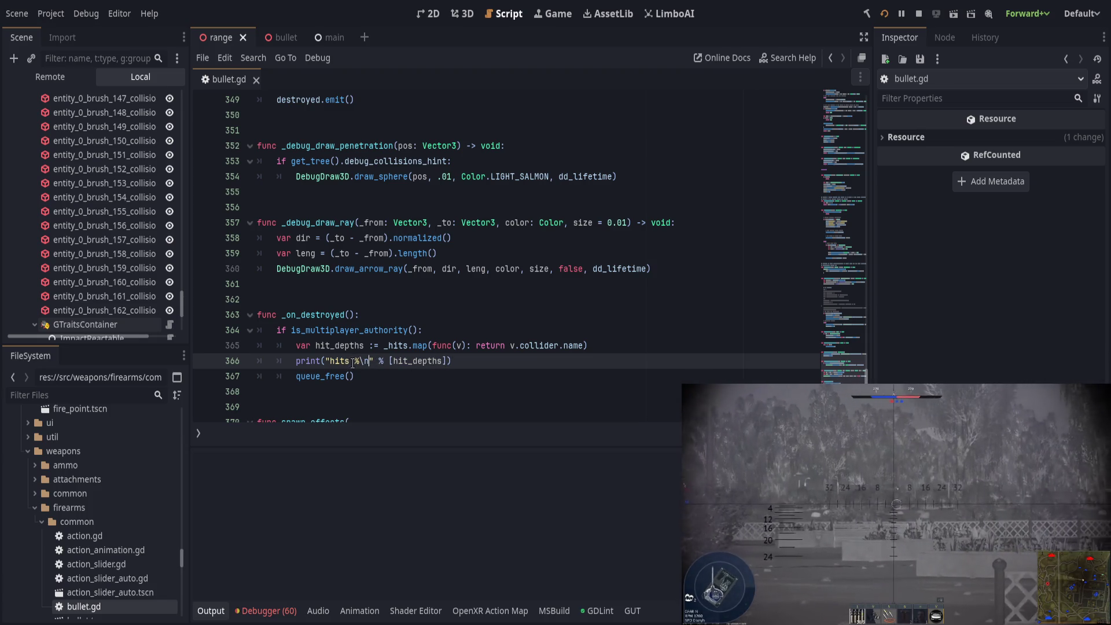
pyautogui.click(521, 366)
pyautogui.hotkey('ctrl', 's')
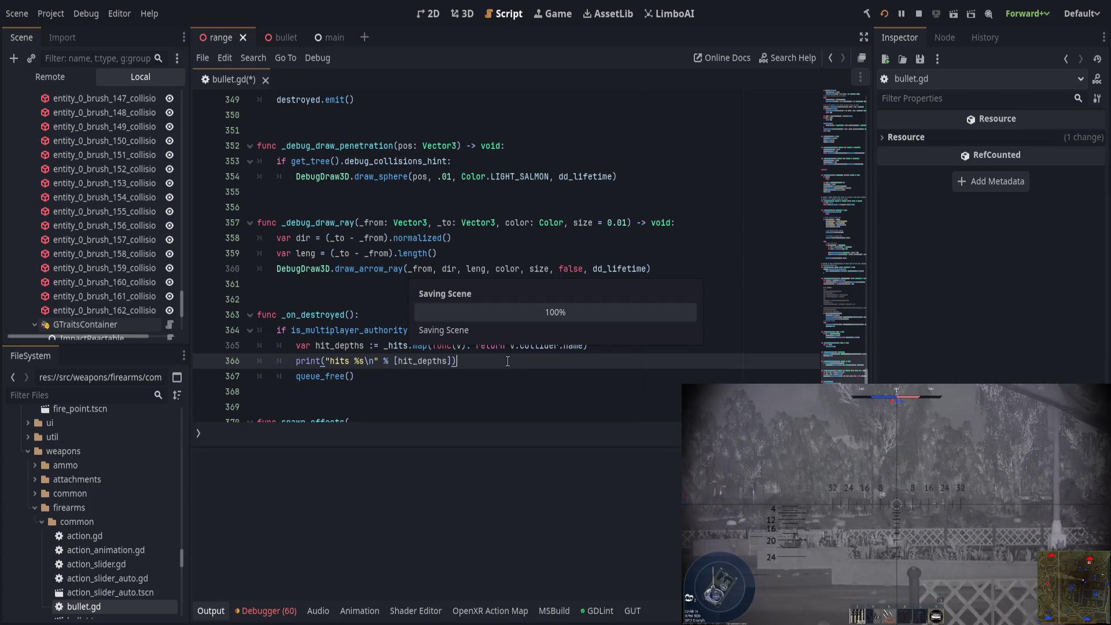
# Step: Scroll down to is_contact_testing and open a new indented line above record_hit(hit)
pyautogui.moveTo(836, 371); pyautogui.dragTo(835, 68)
pyautogui.scroll(-13, 435, 372)
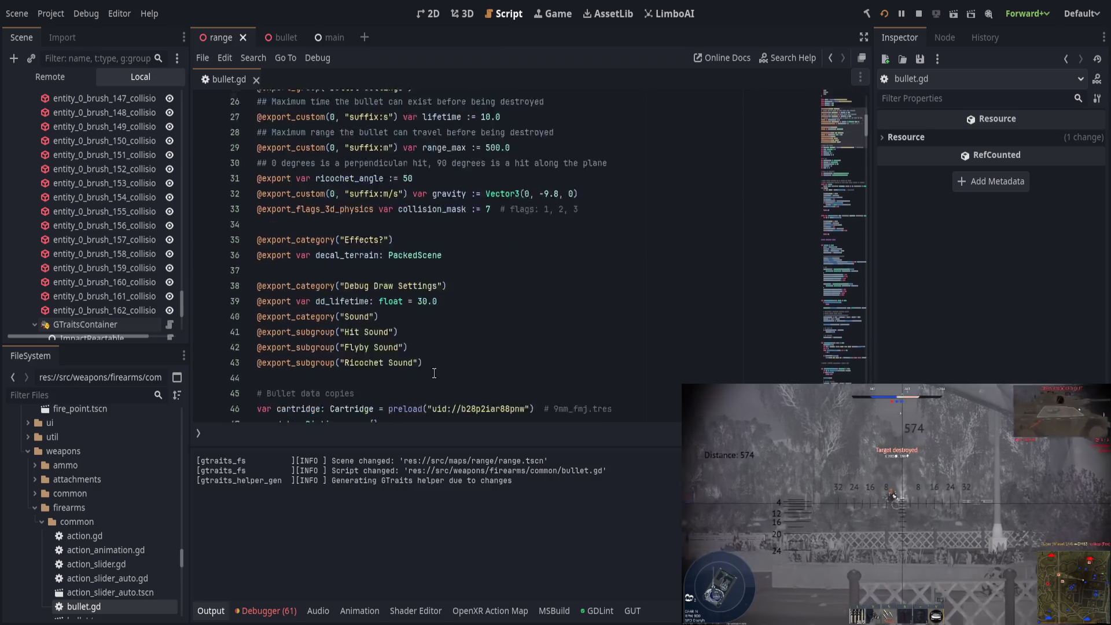
pyautogui.scroll(-10, 436, 371)
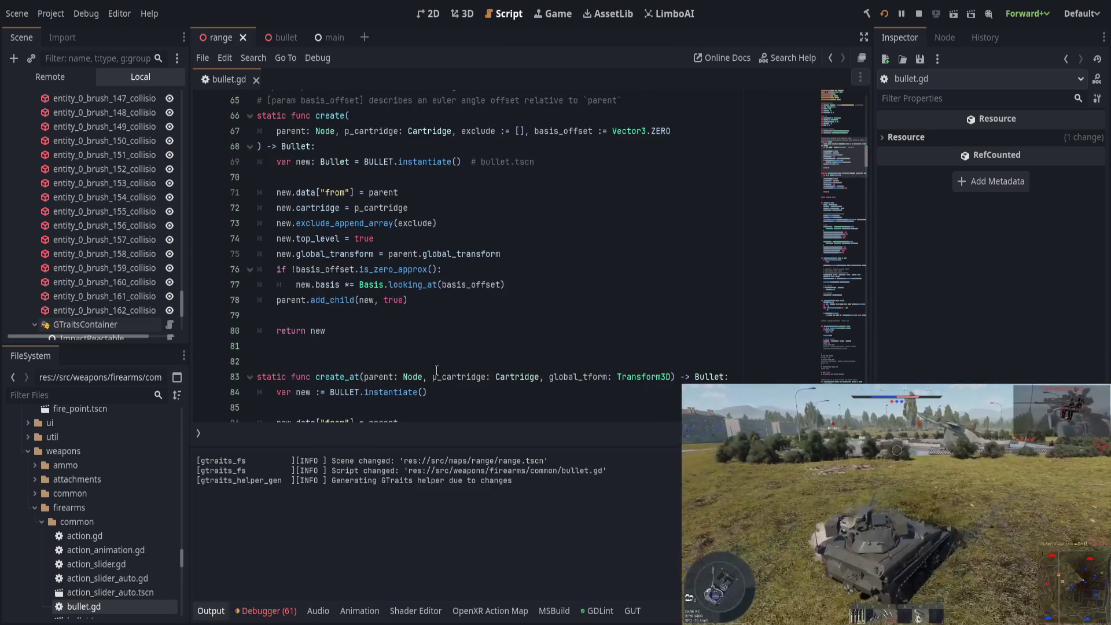
pyautogui.scroll(-16, 436, 370)
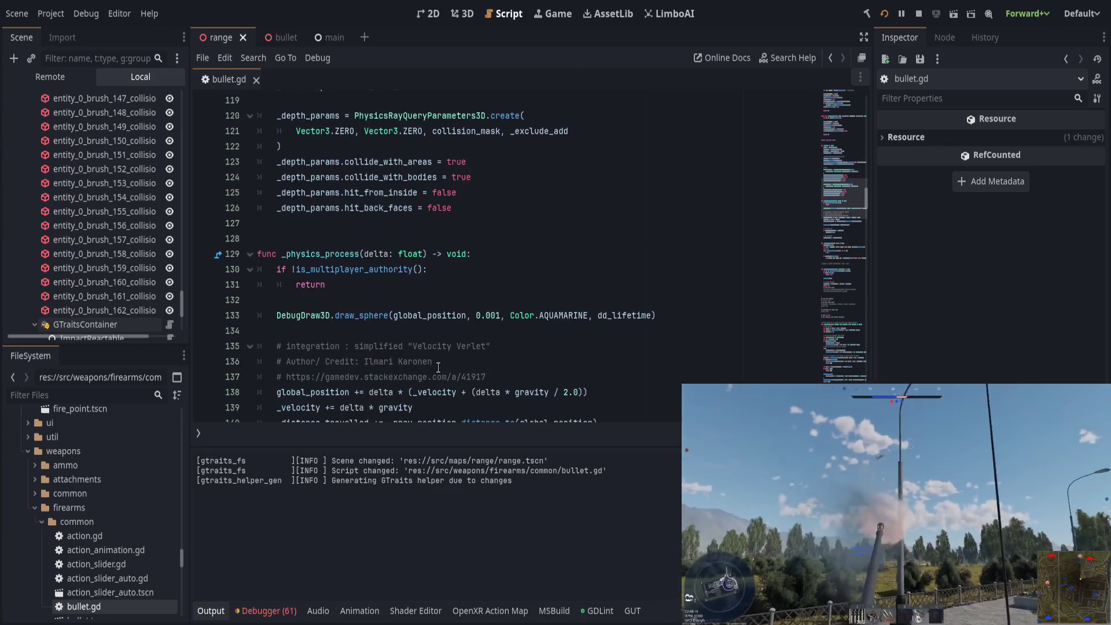
pyautogui.scroll(-7, 438, 367)
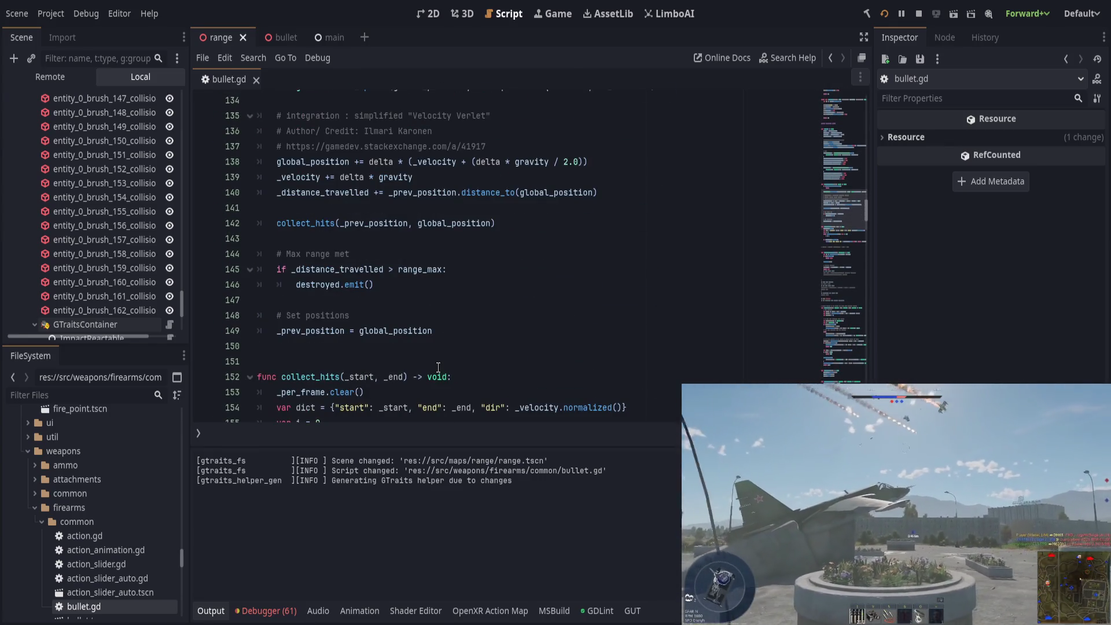
pyautogui.scroll(-1, 438, 368)
pyautogui.click(405, 231)
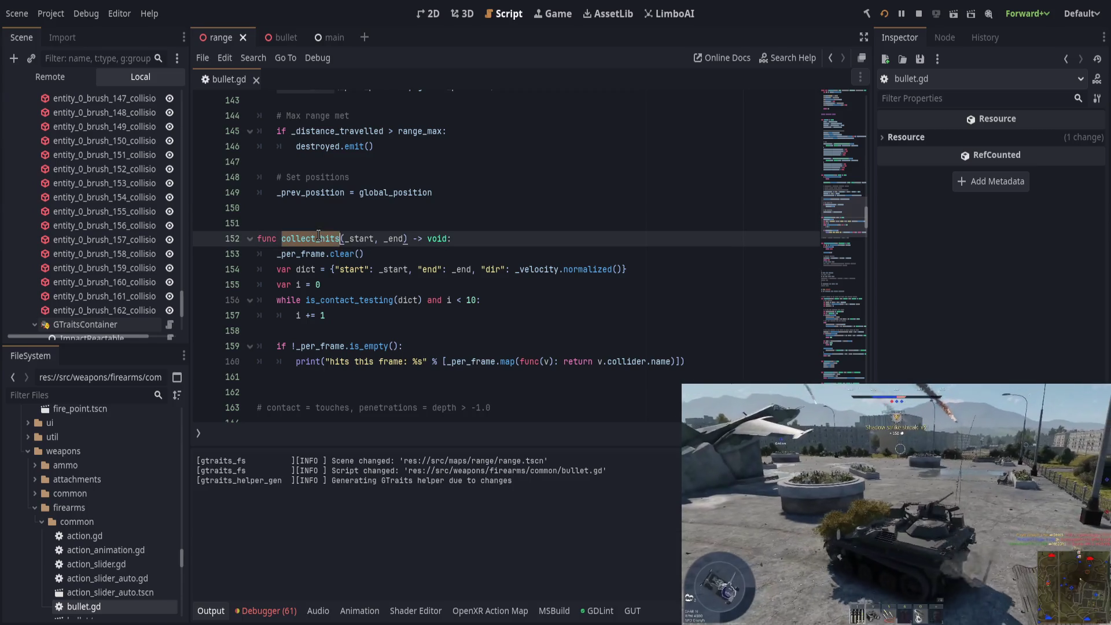
pyautogui.scroll(-2, 428, 341)
pyautogui.click(428, 346)
pyautogui.scroll(-2, 434, 324)
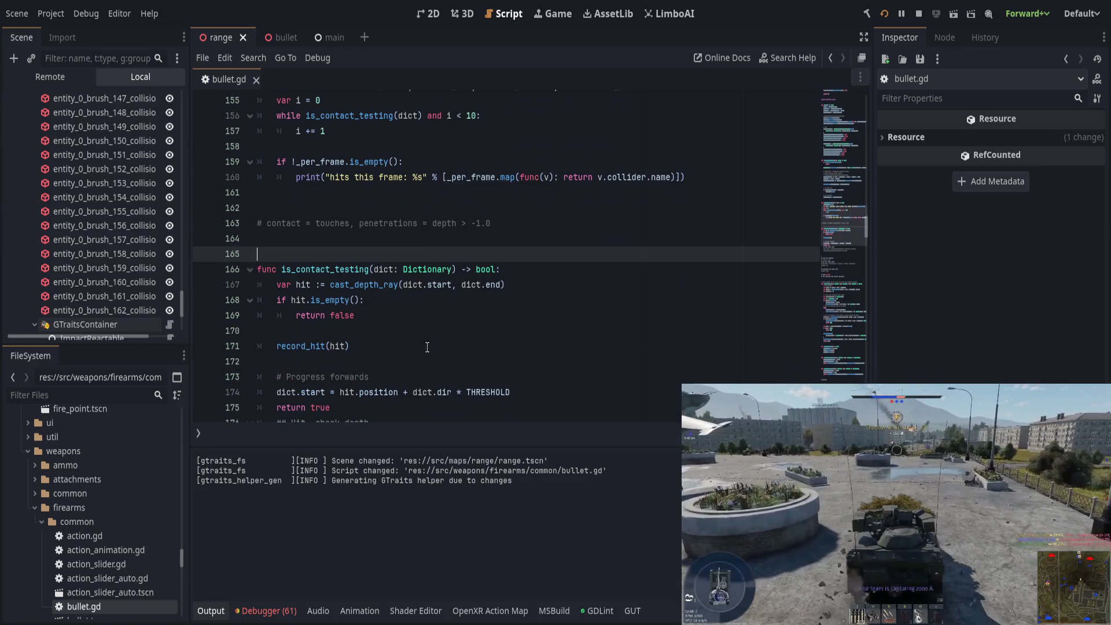
pyautogui.click(447, 315)
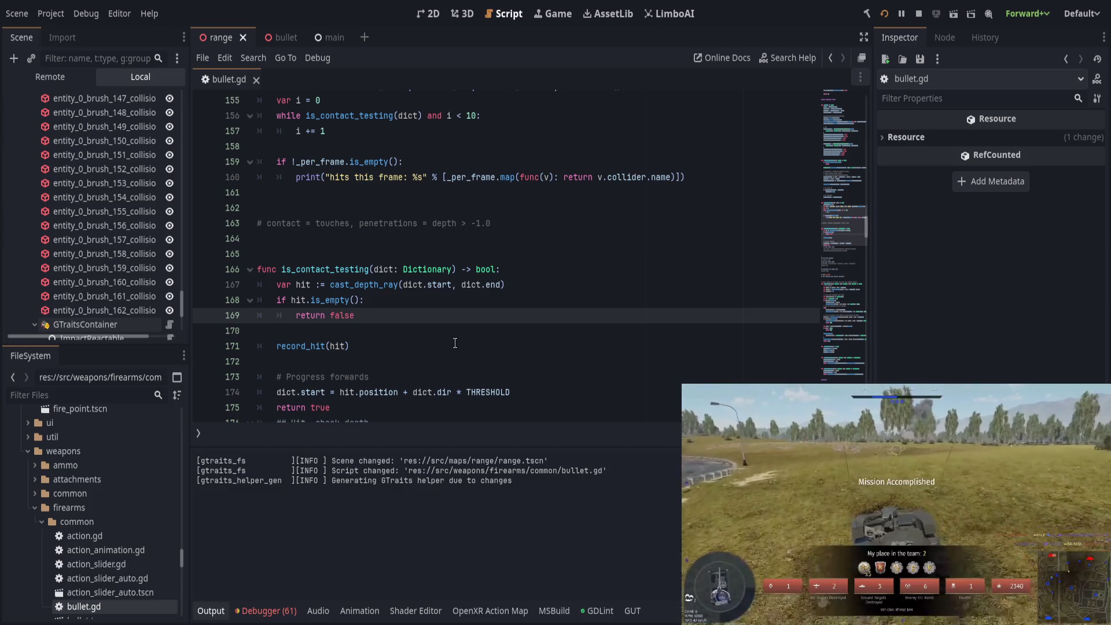
pyautogui.click(456, 343)
pyautogui.click(461, 333)
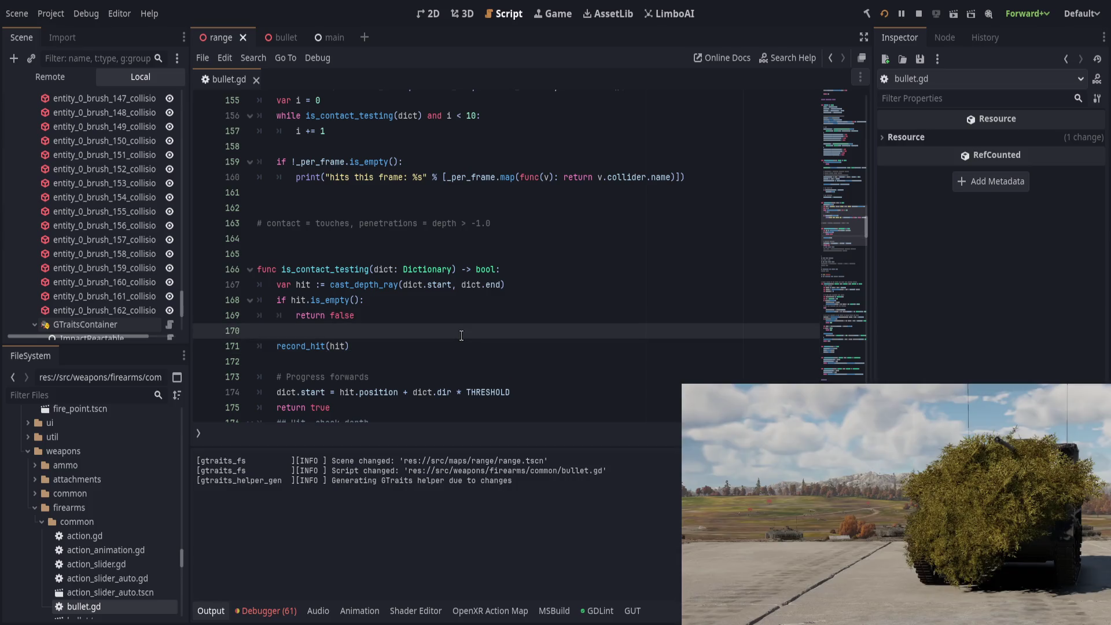
pyautogui.press('Return')
pyautogui.press('Tab')
# Step: On line 171, write hit["depth"] = get_depth(dict.start, dict.dir, dict.end)
pyautogui.write('hit.d')
pyautogui.press('BackSpace')
pyautogui.press('BackSpace')
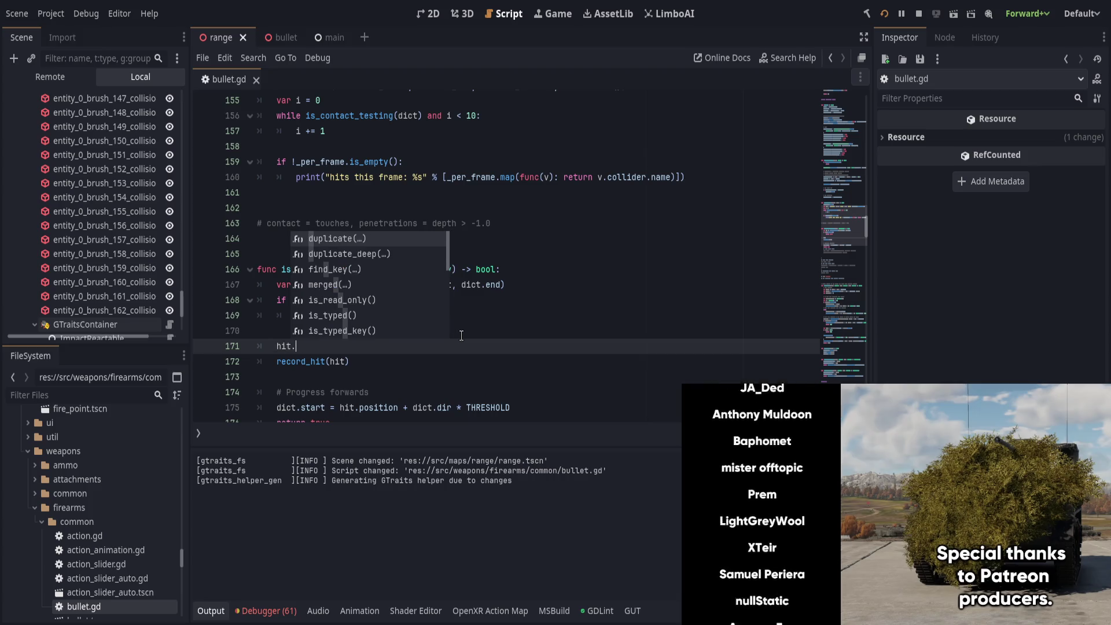
pyautogui.write('["depth')
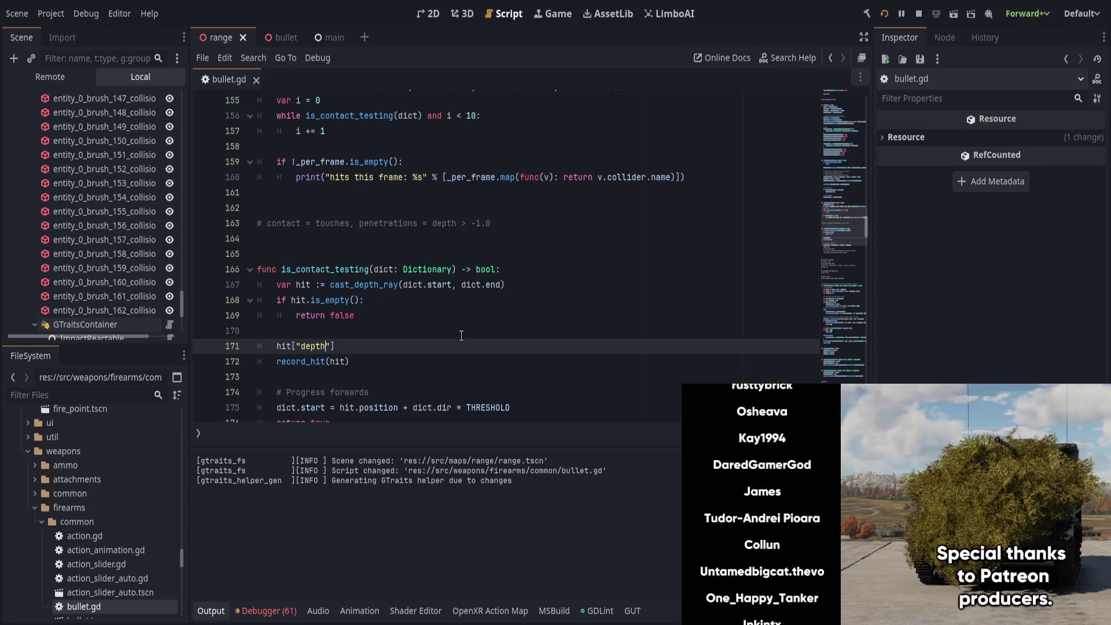
pyautogui.press('End')
pyautogui.write('= ')
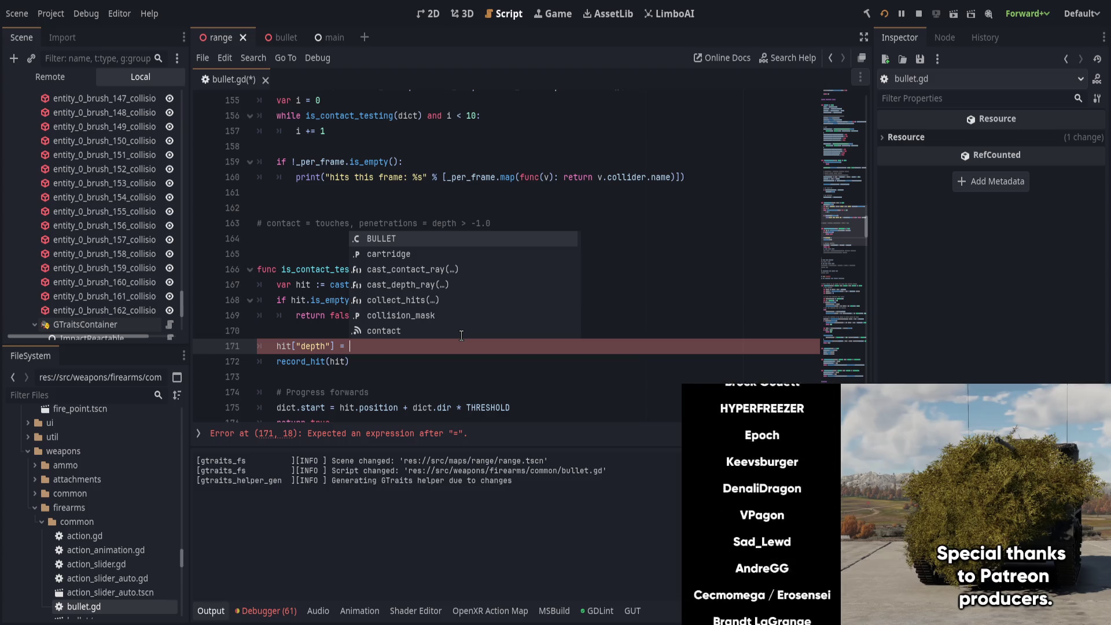
pyautogui.write('get_')
pyautogui.press('Return')
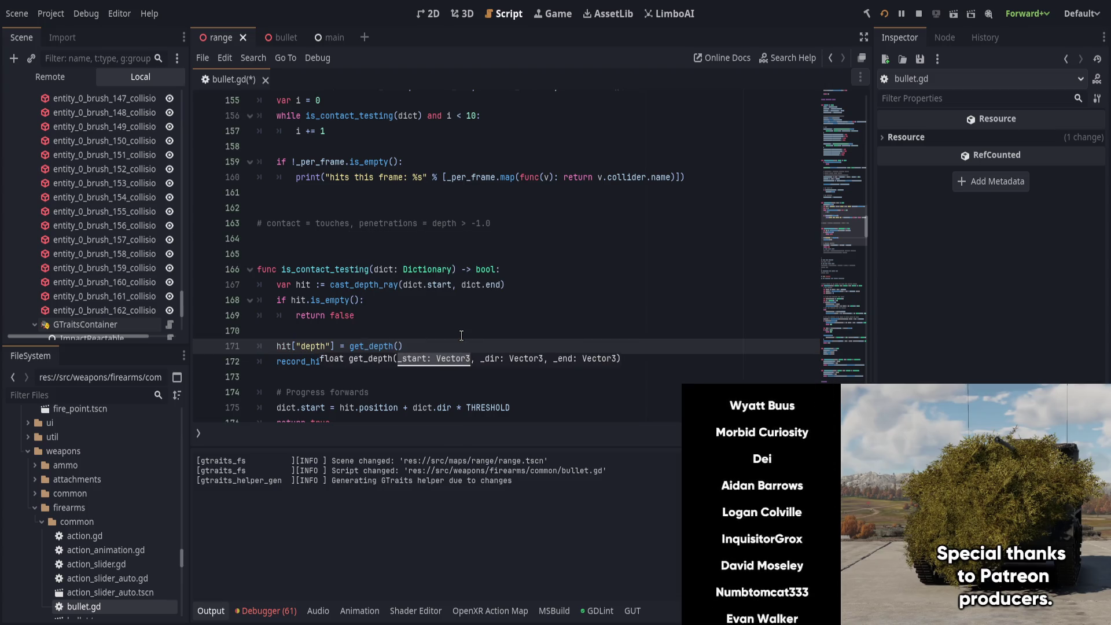
pyautogui.write('dict.start, ')
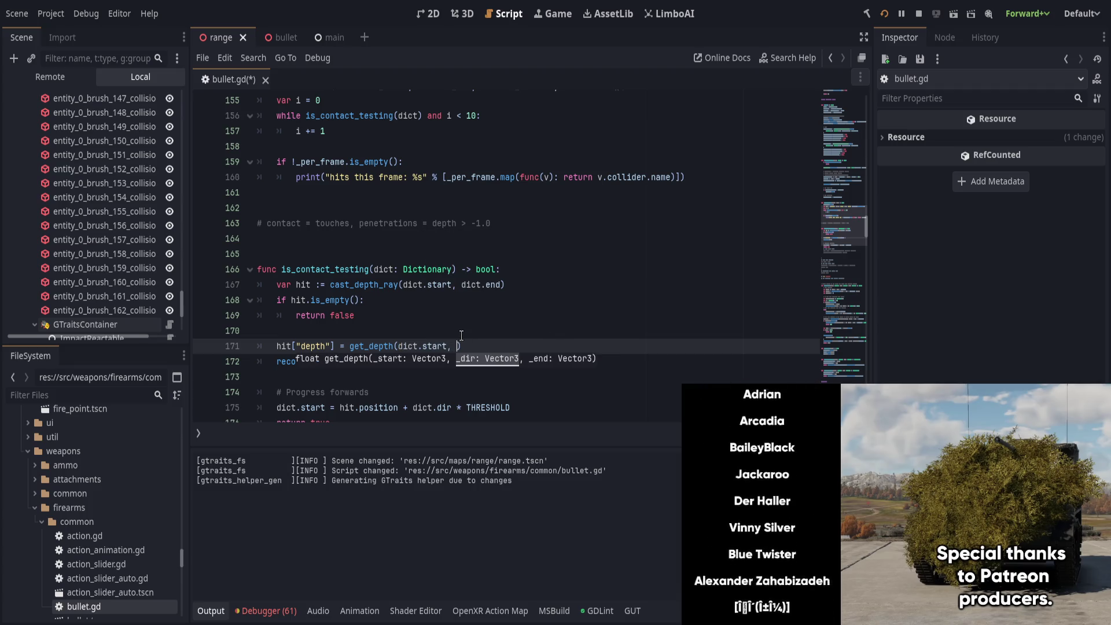
pyautogui.write('dict.end')
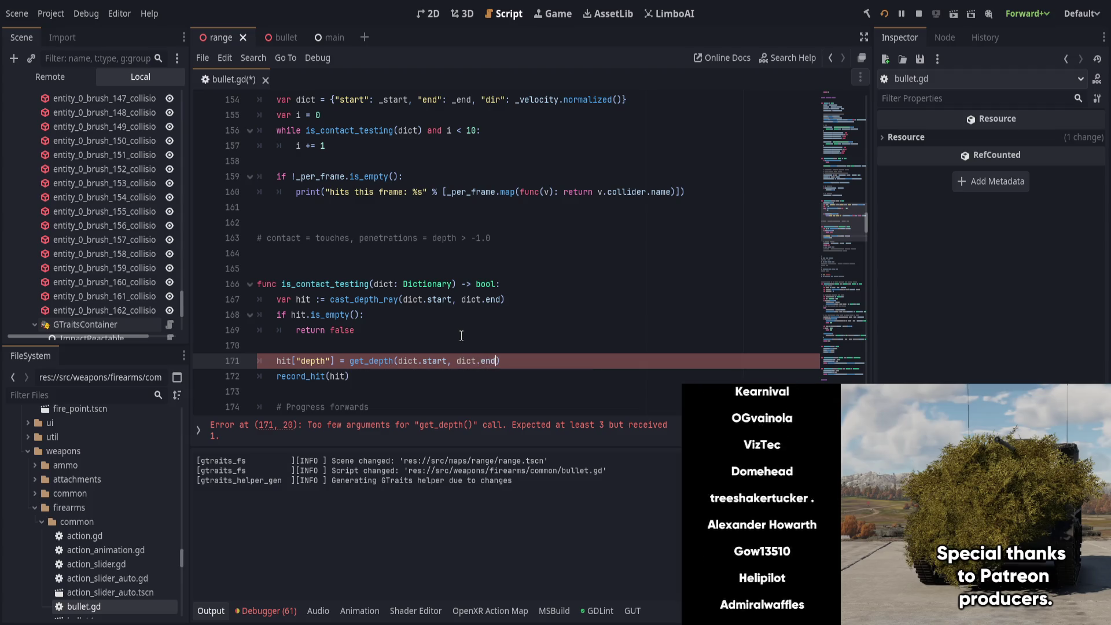
pyautogui.press('BackSpace')
pyautogui.press('BackSpace')
pyautogui.press('BackSpace')
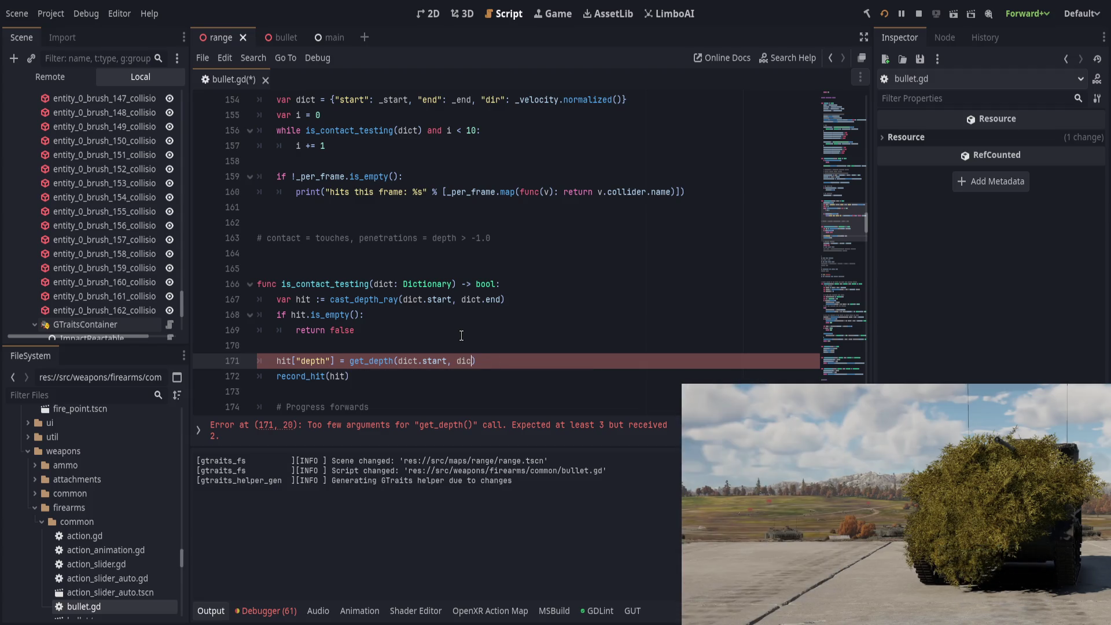
pyautogui.write('t.dir, dict.end')
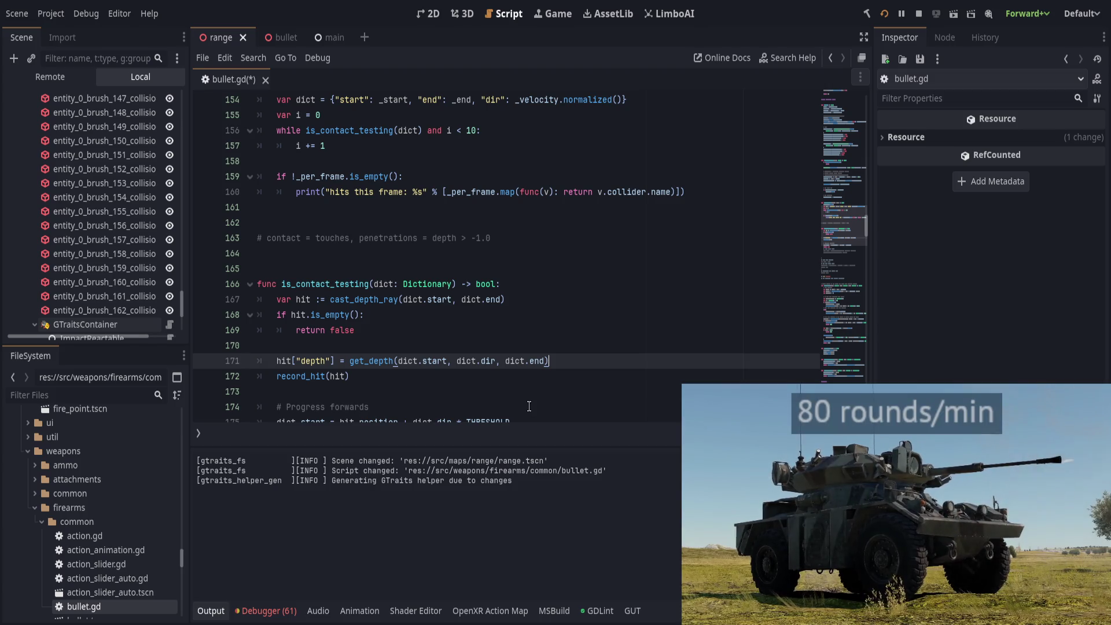
pyautogui.doubleClick(372, 360)
pyautogui.scroll(-2, 423, 372)
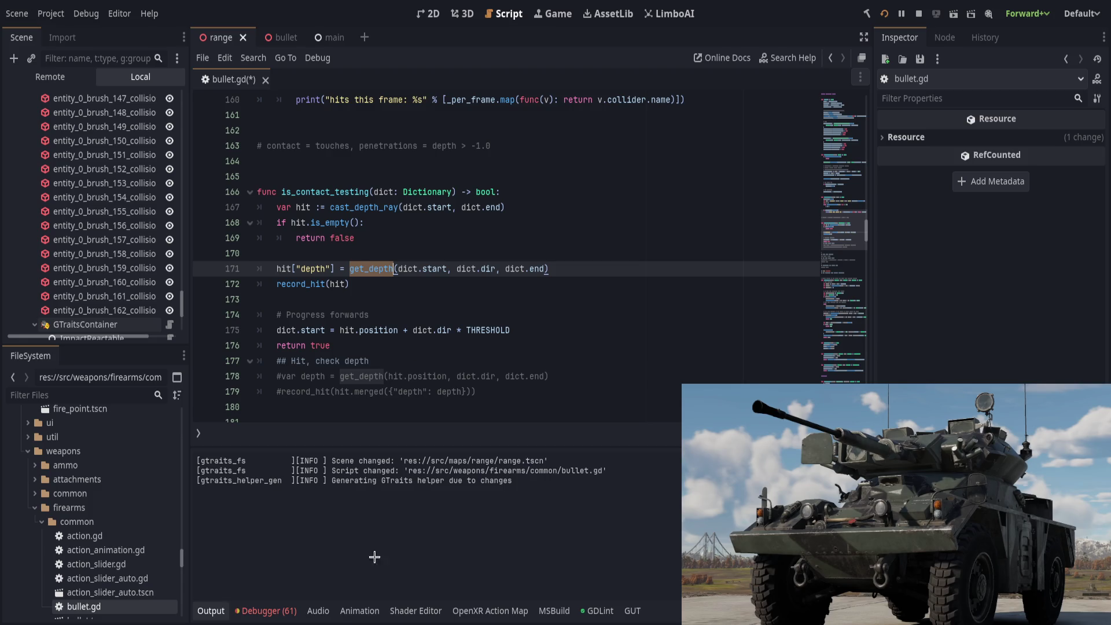
pyautogui.click(266, 610)
pyautogui.click(282, 458)
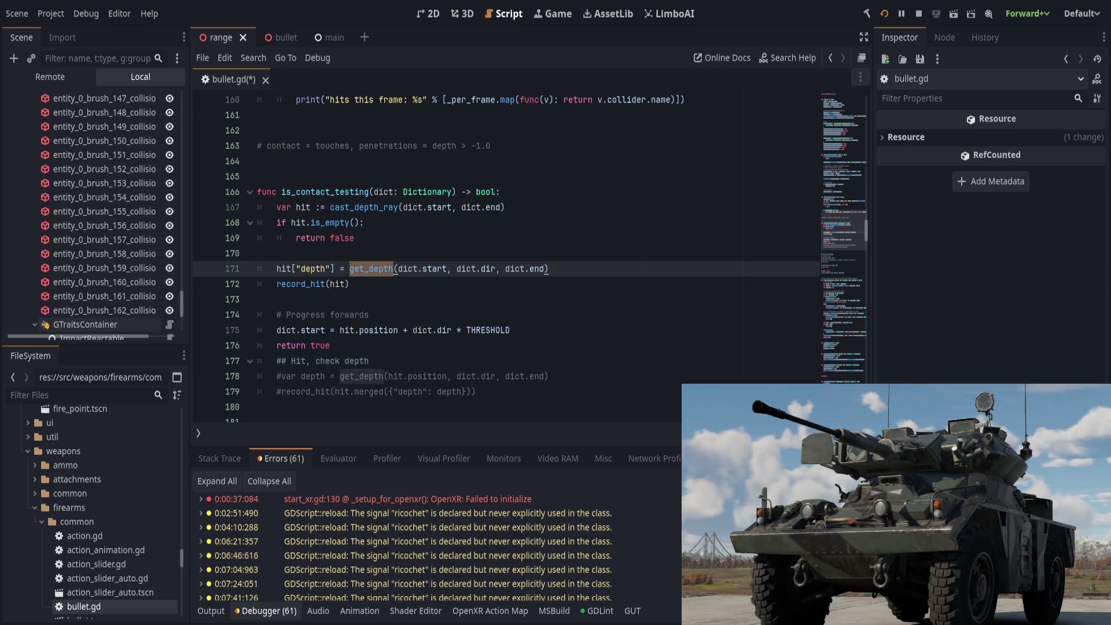
pyautogui.click(405, 527)
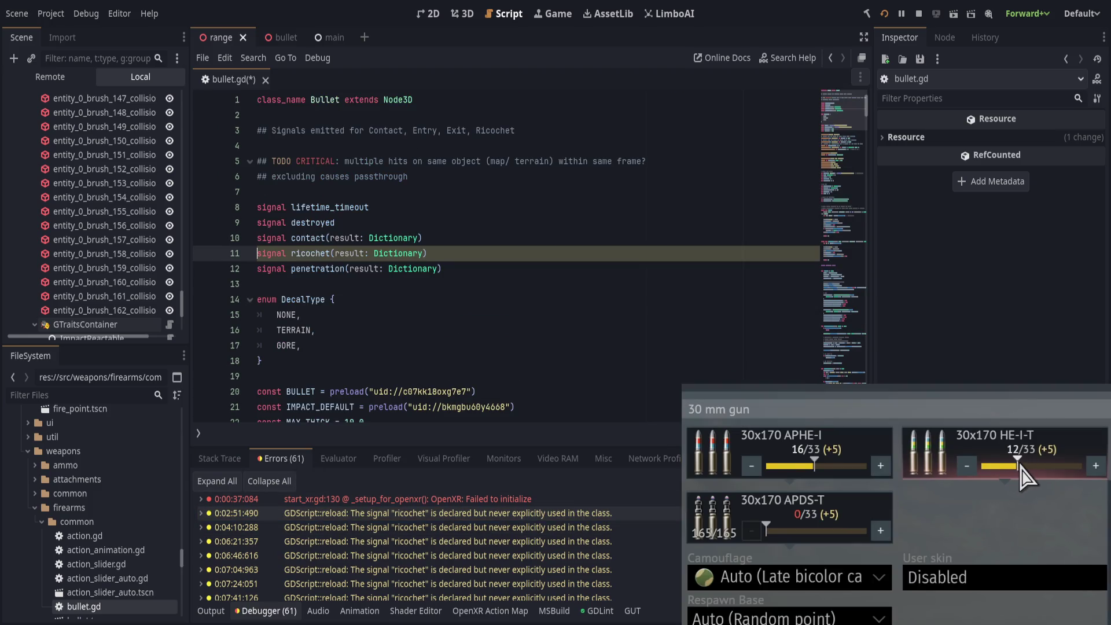
pyautogui.moveTo(746, 466); pyautogui.dragTo(752, 518)
pyautogui.press('Return')
pyautogui.write('@war')
pyautogui.press('Return')
pyautogui.write('u')
pyautogui.press('BackSpace')
pyautogui.write('"un')
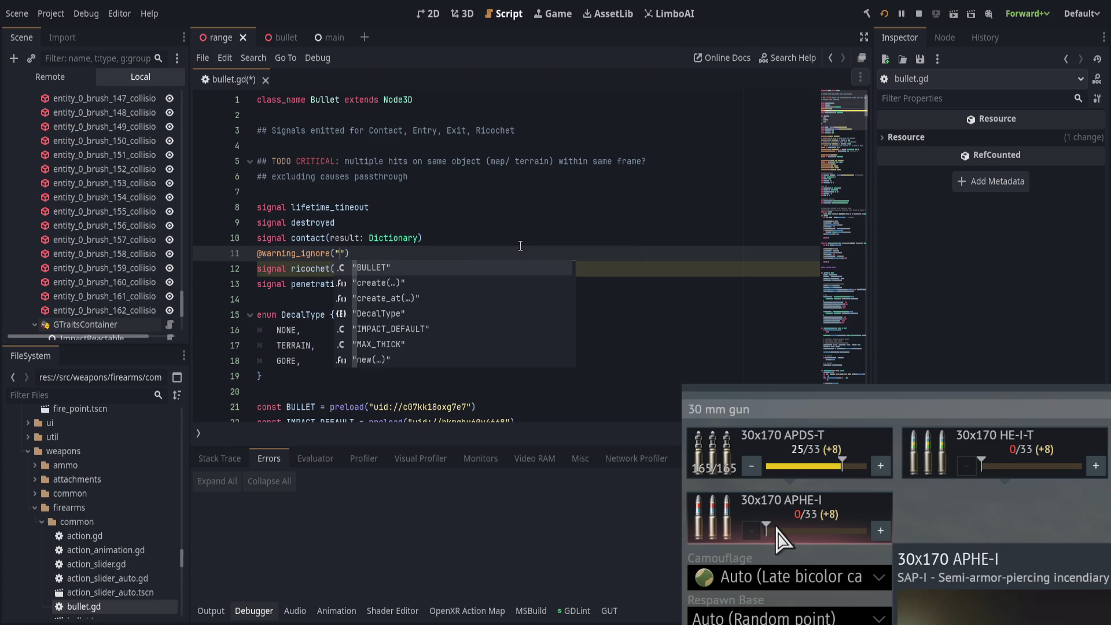
pyautogui.write('used_s')
pyautogui.press('Return')
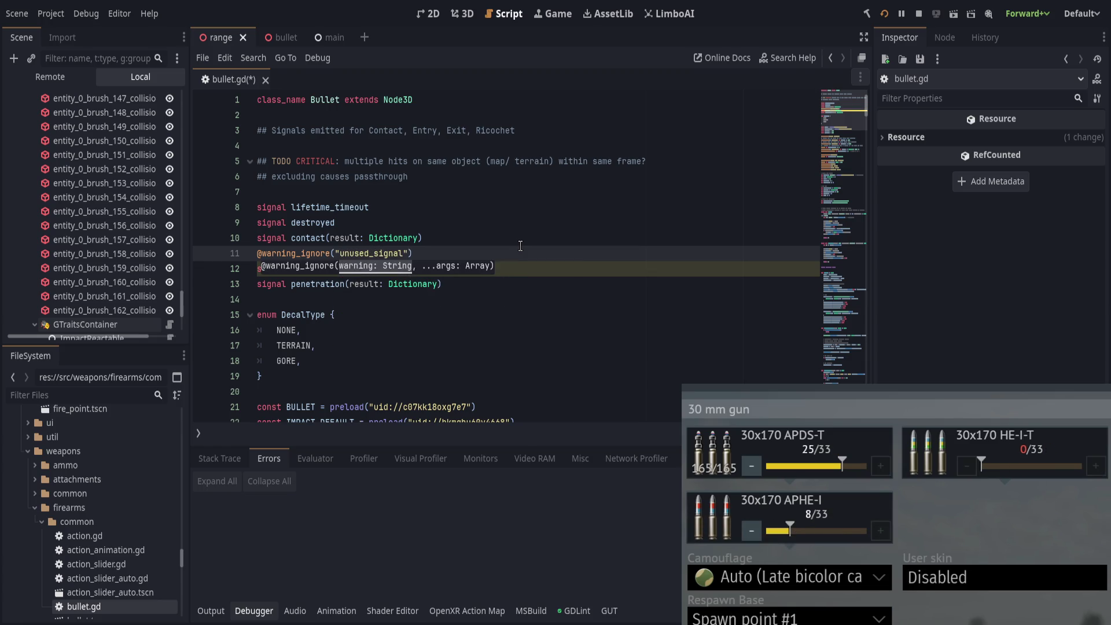
pyautogui.hotkey('ctrl', 's')
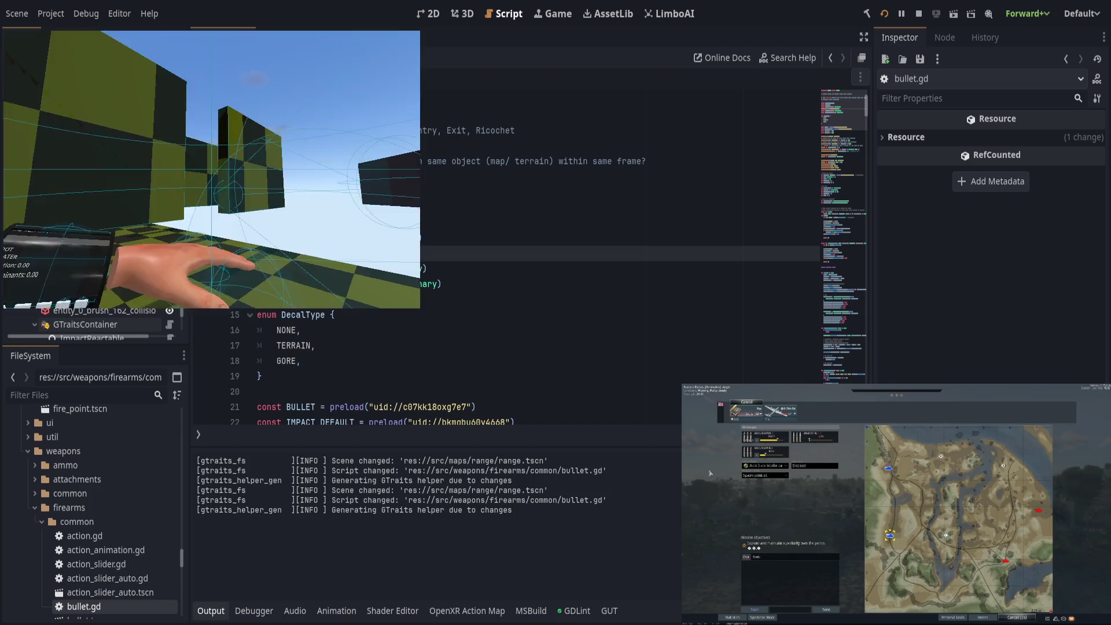
# Step: Fire three test shots at the wall, then stop the running game
pyautogui.click(211, 169)
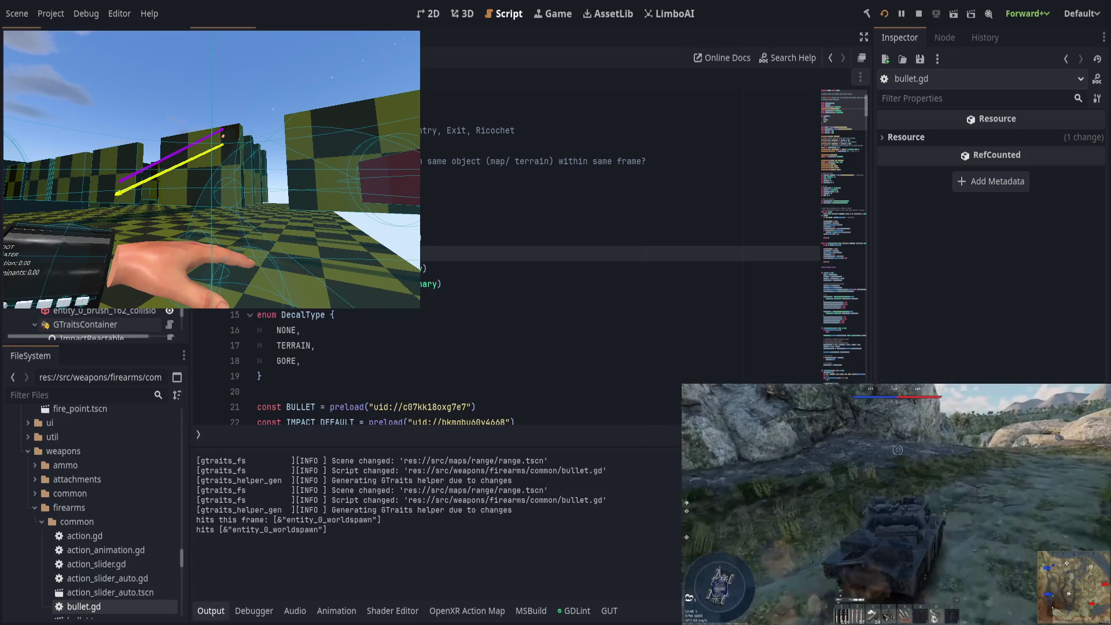
pyautogui.click(211, 169)
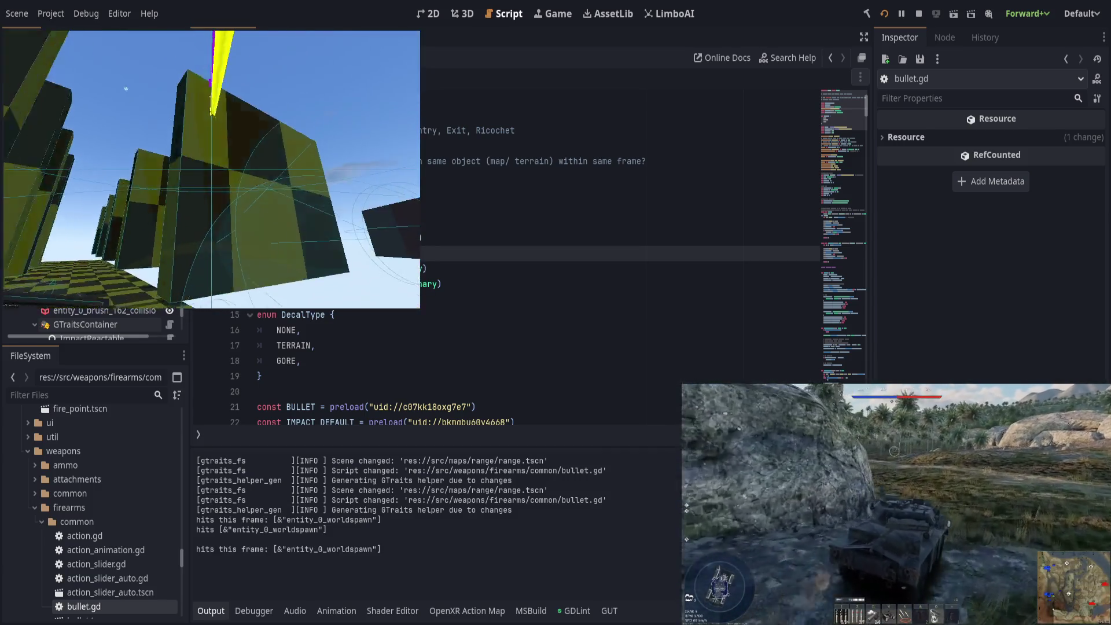
pyautogui.click(212, 169)
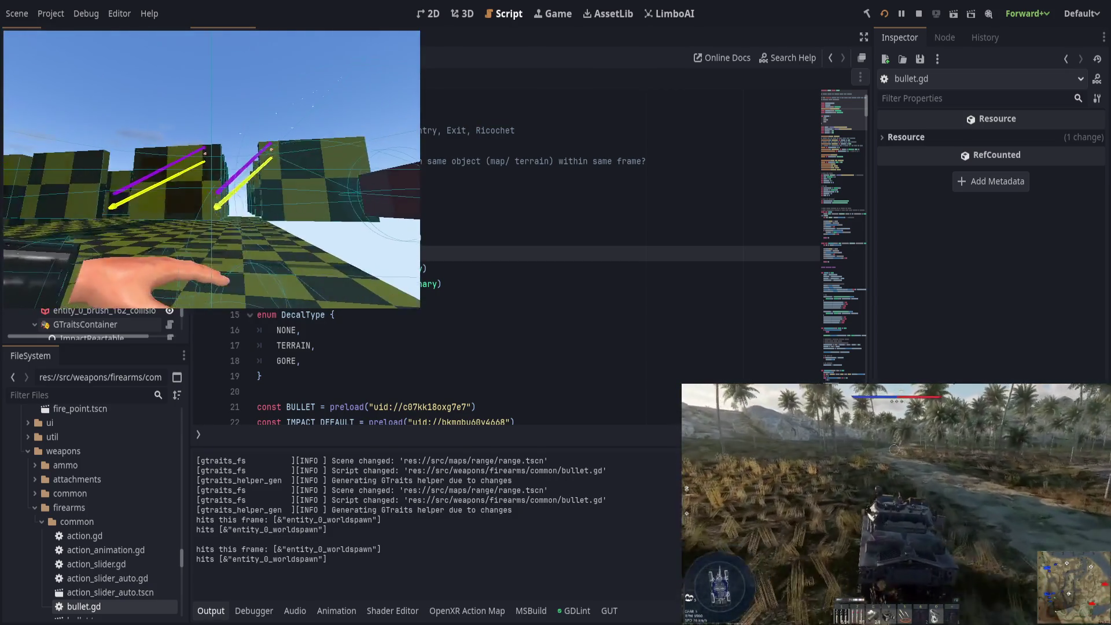
pyautogui.press('F8')
pyautogui.click(481, 285)
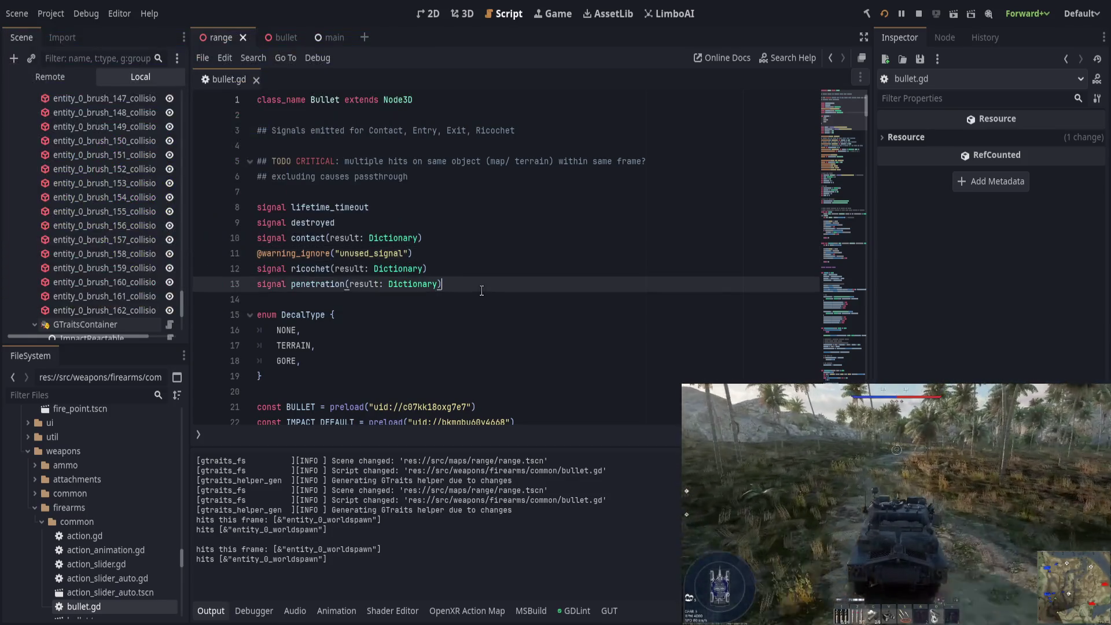
# Step: On line 172, replace hit["depth"] with var depth to hold get_depth's result
pyautogui.scroll(-10, 505, 302)
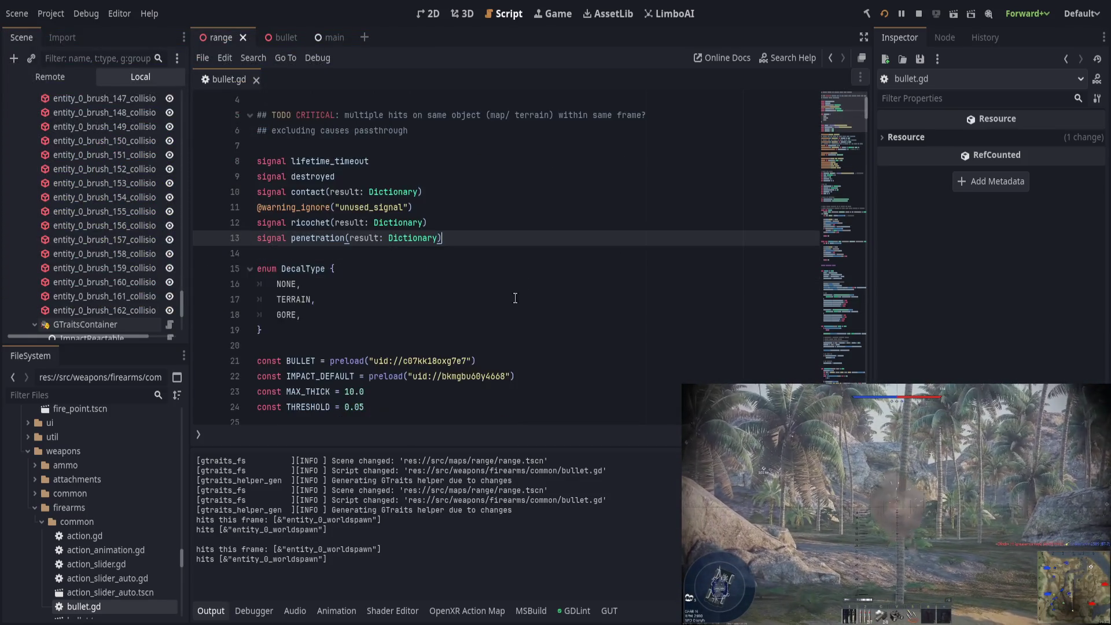
pyautogui.scroll(-20, 505, 301)
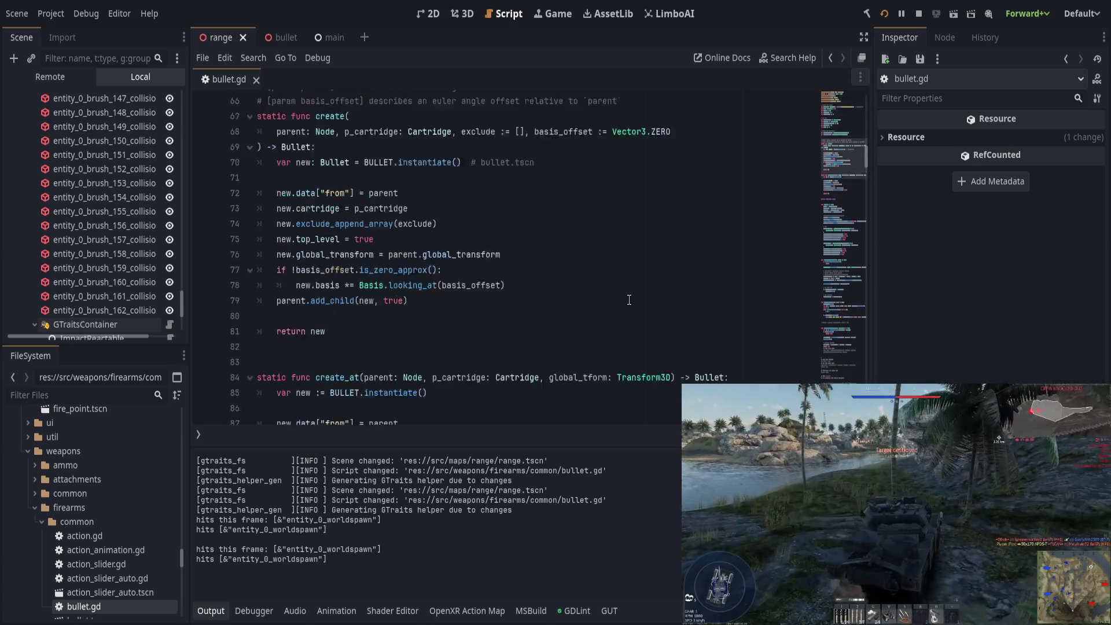
pyautogui.scroll(-18, 612, 312)
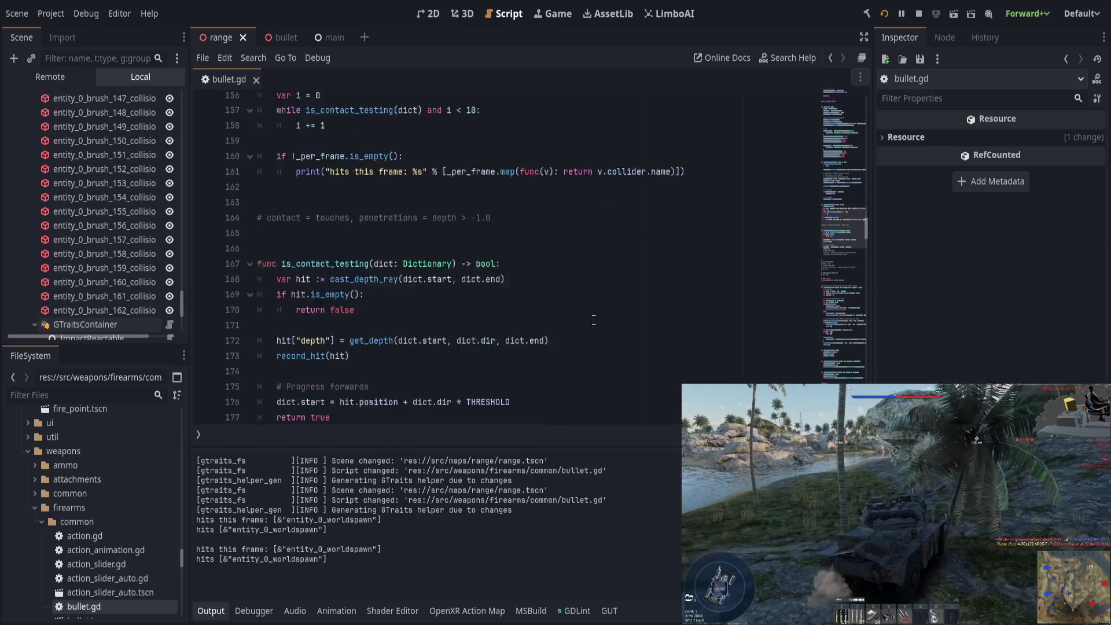
pyautogui.scroll(3, 580, 320)
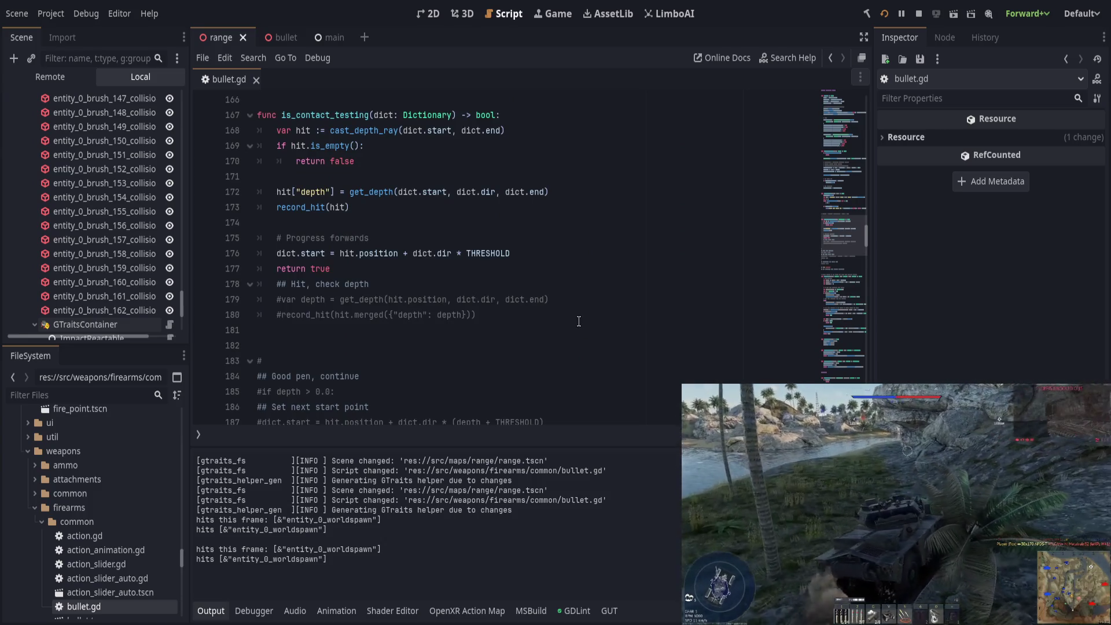
pyautogui.scroll(1, 547, 319)
pyautogui.click(558, 298)
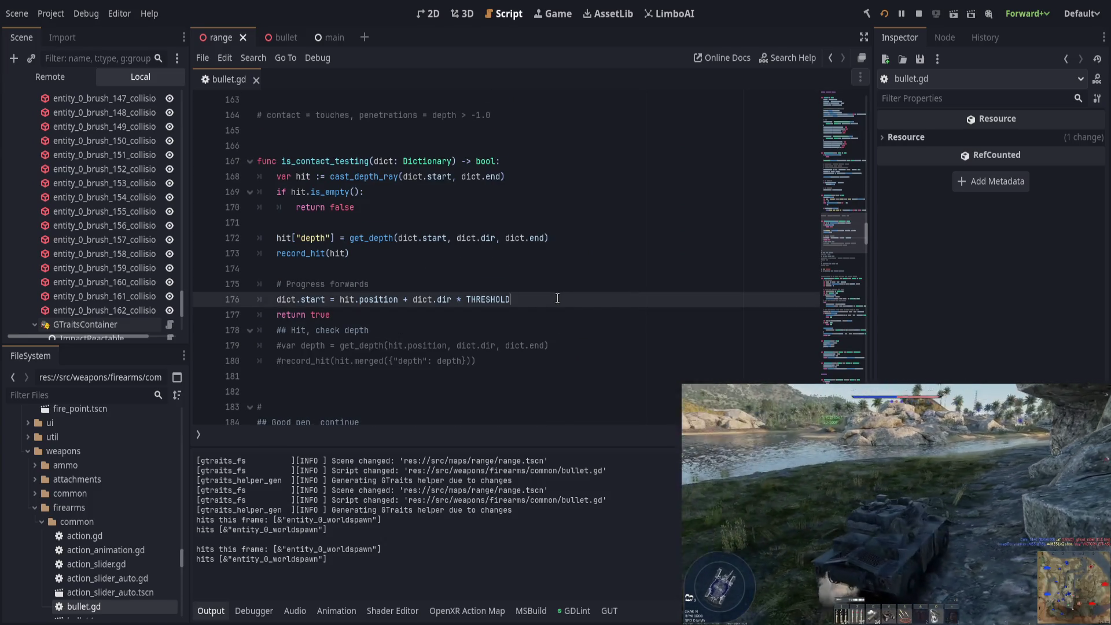
pyautogui.press('Up')
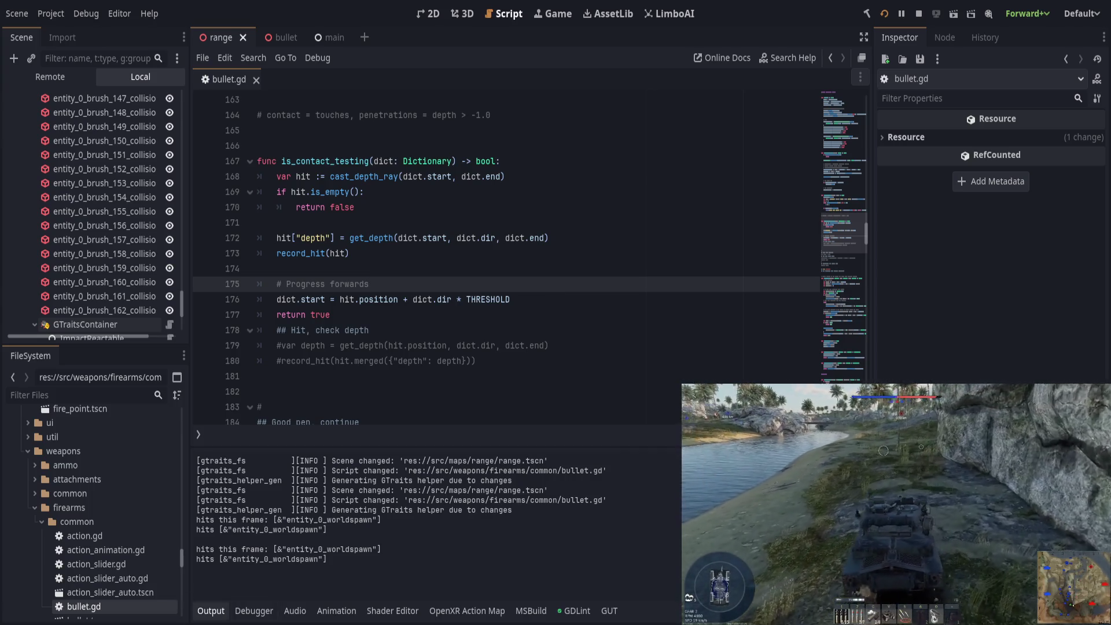
pyautogui.click(479, 284)
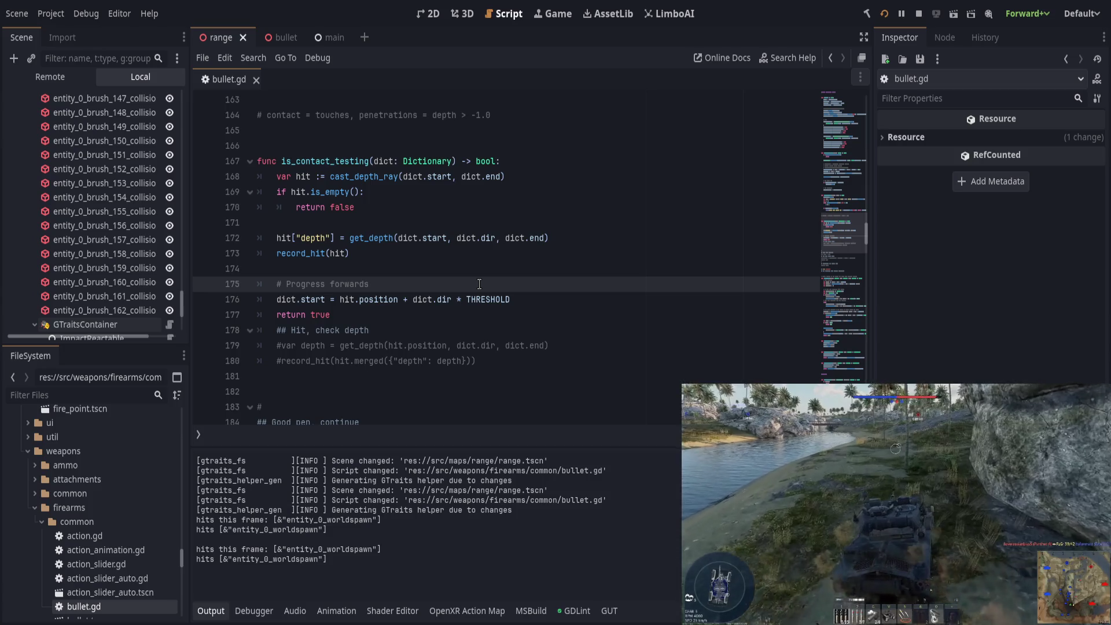
pyautogui.press('Up')
pyautogui.press('Up')
pyautogui.press('Up')
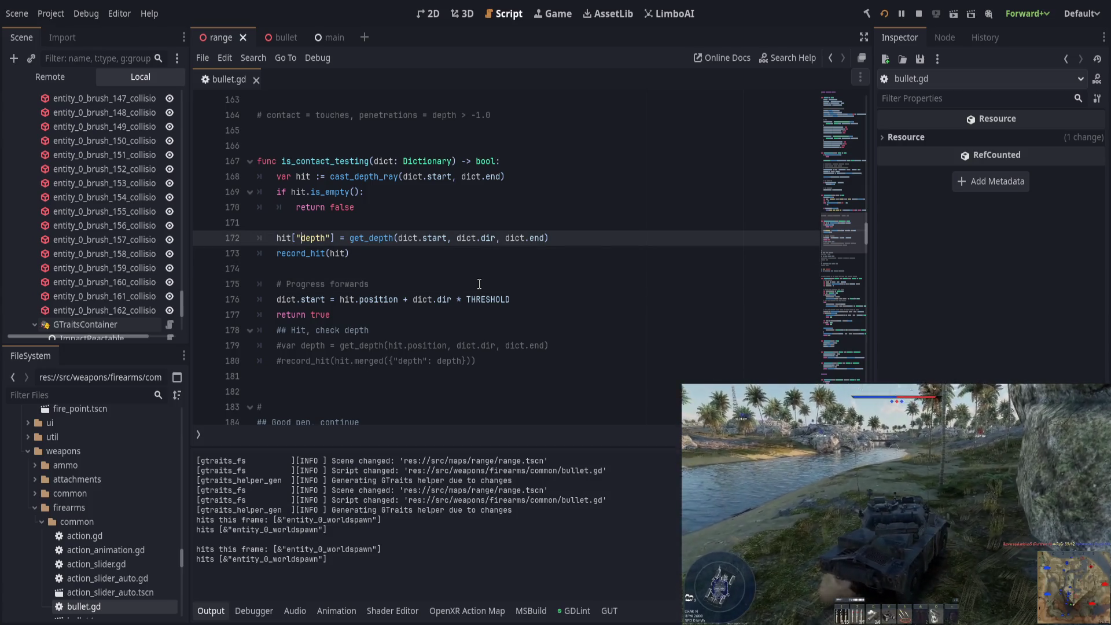
pyautogui.hotkey('shift', 'Home')
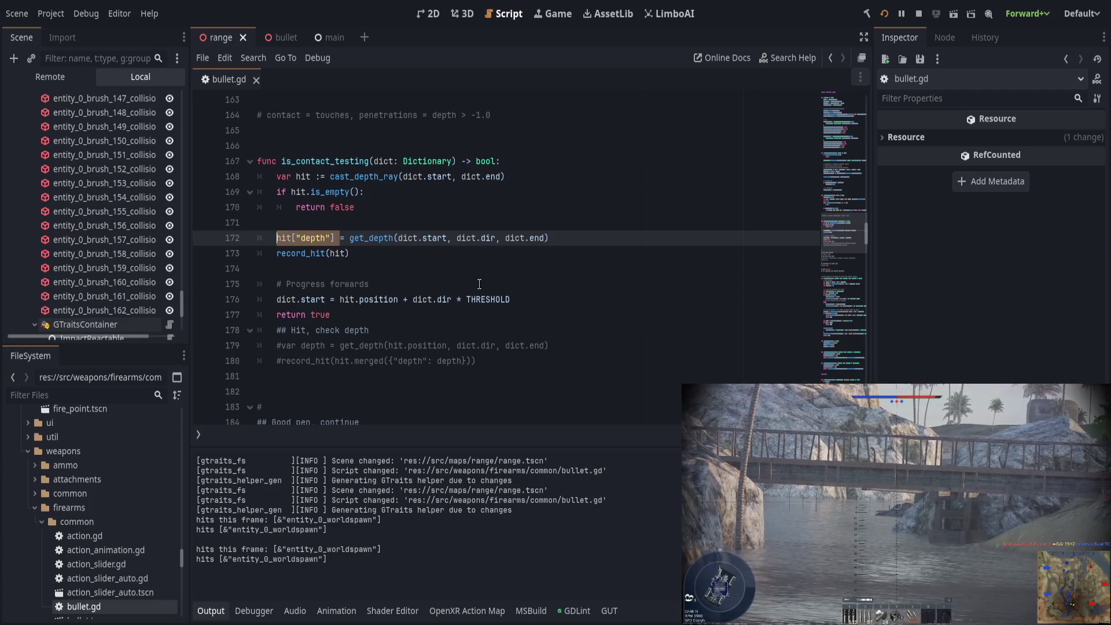
pyautogui.write('var depth')
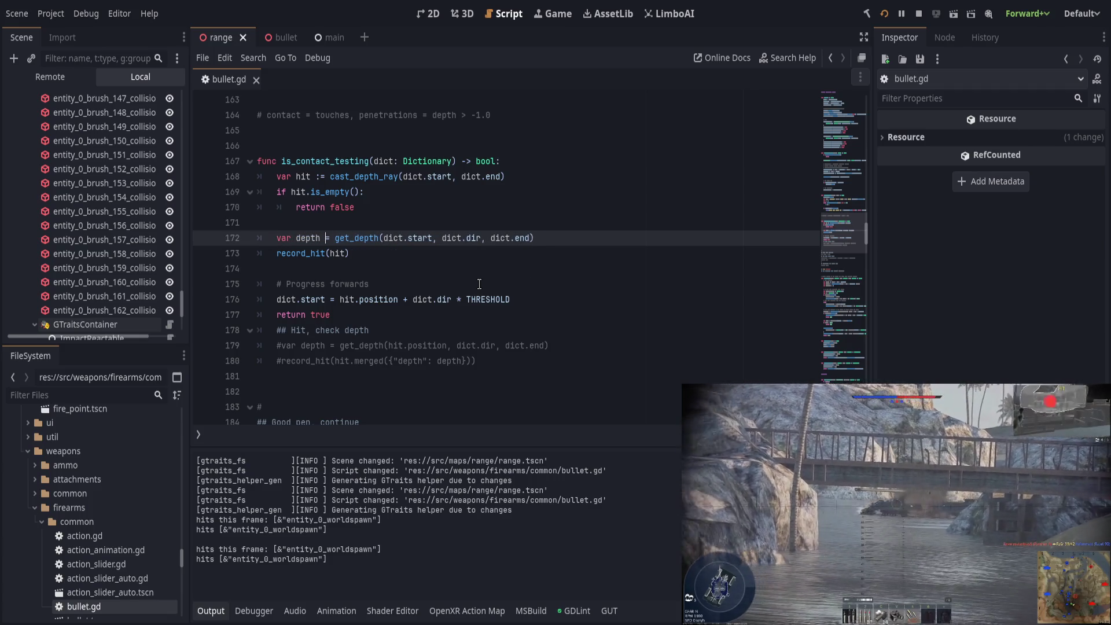
# Step: Add hit["depth"] = depth on a new line below the depth variable
pyautogui.press('Return')
pyautogui.write('hit["depth"] = depth')
pyautogui.press('Return')
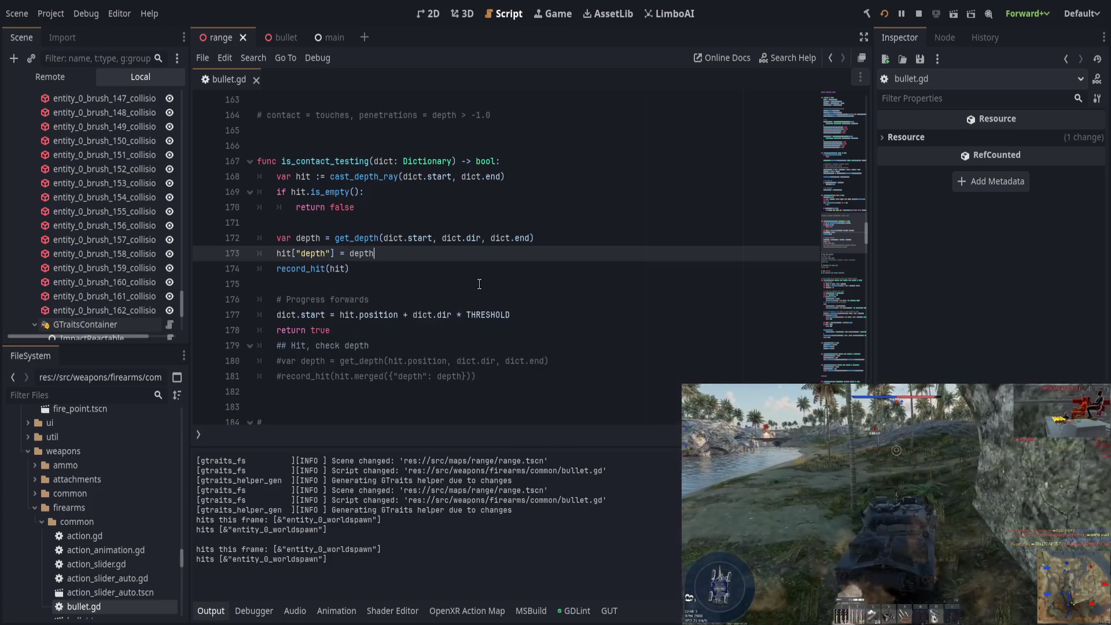
pyautogui.click(420, 318)
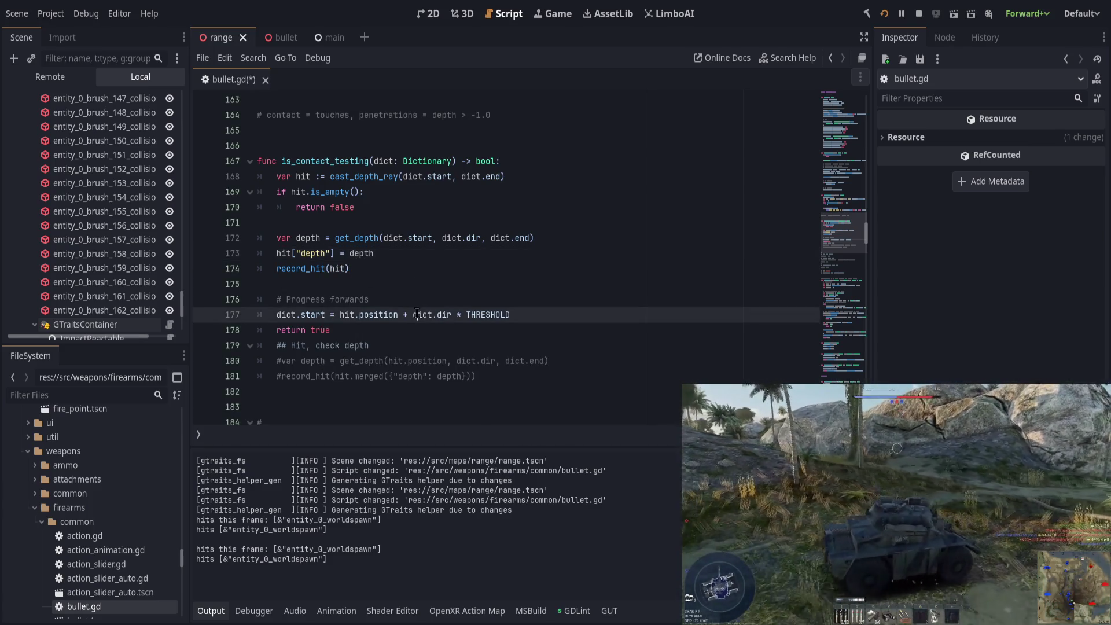
pyautogui.click(445, 303)
pyautogui.press('Up')
pyautogui.press('Up')
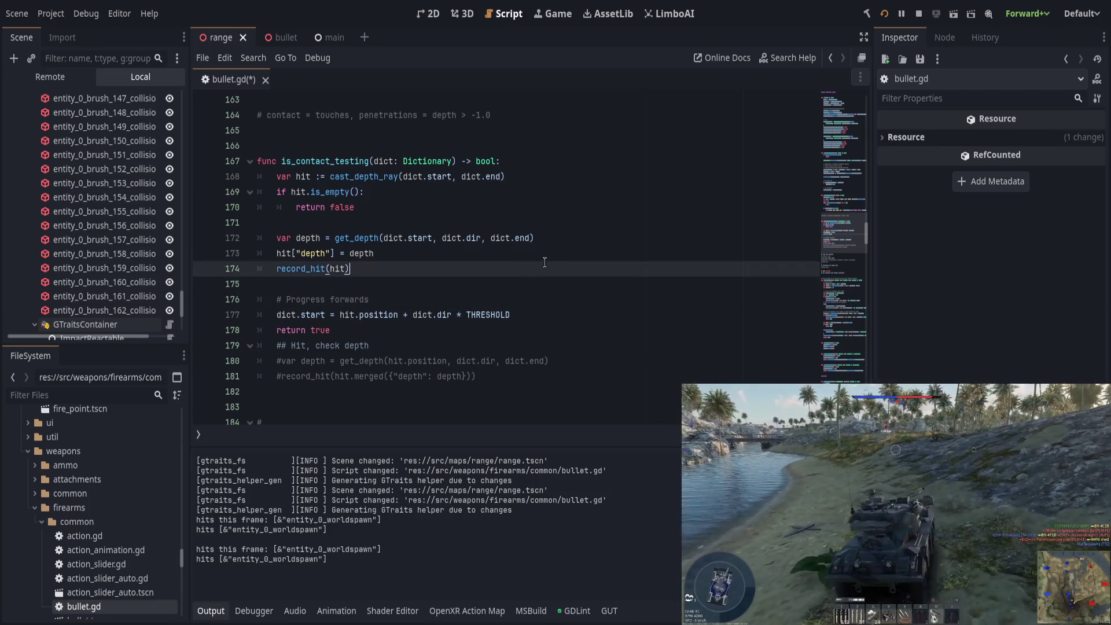
# Step: Add a "d: " print of the depth value after record_hit(hit), then save and run
pyautogui.press('Return')
pyautogui.write('print("')
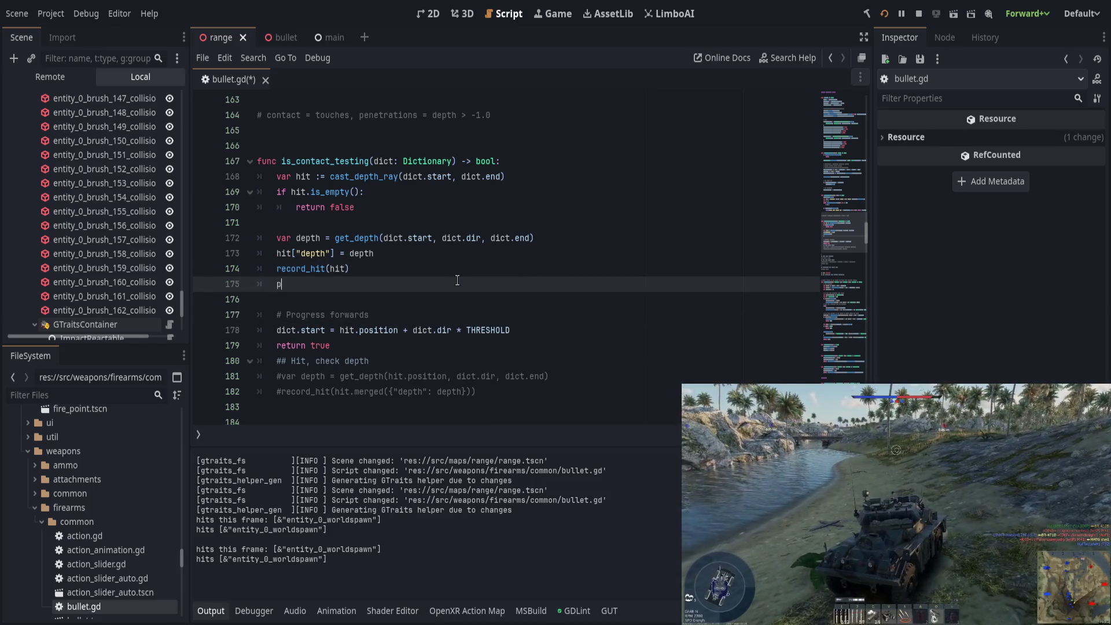
pyautogui.write('d: ", dp')
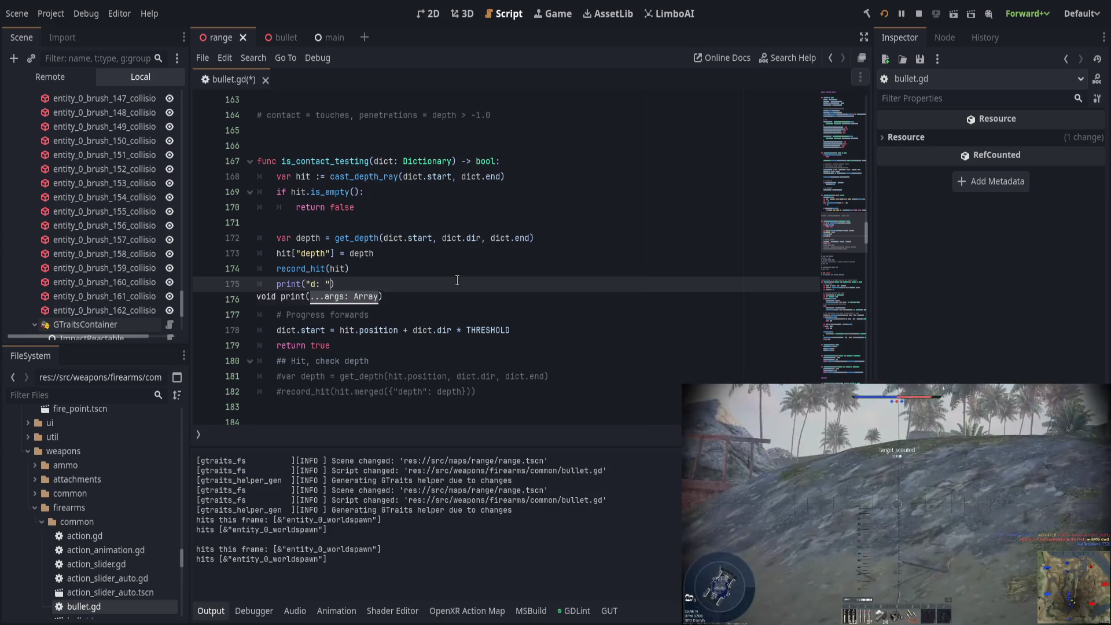
pyautogui.write('eth')
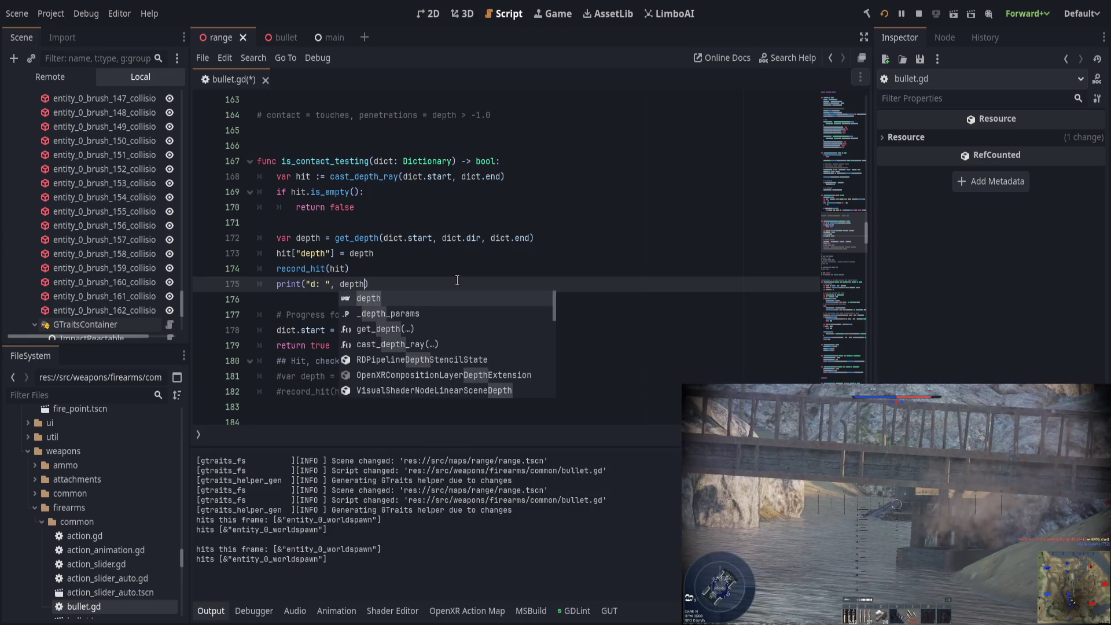
pyautogui.hotkey('ctrl', 's')
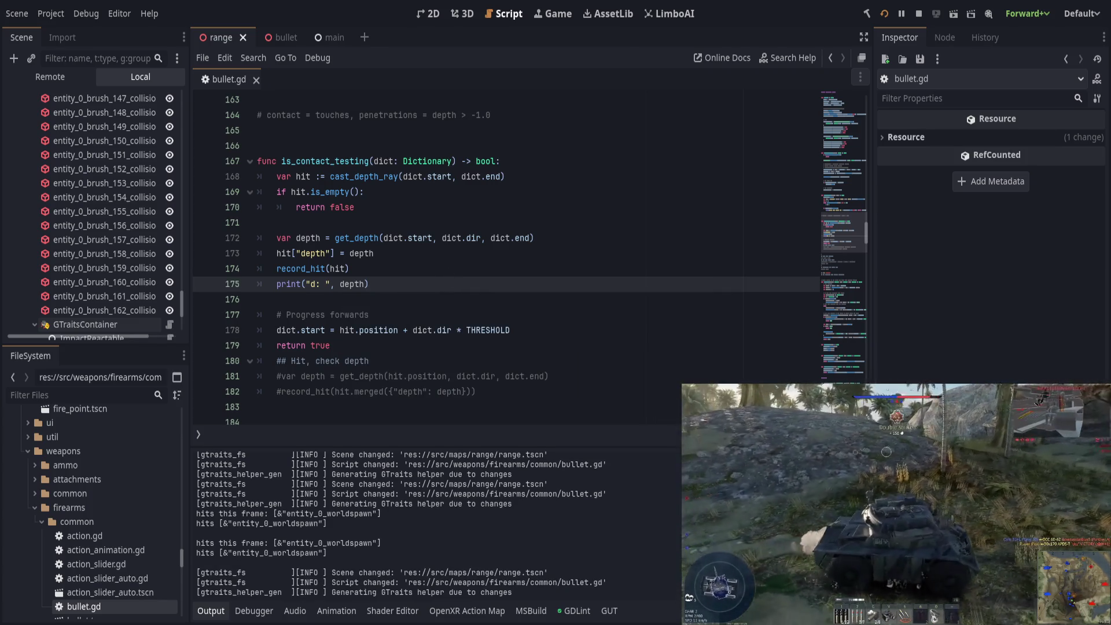
# Step: Switch to the running game, shoot the wall, and return to read the d: -1.0 output
pyautogui.hotkey('alt', 'Tab')
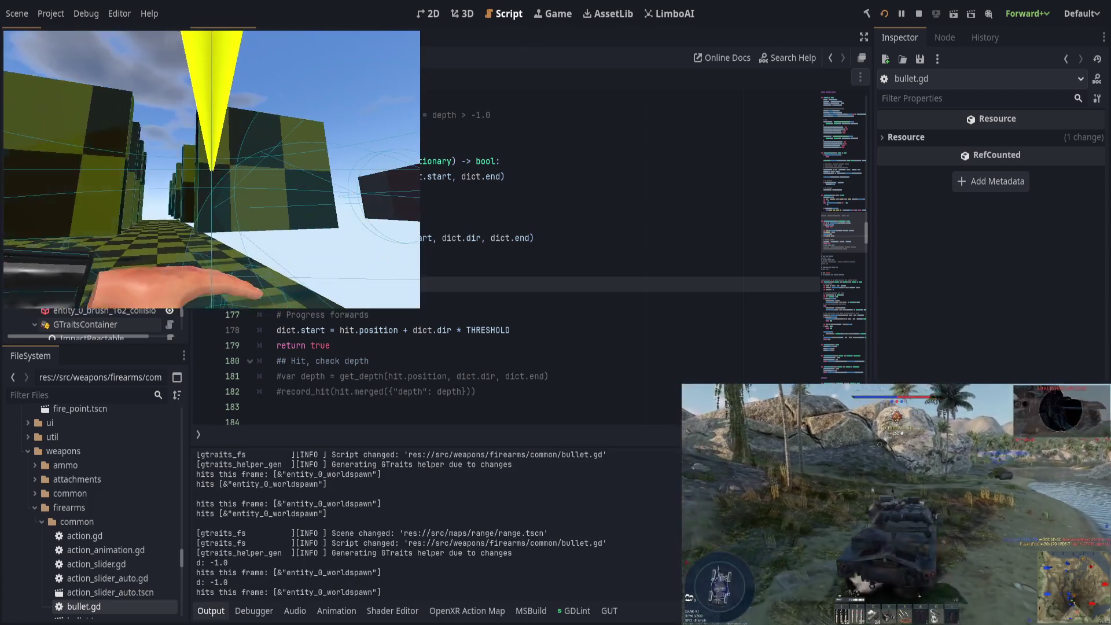
pyautogui.hotkey('alt', 'Tab')
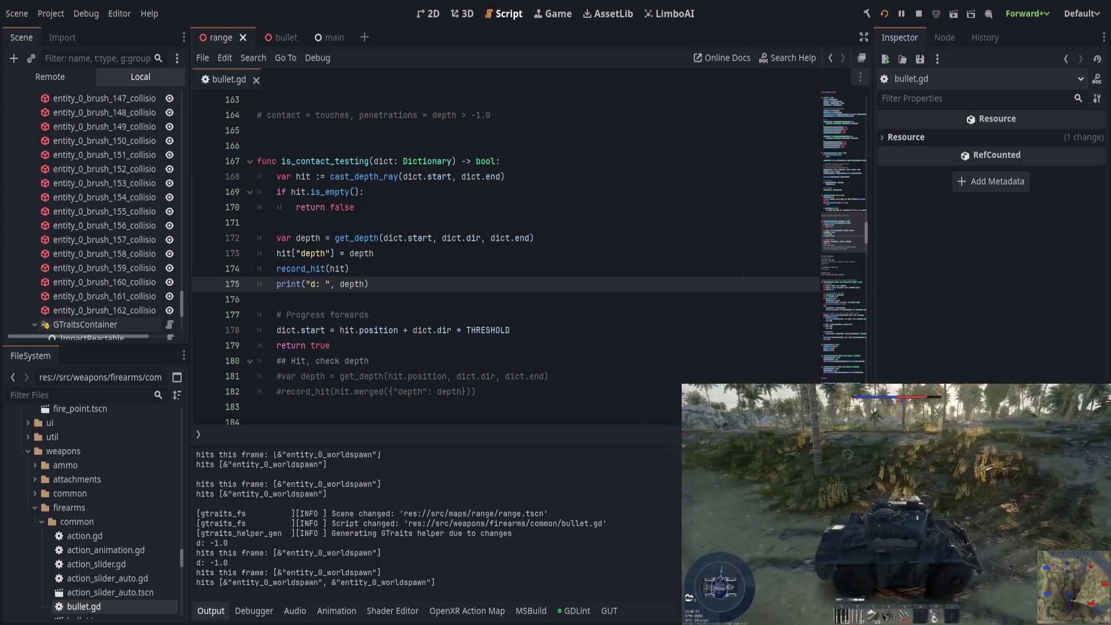
pyautogui.hotkey('alt', 'Tab')
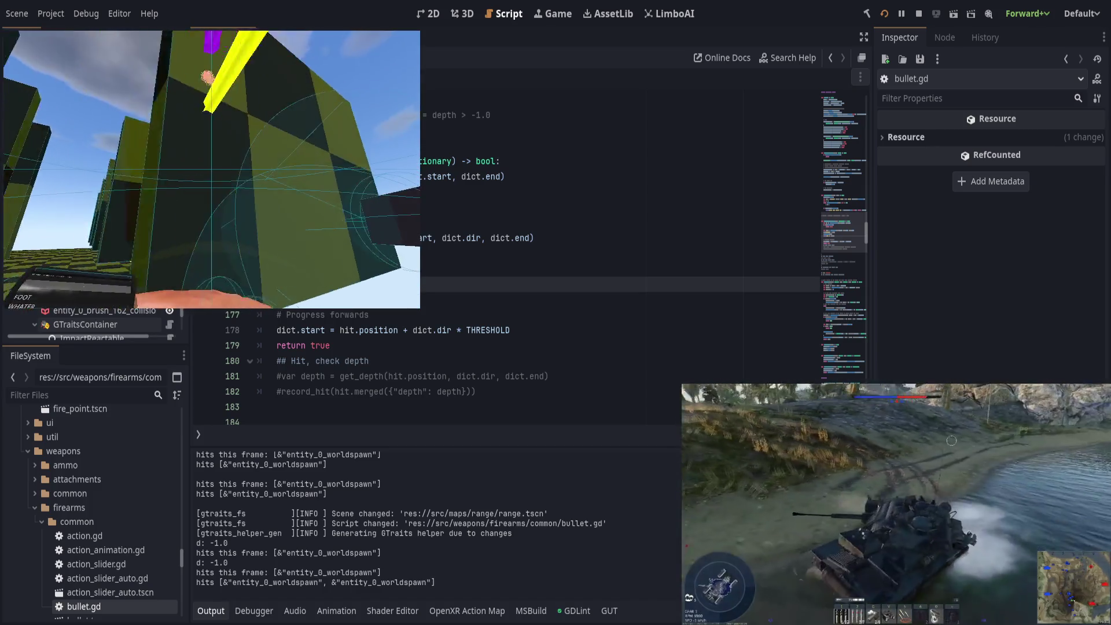
pyautogui.click(211, 169)
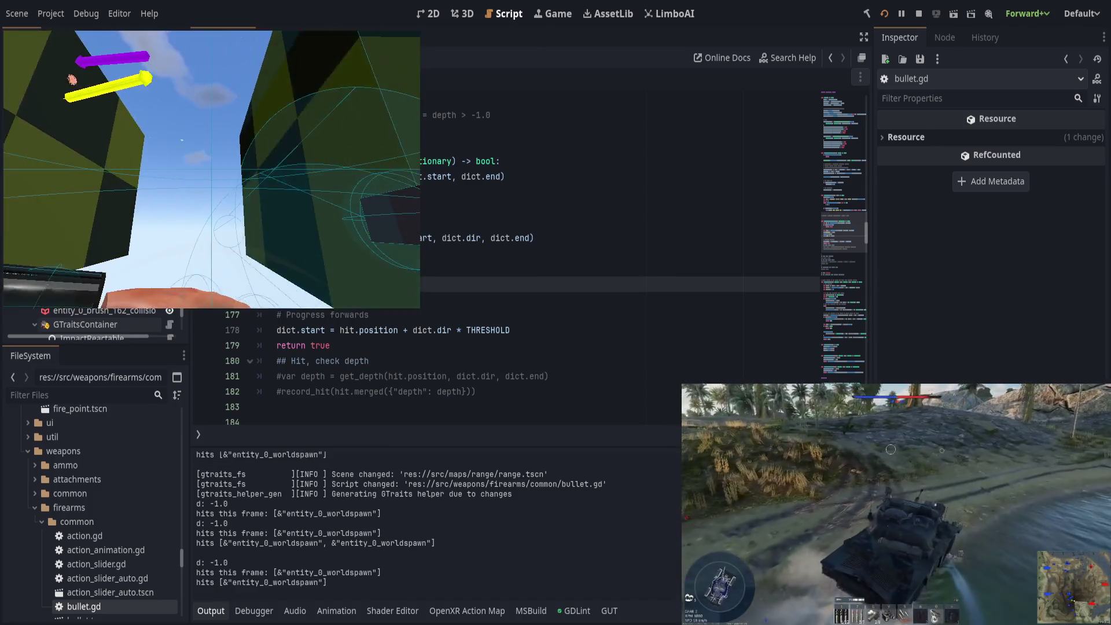
pyautogui.hotkey('alt', 'Tab')
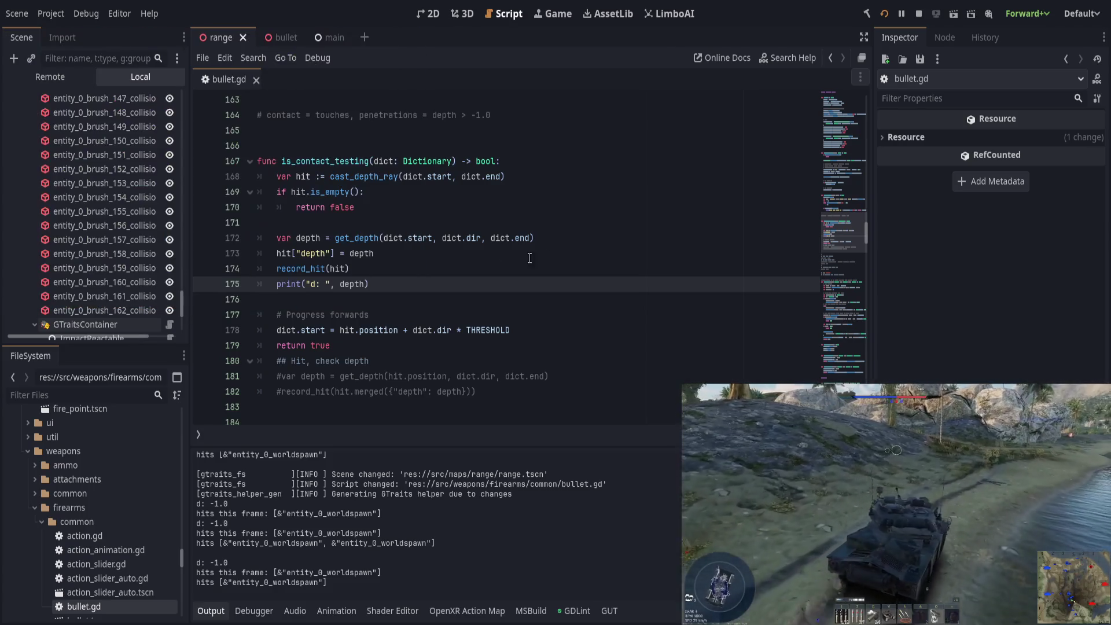
# Step: Replace dict.start with hit.position in the line 172 get_depth call and save bullet.gd
pyautogui.click(473, 280)
pyautogui.scroll(-1, 473, 280)
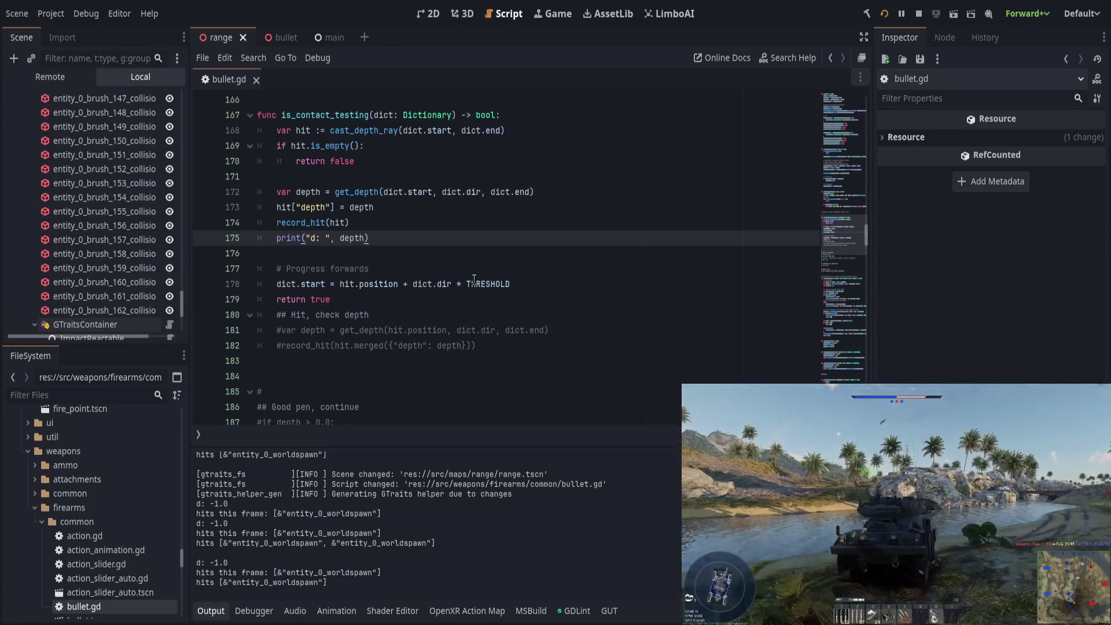
pyautogui.scroll(1, 473, 280)
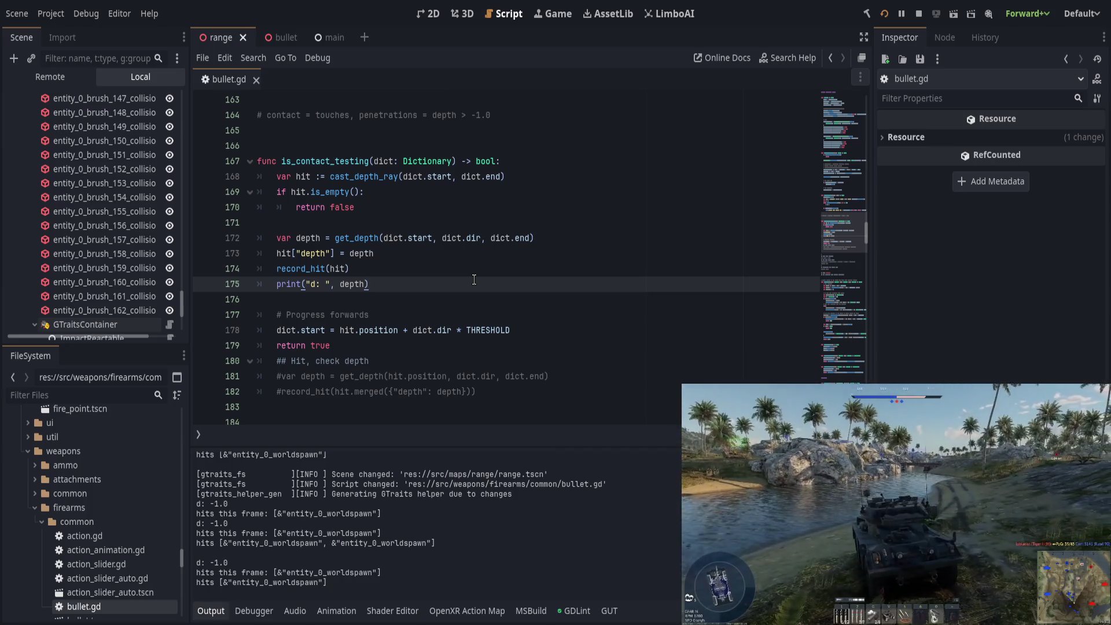
pyautogui.doubleClick(351, 239)
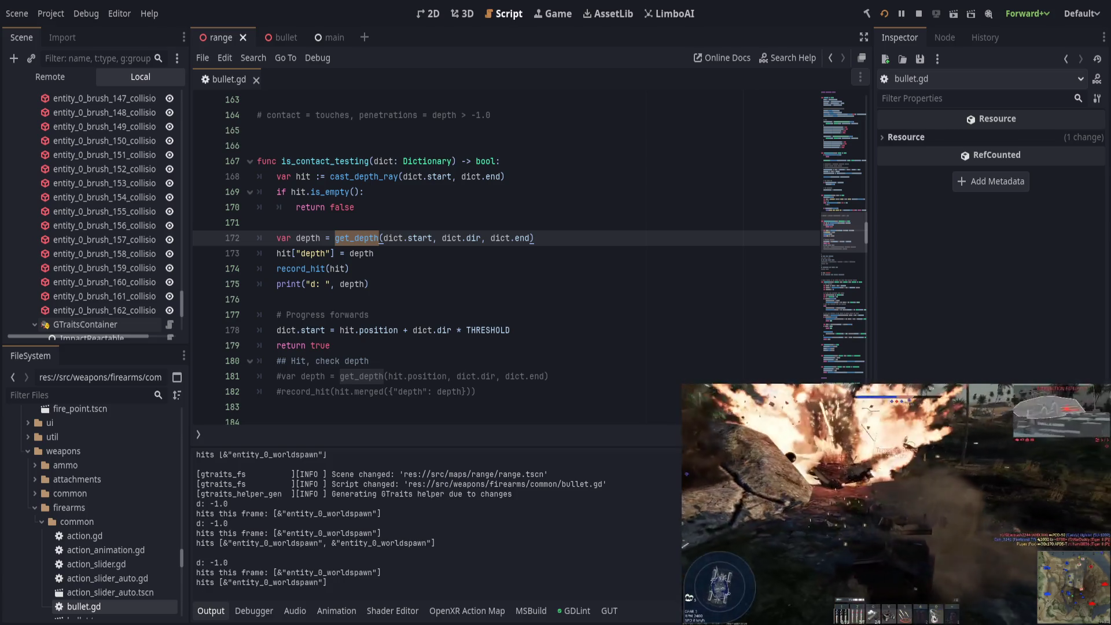
pyautogui.click(410, 206)
pyautogui.moveTo(384, 238); pyautogui.dragTo(432, 238)
pyautogui.write('hit.position')
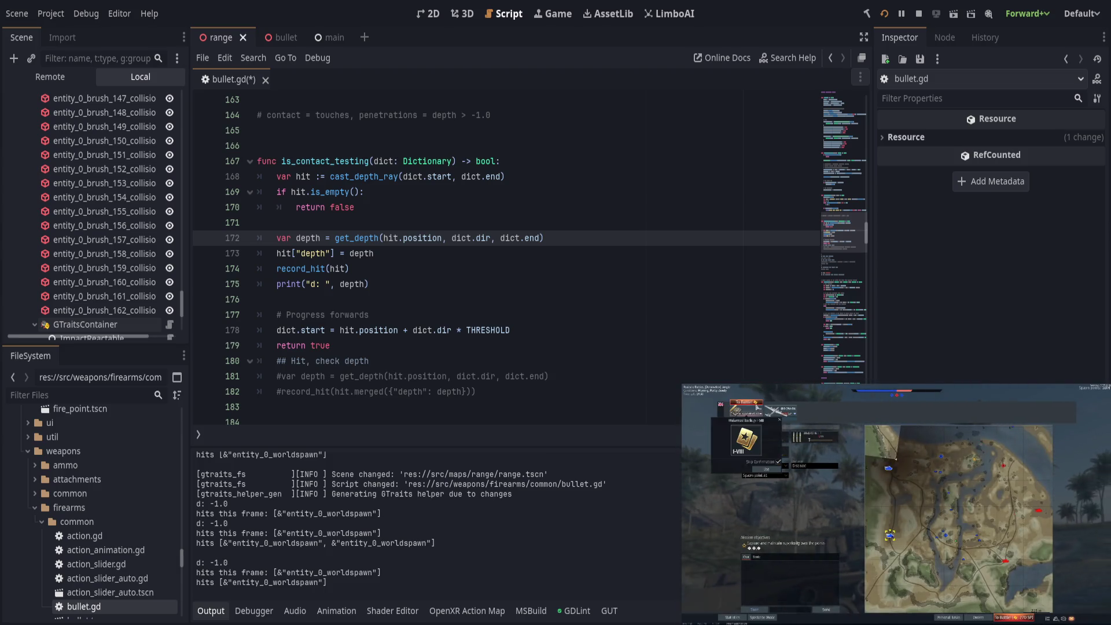
pyautogui.click(431, 264)
pyautogui.press('Up')
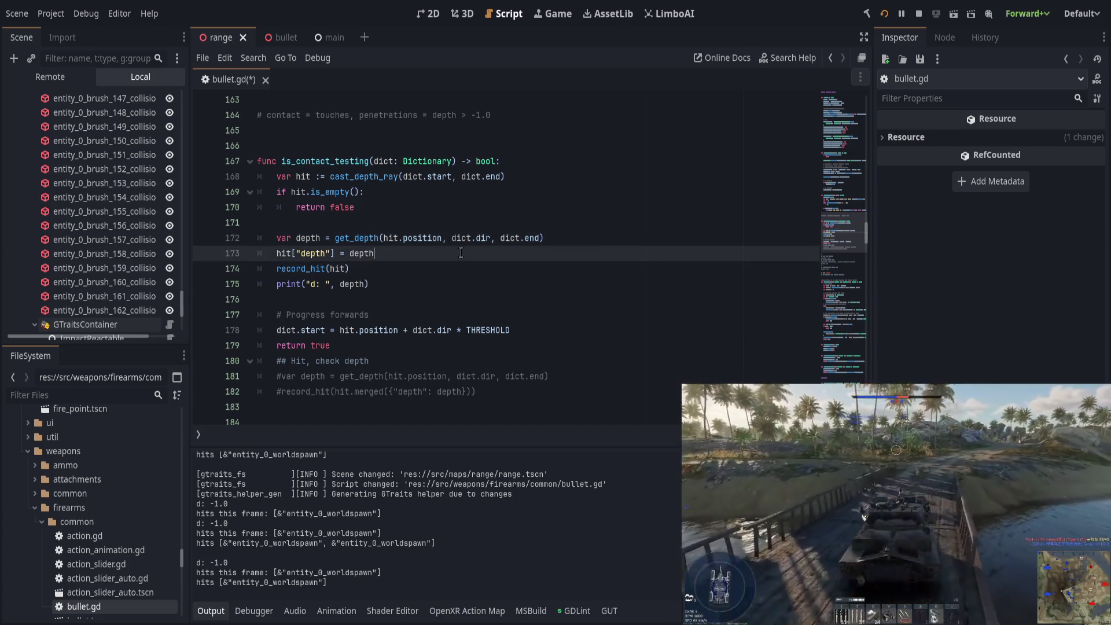
pyautogui.hotkey('ctrl', 's')
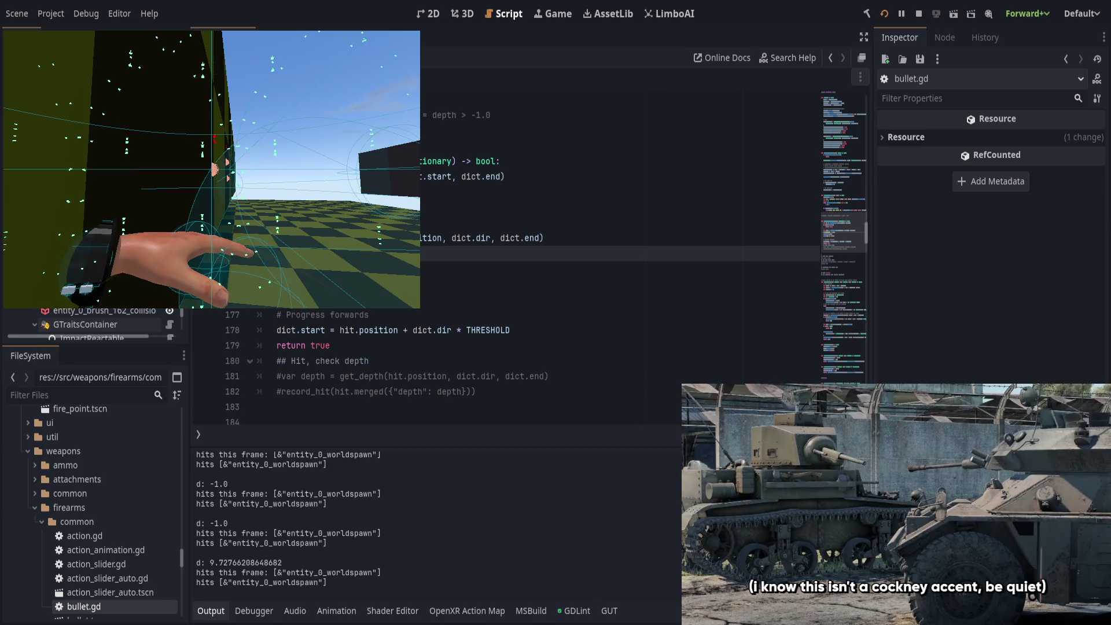
# Step: Leave the game window and return to the script at the record_hit line
pyautogui.hotkey('alt', 'Tab')
pyautogui.click(476, 262)
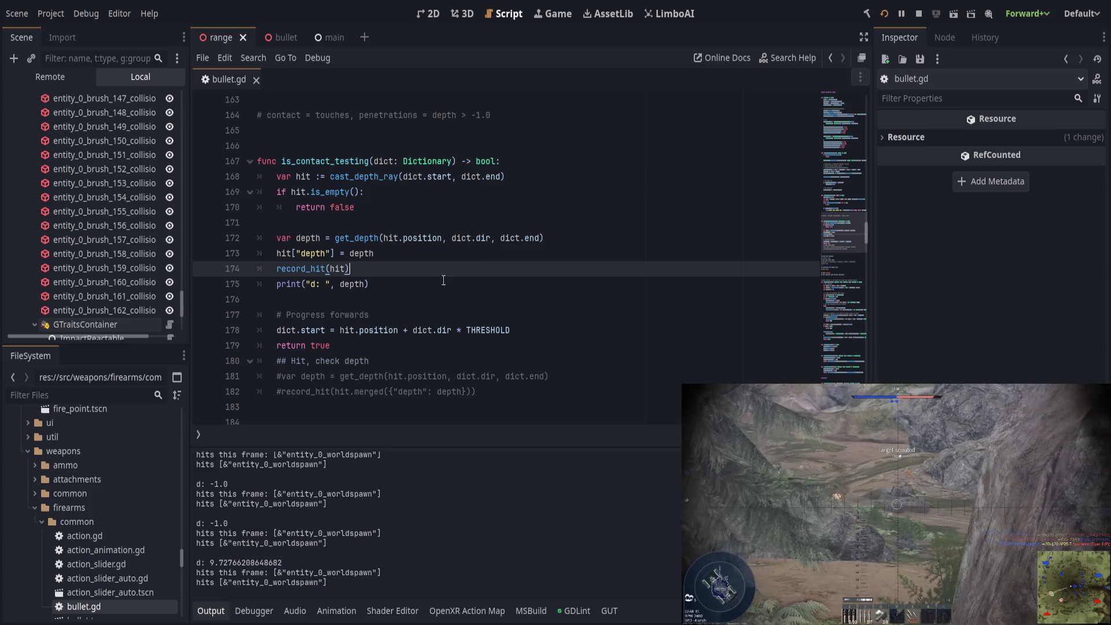
# Step: Comment out get_depth's depth calculation and depth < 0.01 early-return lines, and save
pyautogui.click(432, 286)
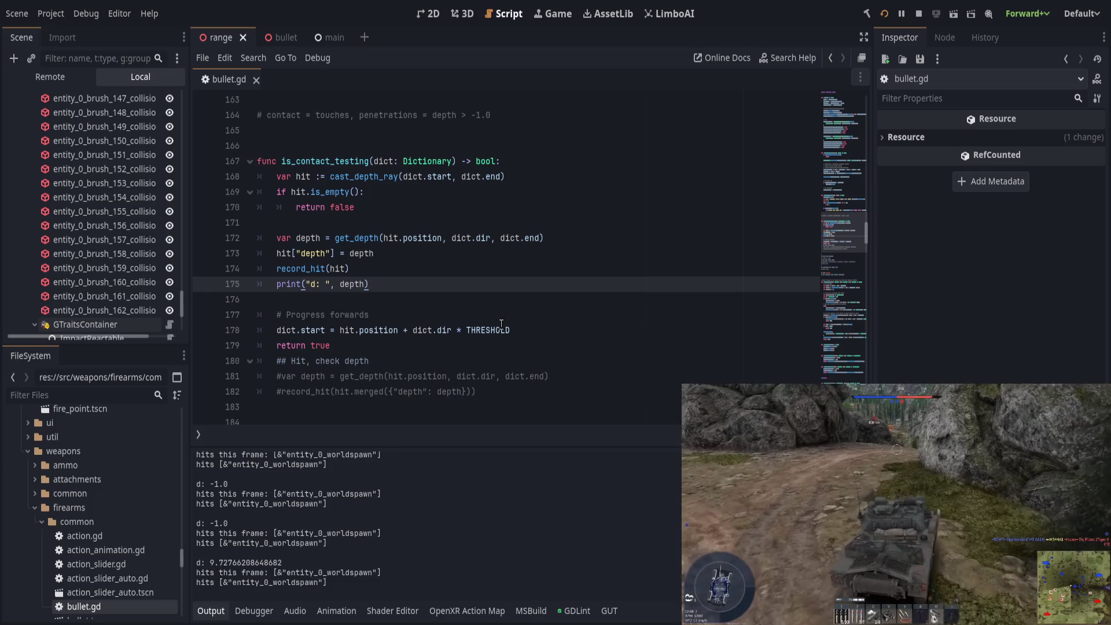
pyautogui.click(544, 328)
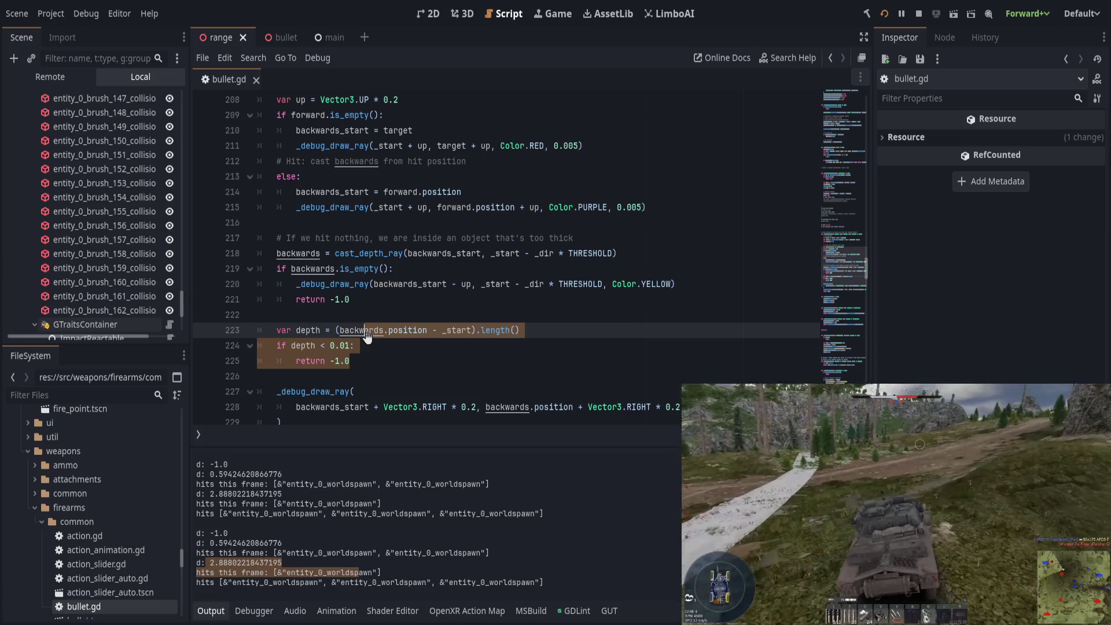
pyautogui.moveTo(361, 339); pyautogui.dragTo(367, 335)
pyautogui.click(366, 346)
pyautogui.hotkey('ctrl', 's')
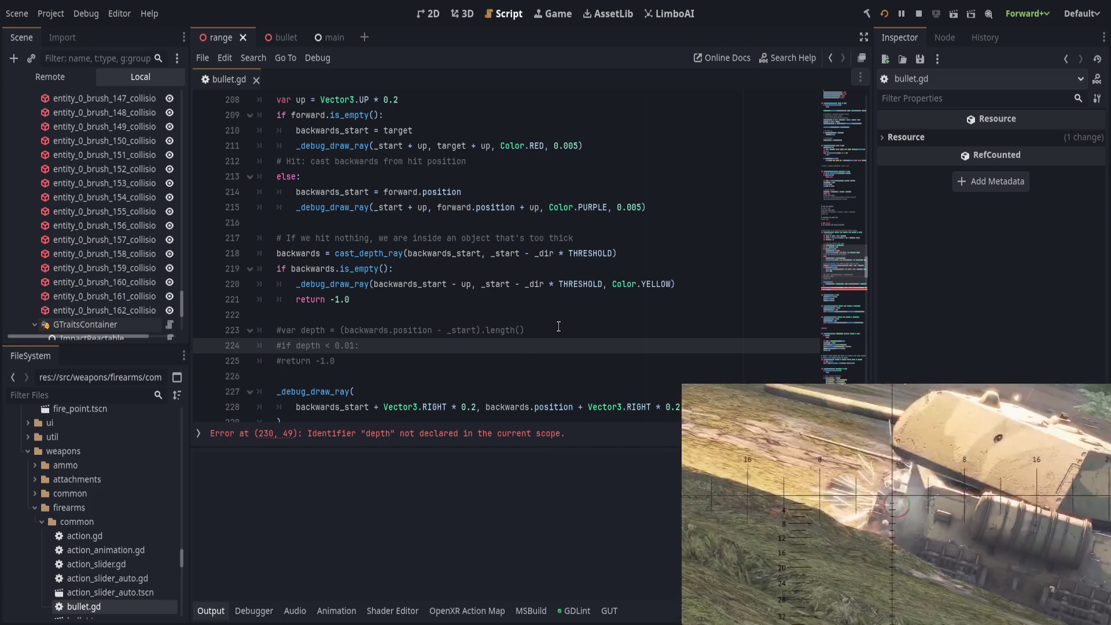
# Step: Uncomment the var depth line 223 and save again
pyautogui.scroll(-4, 445, 330)
pyautogui.scroll(3, 440, 335)
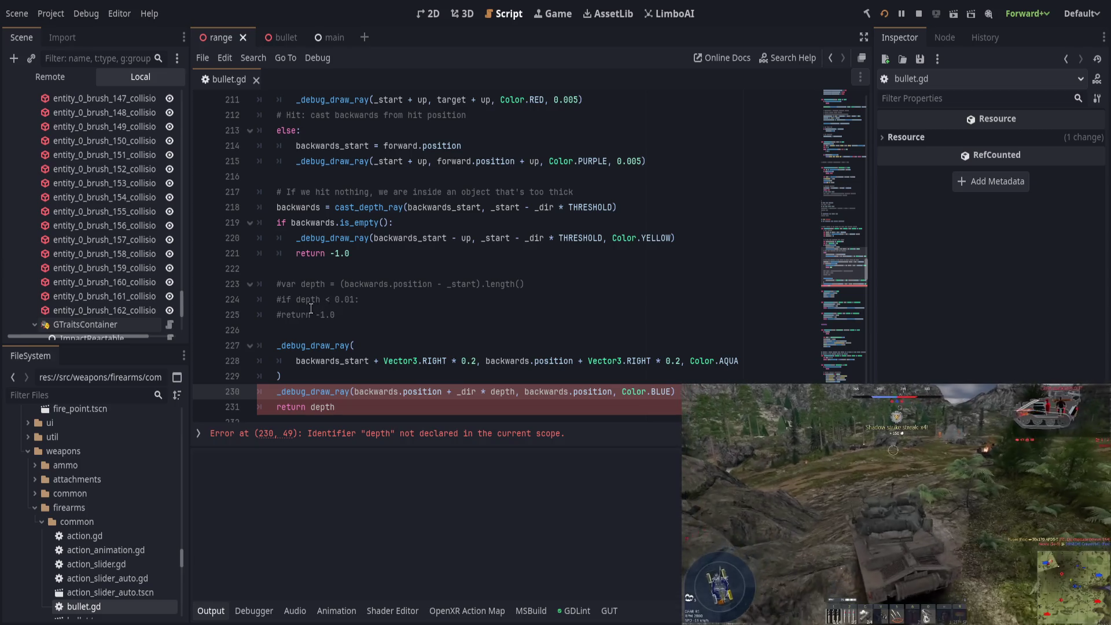
pyautogui.click(283, 285)
pyautogui.press('BackSpace')
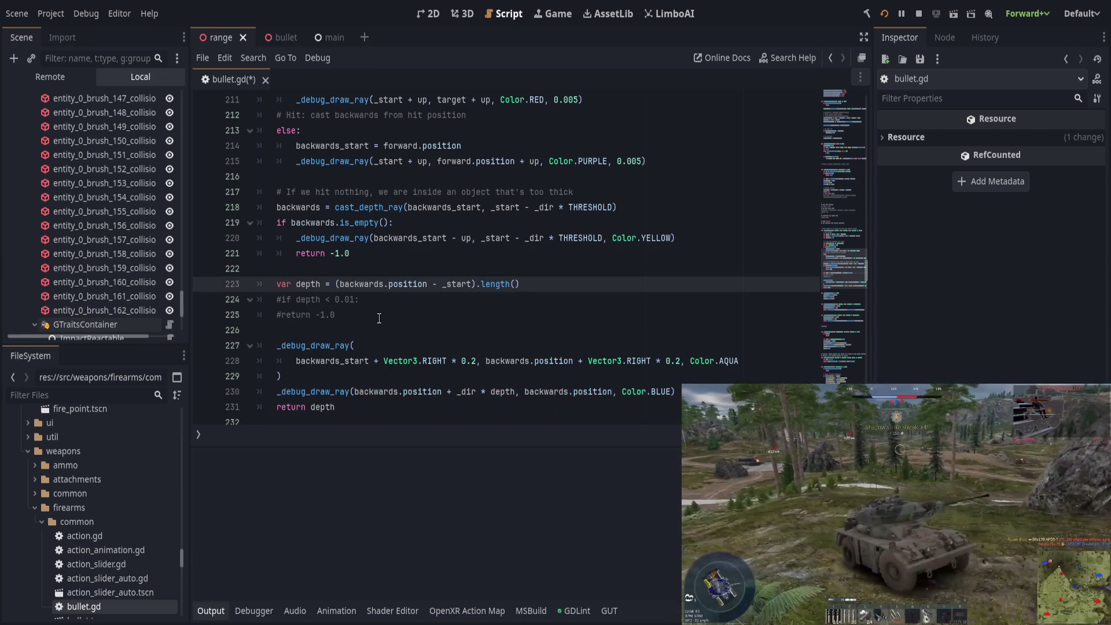
pyautogui.hotkey('ctrl', 's')
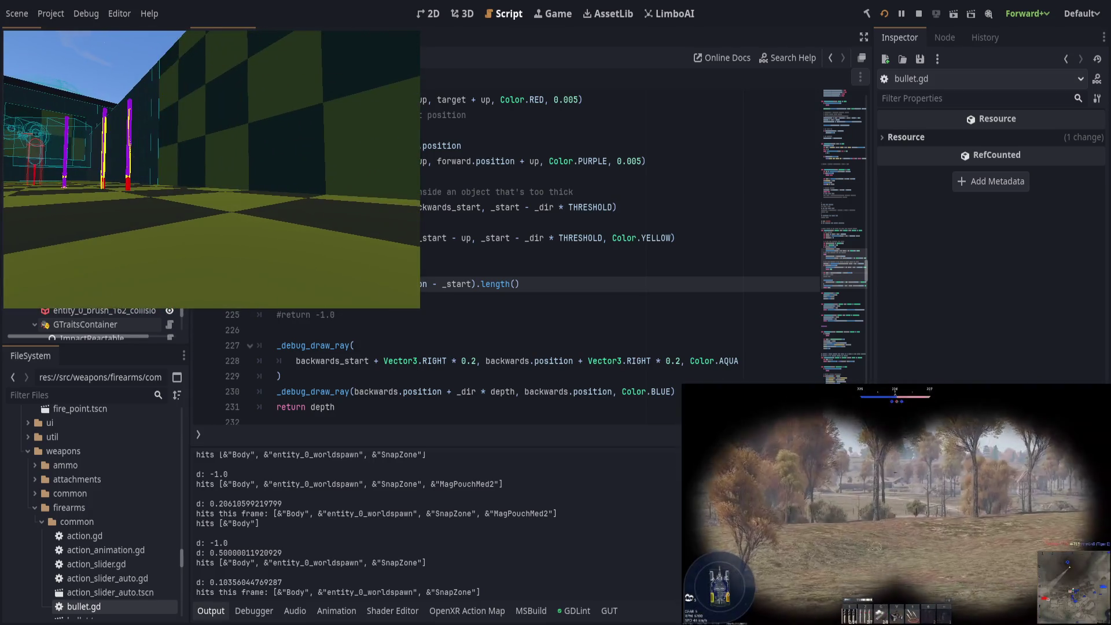
# Step: Hide the test game window to return to bullet.gd after reviewing the logged depths
pyautogui.hotkey('alt', 'Tab')
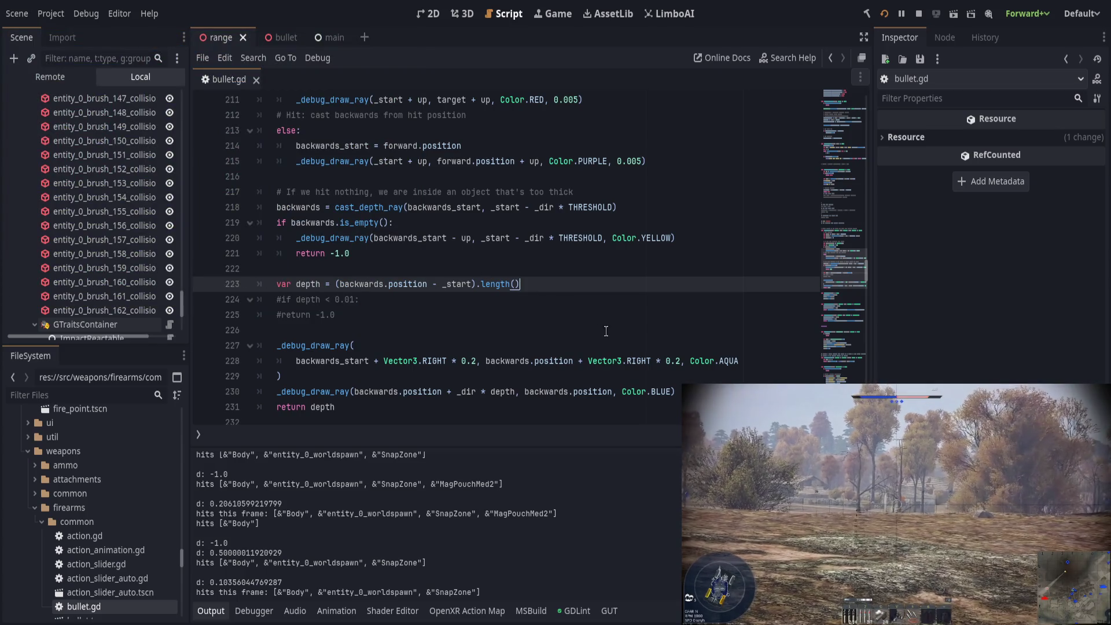
pyautogui.doubleClick(652, 237)
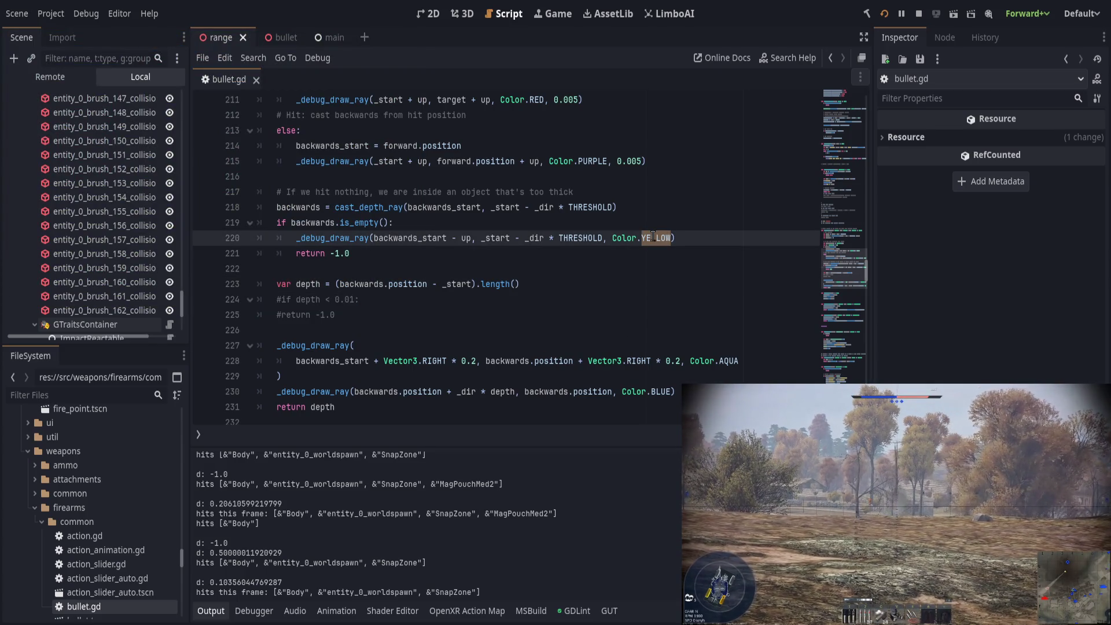
pyautogui.click(543, 212)
pyautogui.click(690, 223)
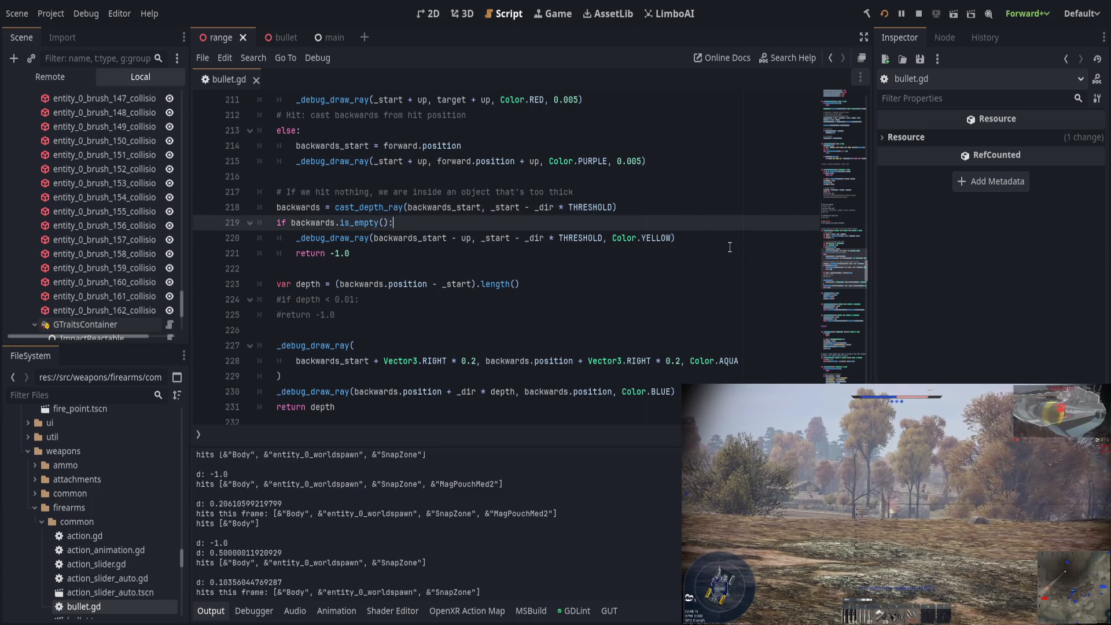
pyautogui.click(674, 260)
pyautogui.scroll(5, 674, 260)
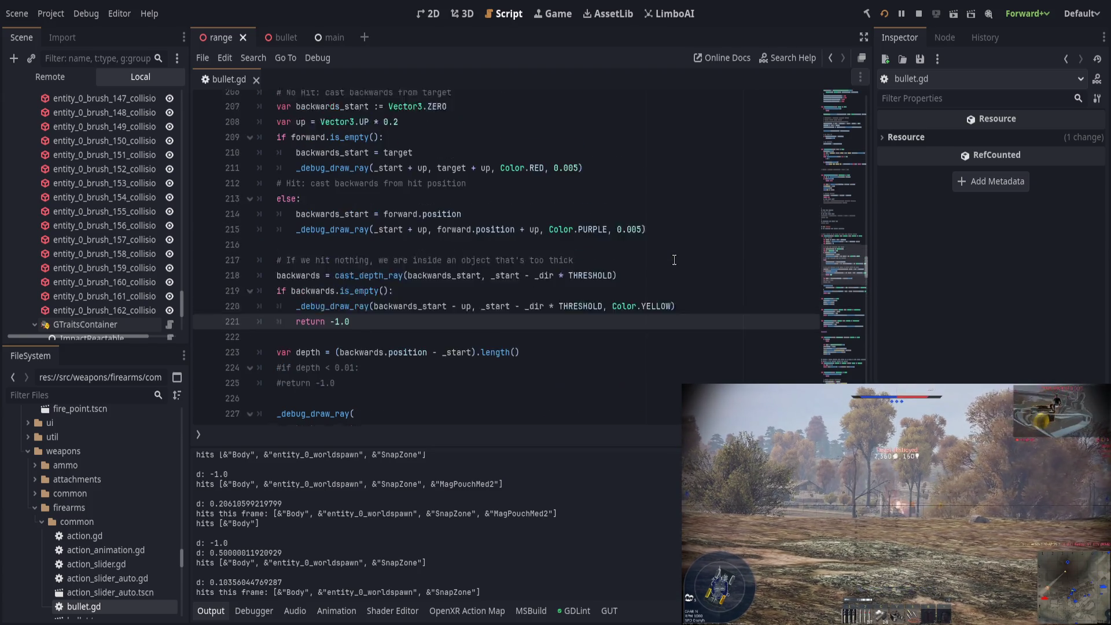
pyautogui.scroll(2, 674, 260)
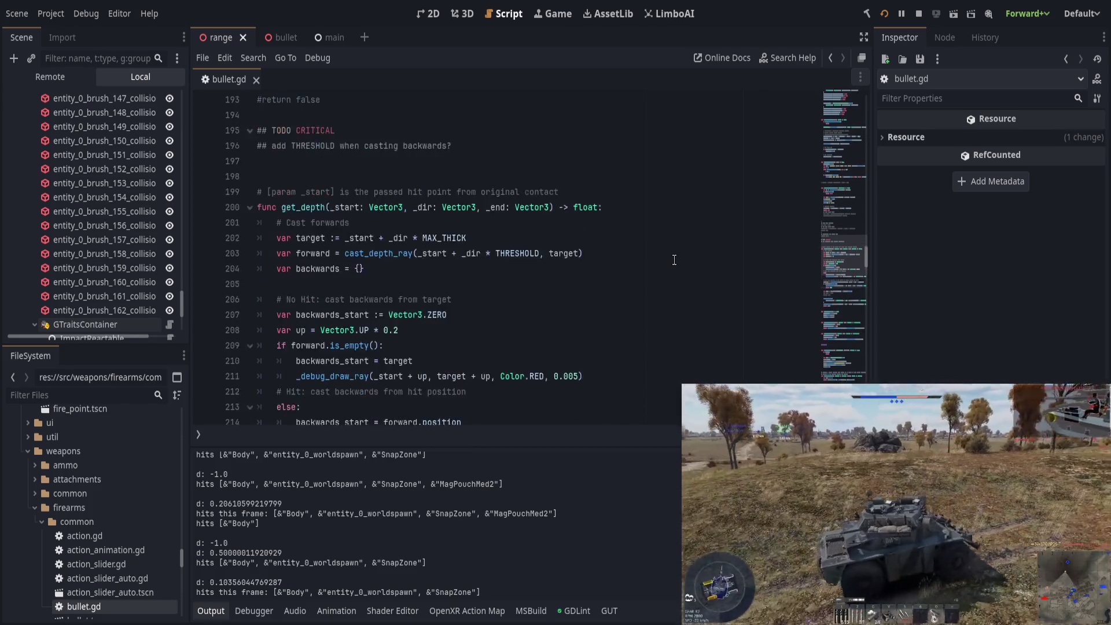
pyautogui.scroll(-9, 674, 260)
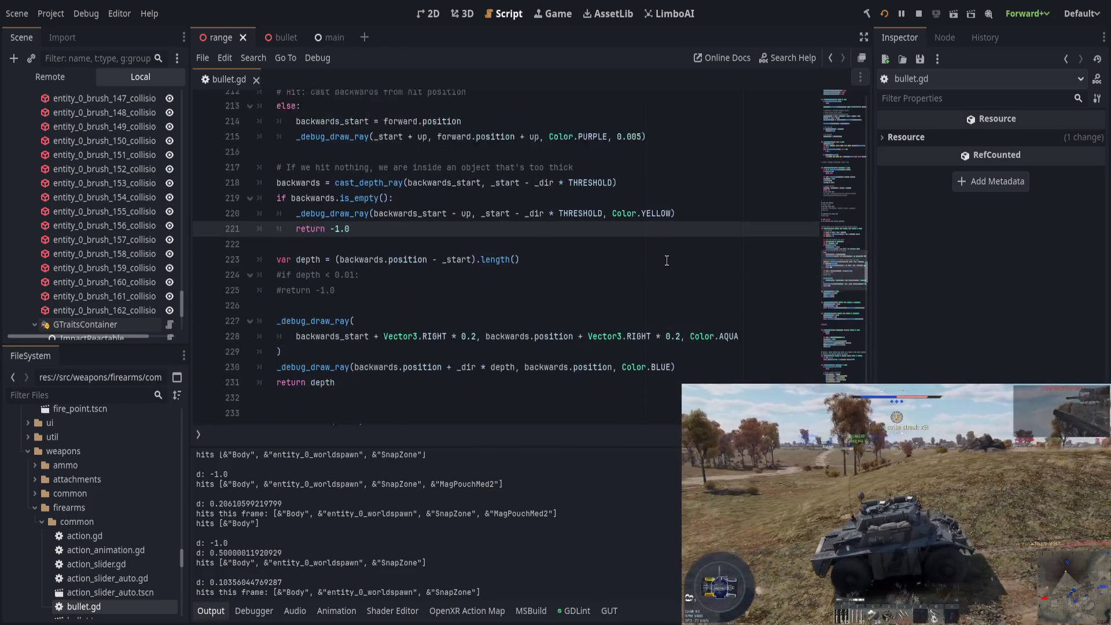
pyautogui.scroll(8, 668, 260)
pyautogui.scroll(-1, 352, 243)
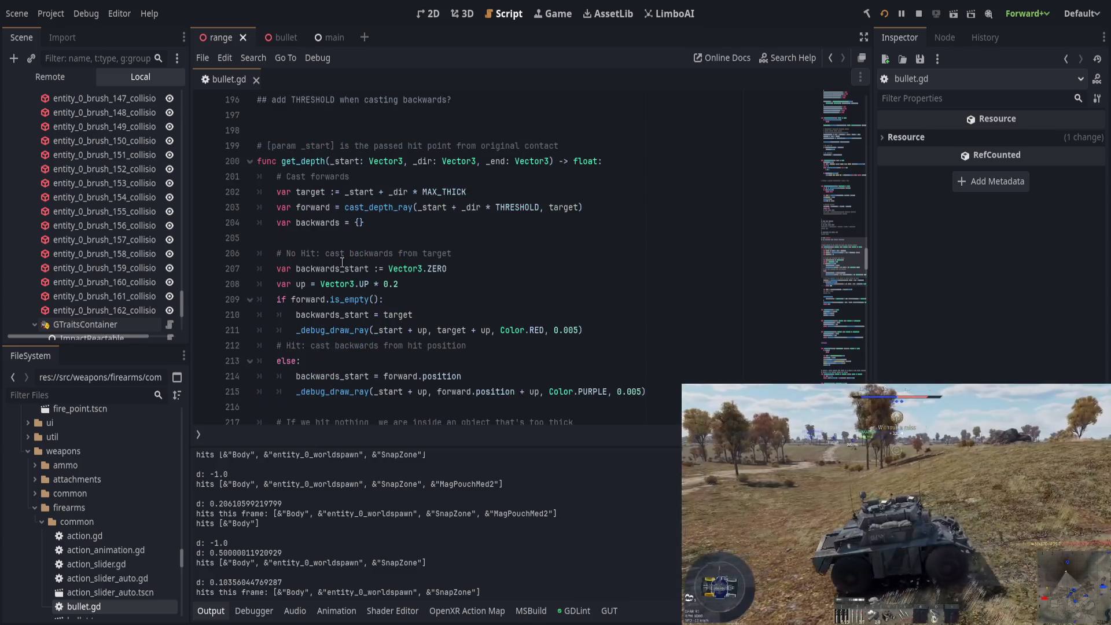
pyautogui.doubleClick(347, 270)
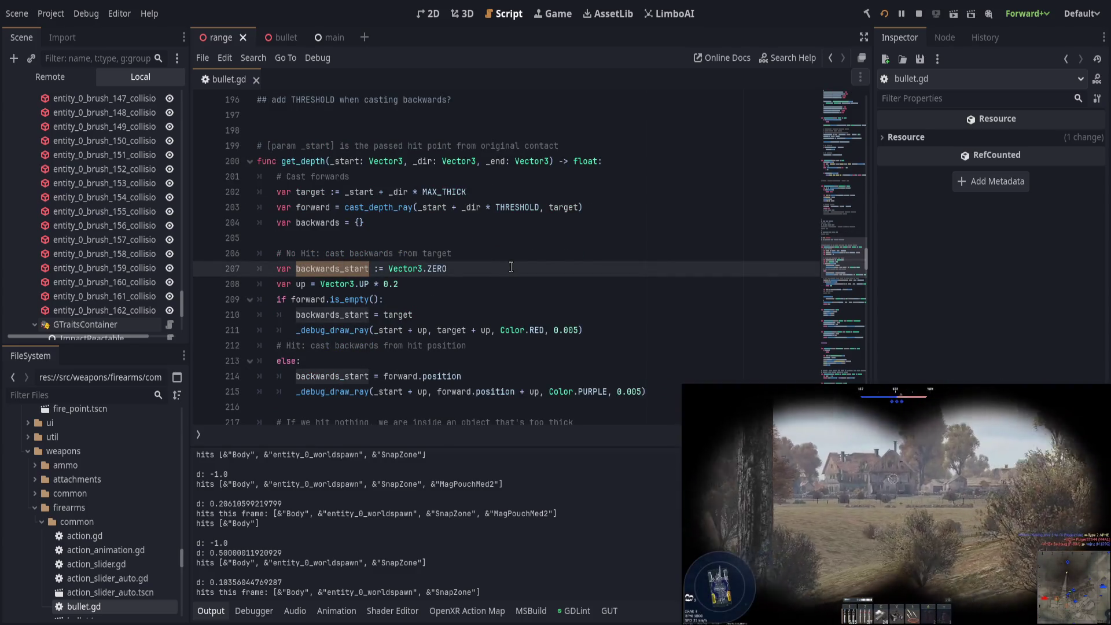
pyautogui.click(403, 315)
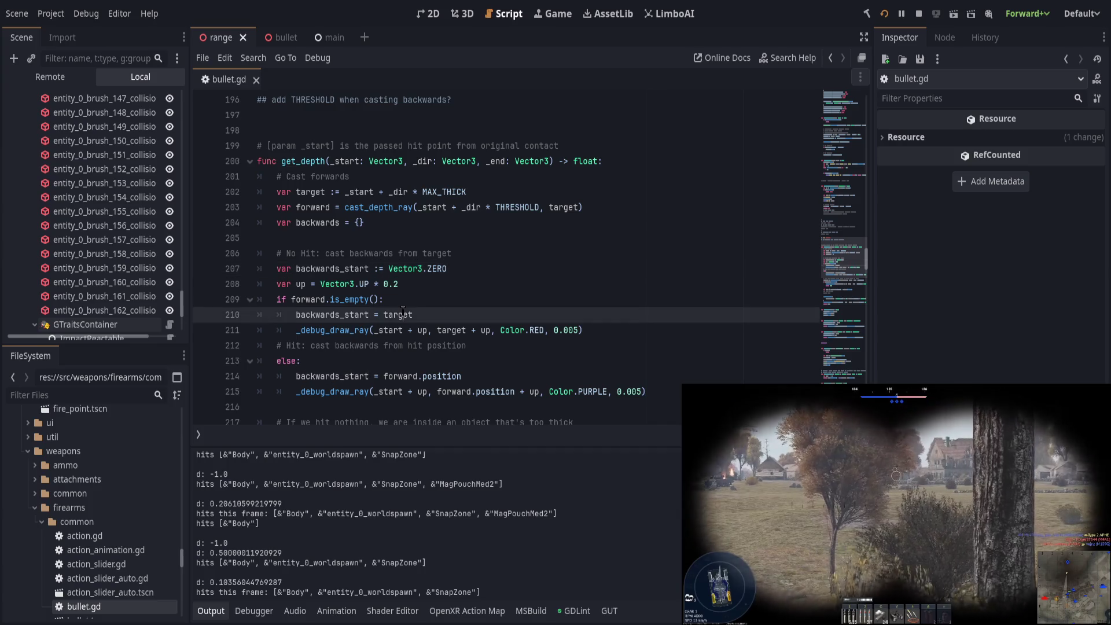
pyautogui.doubleClick(403, 314)
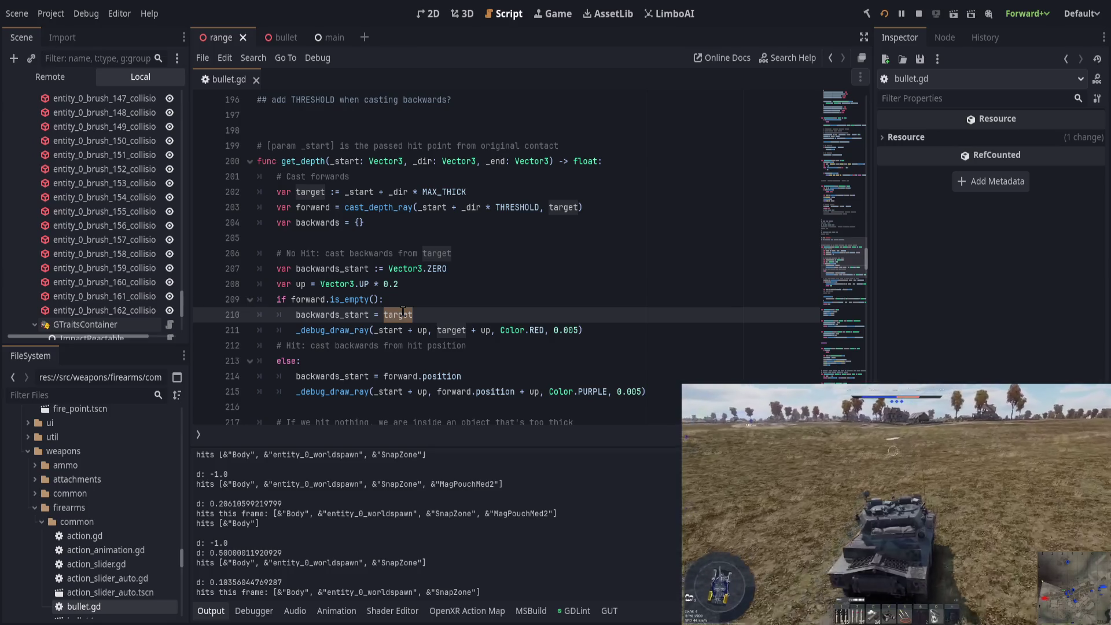
pyautogui.click(454, 315)
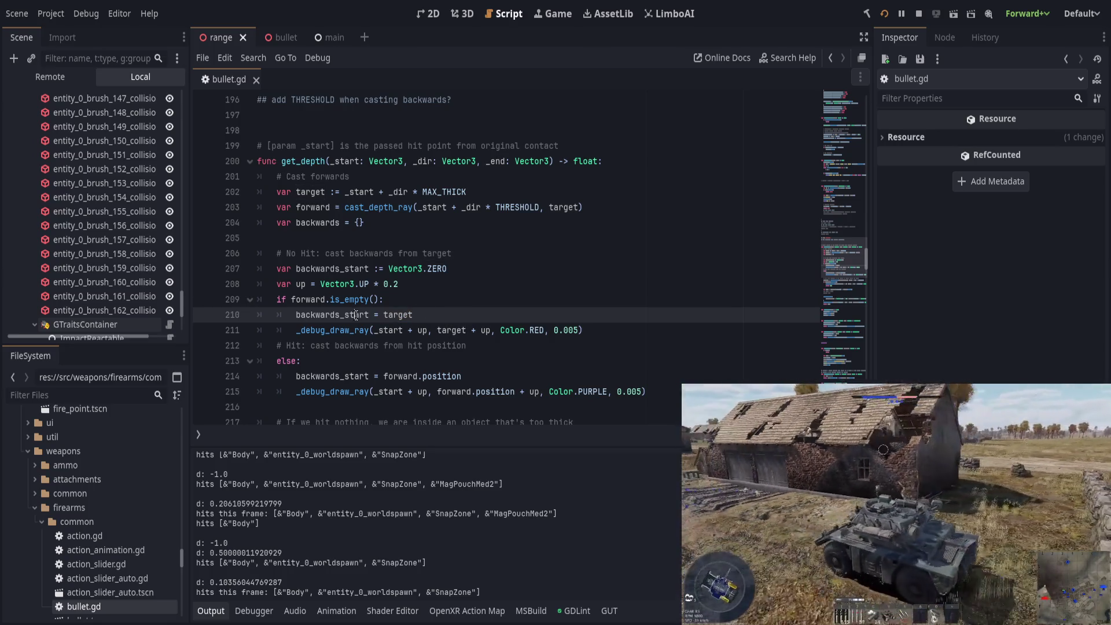
pyautogui.doubleClick(356, 314)
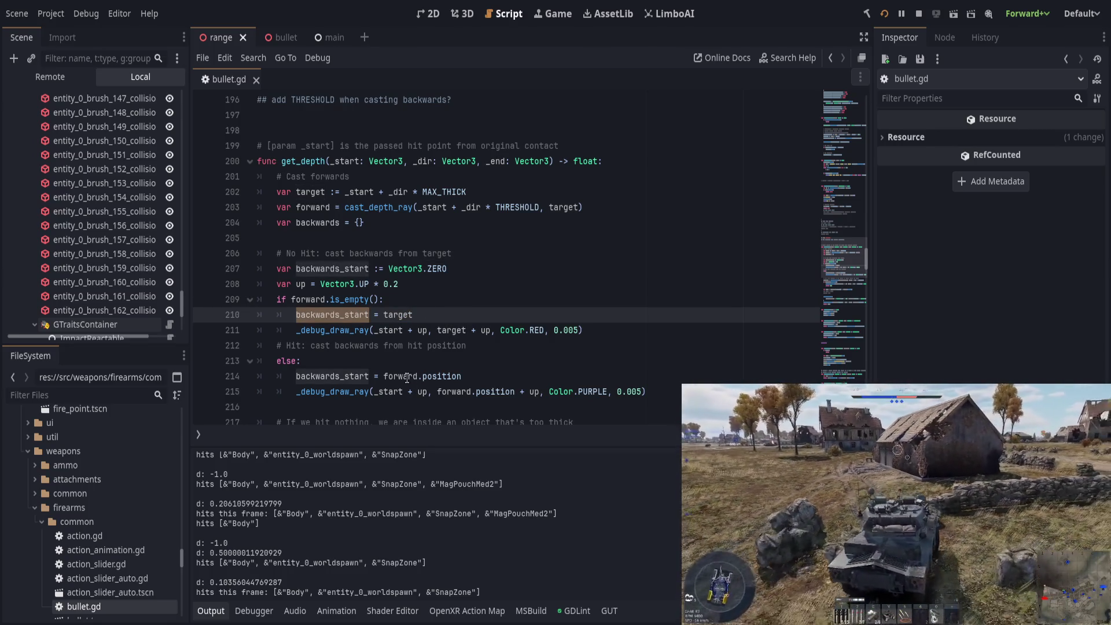
pyautogui.doubleClick(407, 377)
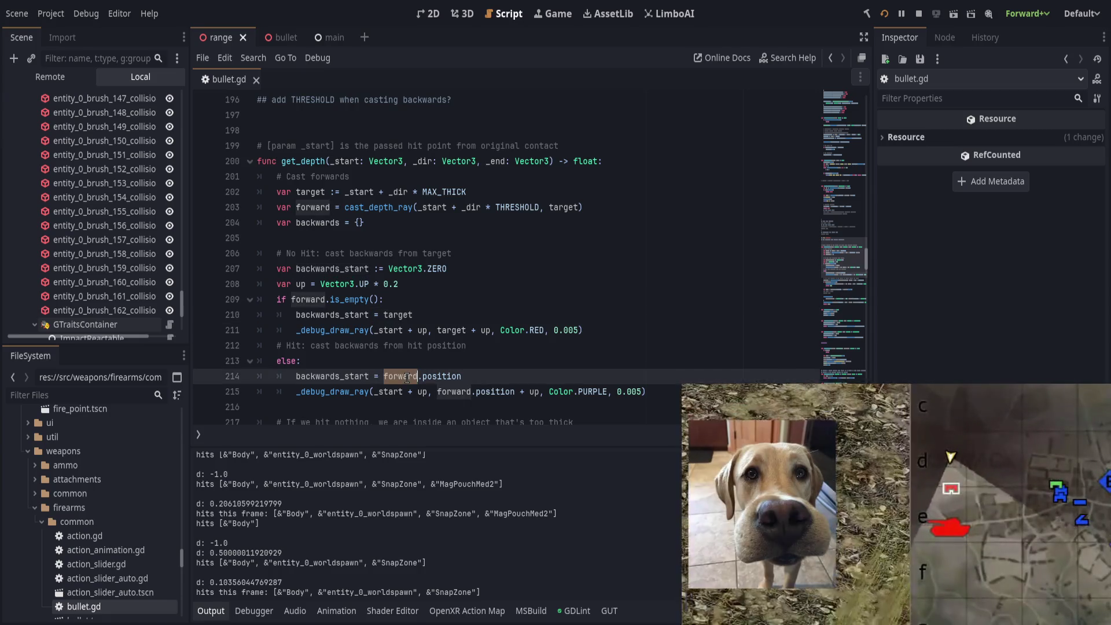
pyautogui.click(497, 378)
pyautogui.press('F5')
pyautogui.click(145, 242)
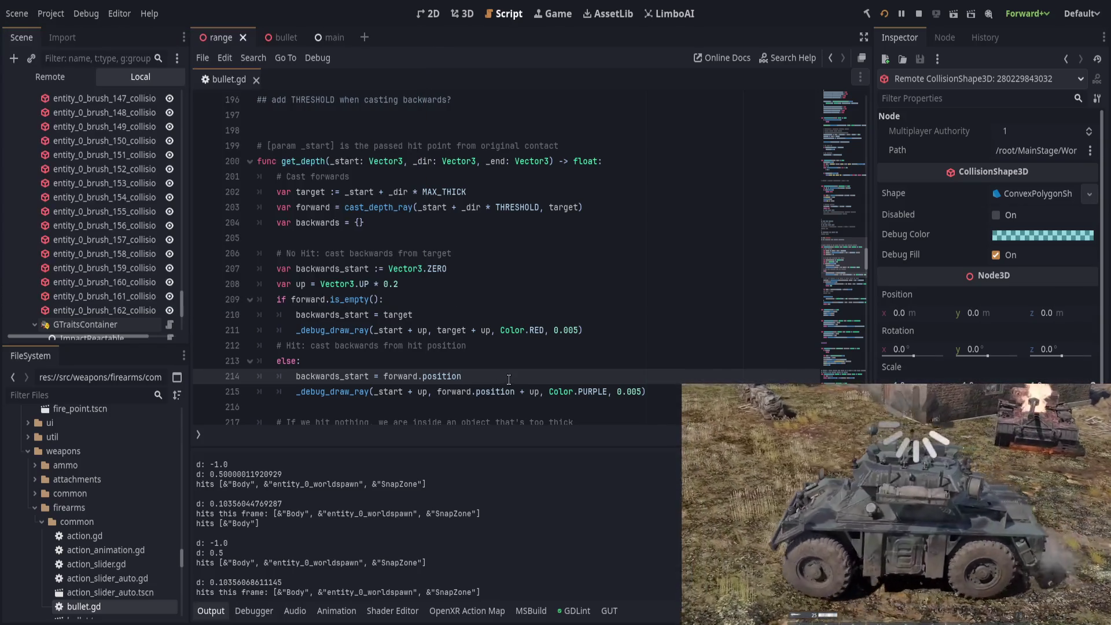
pyautogui.doubleClick(330, 378)
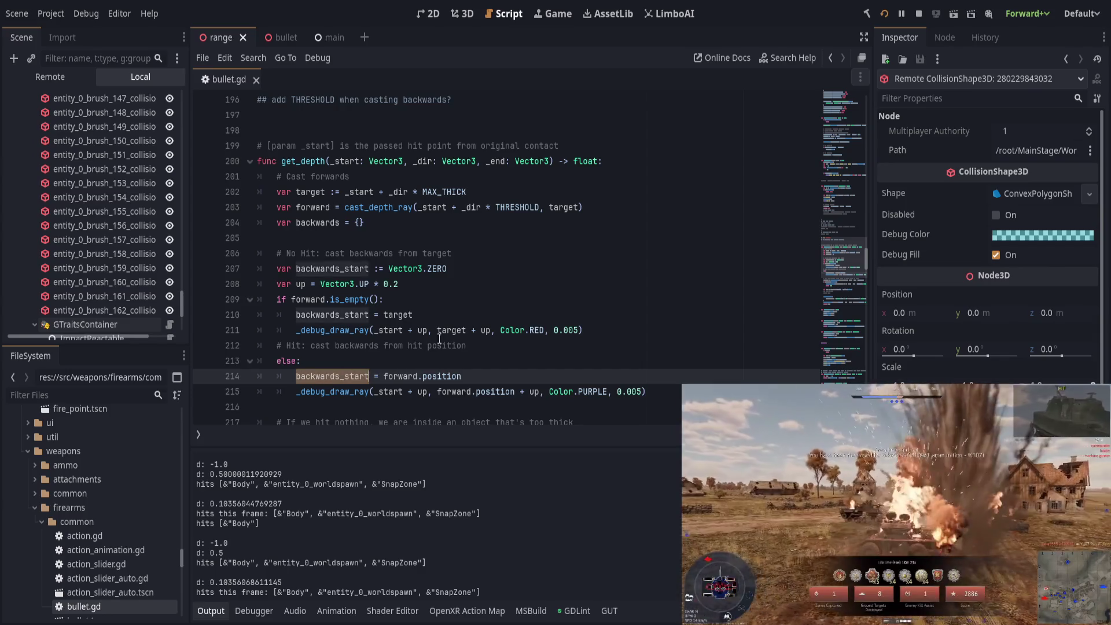
pyautogui.scroll(-1, 370, 359)
pyautogui.doubleClick(319, 392)
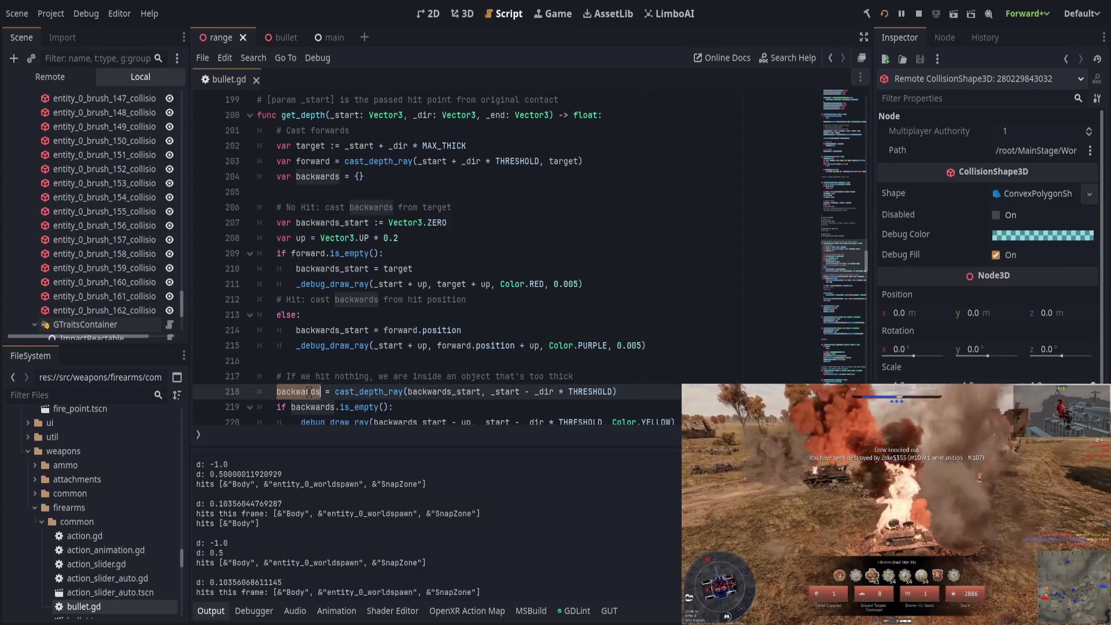
# Step: With the caret on backward-cast line 218, save bullet.gd and launch the test run
pyautogui.click(528, 393)
pyautogui.hotkey('ctrl', 's')
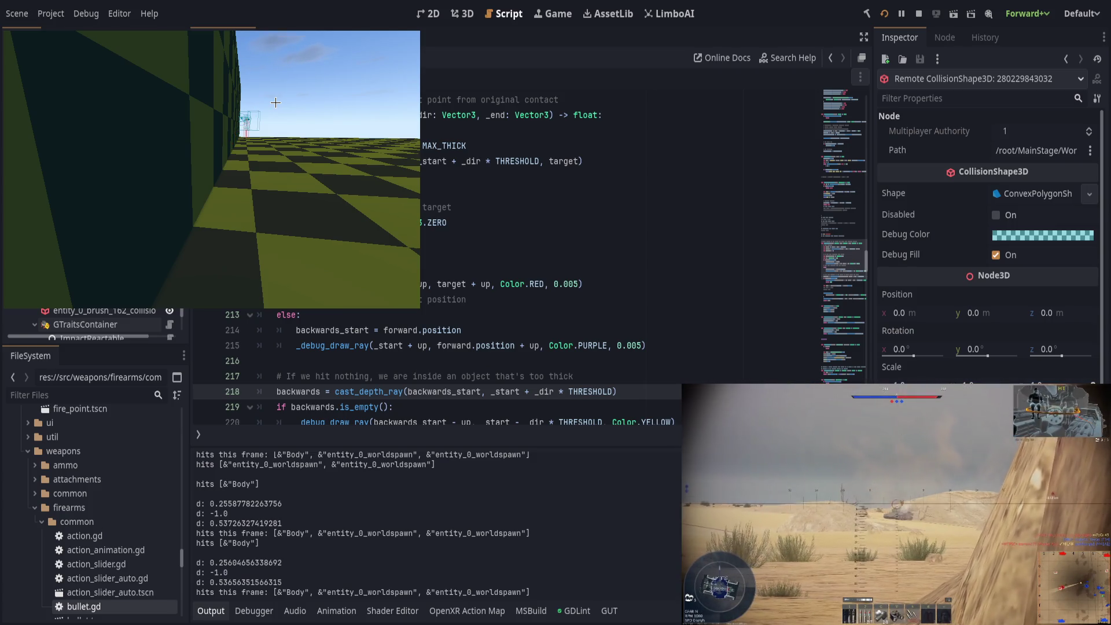
# Step: Return to the bullet.gd editor and scroll up to the TODO CRITICAL notes above get_depth
pyautogui.click(317, 283)
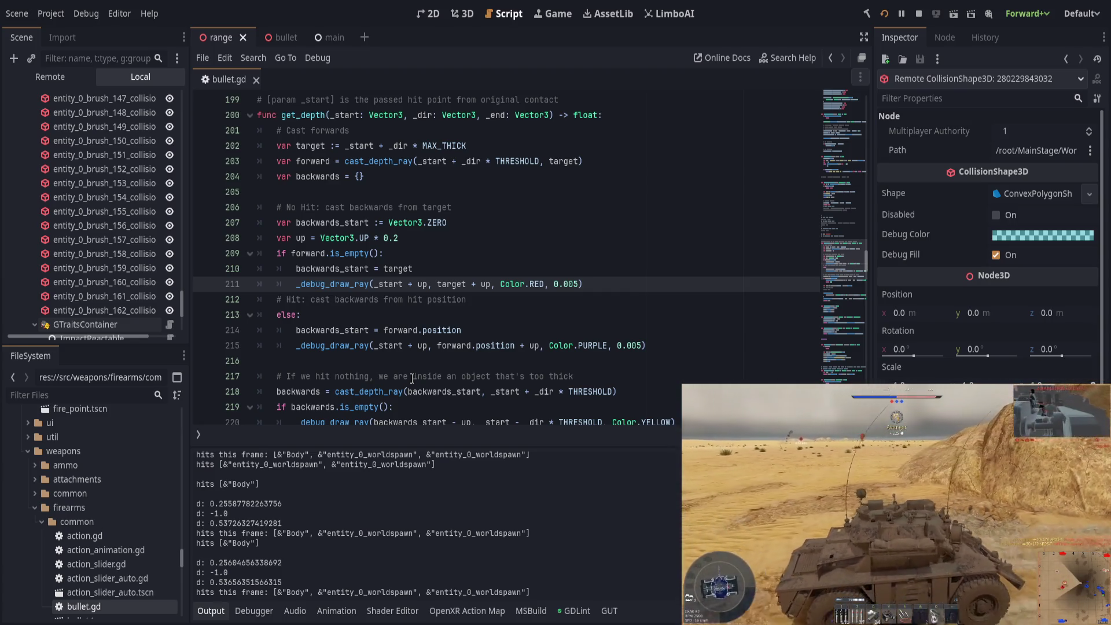
pyautogui.scroll(4, 514, 412)
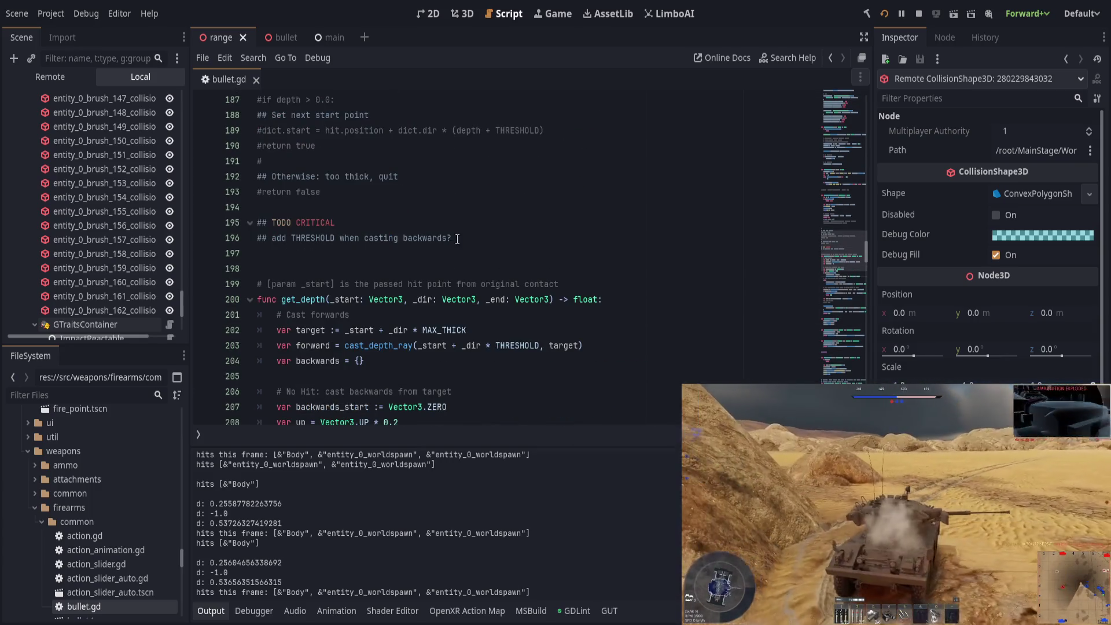
# Step: Review the TODO notes, undoing and redoing the latest edit to keep line 218's plus sign
pyautogui.click(464, 230)
pyautogui.scroll(-3, 513, 280)
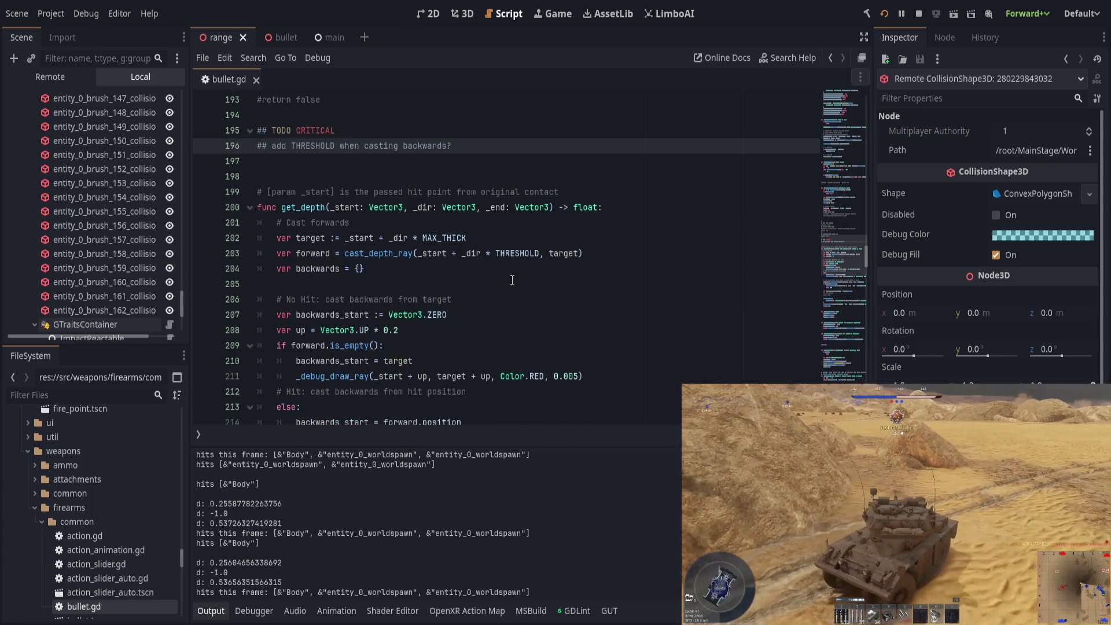
pyautogui.hotkey('ctrl', 'Home')
pyautogui.hotkey('ctrl', 'z')
pyautogui.hotkey('ctrl', 'shift', 'z')
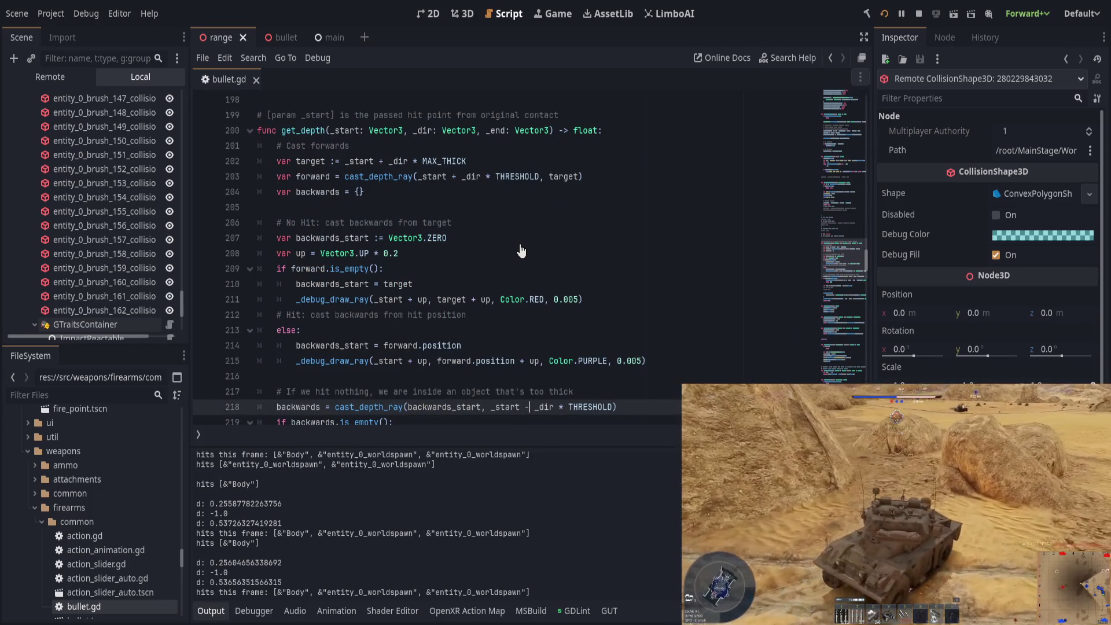
pyautogui.scroll(4, 521, 250)
# Step: Add a note line 'bug when hitting floor right after wall' below the TODO notes
pyautogui.click(496, 267)
pyautogui.click(511, 249)
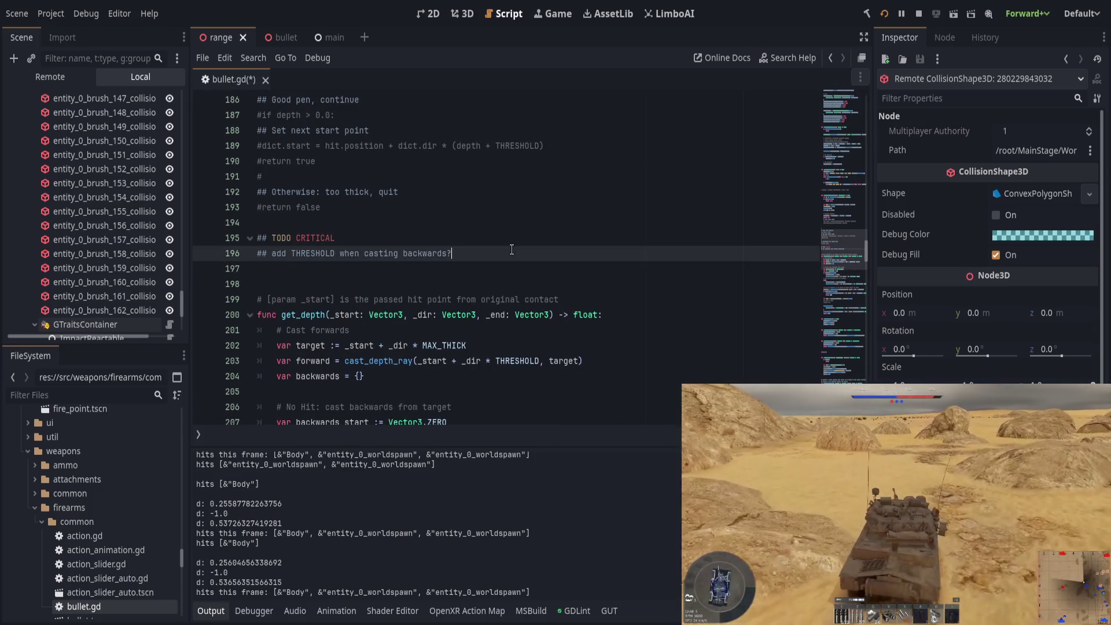
pyautogui.press('Return')
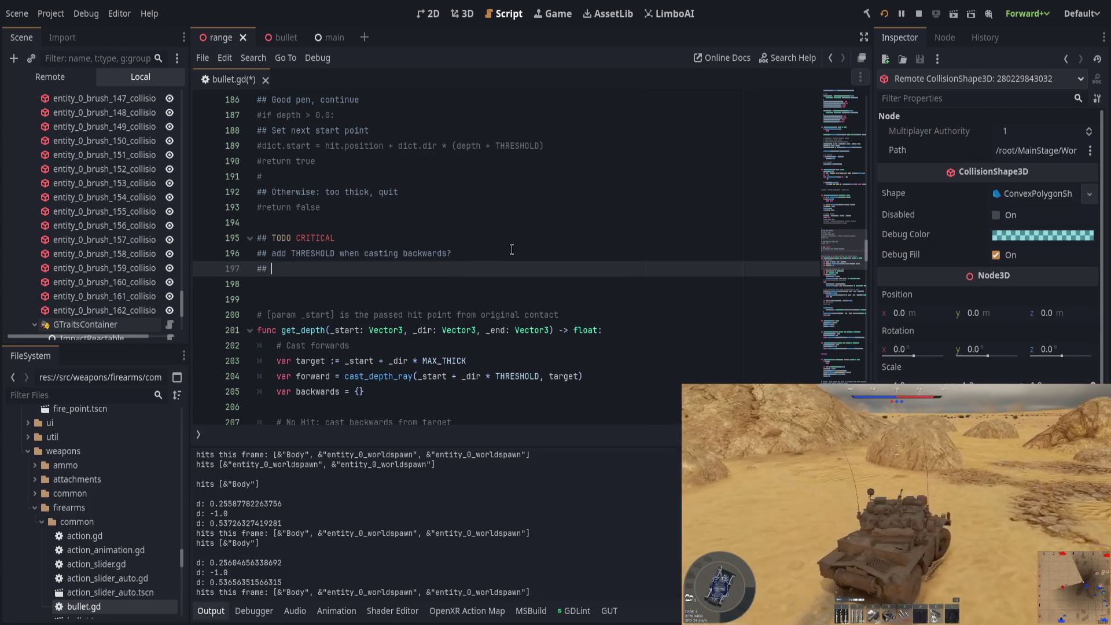
pyautogui.write('bug when hitting')
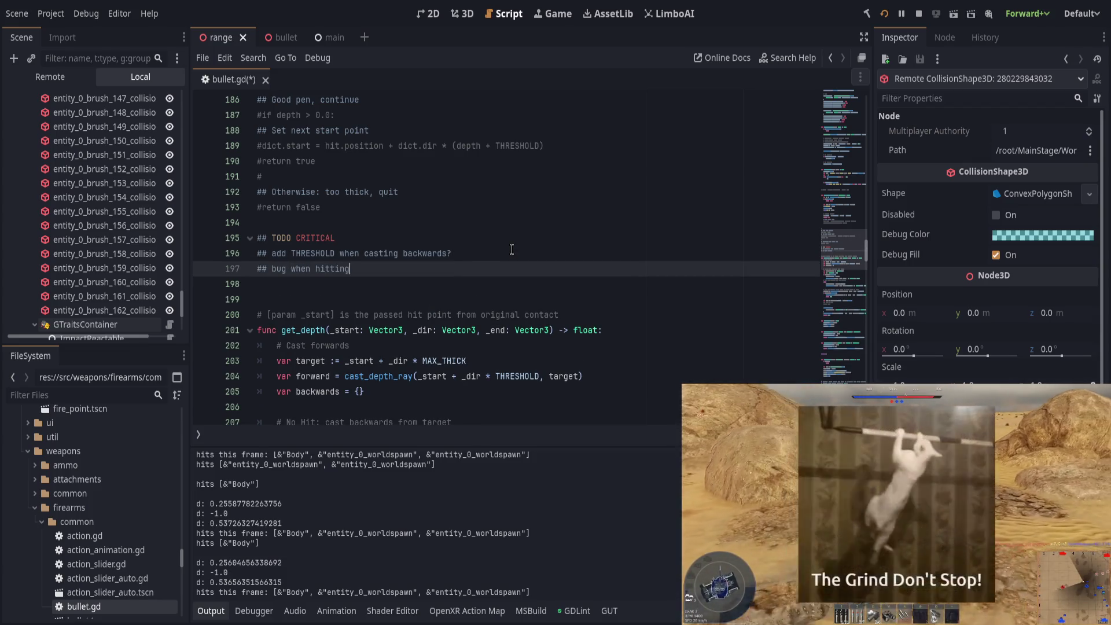
pyautogui.write(' floor right after ')
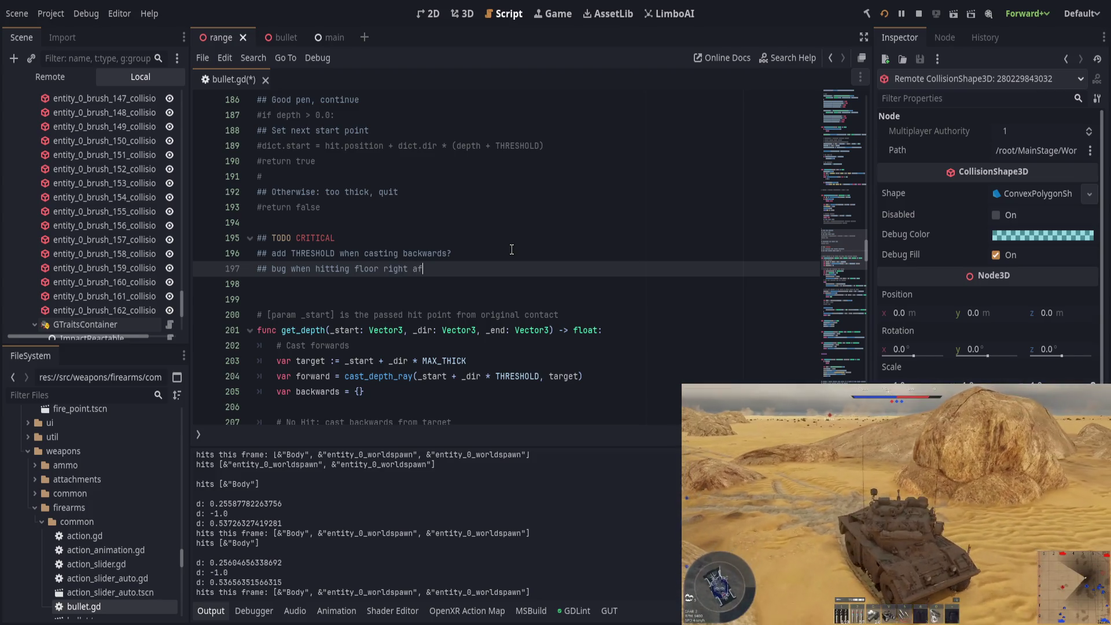
pyautogui.write('wall')
pyautogui.press('Return')
pyautogui.write('-')
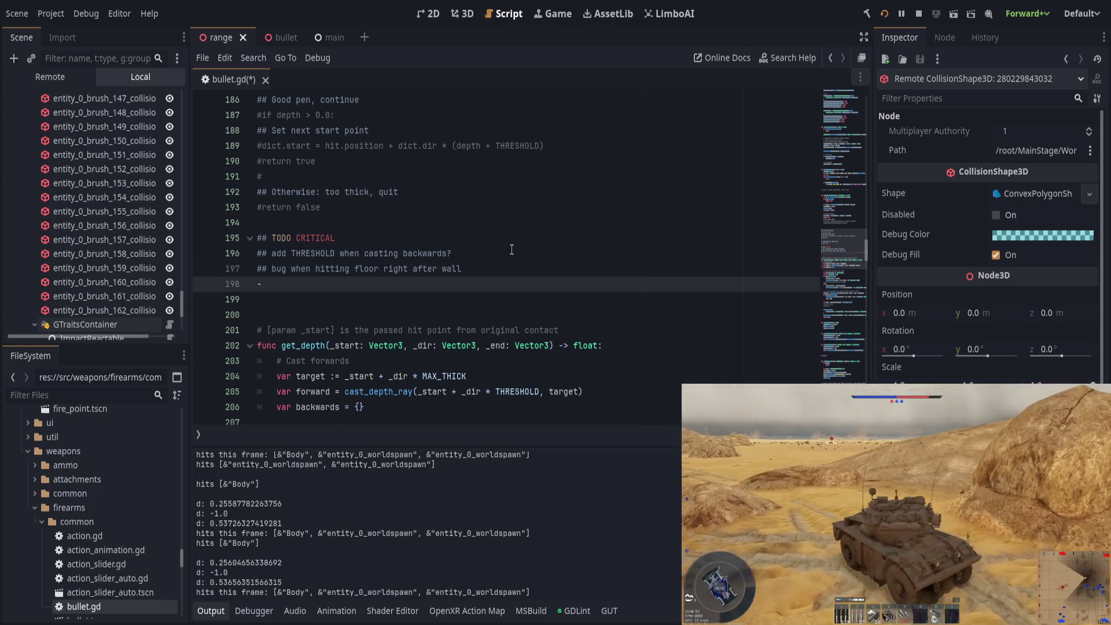
# Step: Mark the bug note CRITICAL, explaining the backward cast doesn't hit inside, so it misses the wall
pyautogui.press('Up')
pyautogui.write('CRITICAL')
pyautogui.press('Down')
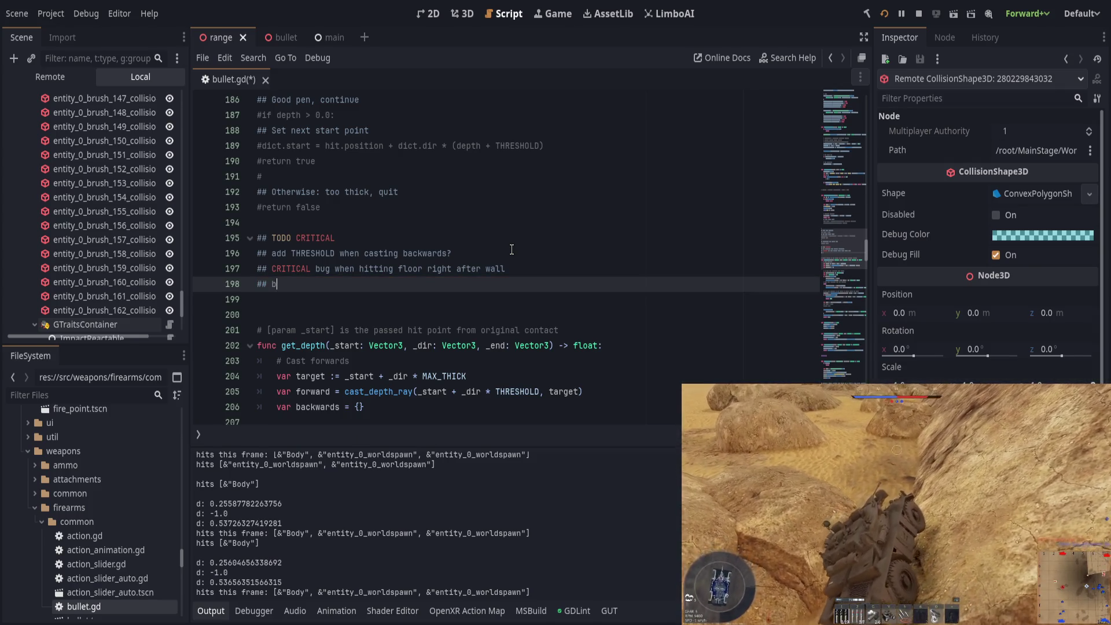
pyautogui.write('ackward cast ')
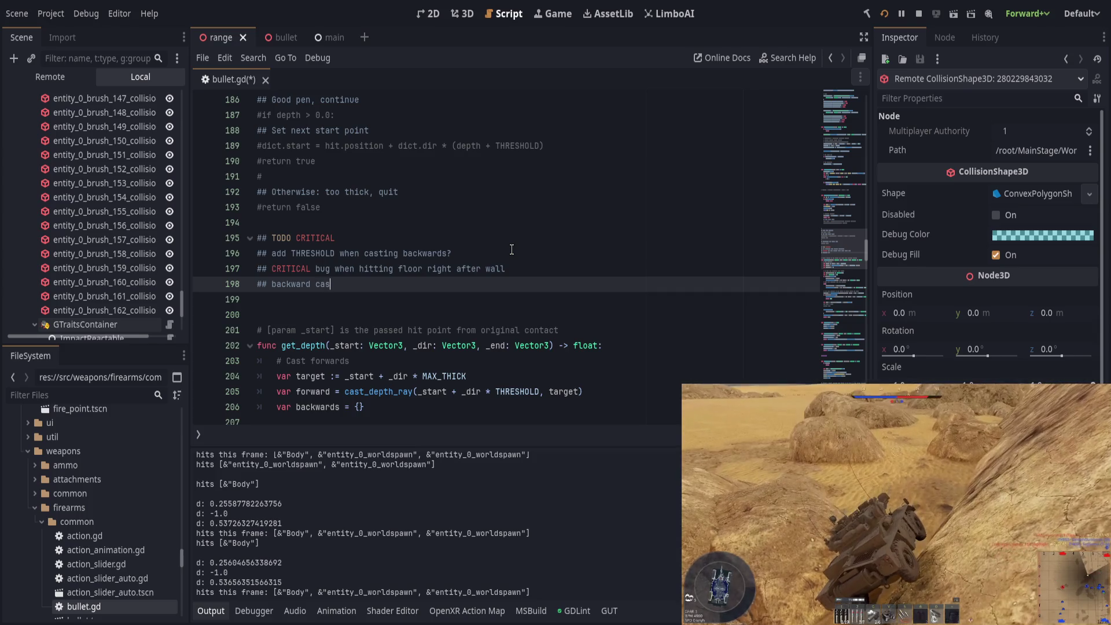
pyautogui.write('does not hit inside, s')
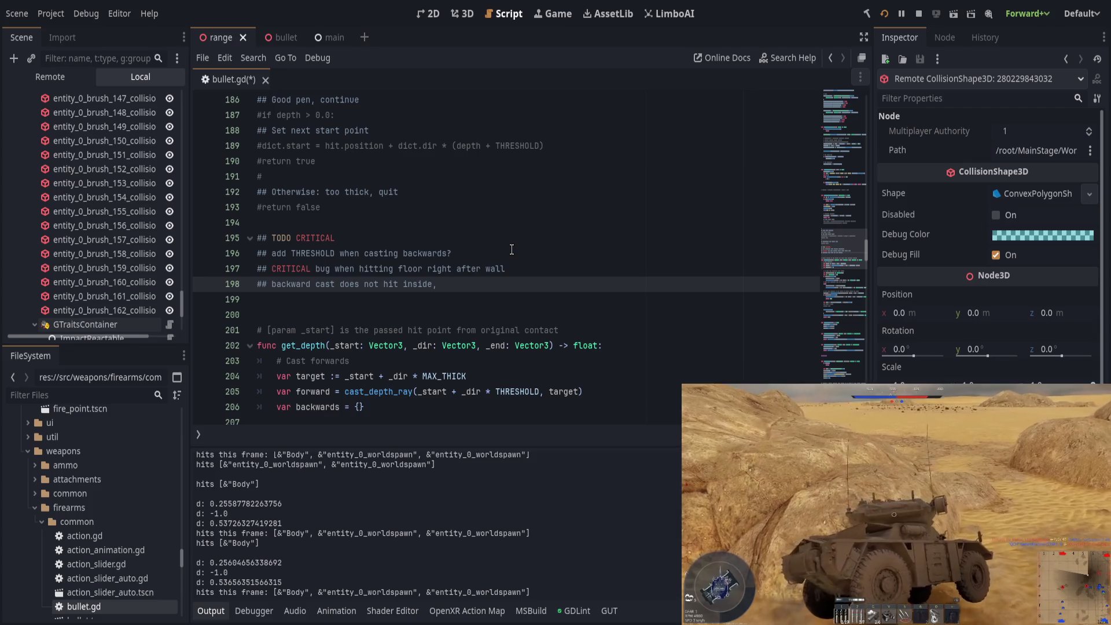
pyautogui.write('o when it re')
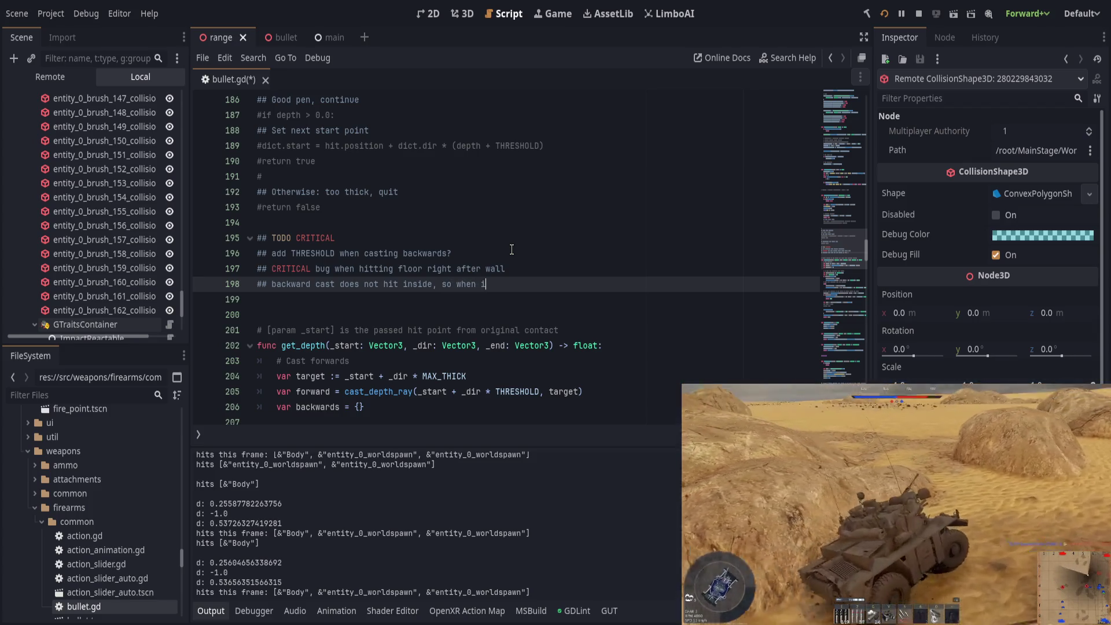
pyautogui.write('verses after hitting ')
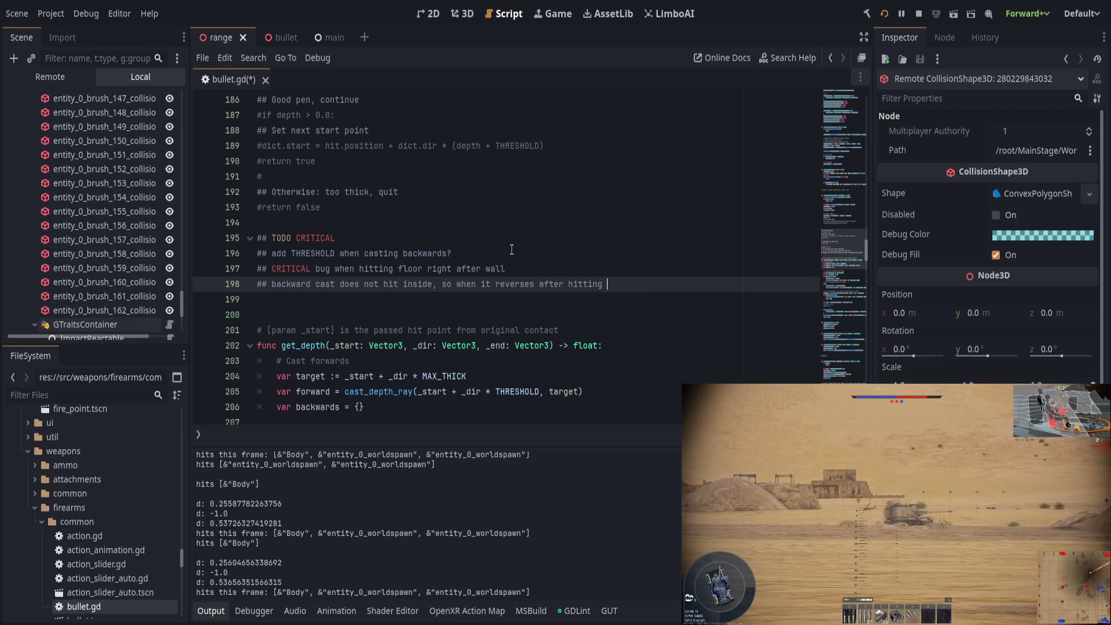
pyautogui.write('floor')
pyautogui.write(',')
pyautogui.press('Return')
pyautogui.write('## it will not hit wall')
# Step: Start a '## TODO: solution' note: 'backward cast can do hit_inside, and if'
pyautogui.press('Return')
pyautogui.write('## ')
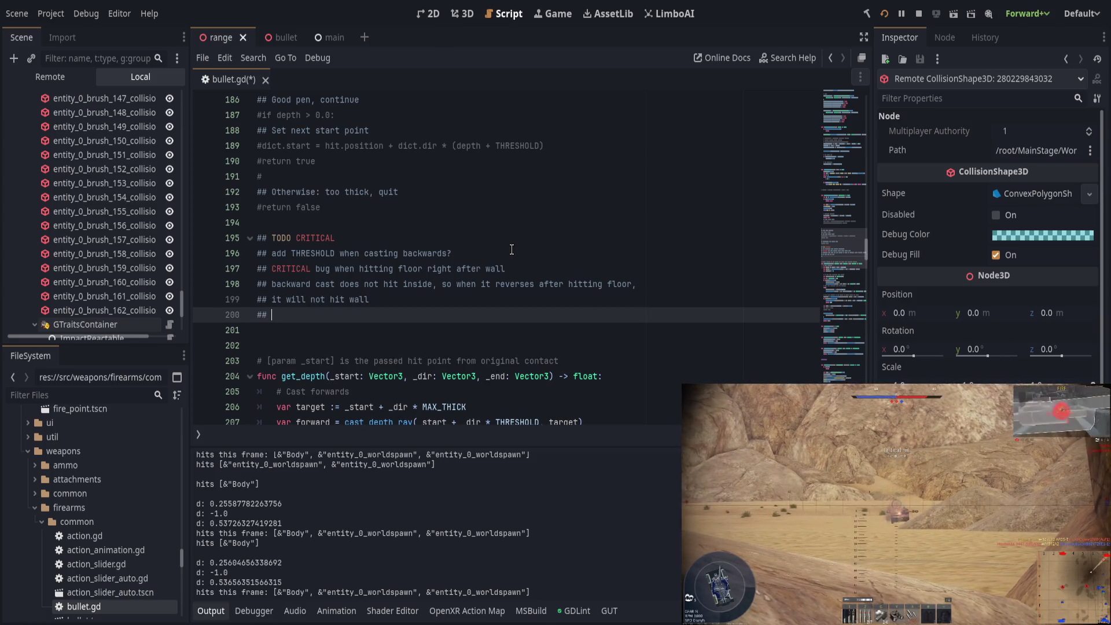
pyautogui.write('TODO: solution')
pyautogui.press('Return')
pyautogui.write('## ')
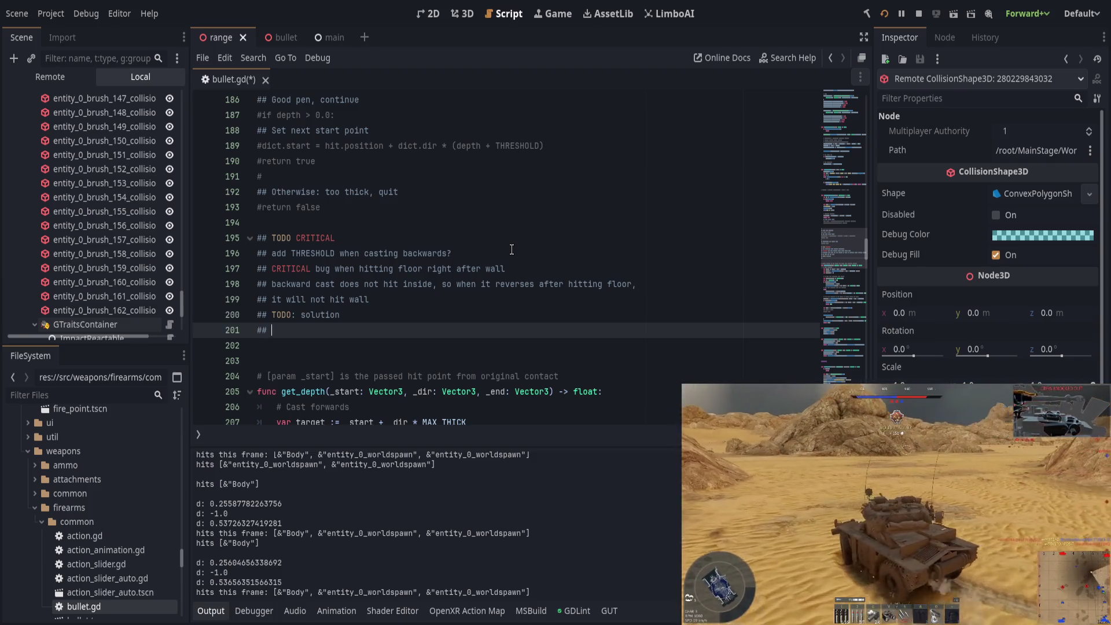
pyautogui.write('backward cast can')
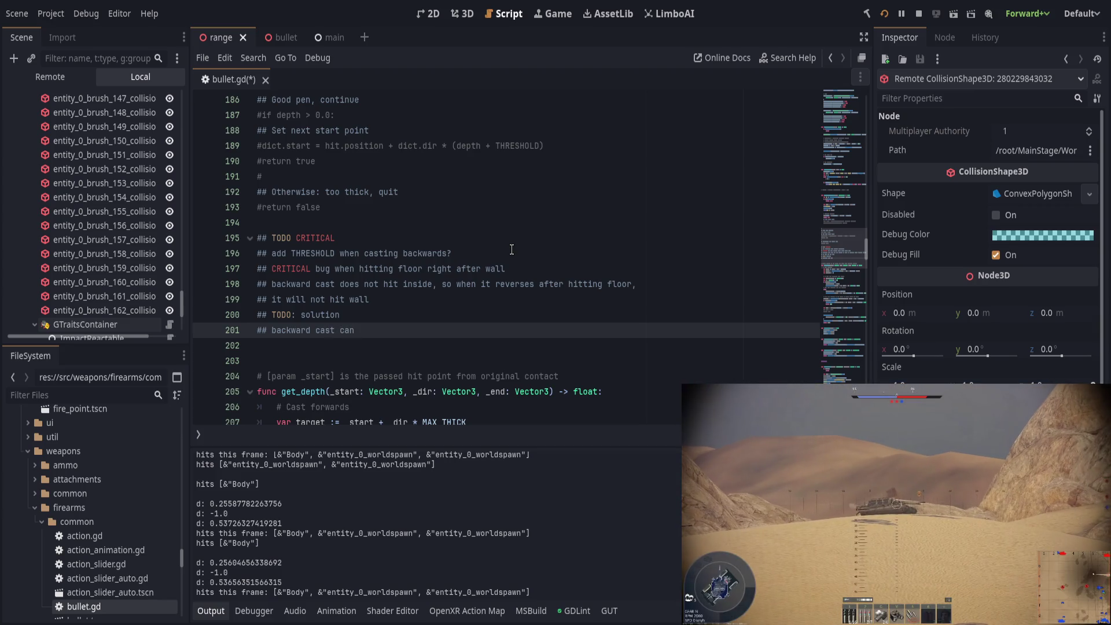
pyautogui.write(' do hit_inside')
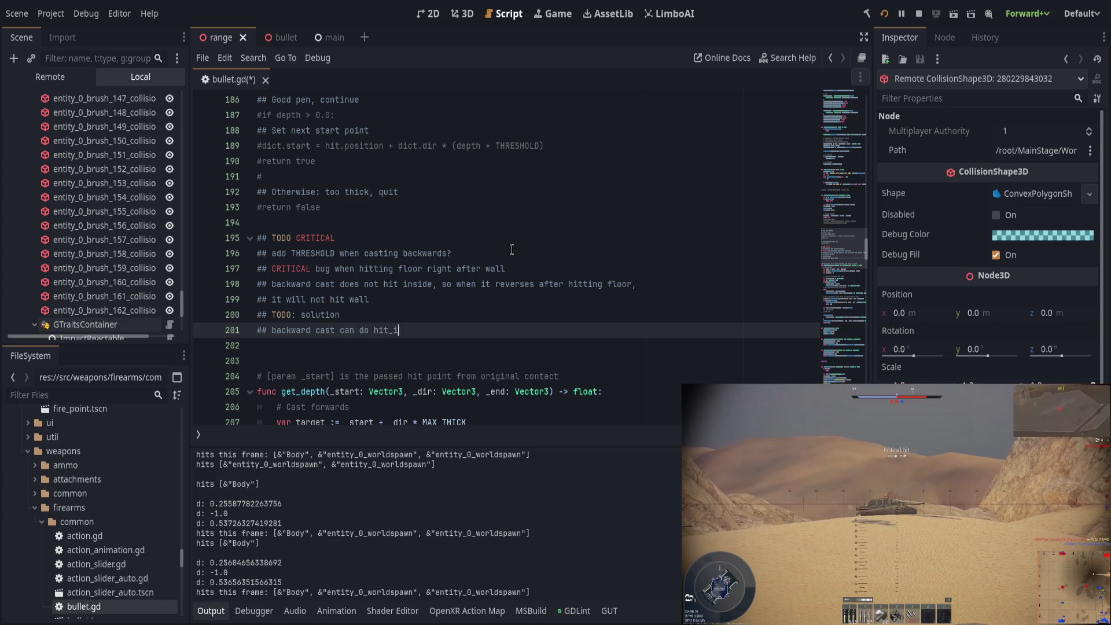
pyautogui.write(', and if ')
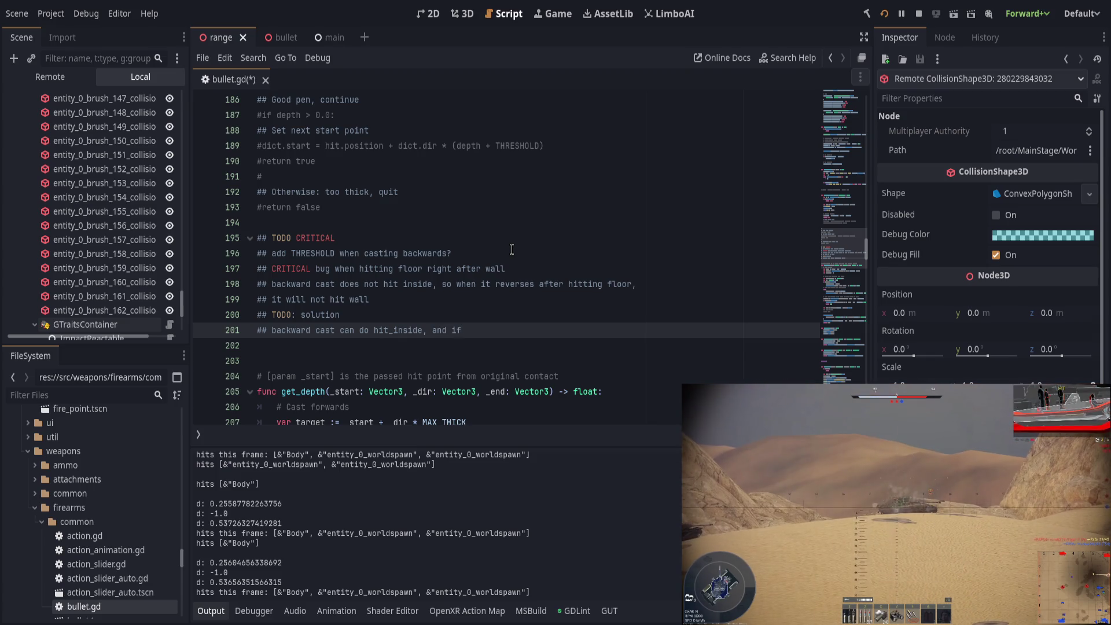
pyautogui.write('backward.position')
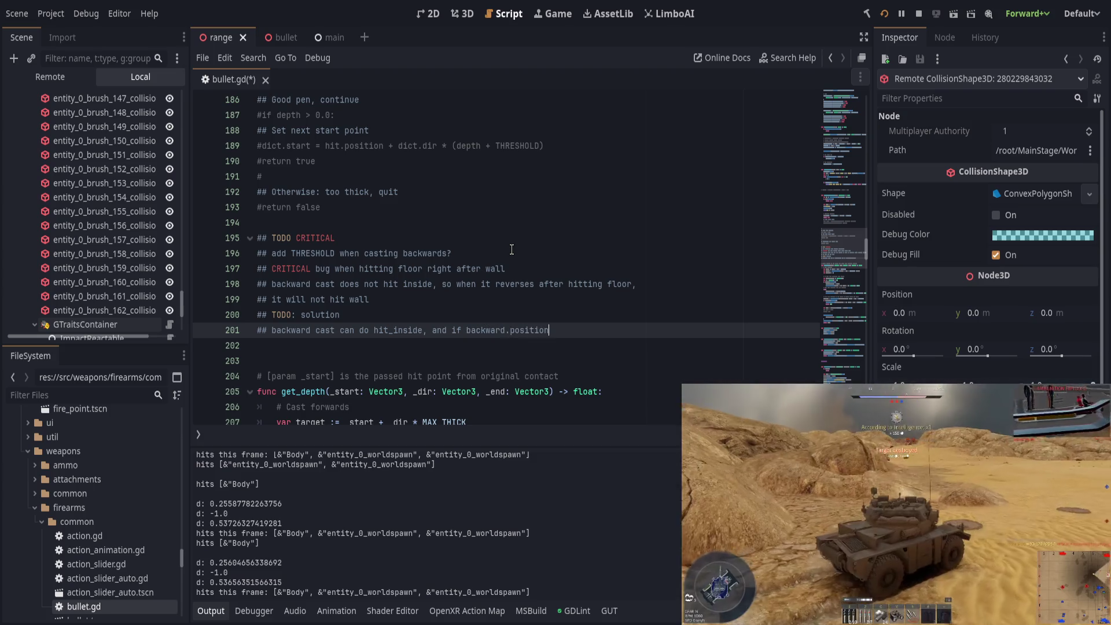
# Step: Rewrite the note's condition to use backward_start - backward.hit_position.length
pyautogui.hotkey('ctrl', 'BackSpace')
pyautogui.hotkey('ctrl', 'BackSpace')
pyautogui.hotkey('ctrl', 'BackSpace')
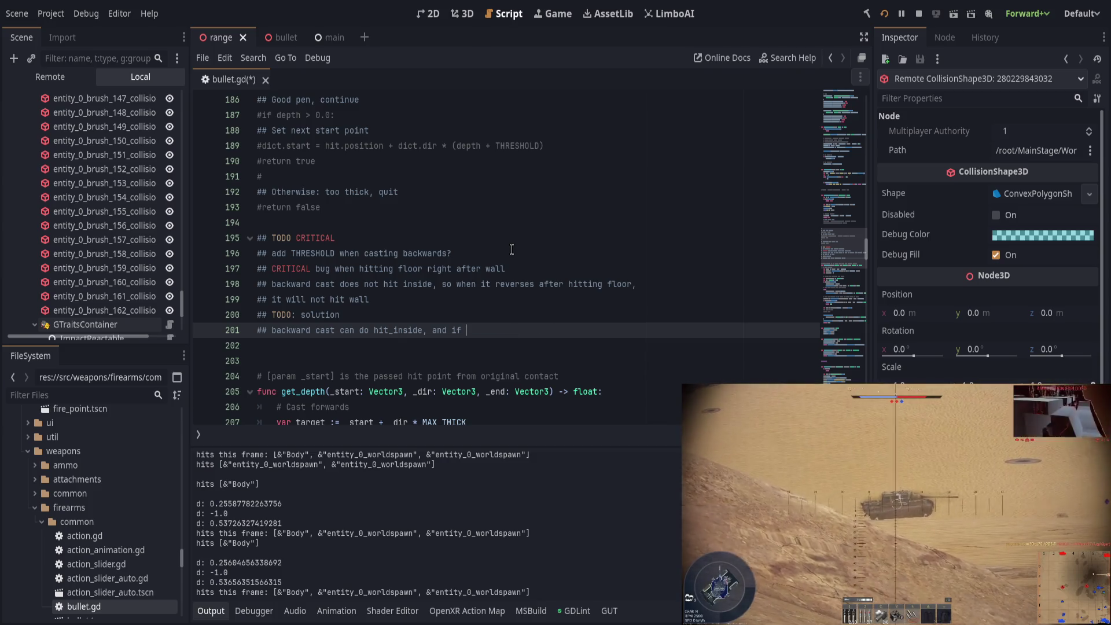
pyautogui.hotkey('ctrl', 'BackSpace')
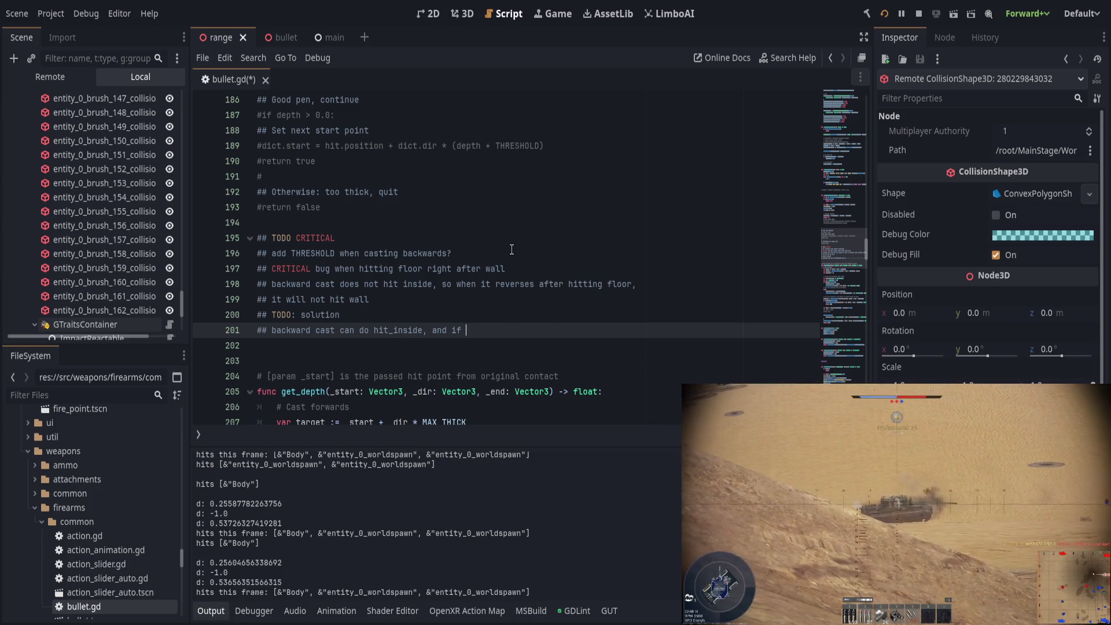
pyautogui.write('backward_')
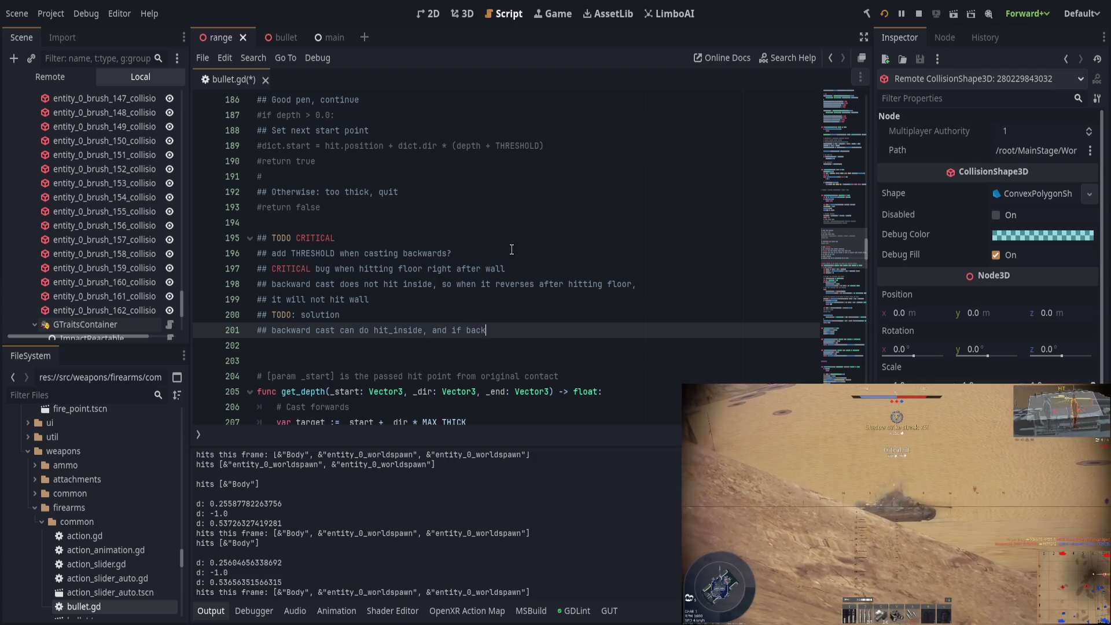
pyautogui.write('end')
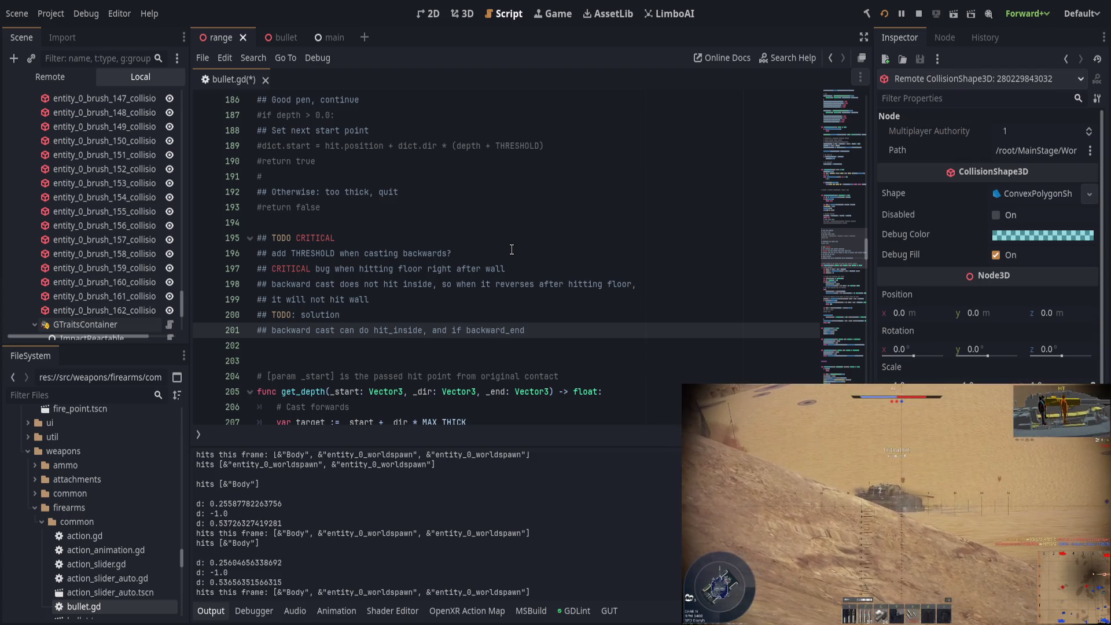
pyautogui.hotkey('ctrl', 'BackSpace')
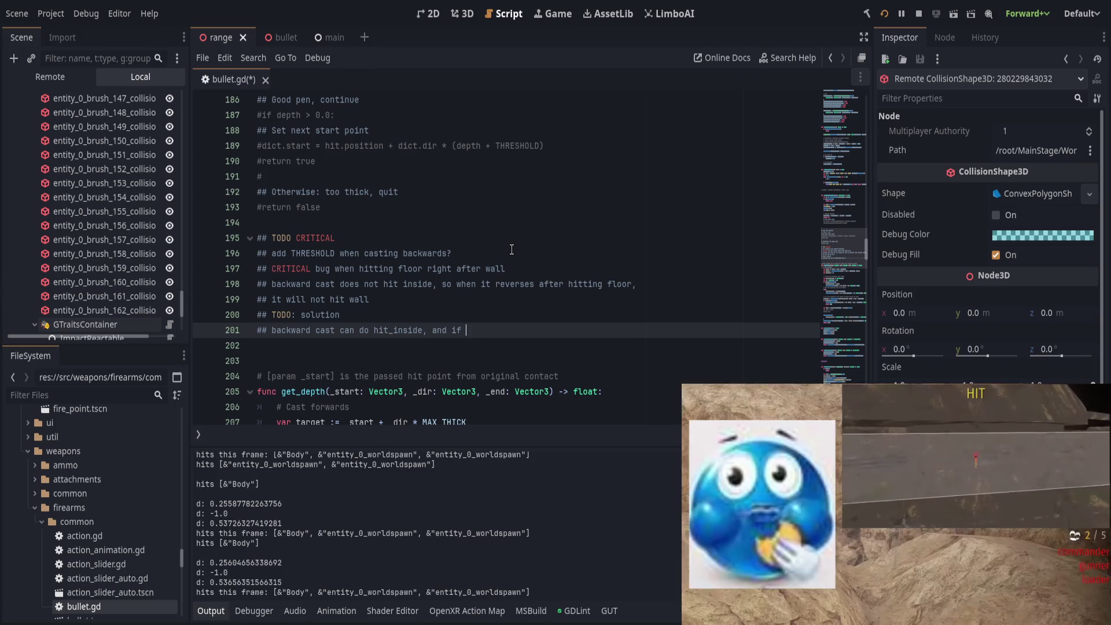
pyautogui.write('backward_start - ')
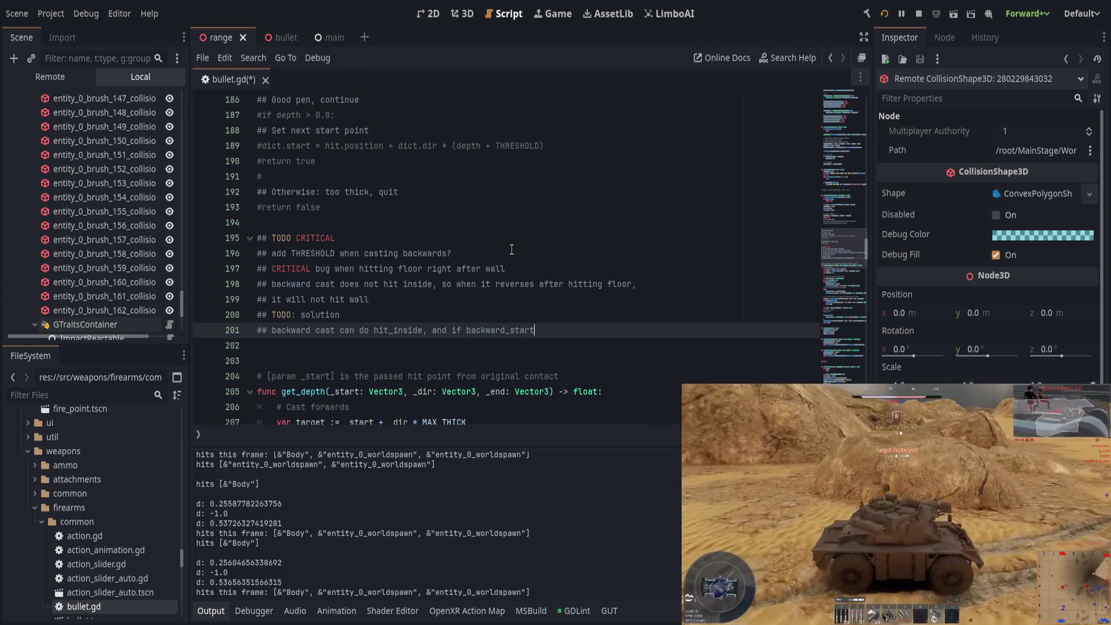
pyautogui.write('backward')
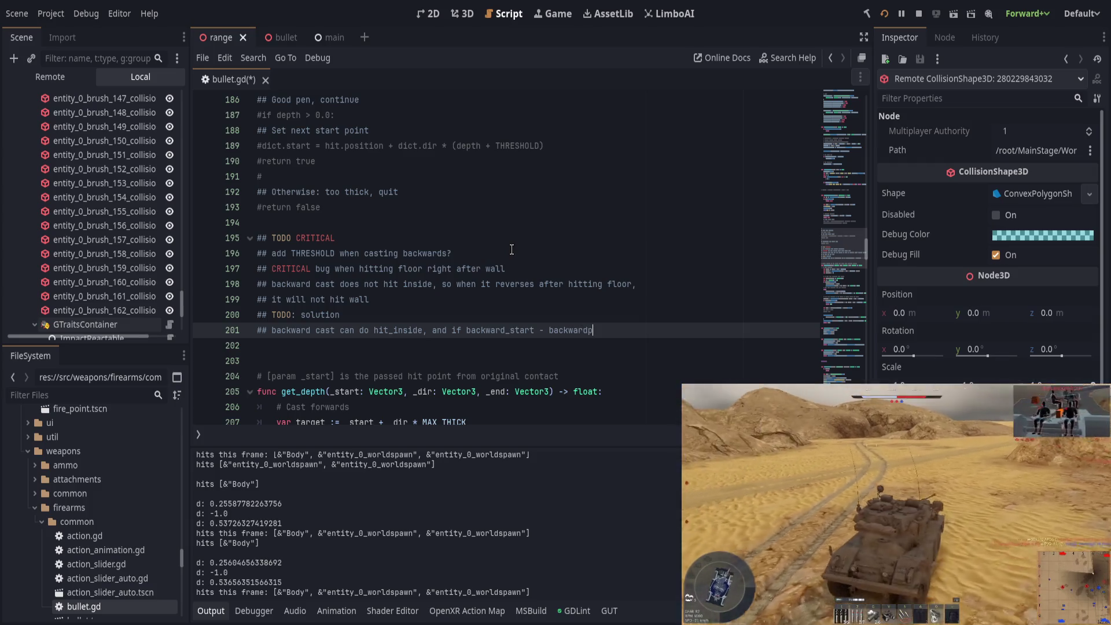
pyautogui.write('.hi')
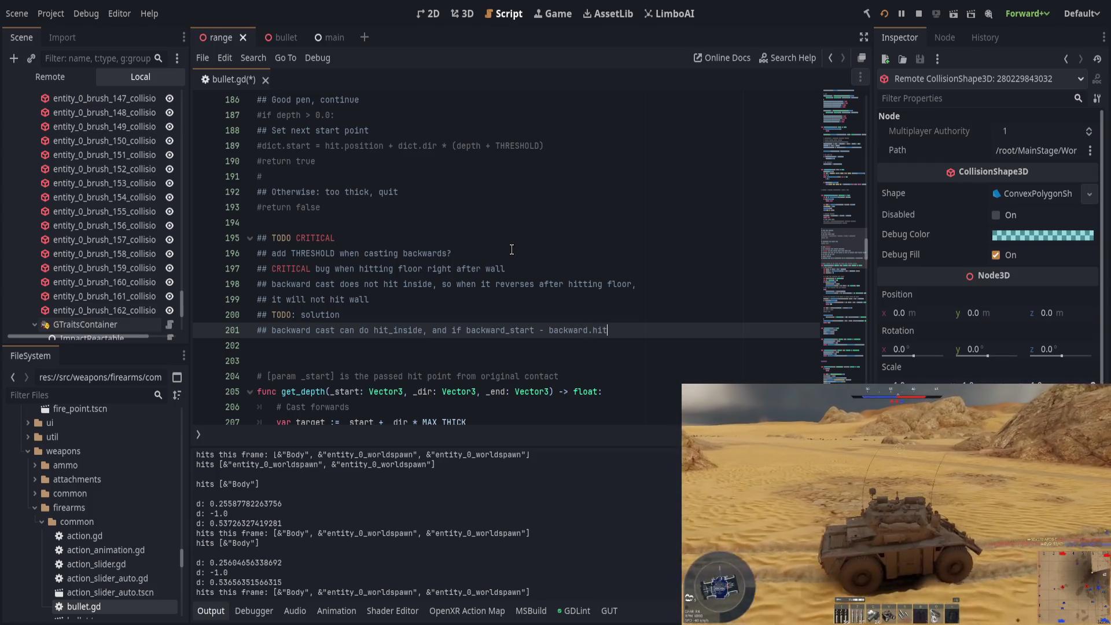
pyautogui.press('BackSpace')
pyautogui.press('BackSpace')
pyautogui.write('po')
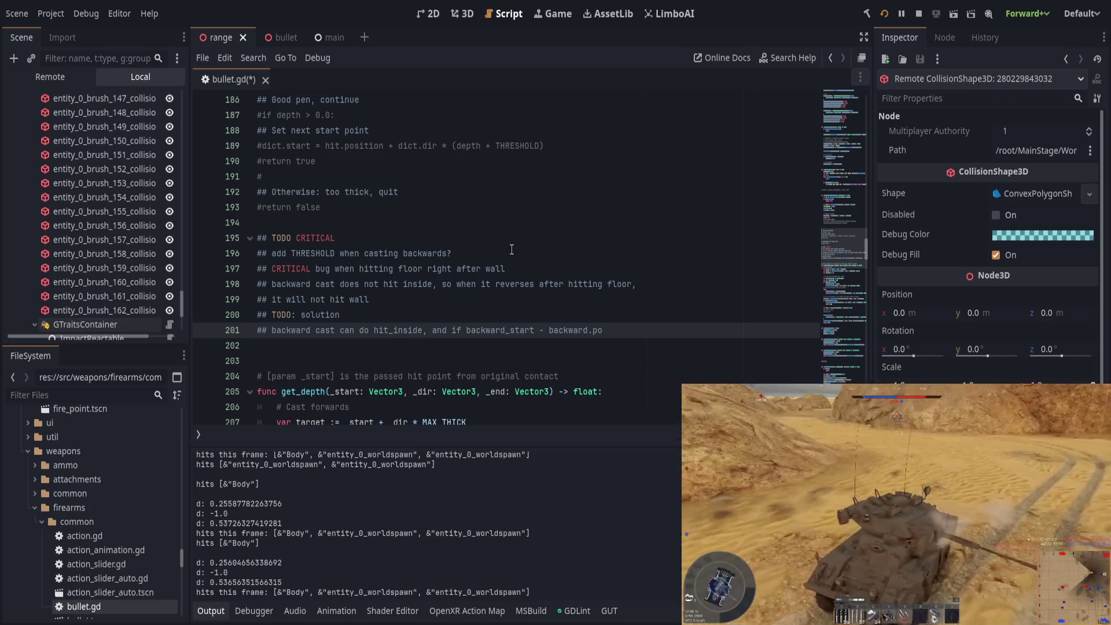
pyautogui.press('BackSpace')
pyautogui.press('BackSpace')
pyautogui.write('hit')
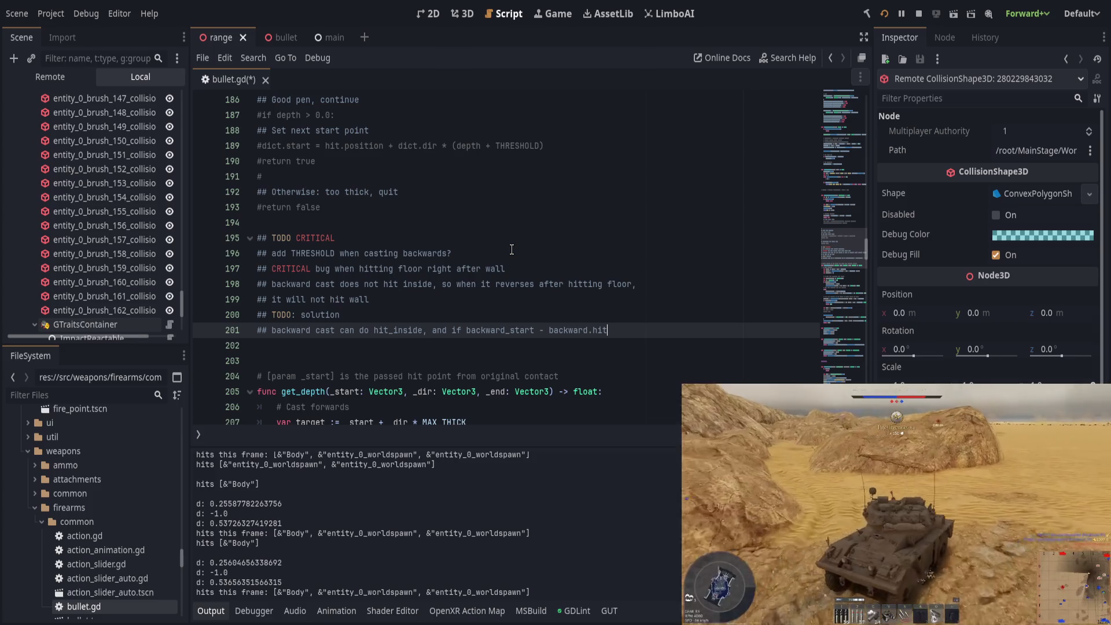
pyautogui.write('_position.')
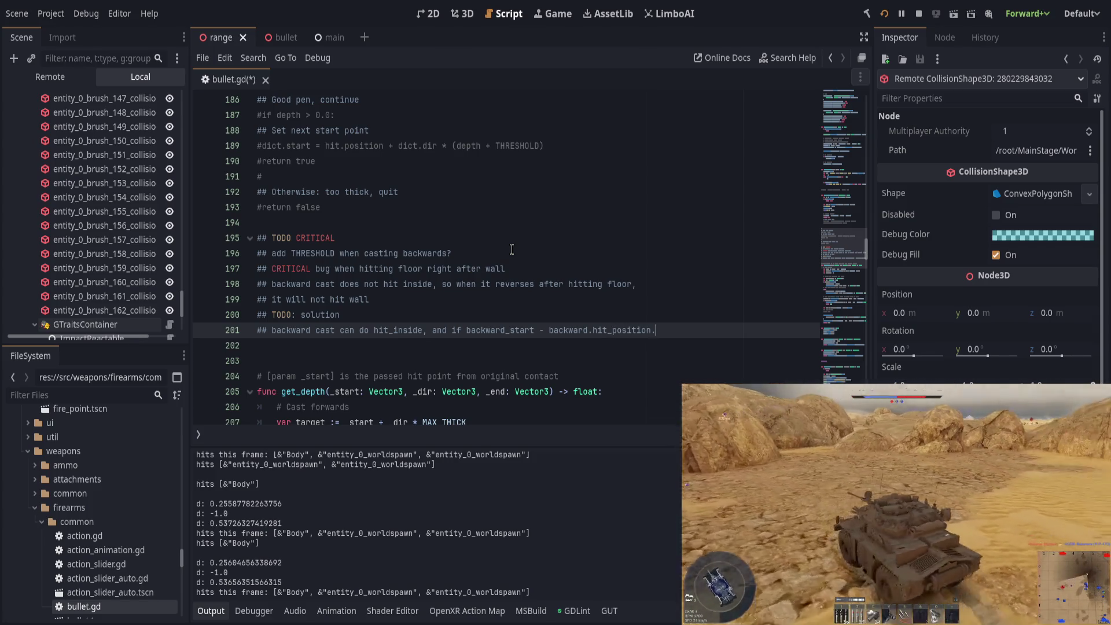
pyautogui.write('length')
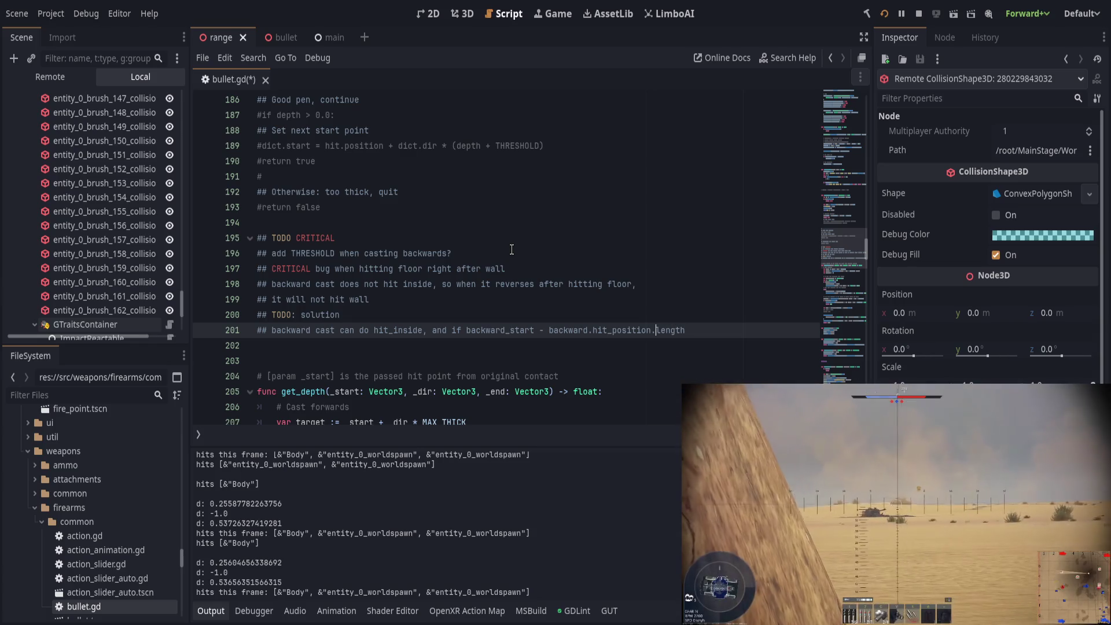
# Step: Make the condition (backward_start - backward.hit_position).length() >= max_thick and begin '## then depth'
pyautogui.hotkey('ctrl', 'shift', 'Left')
pyautogui.hotkey('ctrl', 'shift', 'Left')
pyautogui.hotkey('ctrl', 'shift', 'Left')
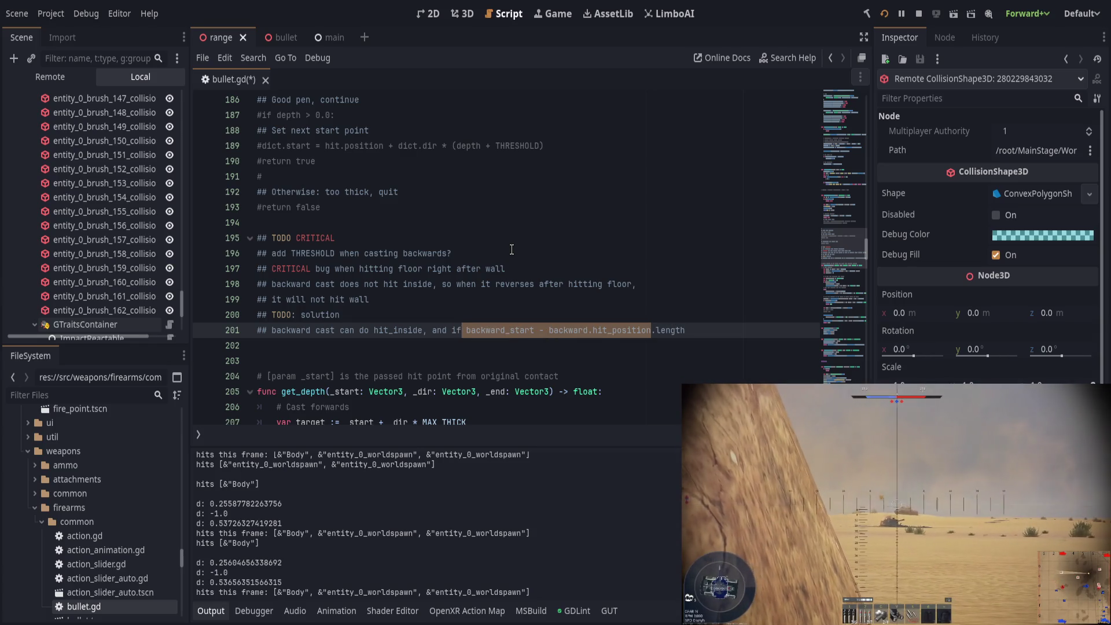
pyautogui.write('(')
pyautogui.write('() >= ')
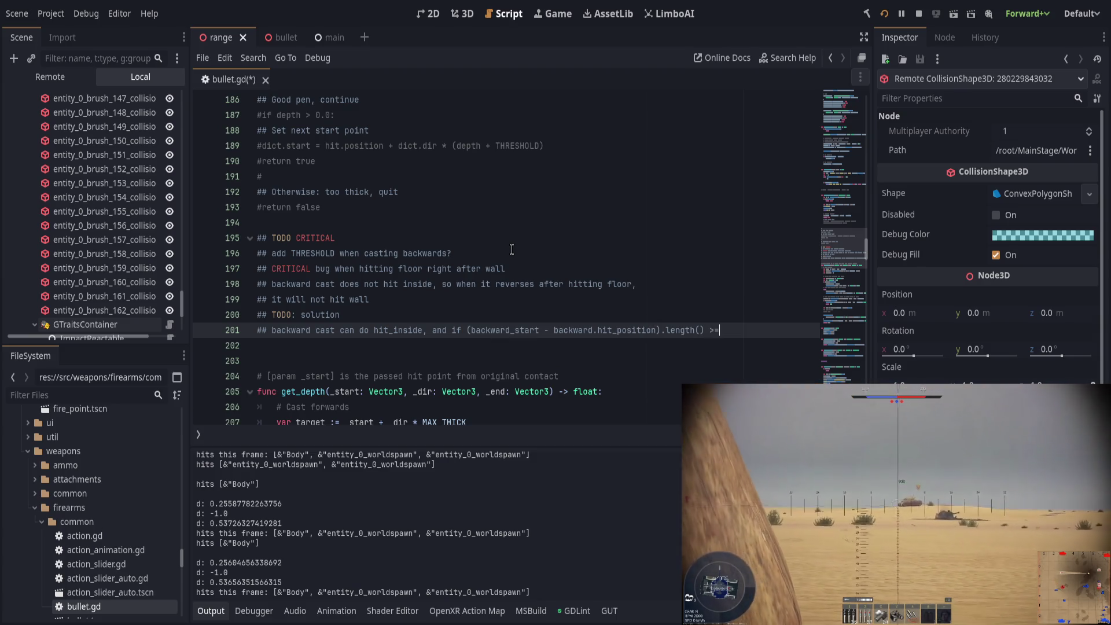
pyautogui.write('max_t')
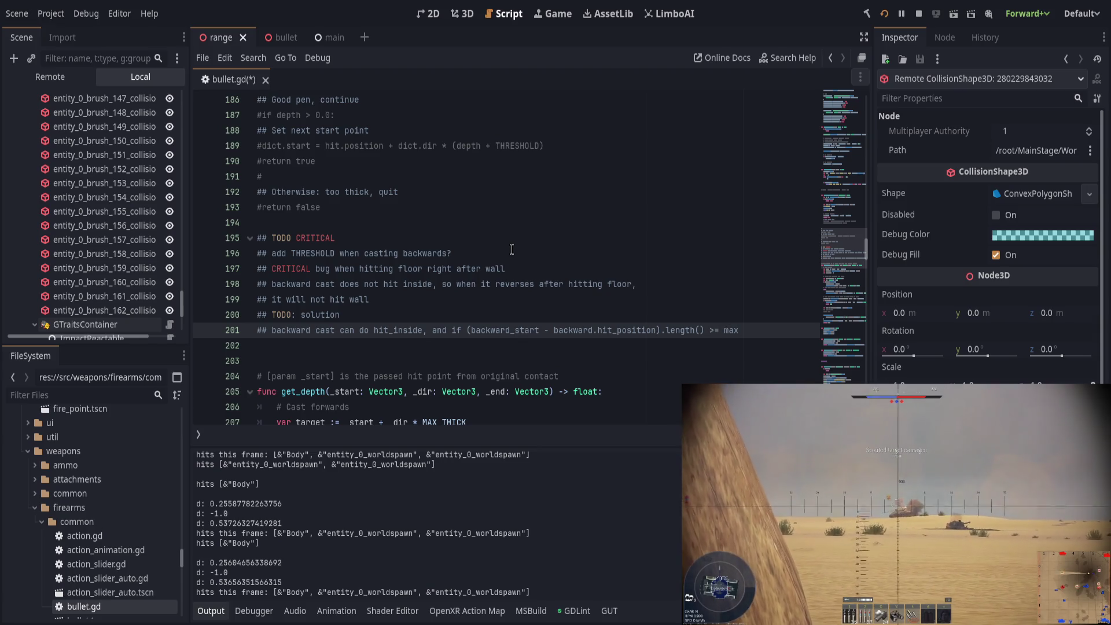
pyautogui.write('hick')
pyautogui.press('Return')
pyautogui.write('## then')
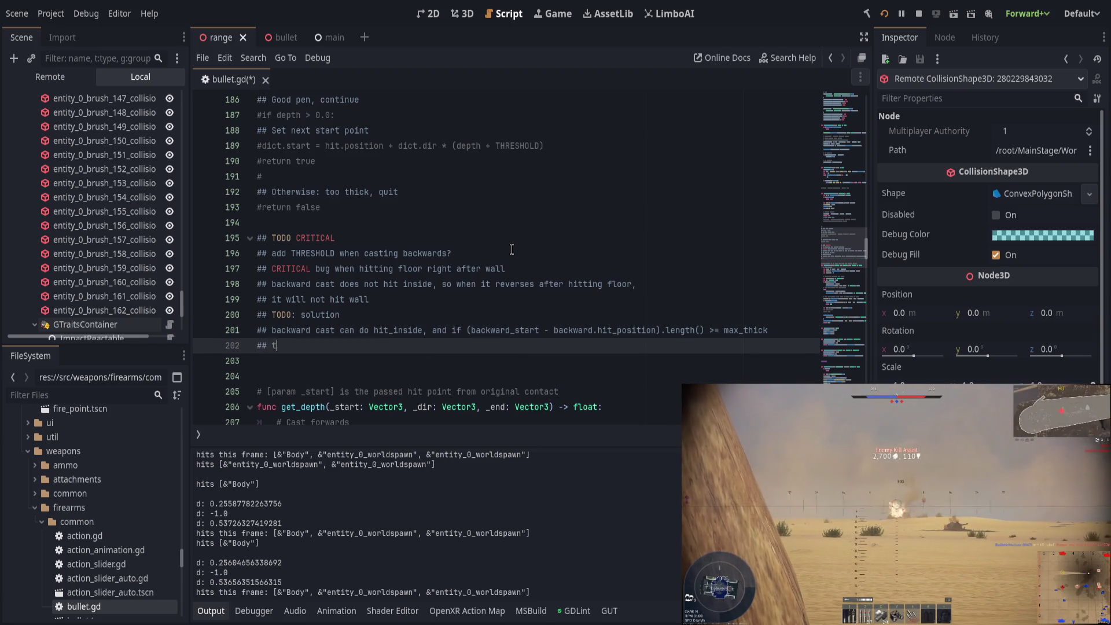
pyautogui.write(' depth = -1.0')
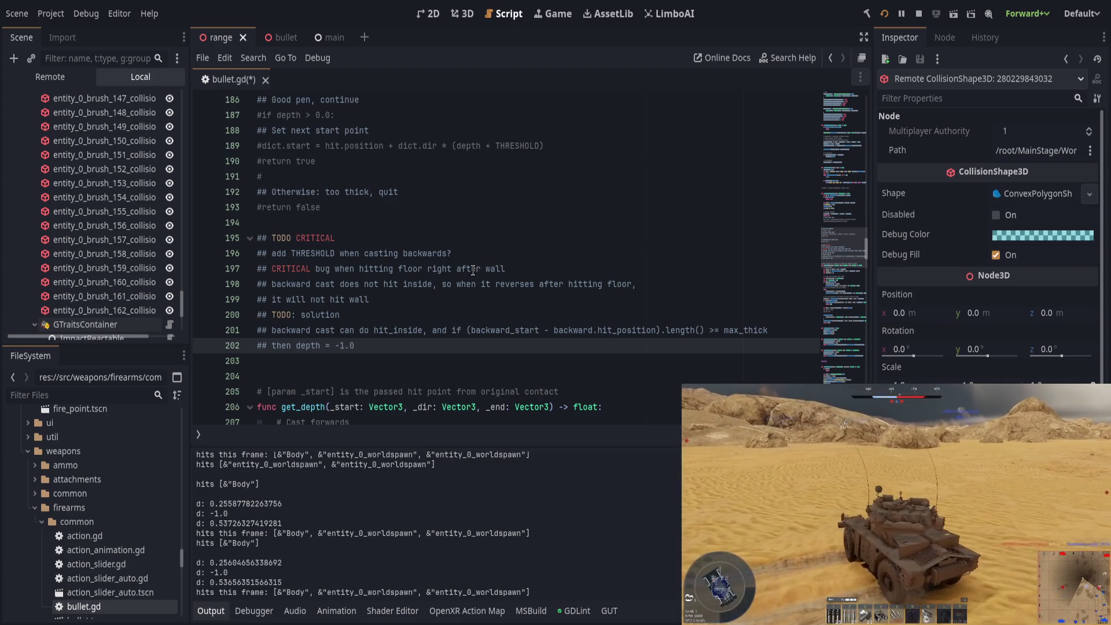
# Step: Finish the note as '## then depth = -1.0' and save bullet.gd
pyautogui.click(484, 269)
pyautogui.click(510, 288)
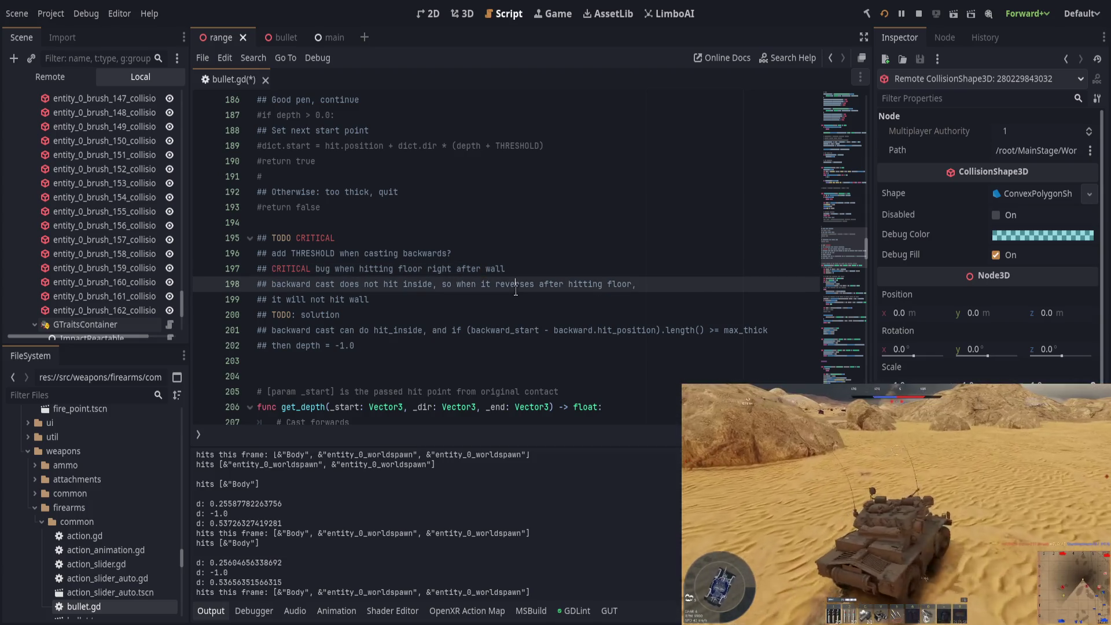
pyautogui.hotkey('ctrl', 's')
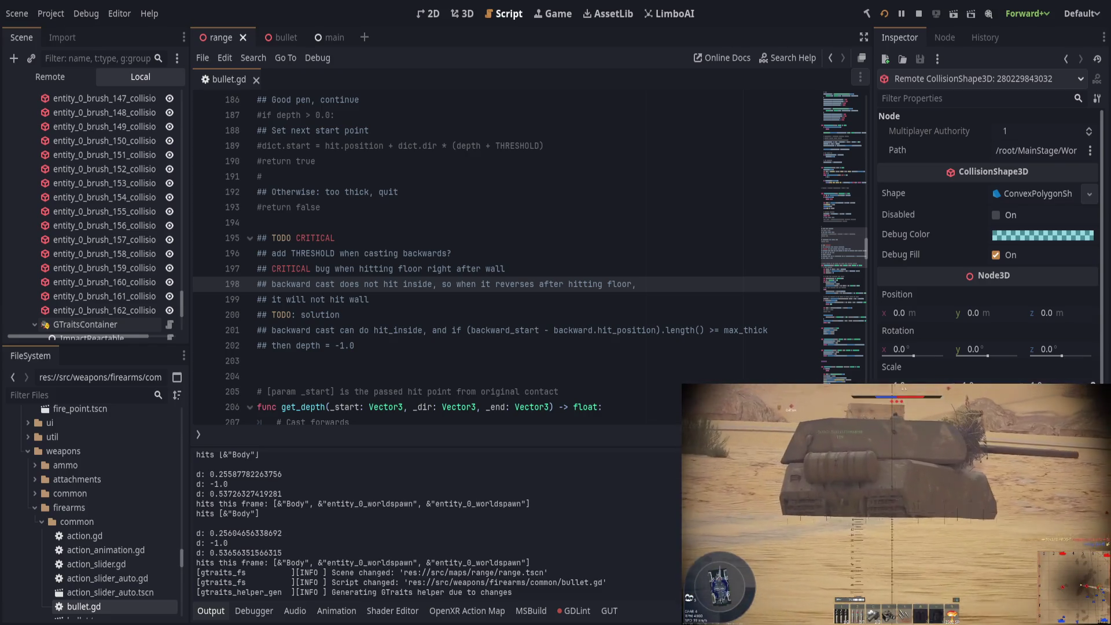
# Step: Collapse the Output panel, browse the script, and select the _clamp_to_point helper lines
pyautogui.scroll(-10, 506, 260)
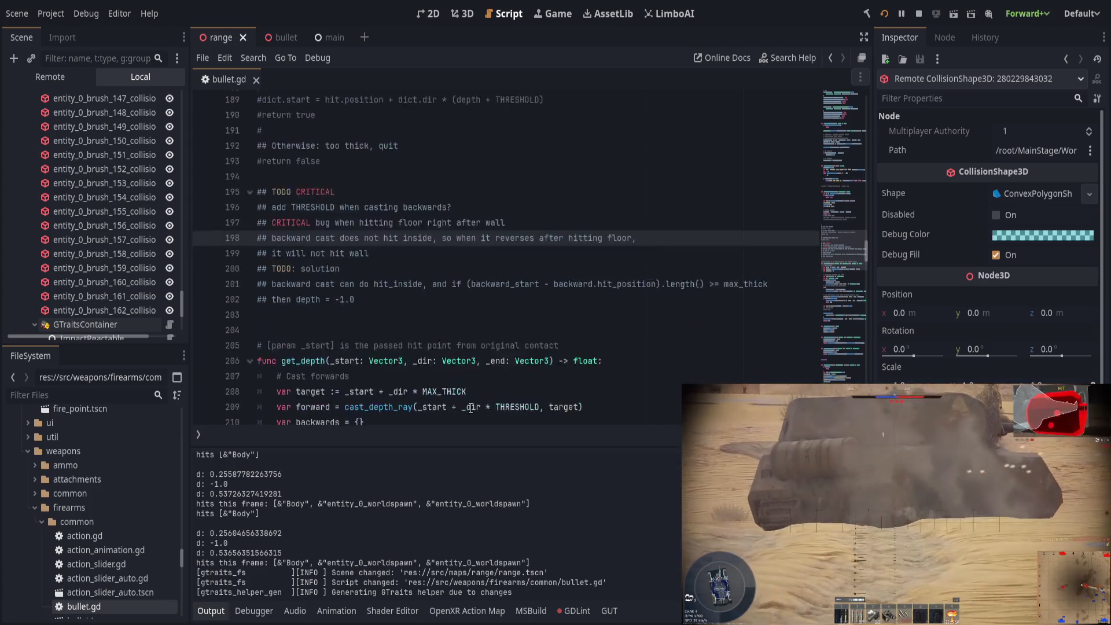
pyautogui.click(214, 608)
pyautogui.scroll(-15, 375, 535)
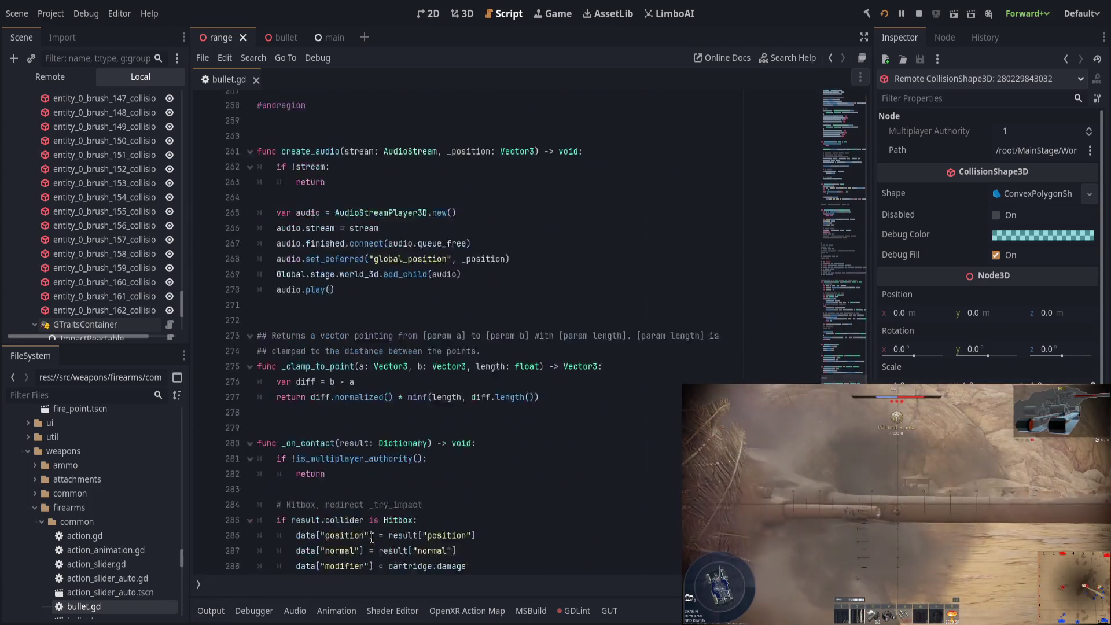
pyautogui.scroll(-12, 374, 535)
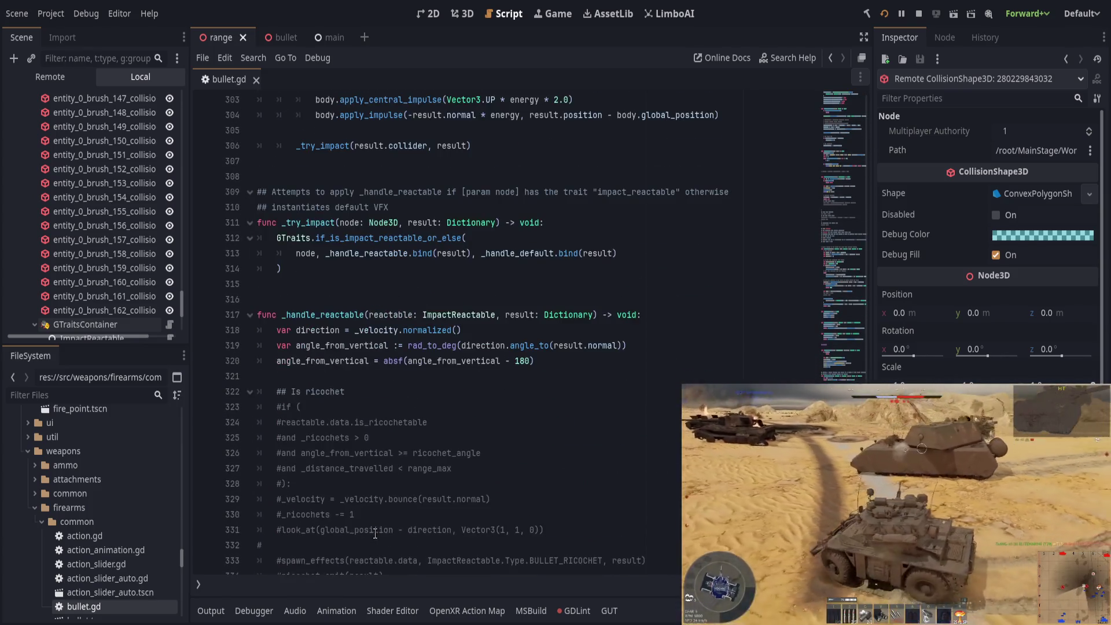
pyautogui.scroll(-9, 375, 533)
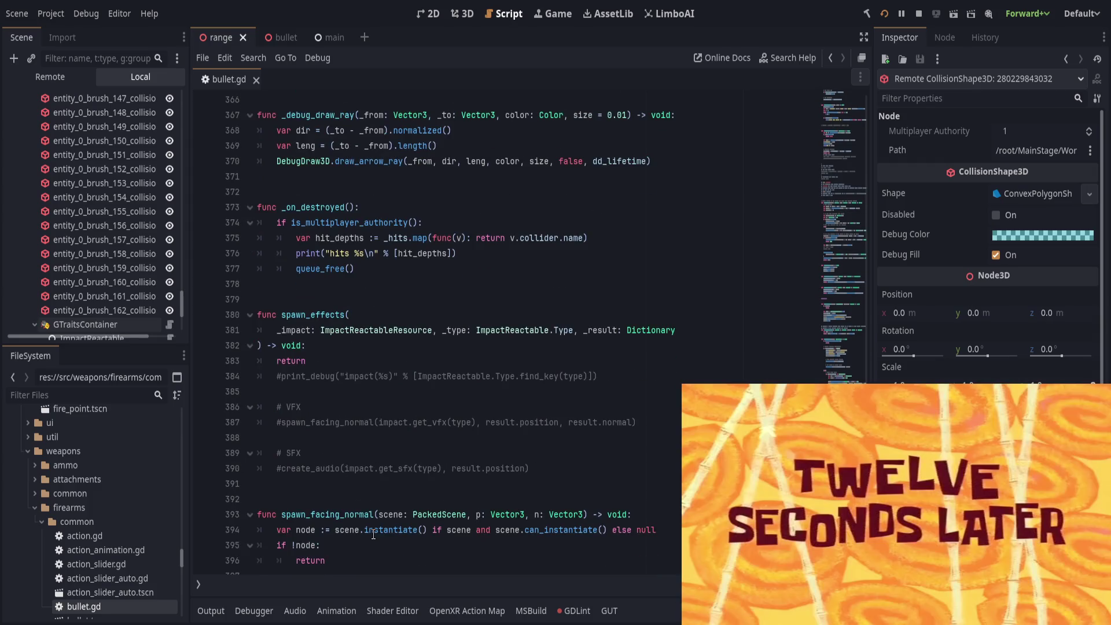
pyautogui.scroll(-4, 373, 533)
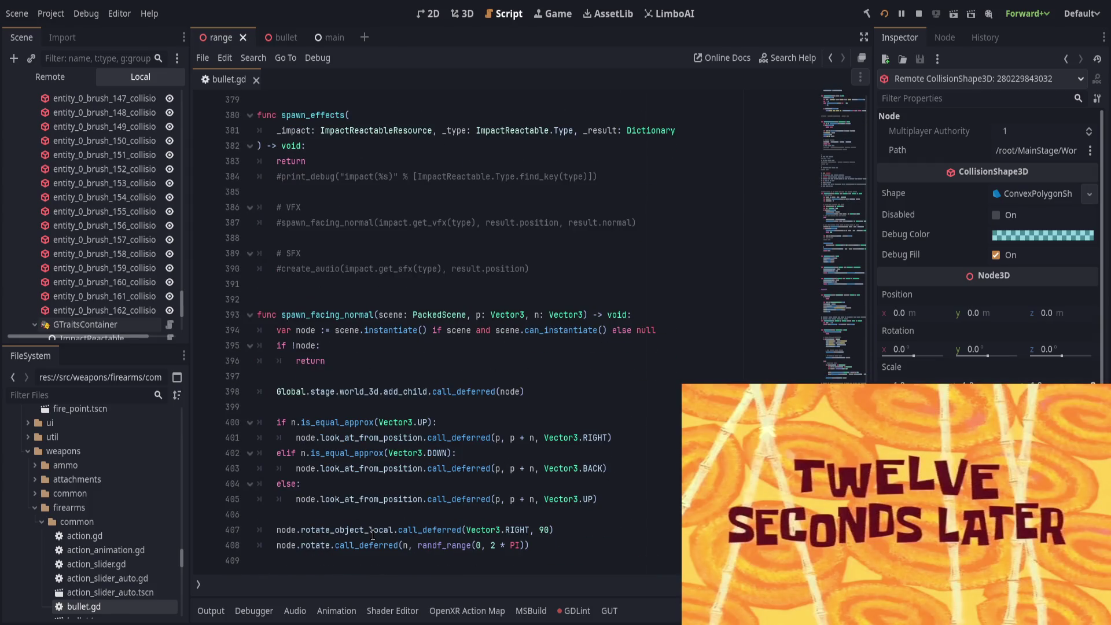
pyautogui.scroll(12, 373, 535)
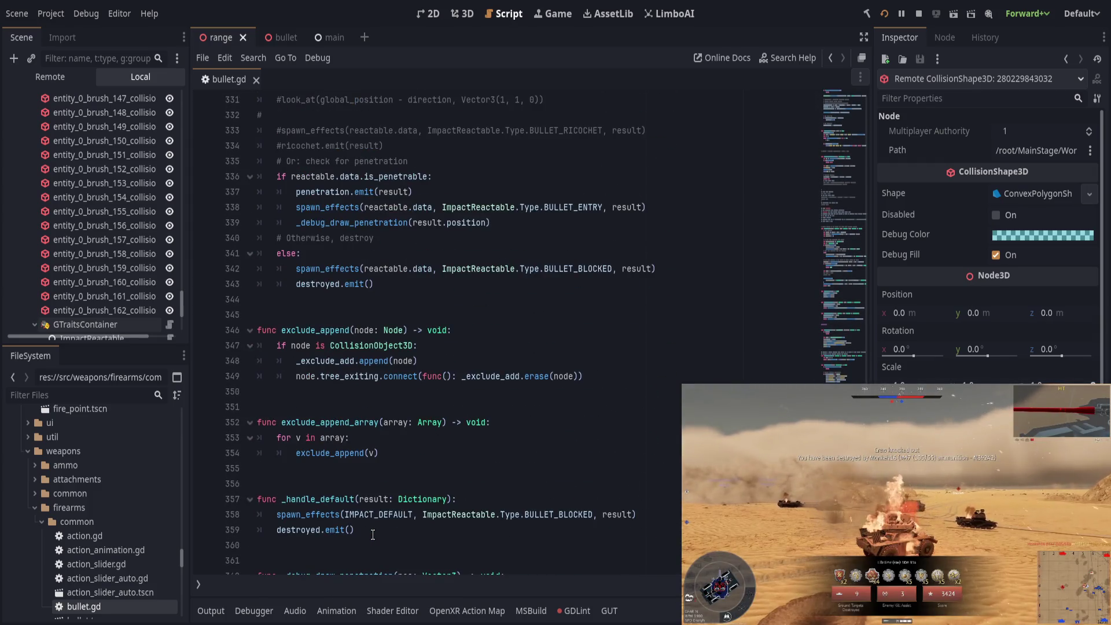
pyautogui.scroll(11, 373, 535)
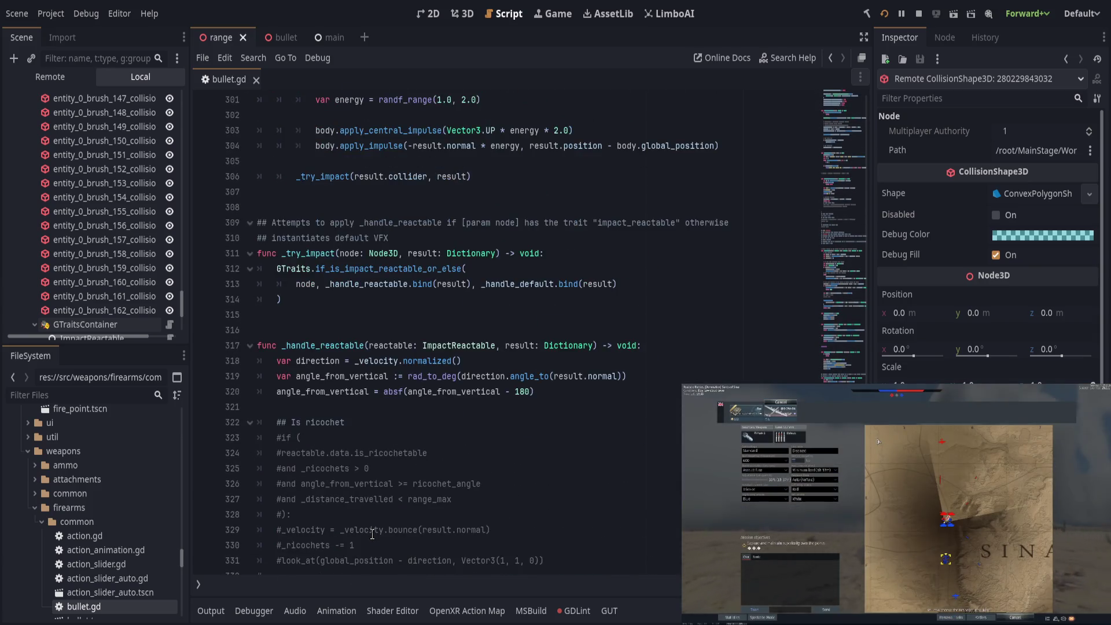
pyautogui.scroll(4, 372, 533)
pyautogui.scroll(5, 373, 534)
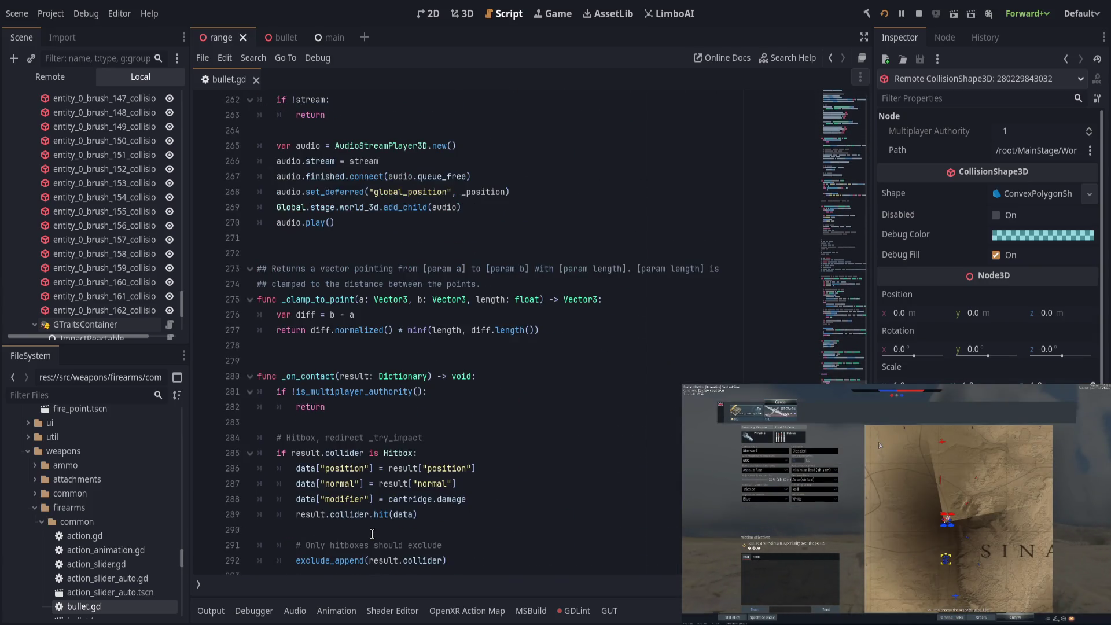
pyautogui.scroll(2, 372, 533)
pyautogui.moveTo(373, 531); pyautogui.dragTo(406, 437)
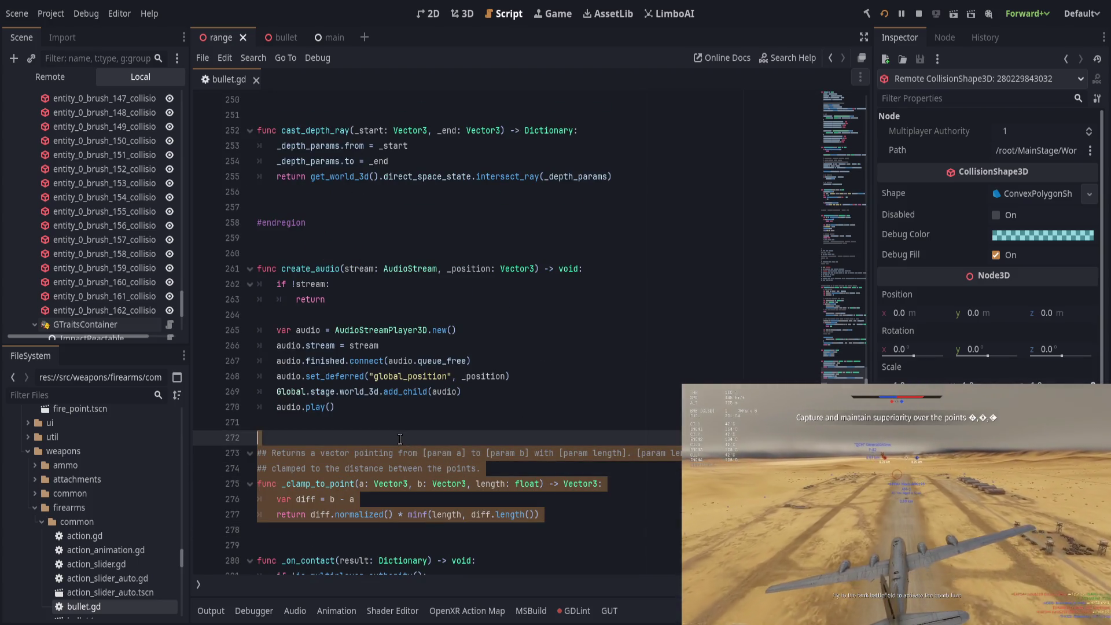
# Step: Delete the _clamp_to_point helper function and save bullet.gd
pyautogui.press('Delete')
pyautogui.hotkey('ctrl', 's')
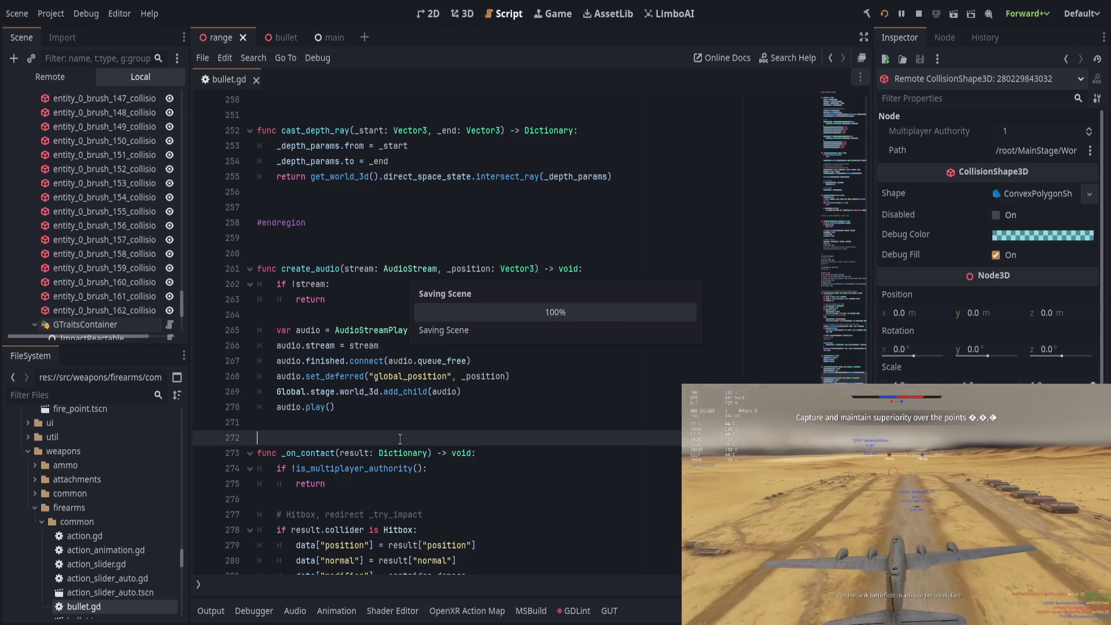
pyautogui.scroll(6, 394, 422)
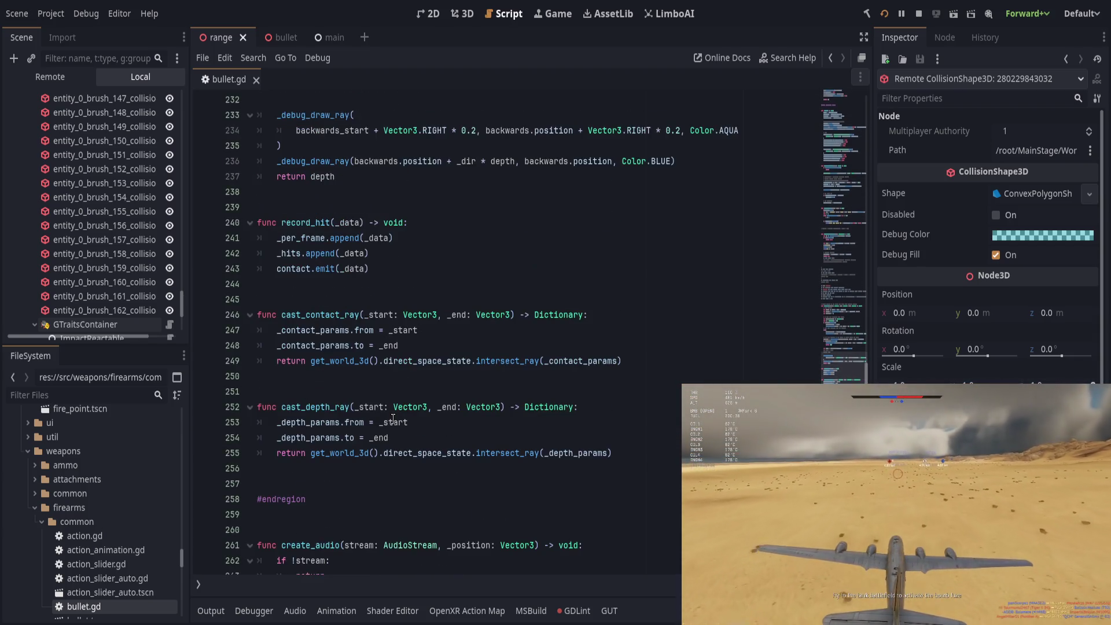
pyautogui.scroll(5, 393, 418)
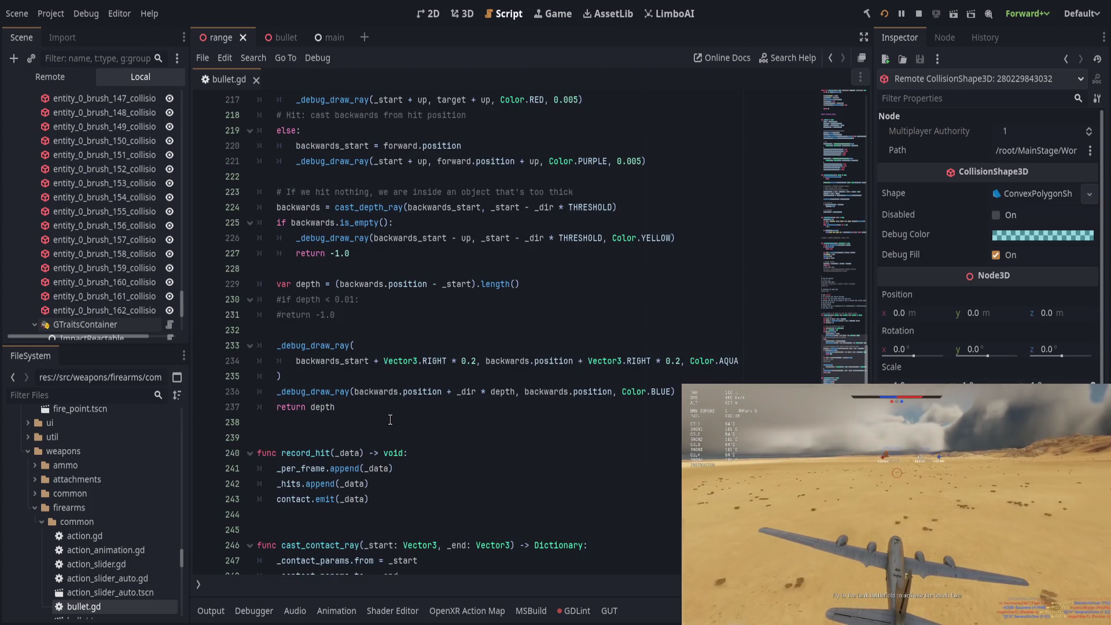
pyautogui.scroll(1, 390, 419)
# Step: Delete the commented-out '#if depth < 0.01' check in get_depth and save again
pyautogui.moveTo(397, 364); pyautogui.dragTo(520, 329)
pyautogui.press('Delete')
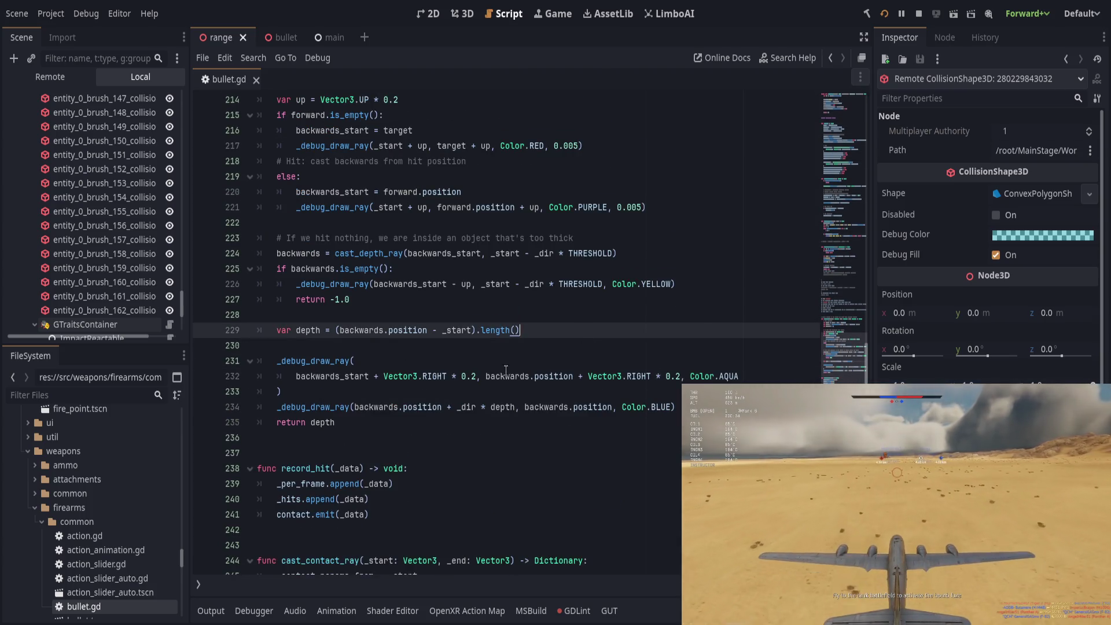
pyautogui.hotkey('ctrl', 's')
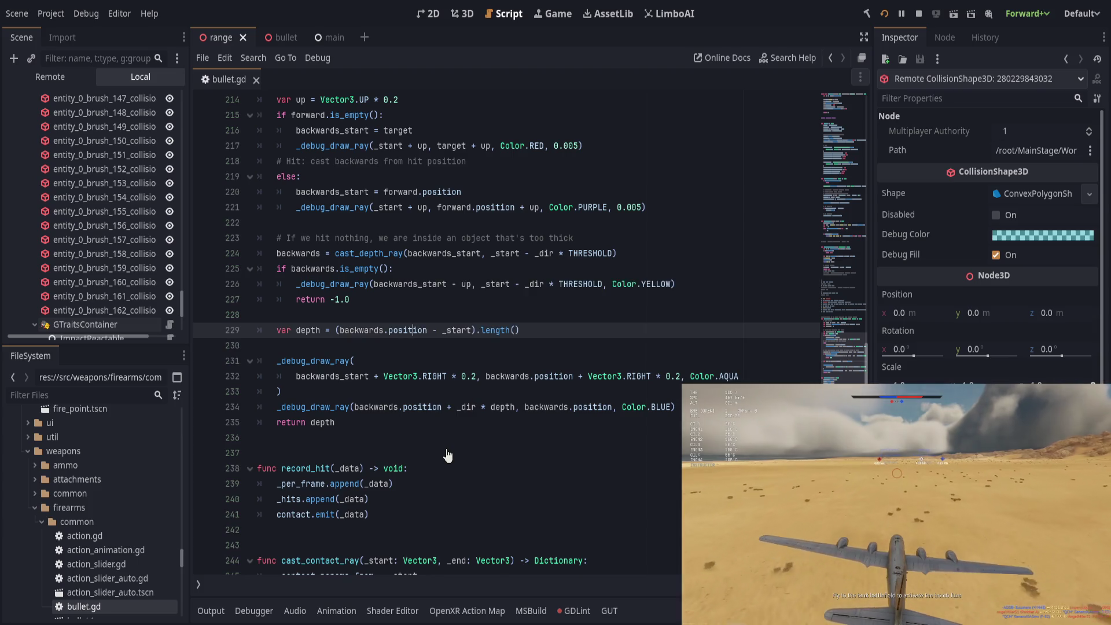
pyautogui.scroll(4, 446, 454)
pyautogui.scroll(5, 443, 448)
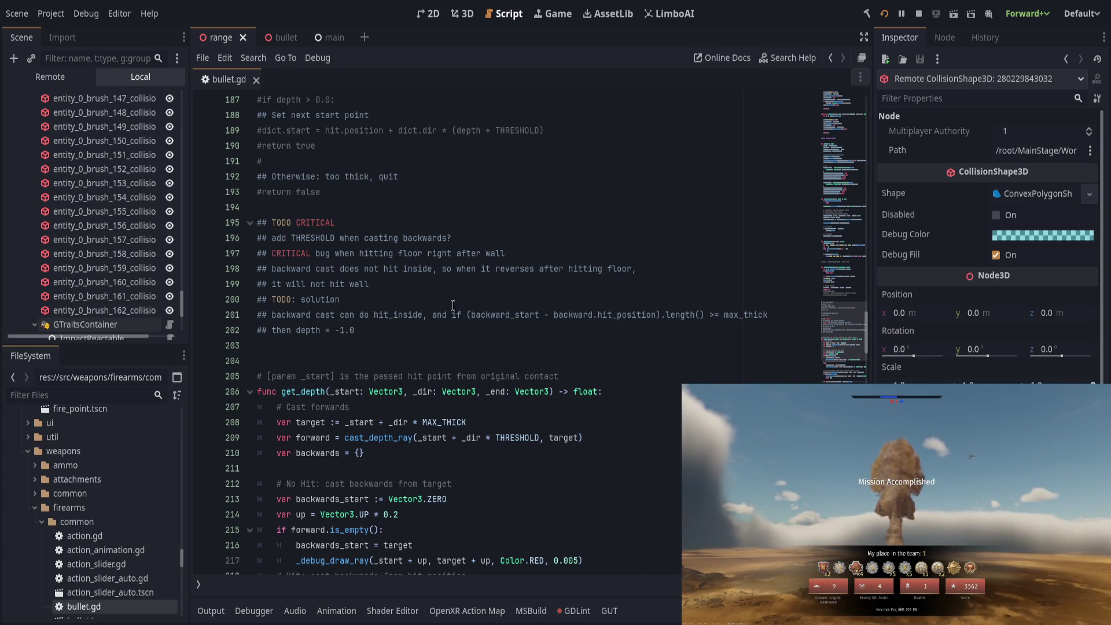
# Step: Trace the cast_depth_ray call in get_depth to the _depth_params setup around line 126
pyautogui.click(447, 296)
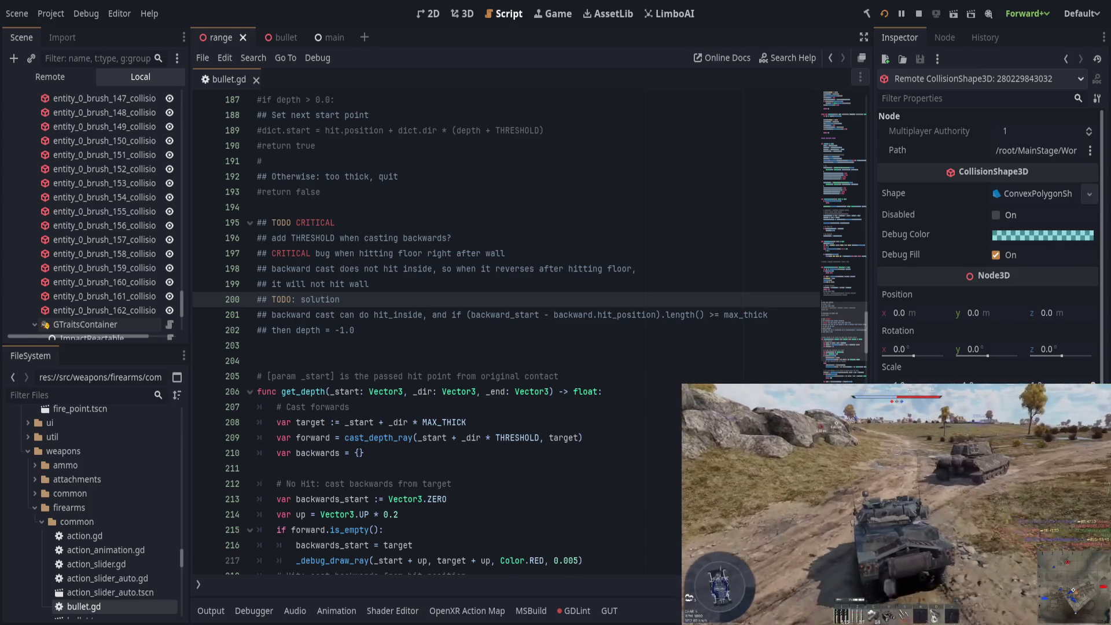
pyautogui.click(503, 284)
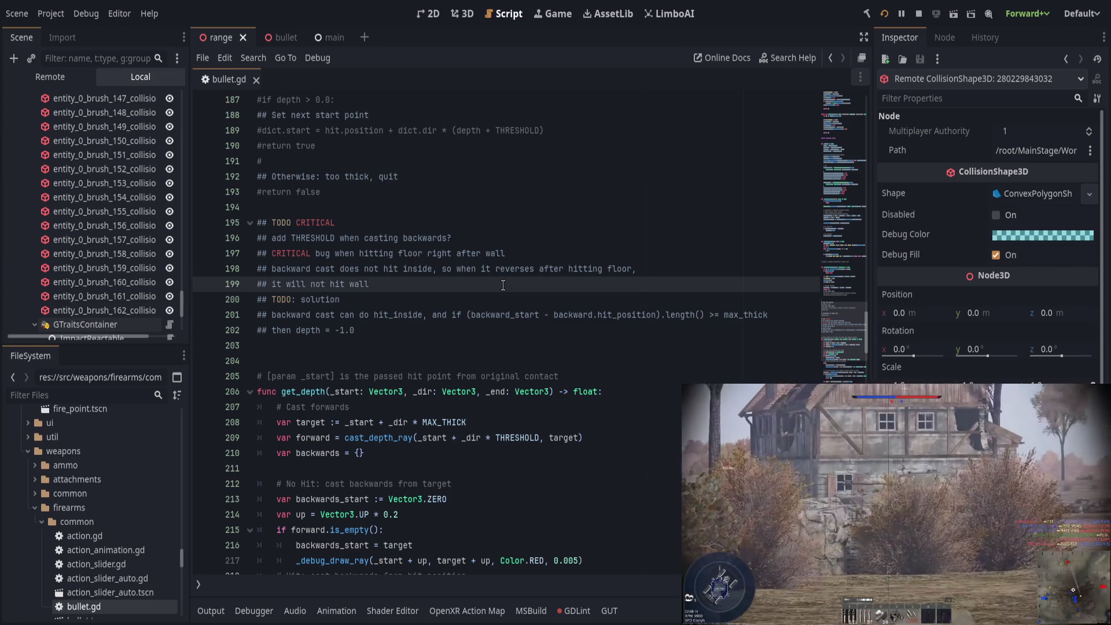
pyautogui.scroll(-5, 503, 285)
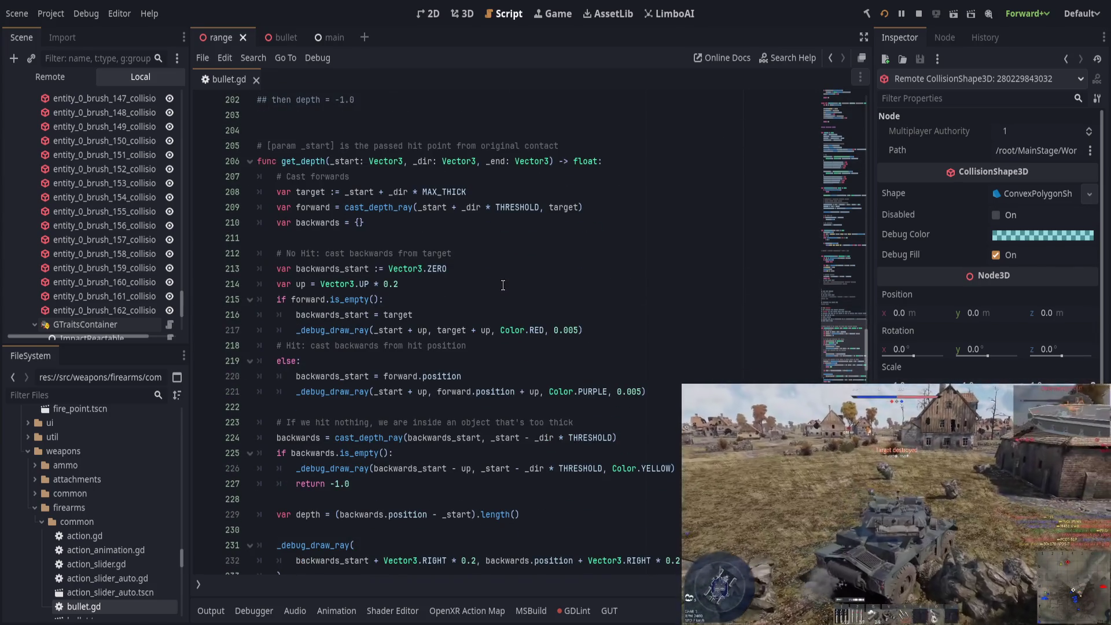
pyautogui.doubleClick(404, 209)
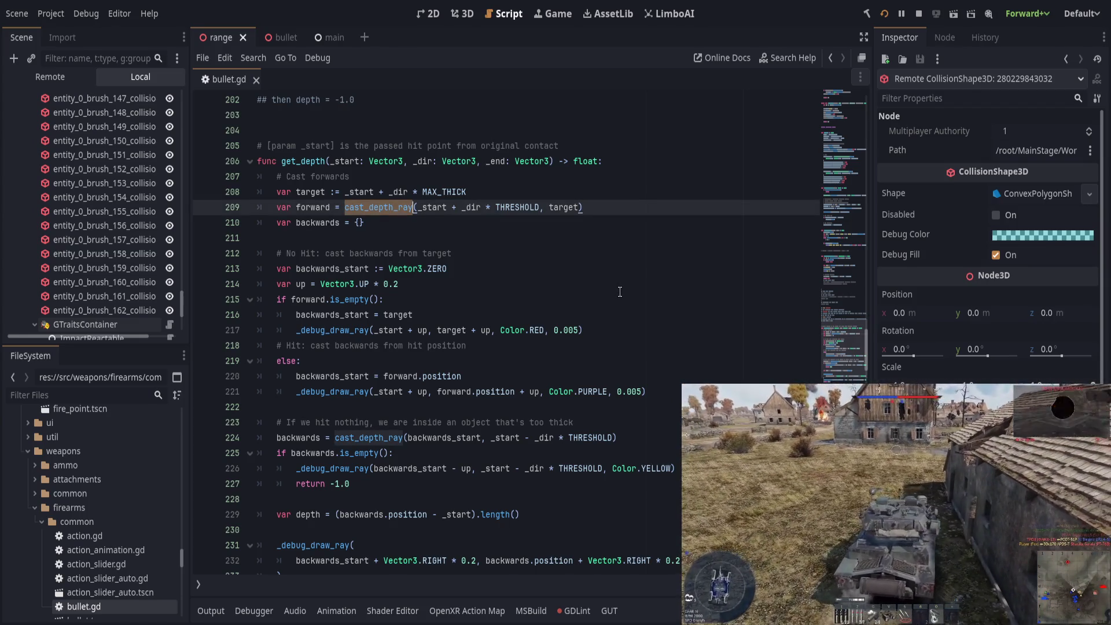
pyautogui.scroll(-3, 622, 296)
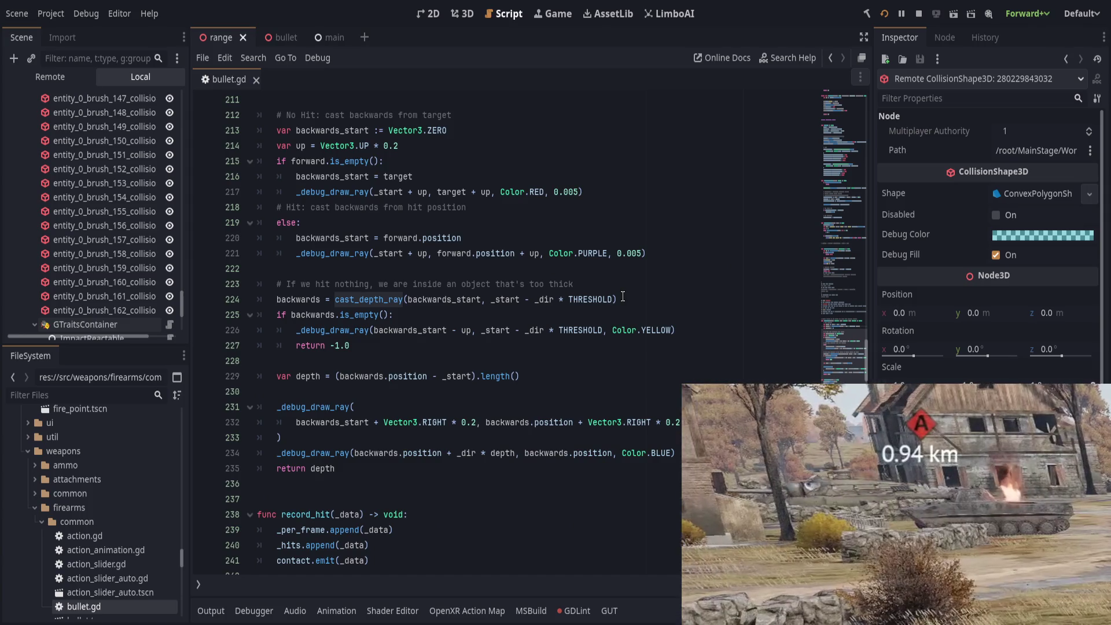
pyautogui.scroll(-4, 622, 297)
pyautogui.scroll(-4, 622, 296)
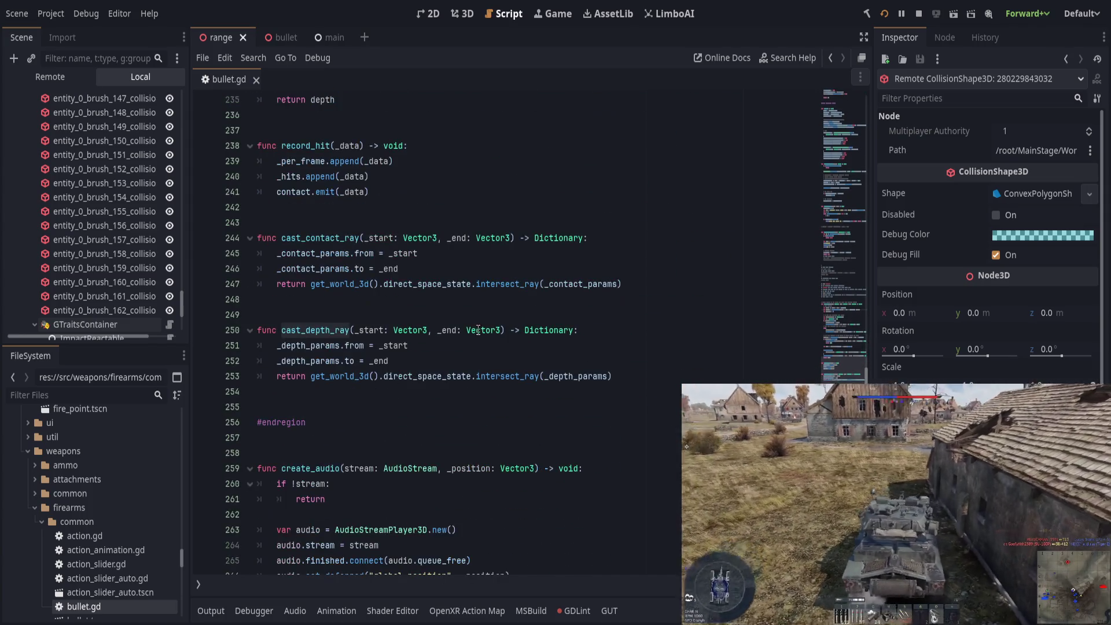
pyautogui.moveTo(846, 301)
pyautogui.mouseDown()
pyautogui.moveTo(850, 154)
pyautogui.moveTo(859, 223)
pyautogui.mouseUp()
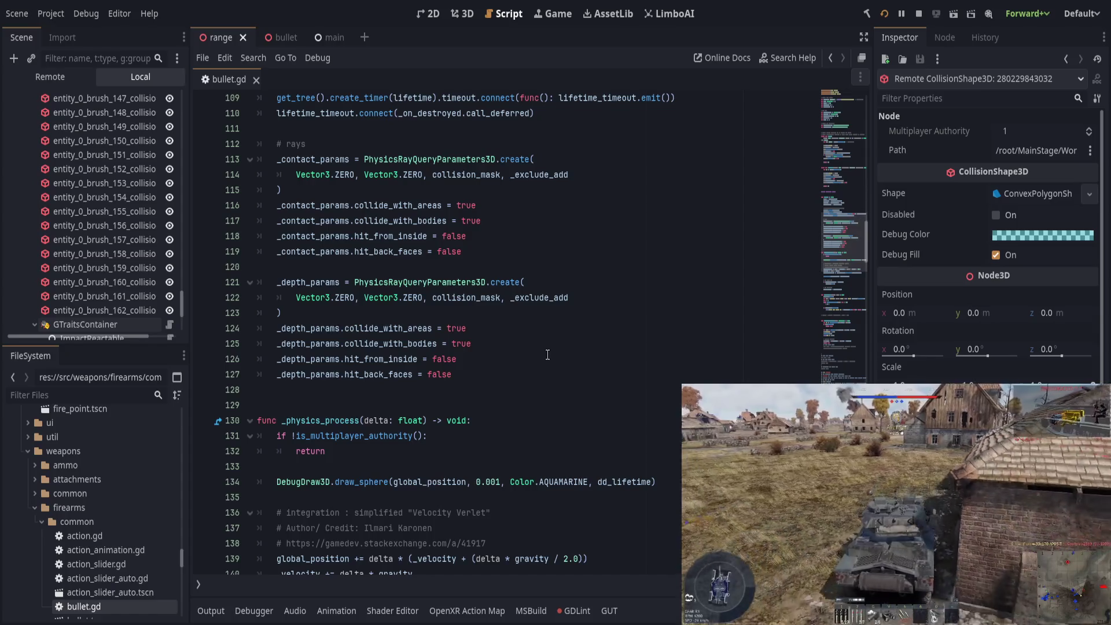
# Step: Set _depth_params.hit_from_inside to true on line 126 and save bullet.gd
pyautogui.click(559, 364)
pyautogui.hotkey('ctrl', 'BackSpace')
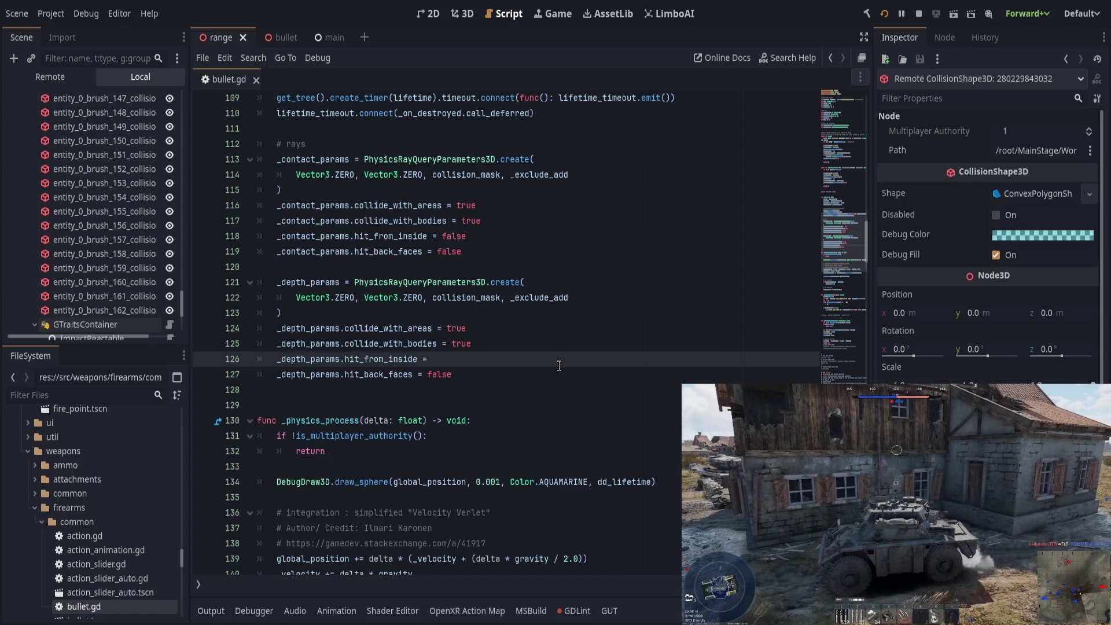
pyautogui.write('true')
pyautogui.hotkey('ctrl', 's')
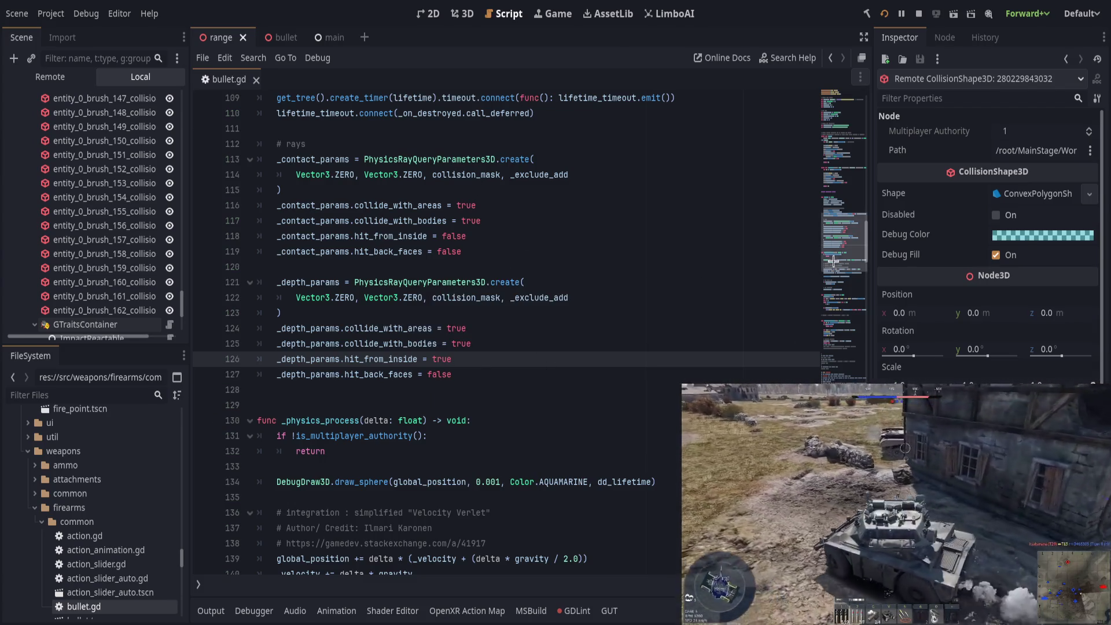
# Step: Jump to get_depth via the minimap and look over its backward-cast lines 218–221
pyautogui.click(849, 380)
pyautogui.scroll(4, 850, 381)
pyautogui.scroll(-7, 849, 380)
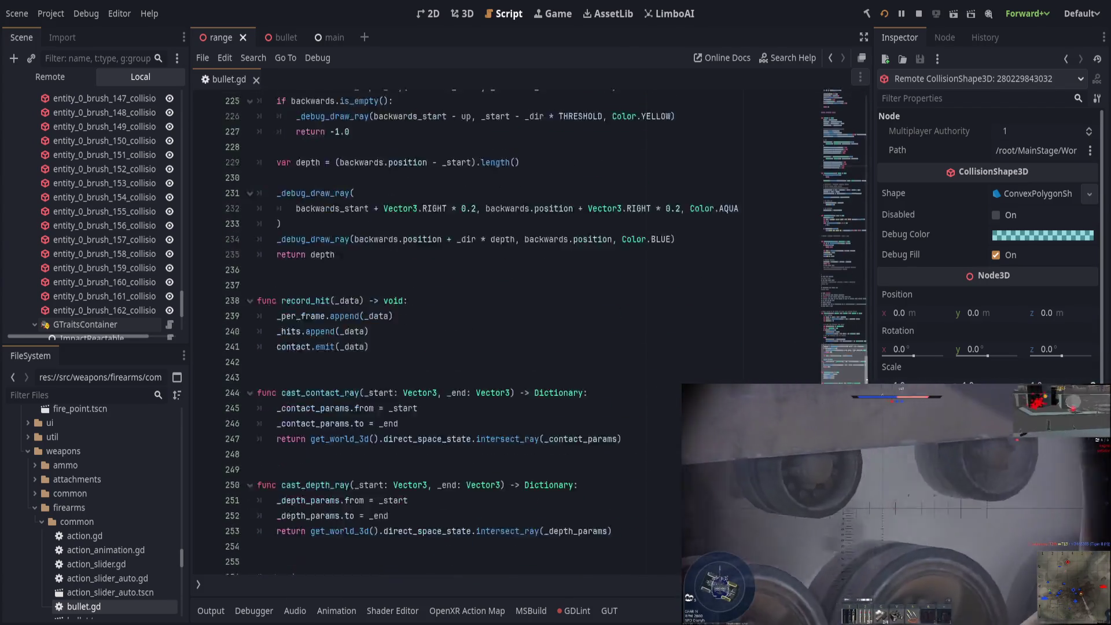
pyautogui.scroll(8, 849, 381)
pyautogui.doubleClick(302, 177)
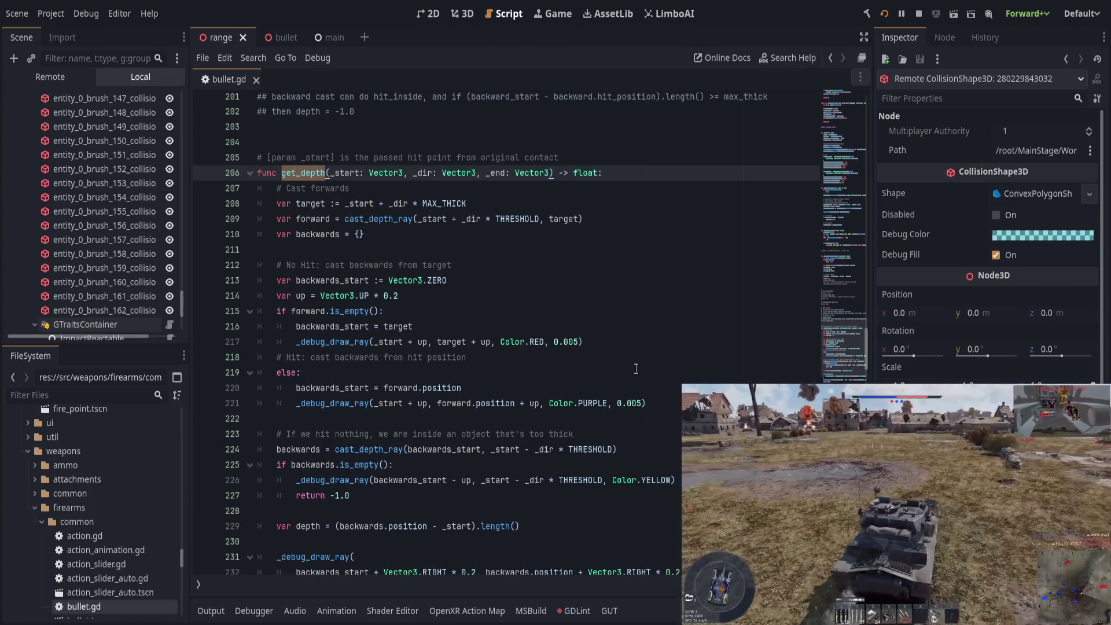
pyautogui.click(590, 362)
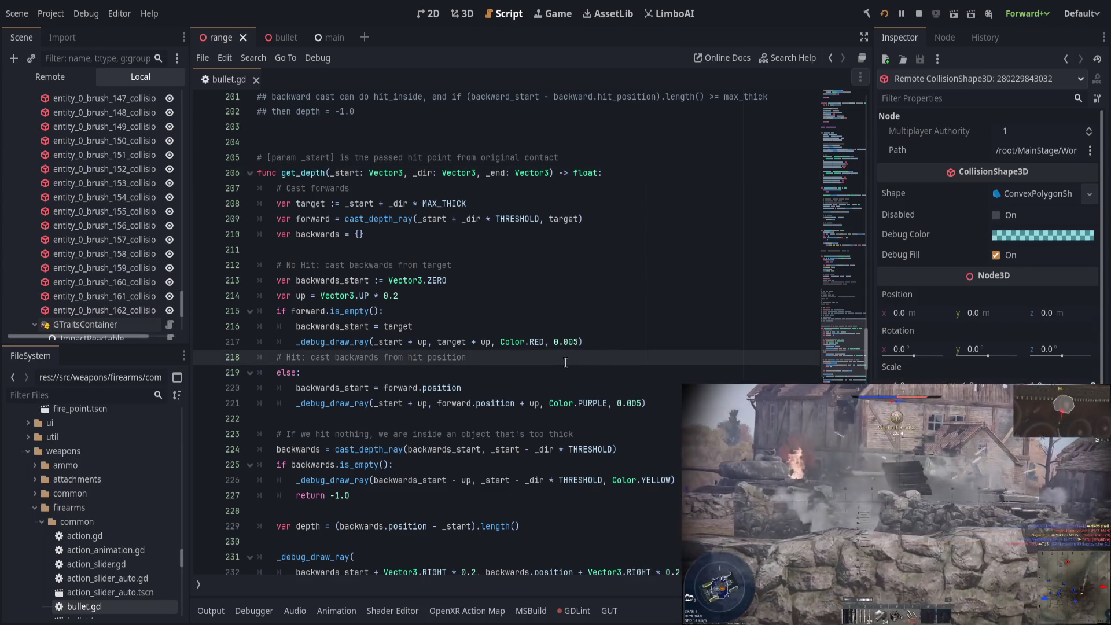
pyautogui.click(553, 400)
pyautogui.click(552, 391)
# Step: Highlight backwards_start, forward and position usages, ending after Vector3.ZERO on line 213
pyautogui.doubleClick(317, 389)
pyautogui.doubleClick(401, 388)
pyautogui.doubleClick(501, 389)
pyautogui.click(542, 393)
pyautogui.click(457, 420)
pyautogui.click(475, 433)
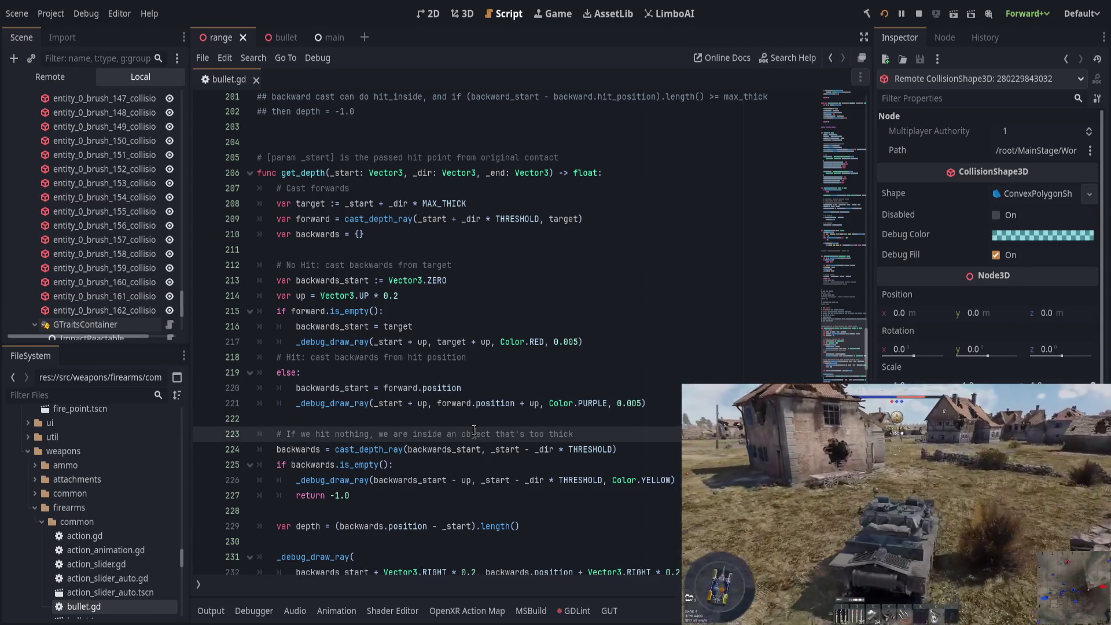
pyautogui.click(504, 267)
pyautogui.click(509, 284)
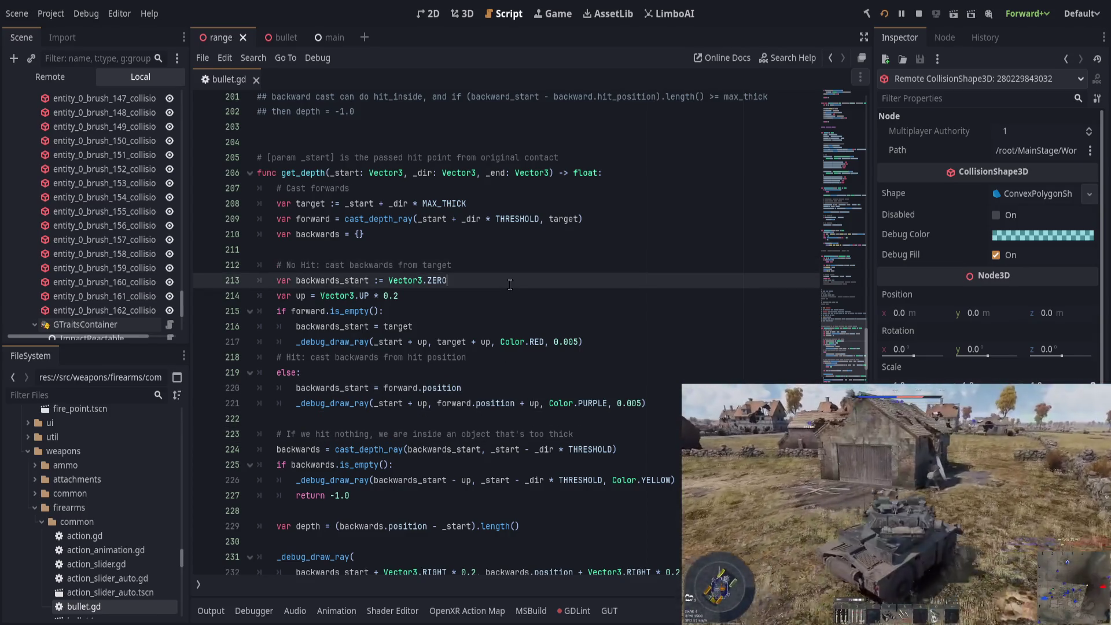
# Step: Declare 'var backwards_end := Vector3.ZERO' directly above the backward depth cast
pyautogui.press('Return')
pyautogui.write('var back')
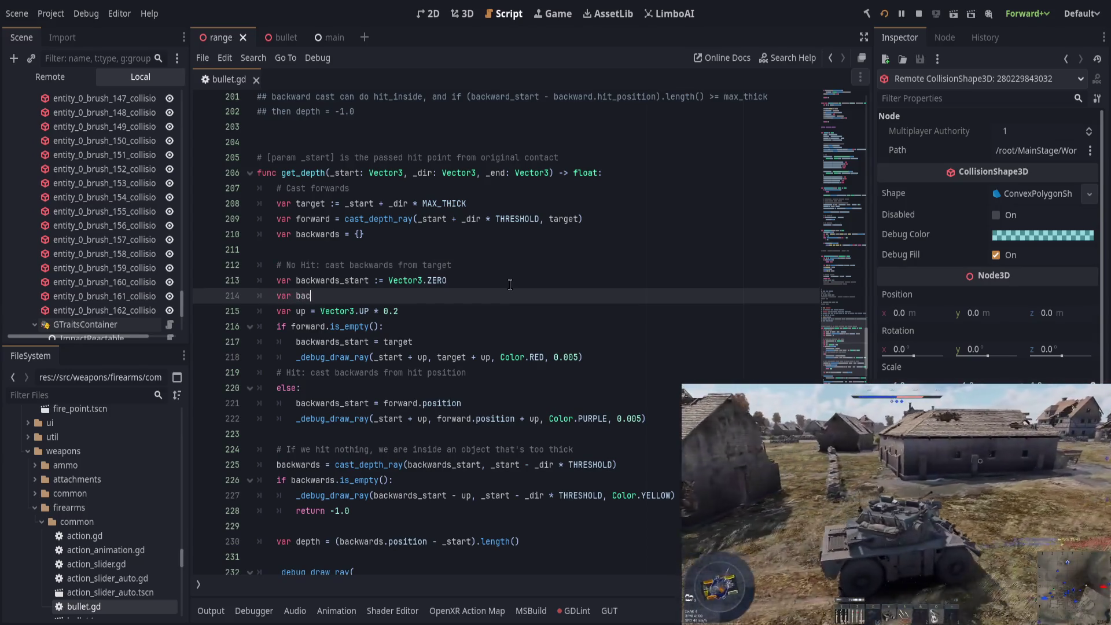
pyautogui.write('wards_end := V')
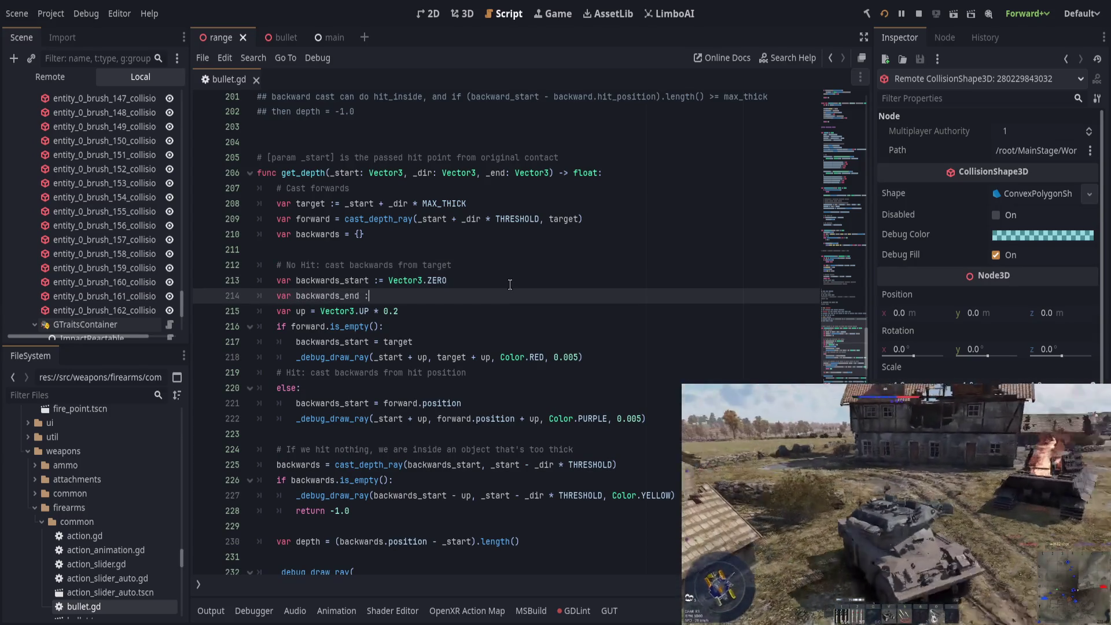
pyautogui.write('ector3.ZERO')
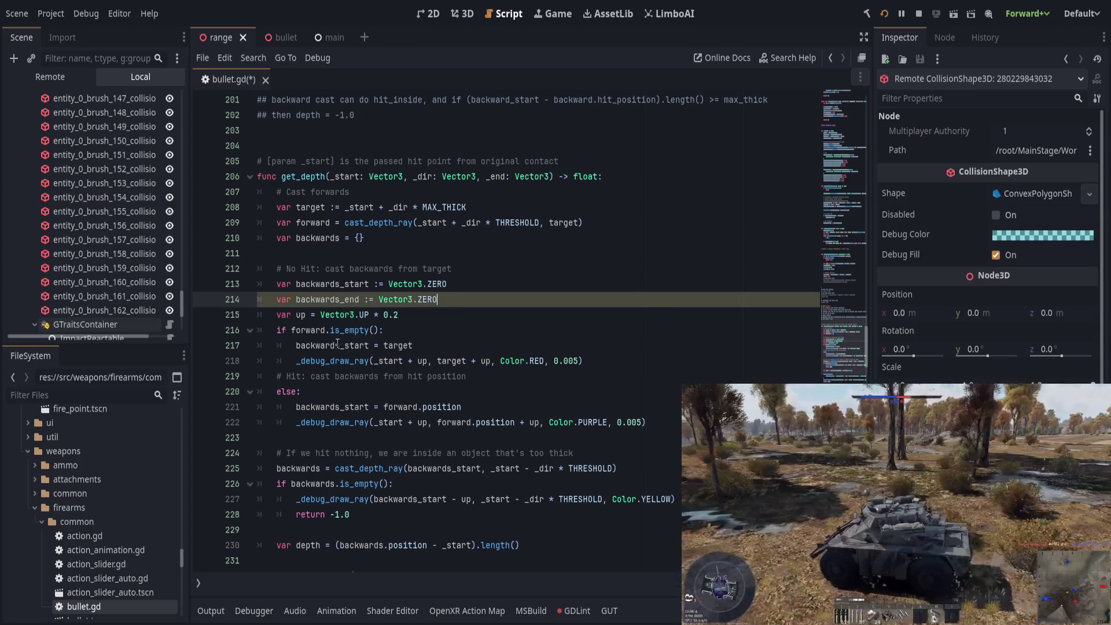
pyautogui.click(431, 344)
pyautogui.click(350, 346)
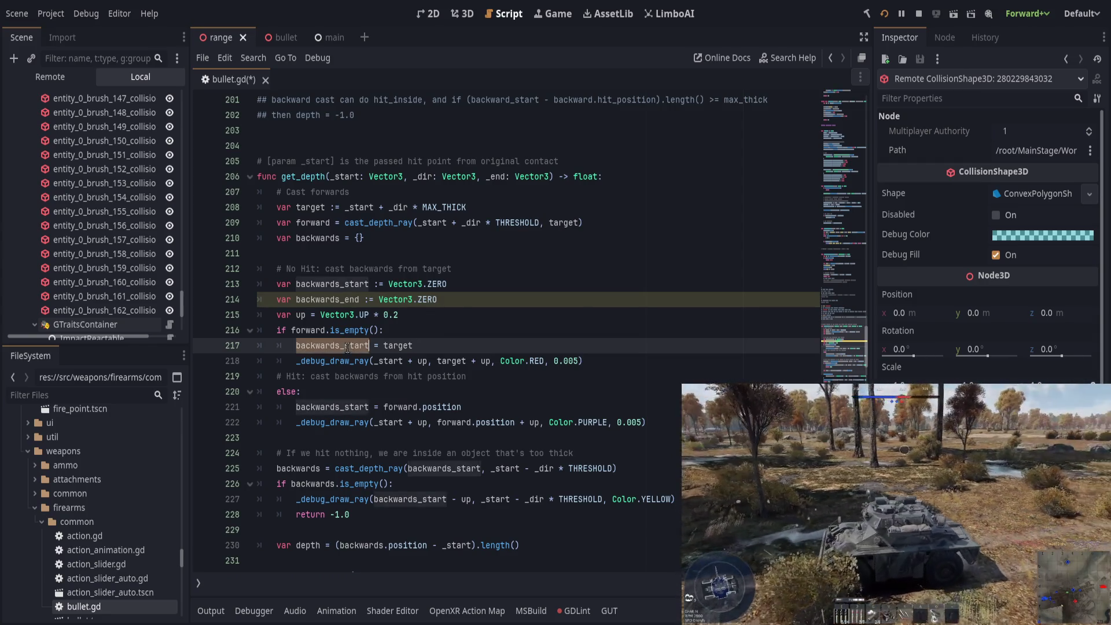
pyautogui.click(349, 407)
pyautogui.click(469, 297)
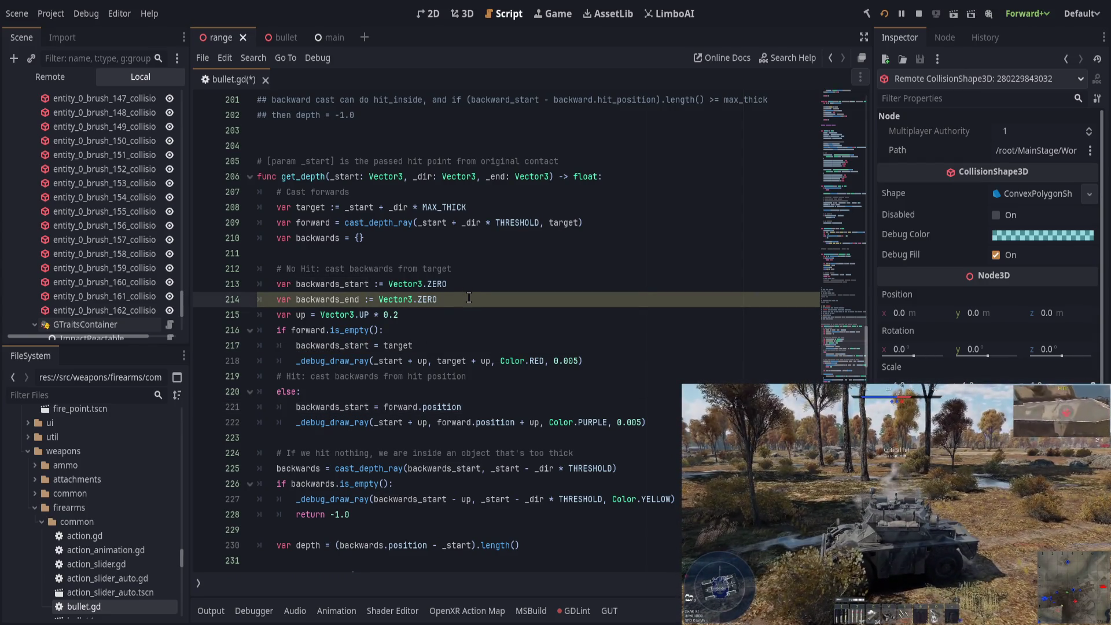
pyautogui.hotkey('ctrl', 'x')
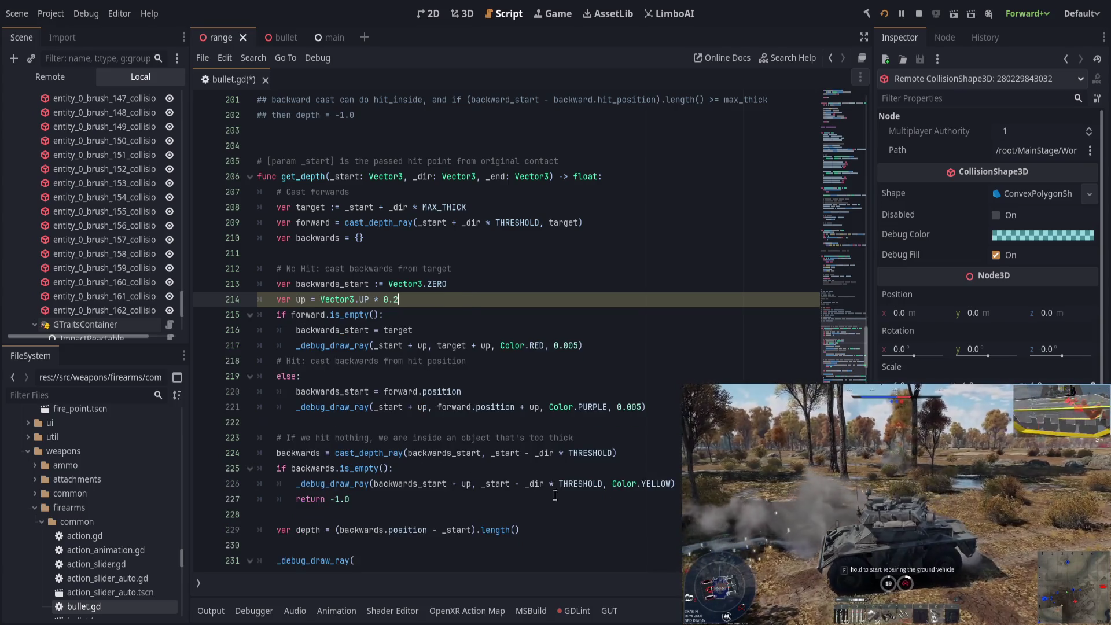
pyautogui.click(310, 457)
pyautogui.hotkey('ctrl', 'v')
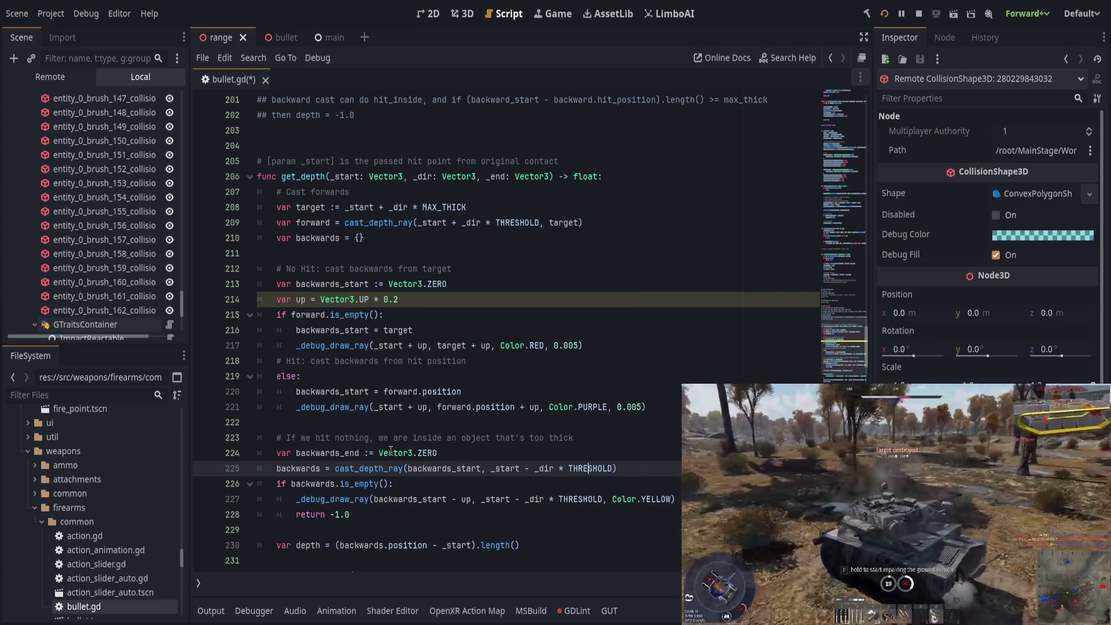
# Step: Set backwards_end to _start - _dir * THRESHOLD and pass it to cast_depth_ray
pyautogui.moveTo(490, 468); pyautogui.dragTo(614, 468)
pyautogui.press('Delete')
pyautogui.click(400, 451)
pyautogui.doubleClick(399, 451)
pyautogui.hotkey('shift', 'End')
pyautogui.hotkey('ctrl', 'v')
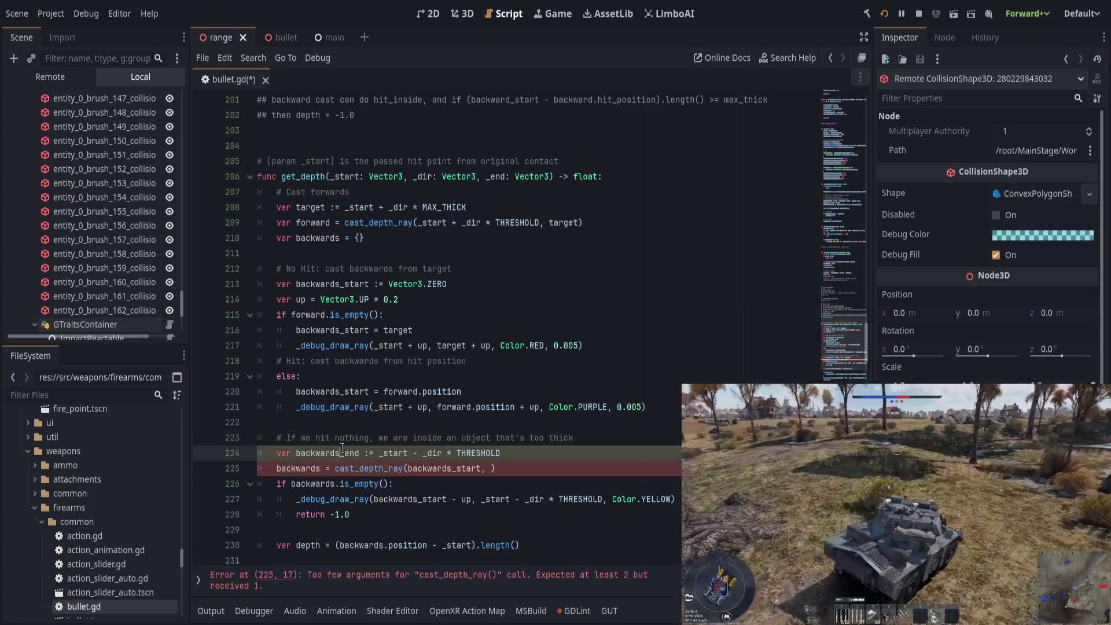
pyautogui.doubleClick(341, 452)
pyautogui.hotkey('ctrl', 'c')
pyautogui.click(490, 468)
pyautogui.hotkey('ctrl', 'v')
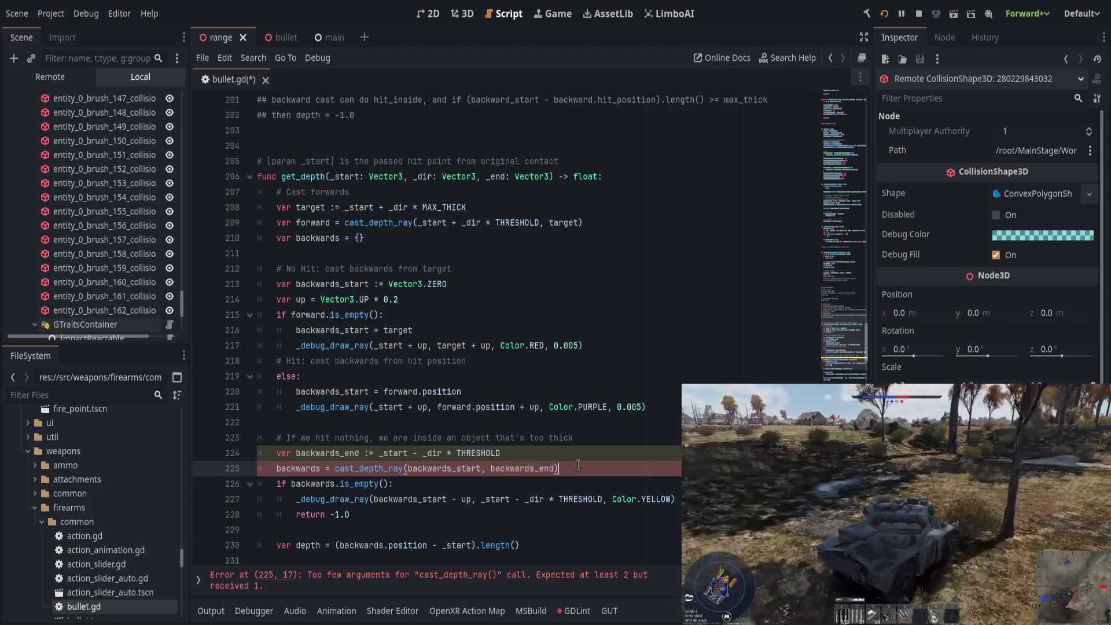
# Step: Use backwards_end as the end point of the yellow _debug_draw_ray
pyautogui.click(591, 465)
pyautogui.doubleClick(327, 455)
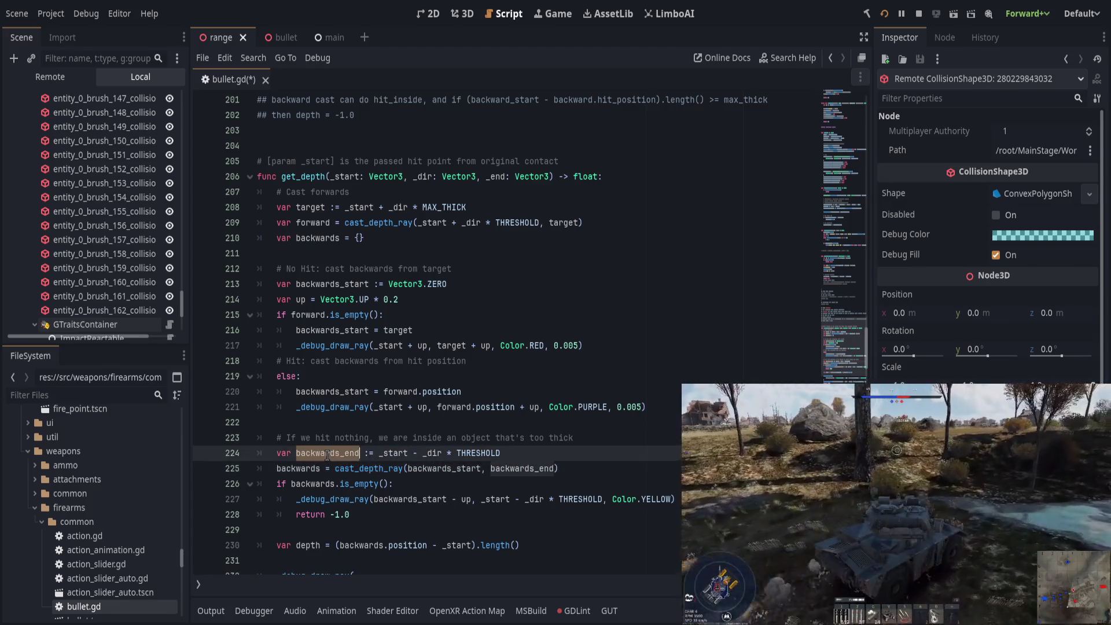
pyautogui.doubleClick(307, 468)
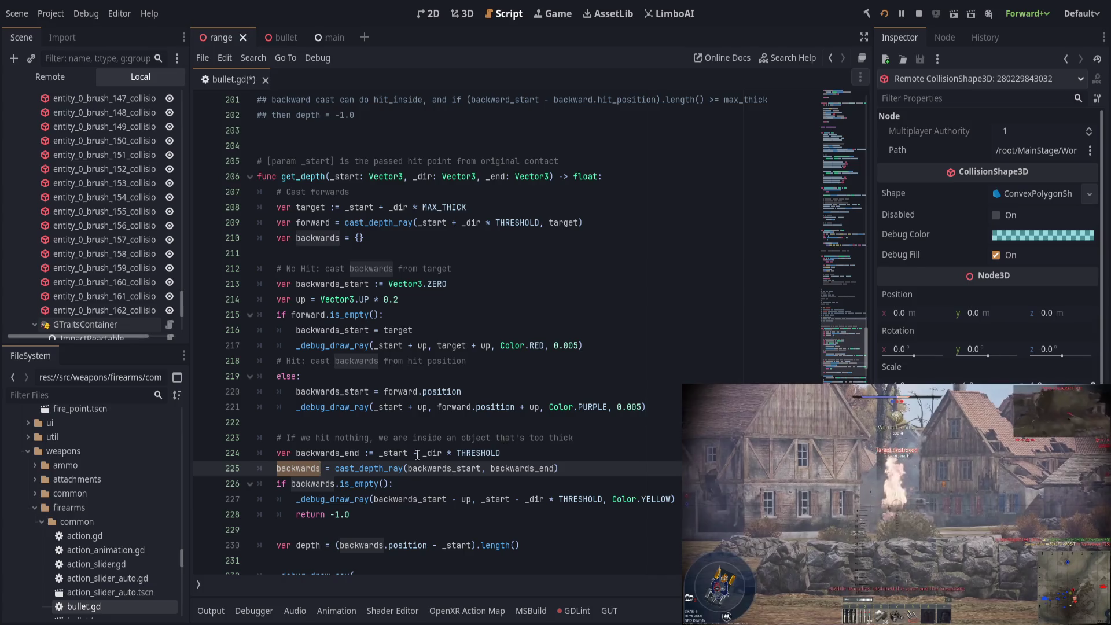
pyautogui.doubleClick(339, 454)
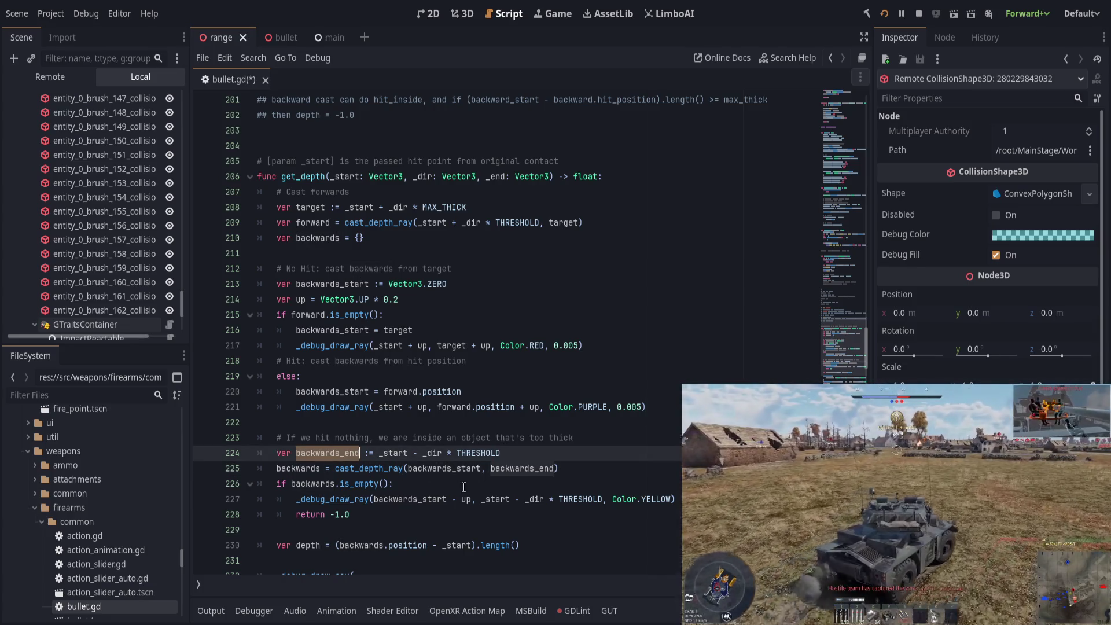
pyautogui.click(547, 466)
pyautogui.moveTo(481, 499); pyautogui.dragTo(602, 498)
pyautogui.hotkey('ctrl', 'v')
# Step: Begin an elif branch after the backward-miss return -1.0
pyautogui.click(501, 484)
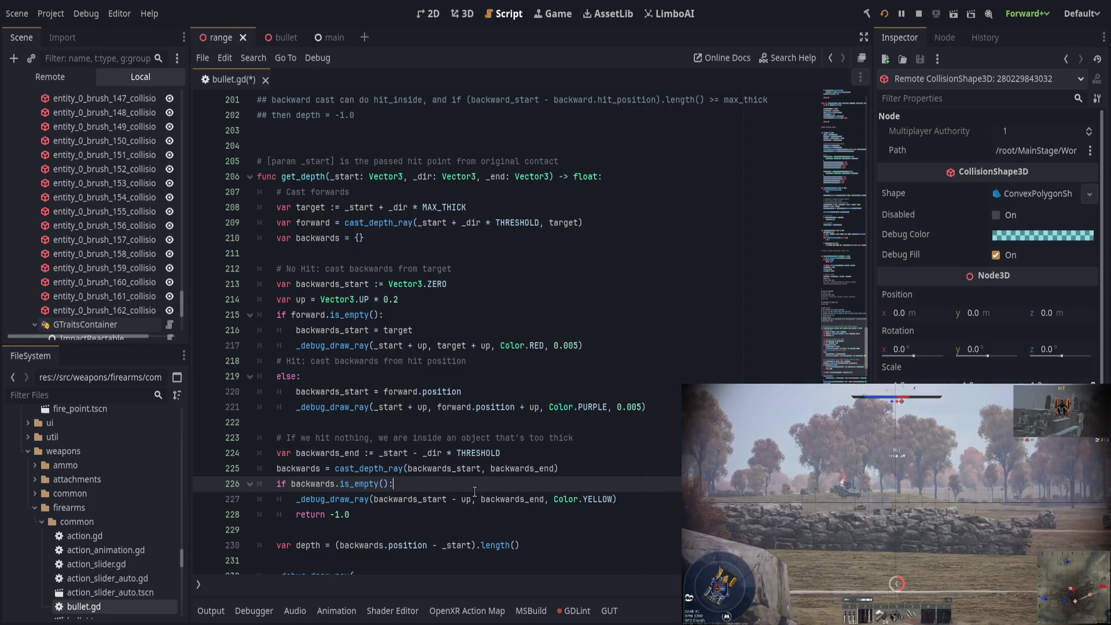
pyautogui.click(478, 512)
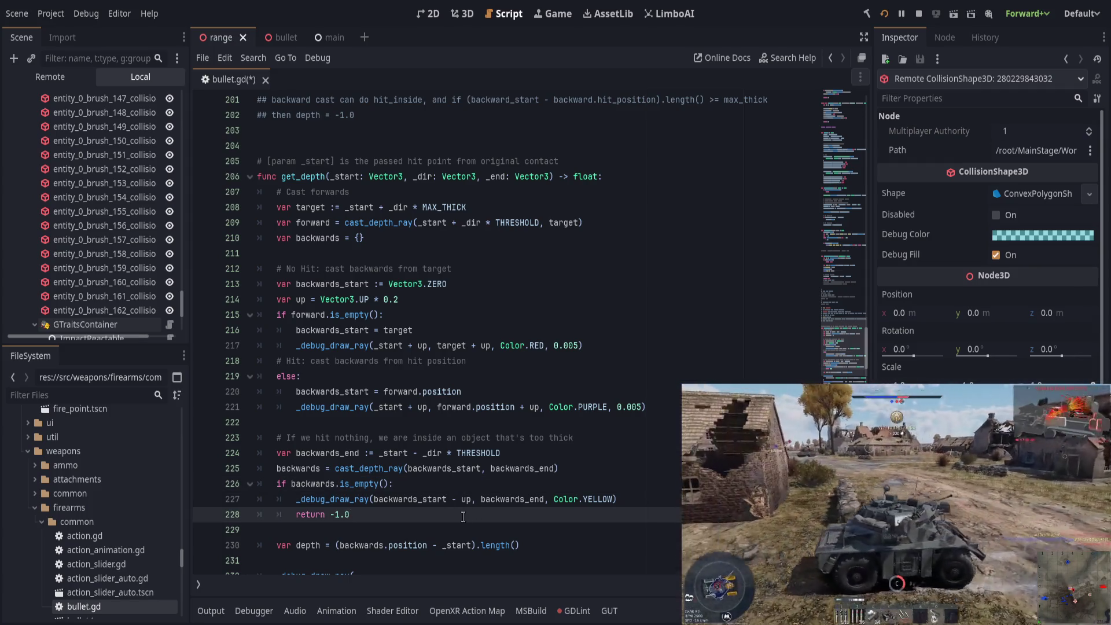
pyautogui.scroll(-1, 492, 503)
pyautogui.press('Return')
pyautogui.write('if')
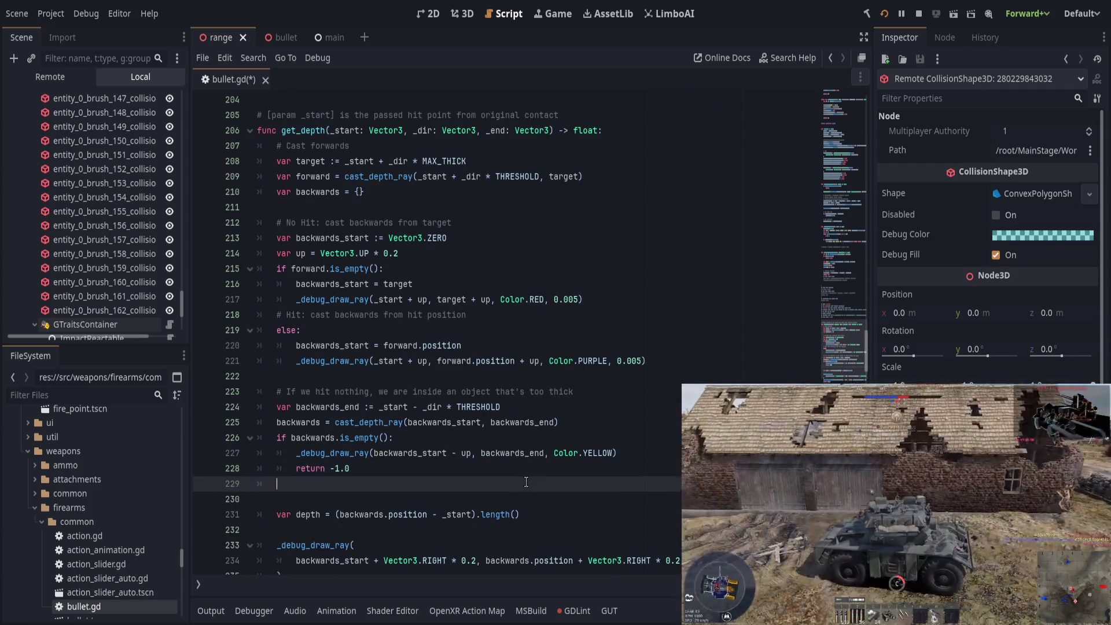
pyautogui.press('BackSpace')
pyautogui.press('BackSpace')
pyautogui.write('elif')
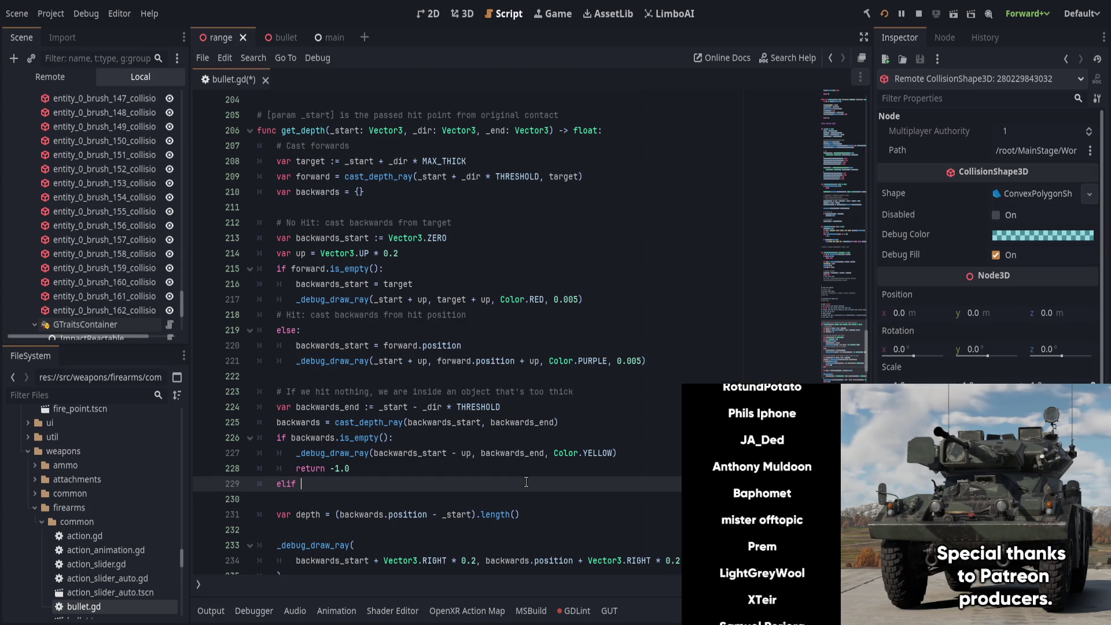
# Step: Replace the unfinished elif with 'if depth >= MAX_THICK:' that prints "here" and returns -1.0
pyautogui.hotkey('ctrl', 'shift', 'k')
pyautogui.hotkey('ctrl', 'shift', 'k')
pyautogui.press('Return')
pyautogui.write('depth >=')
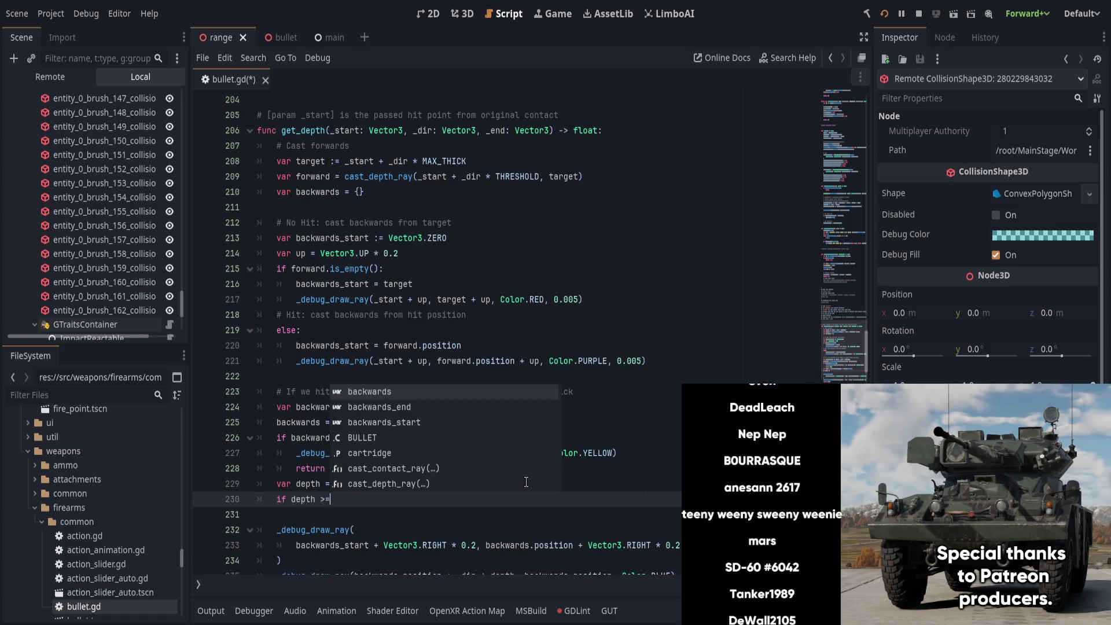
pyautogui.write(' MAX_THICK')
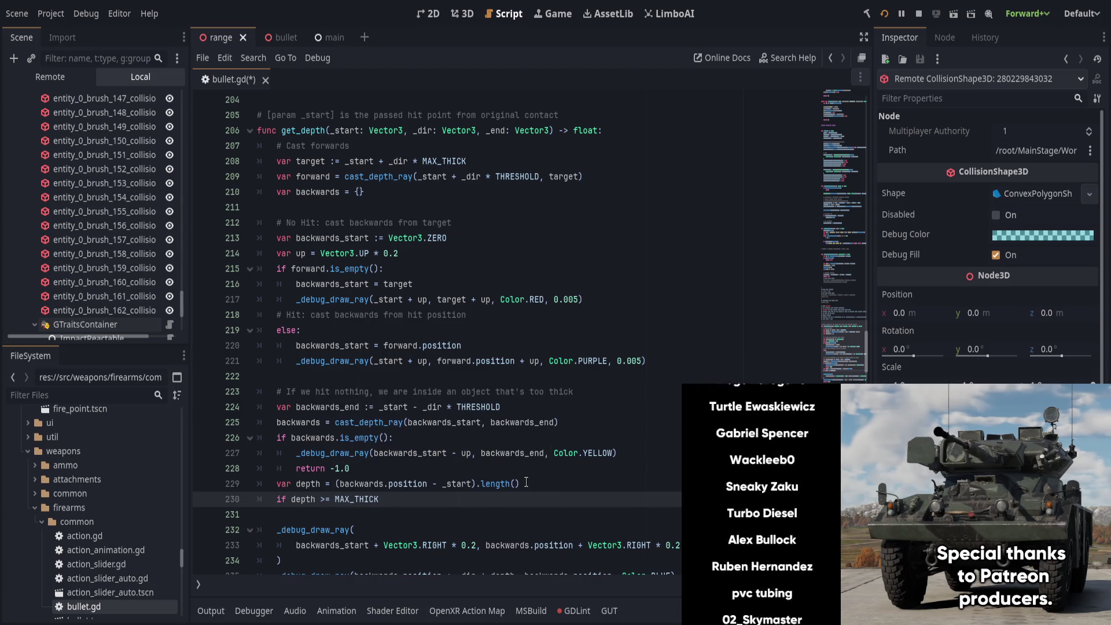
pyautogui.write(':')
pyautogui.press('Return')
pyautogui.write('print("here")')
pyautogui.press('Return')
pyautogui.write('return -1.0')
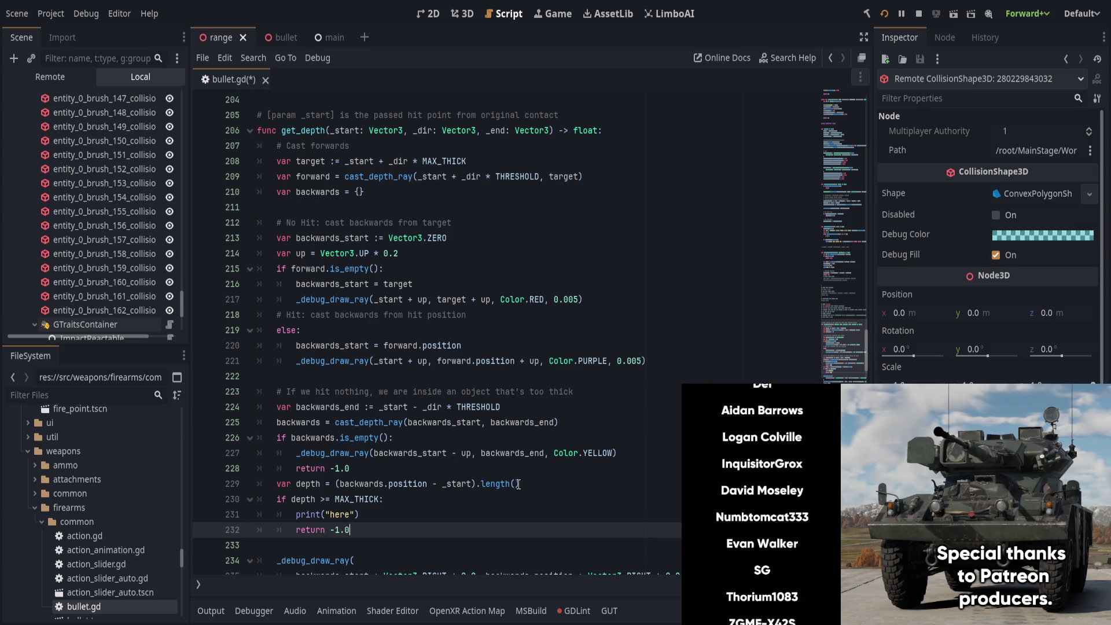
# Step: Save bullet.gd with the new MAX_THICK check
pyautogui.scroll(-1, 447, 488)
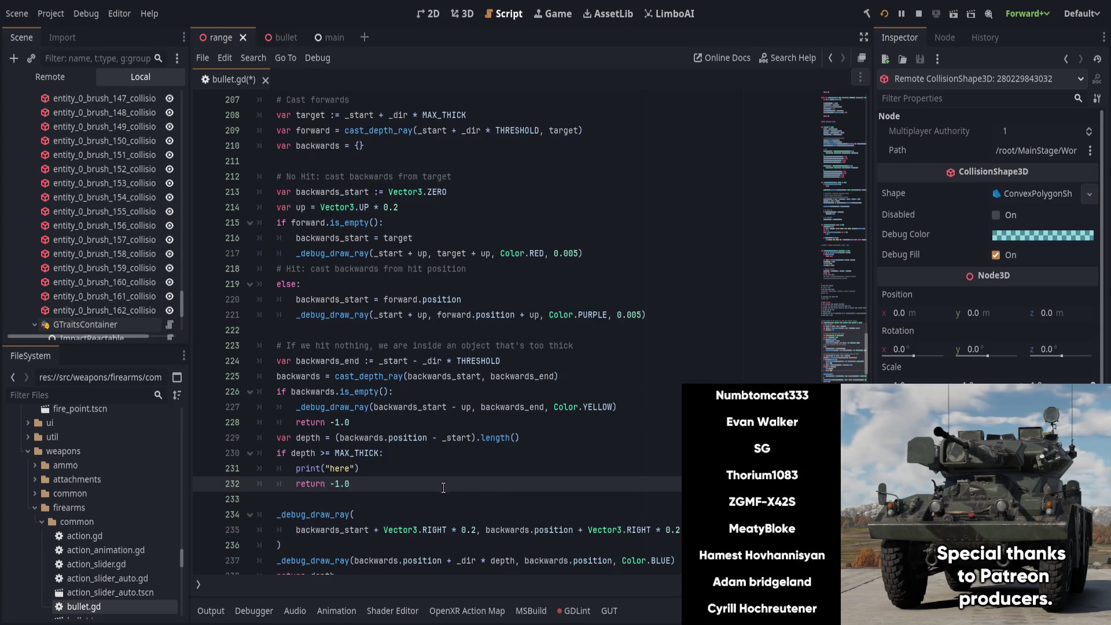
pyautogui.click(462, 497)
pyautogui.scroll(-1, 463, 496)
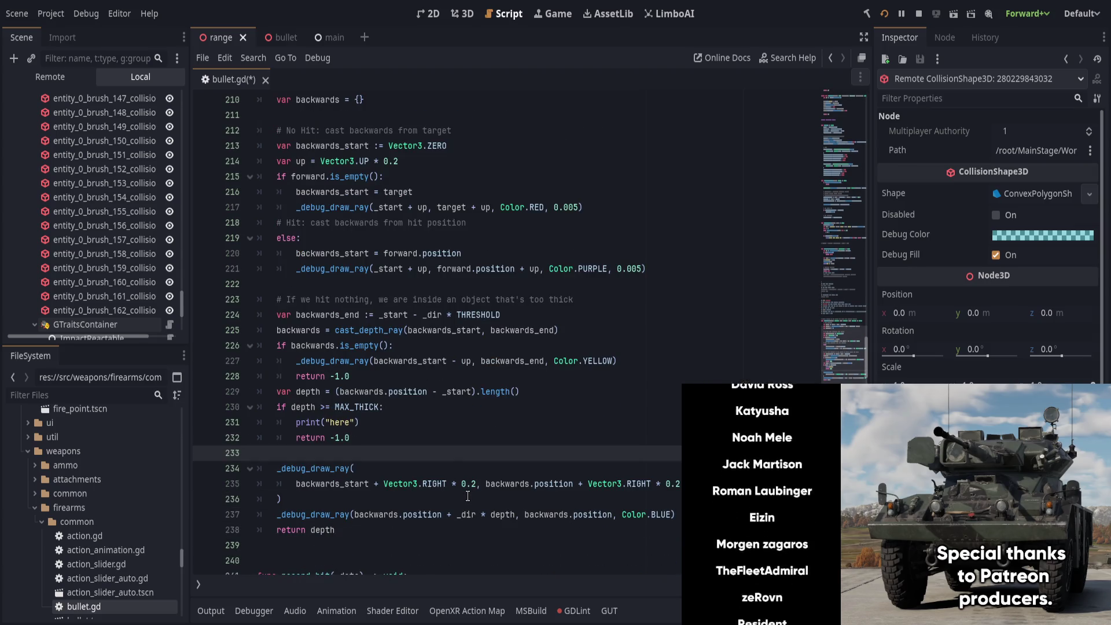
pyautogui.hotkey('ctrl', 's')
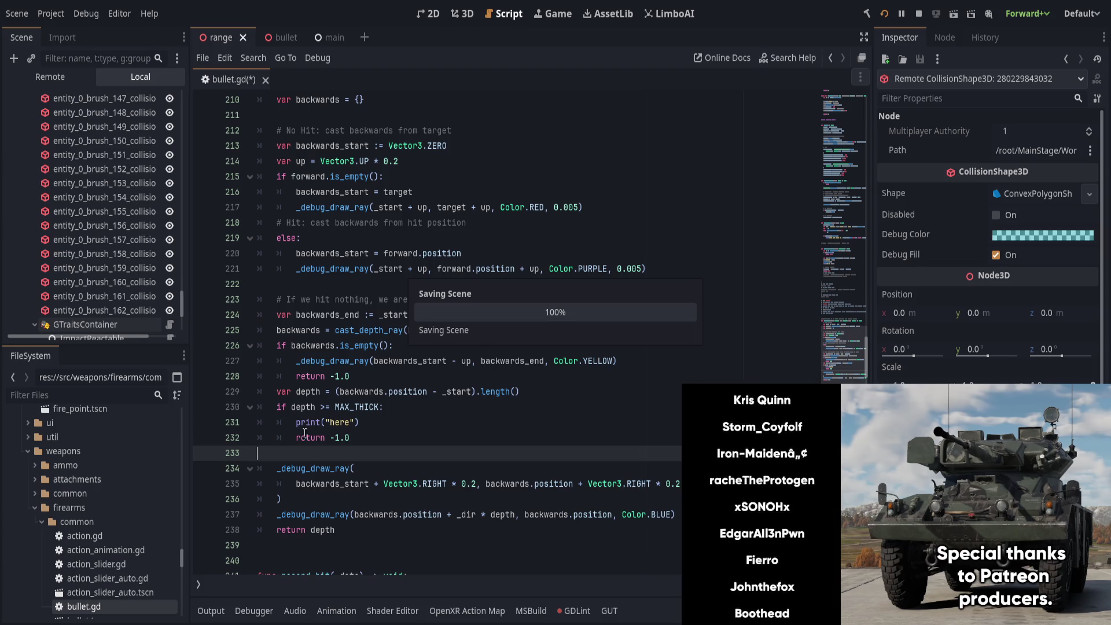
pyautogui.click(371, 407)
# Step: Save the script and test-run the game, watching the output log
pyautogui.hotkey('ctrl', 's')
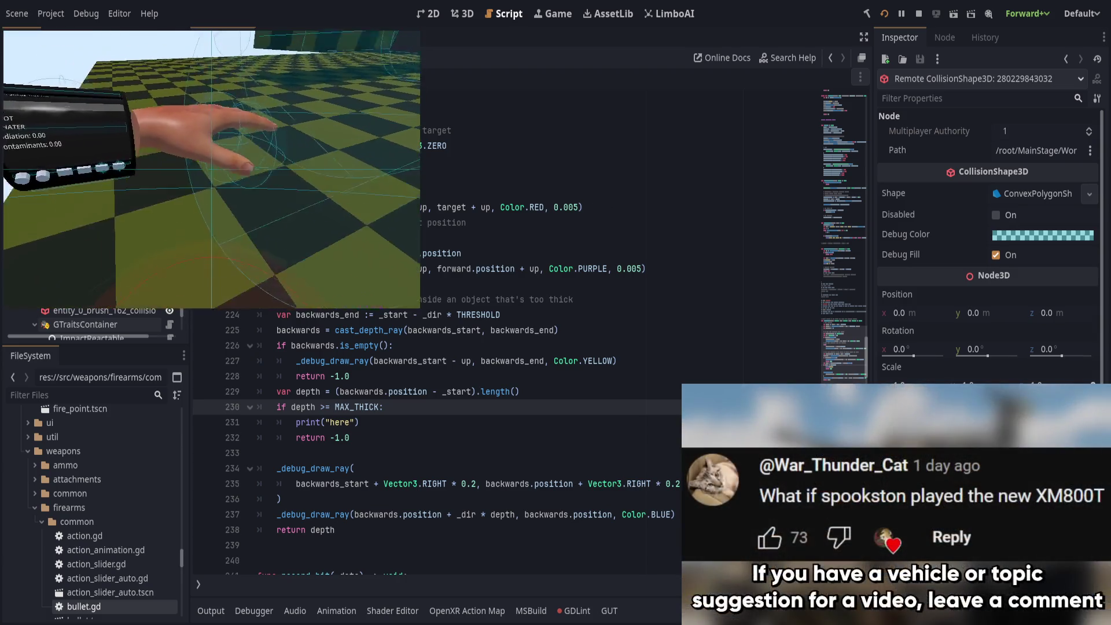
pyautogui.click(206, 590)
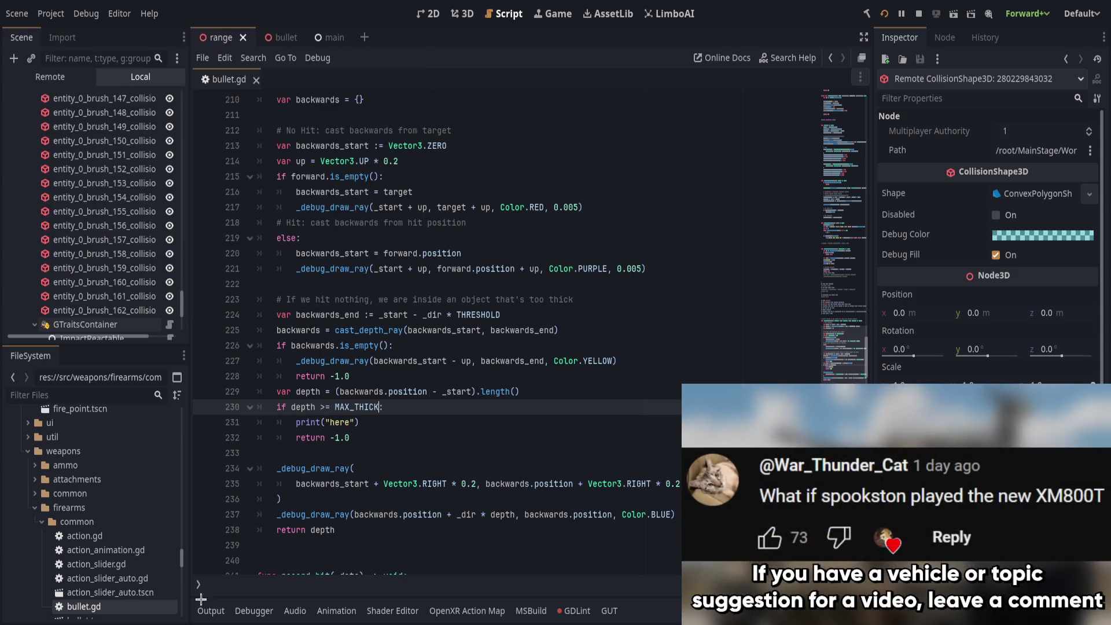
pyautogui.click(211, 610)
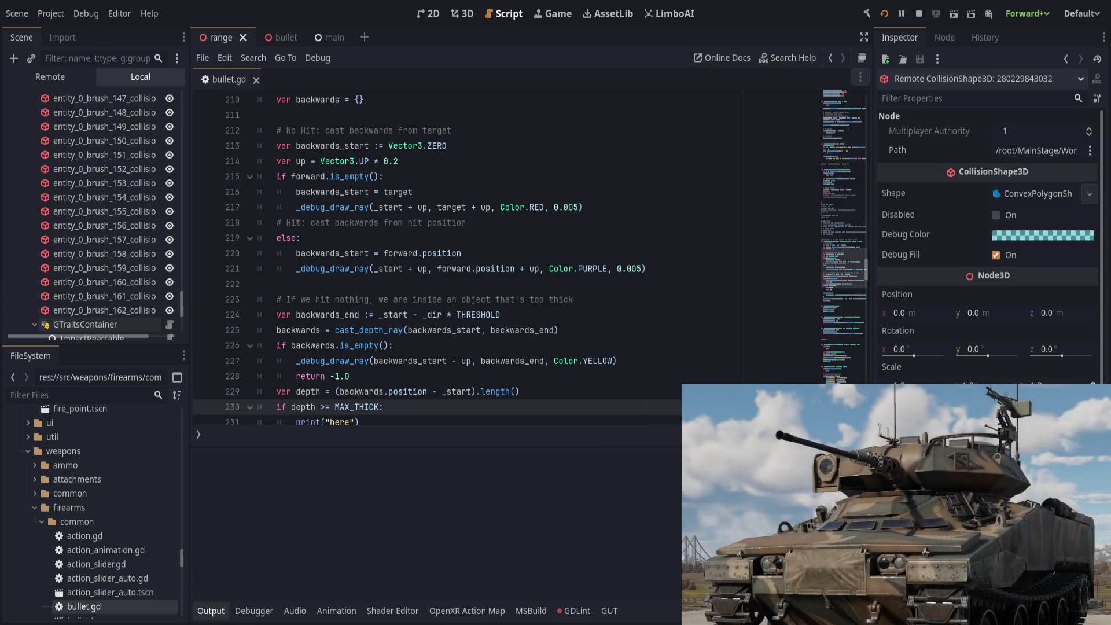
pyautogui.hotkey('alt', 'Tab')
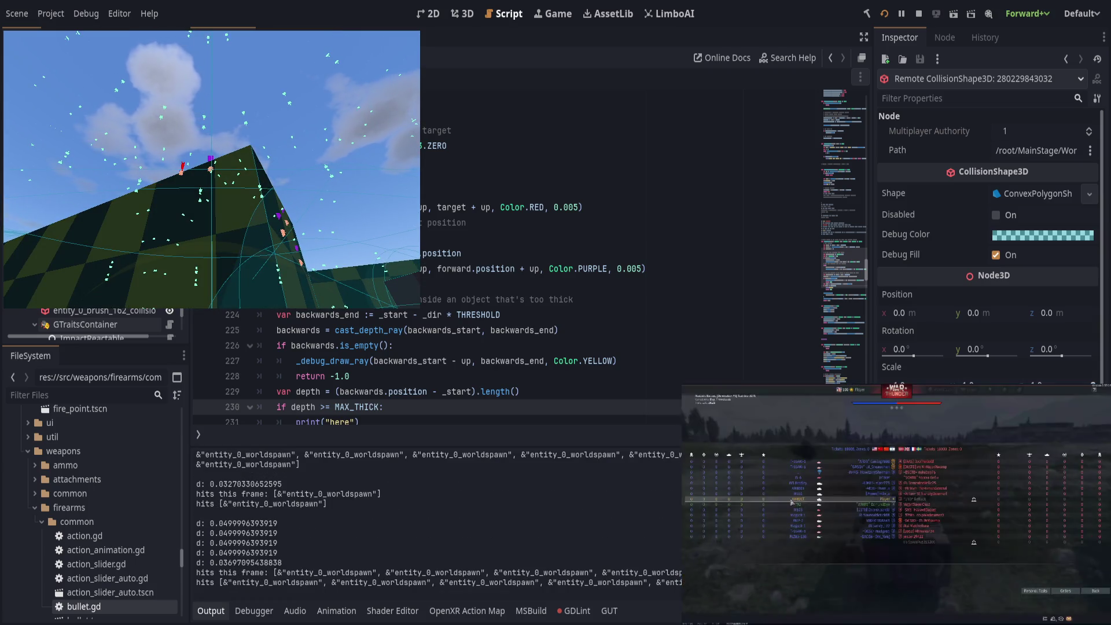
pyautogui.hotkey('alt', 'Tab')
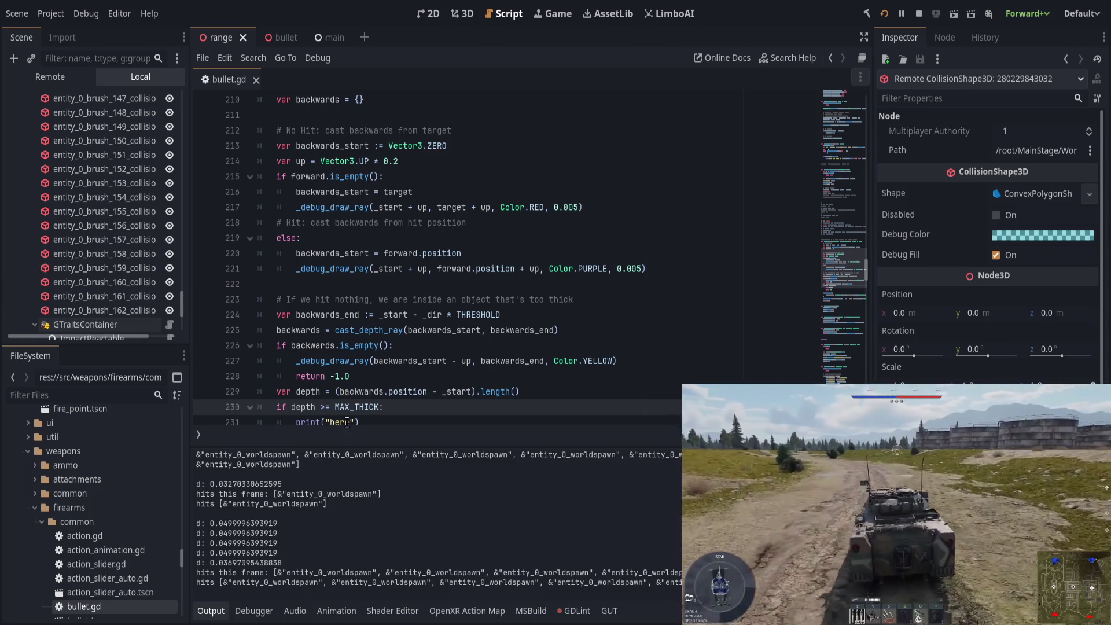
# Step: Append a long run of dashes after "here" in the too-thick print, save, and clear Output
pyautogui.moveTo(346, 422); pyautogui.dragTo(385, 407)
pyautogui.click(429, 349)
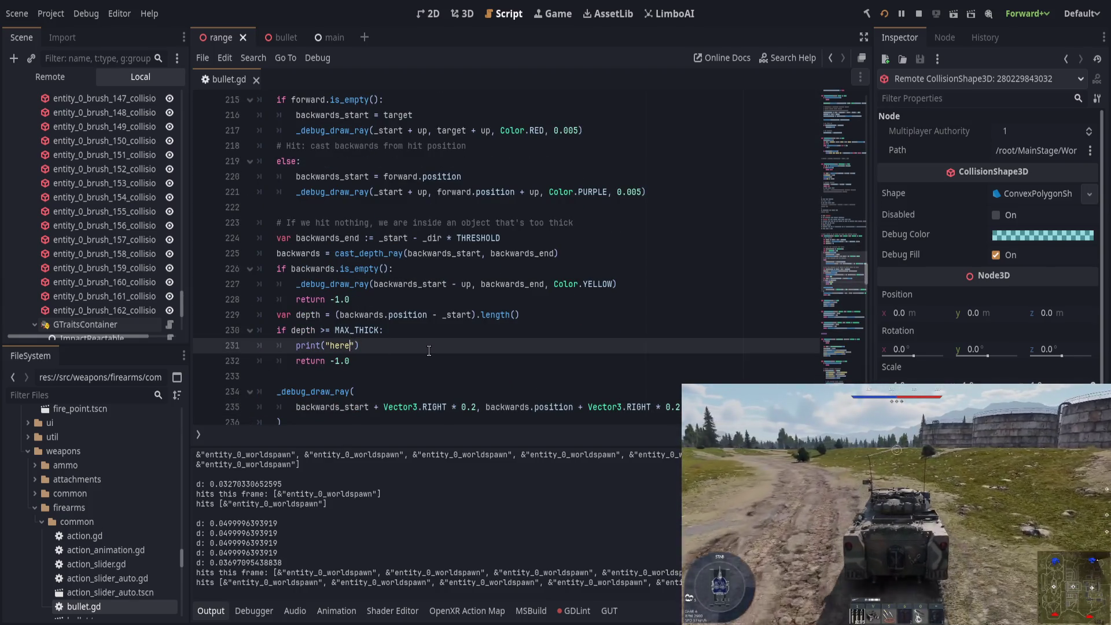
pyautogui.write('------------------------------------')
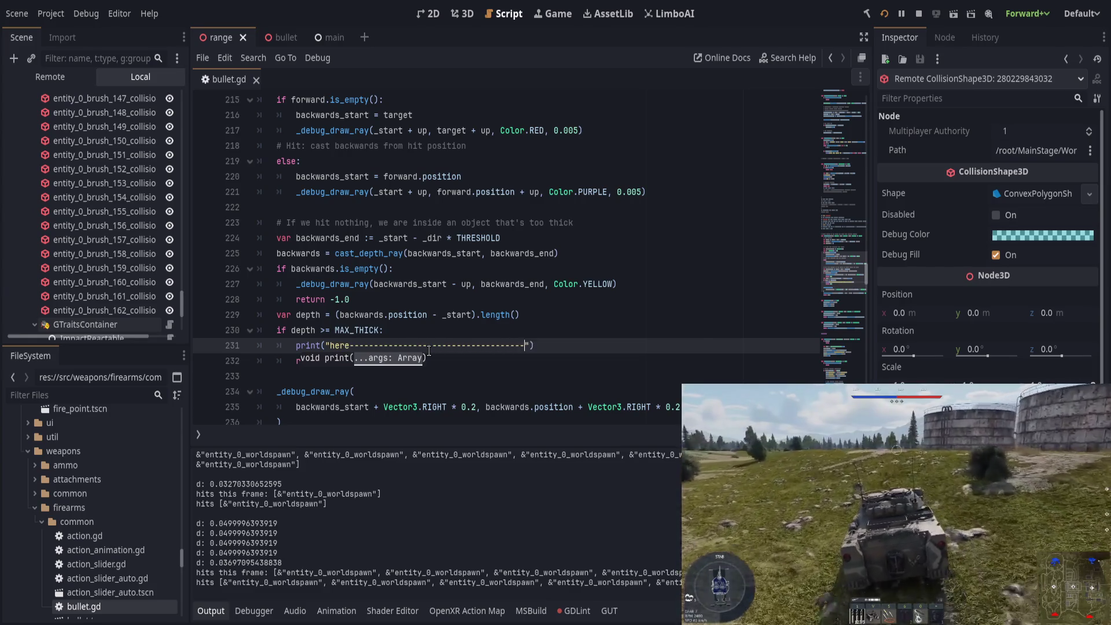
pyautogui.hotkey('ctrl', 's')
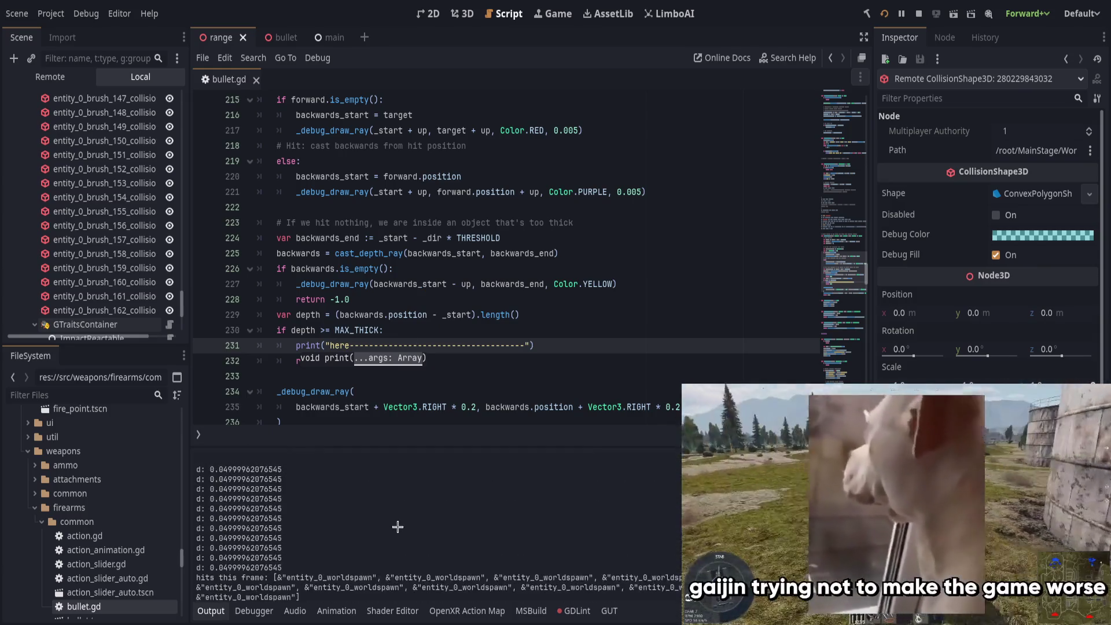
pyautogui.hotkey('ctrl', 'alt', 'k')
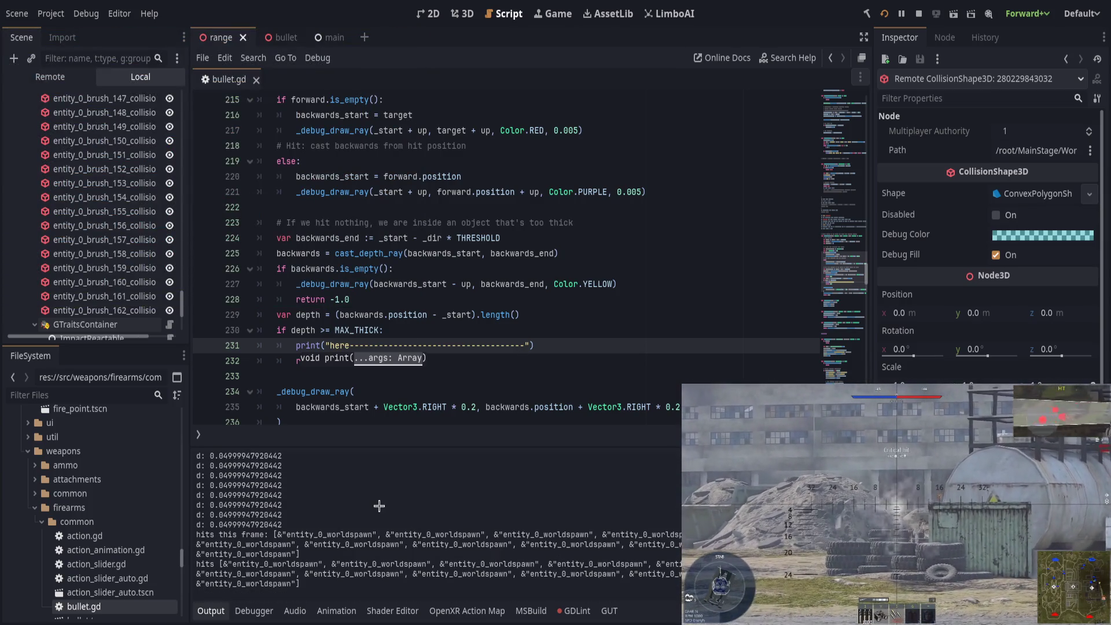
pyautogui.click(635, 343)
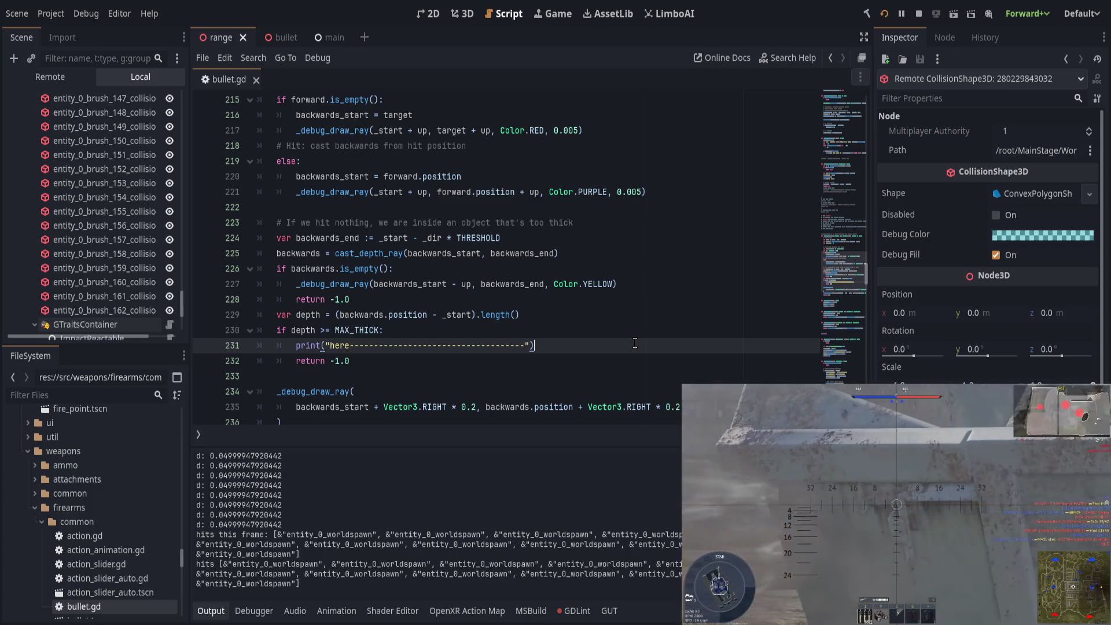
# Step: In _ready, change _contact_params.hit_from_inside from false to true
pyautogui.scroll(7, 634, 343)
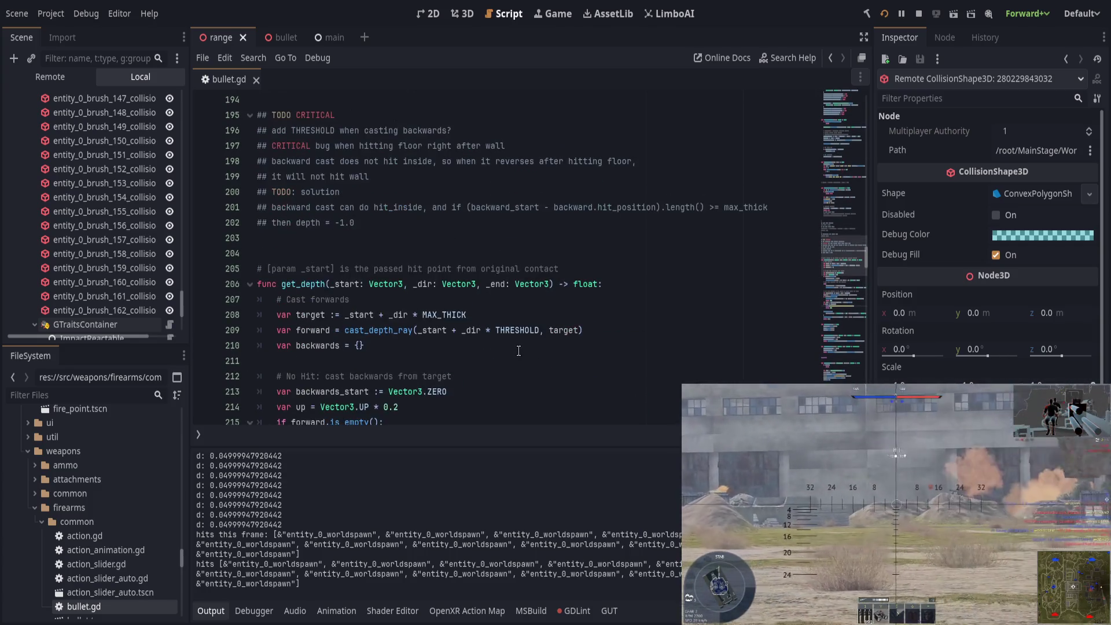
pyautogui.doubleClick(397, 330)
pyautogui.scroll(1, 579, 322)
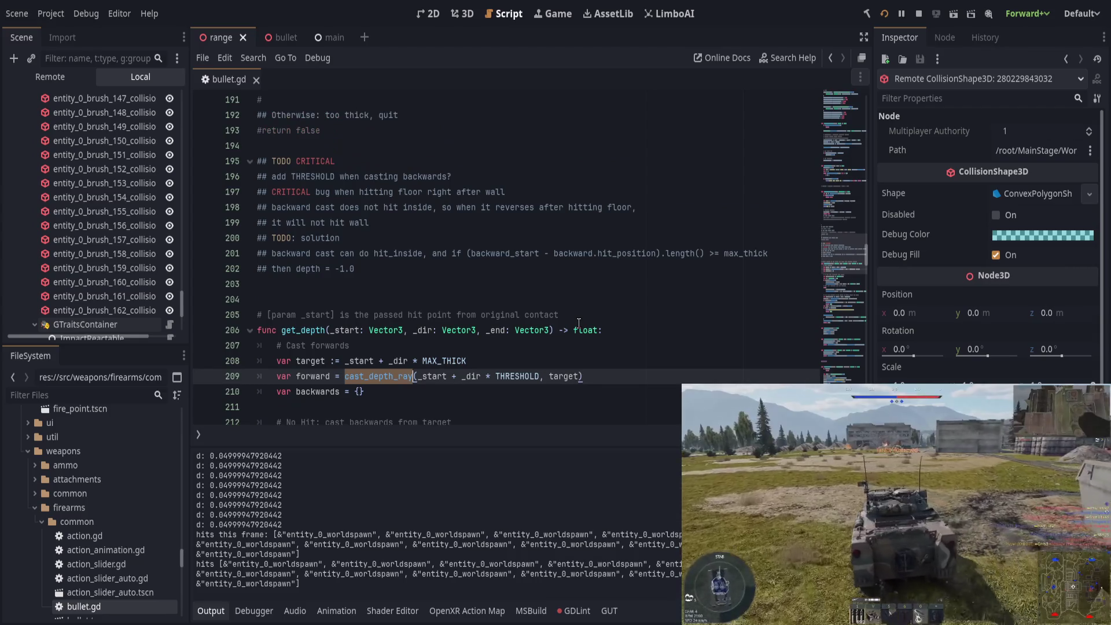
pyautogui.scroll(13, 578, 322)
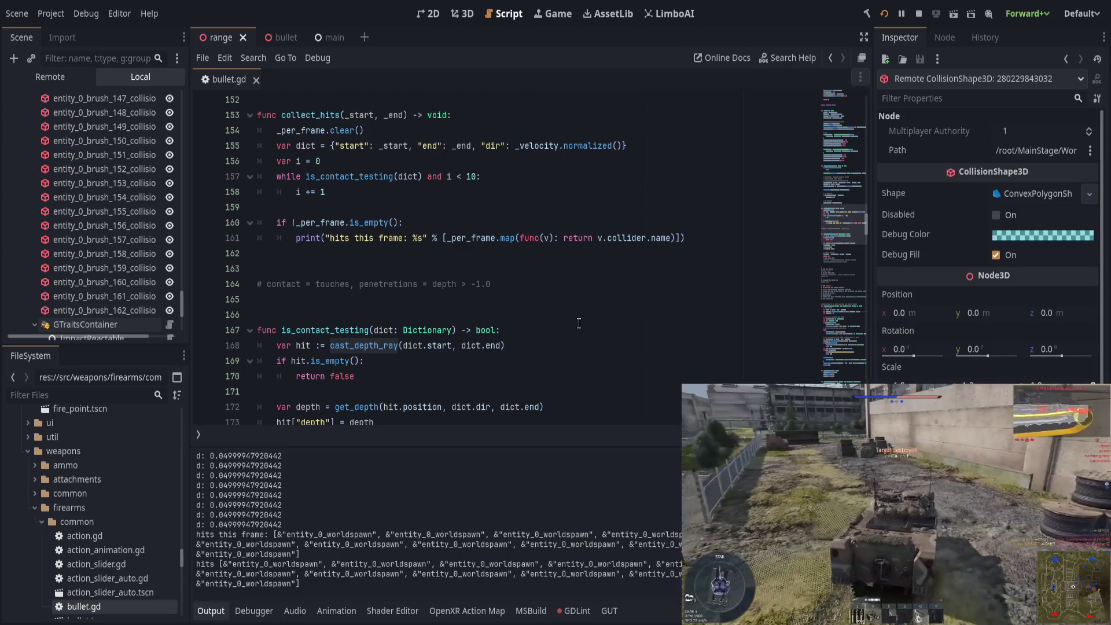
pyautogui.scroll(16, 579, 322)
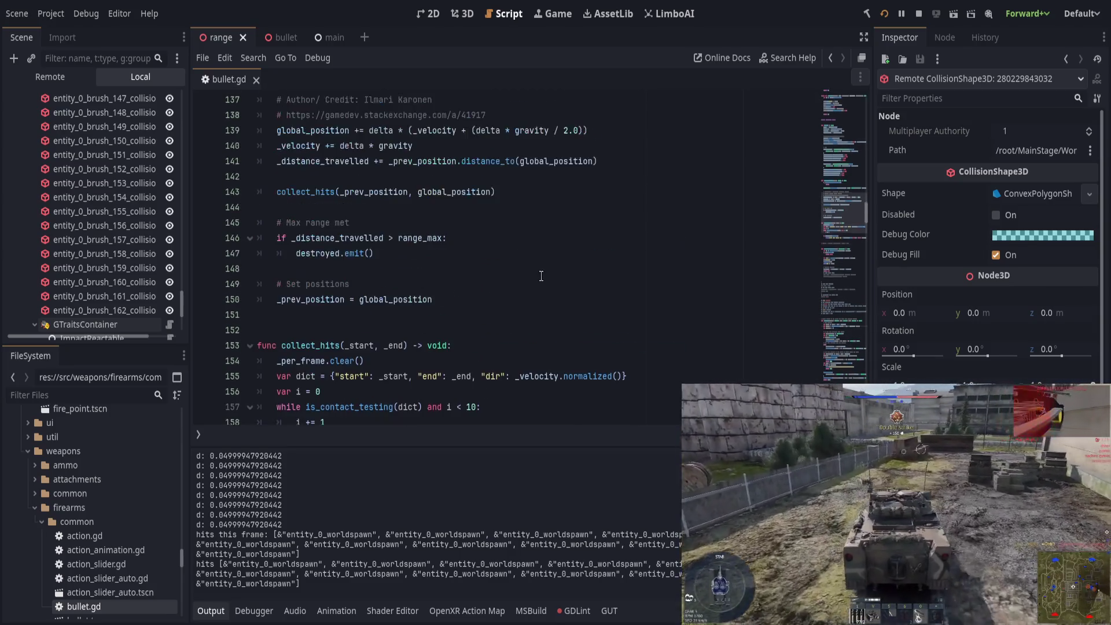
pyautogui.scroll(5, 554, 262)
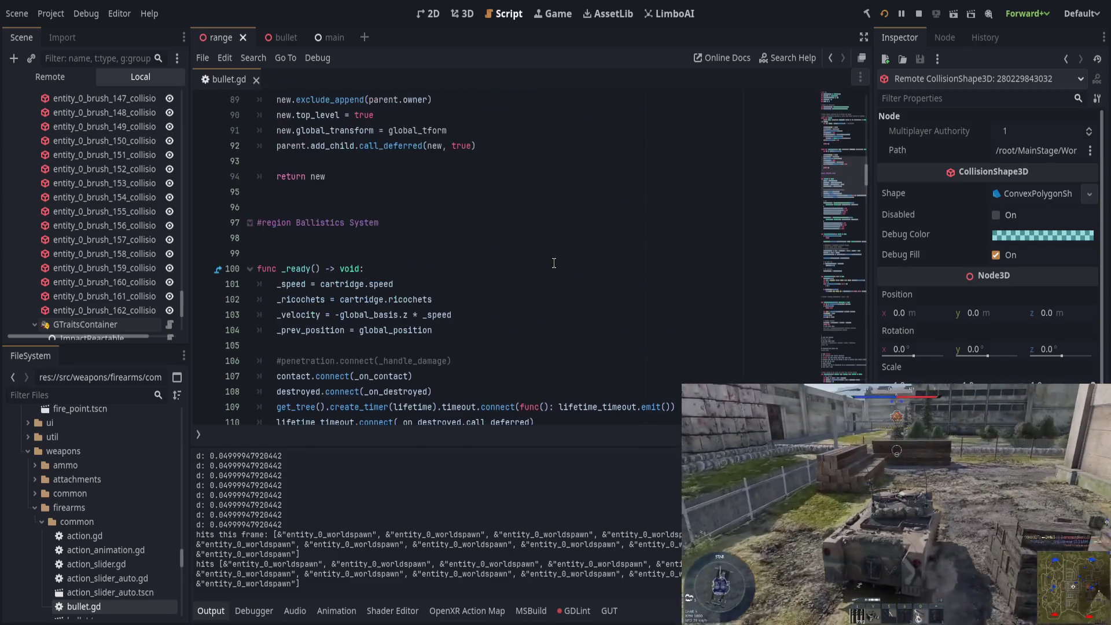
pyautogui.scroll(-4, 553, 263)
pyautogui.click(541, 359)
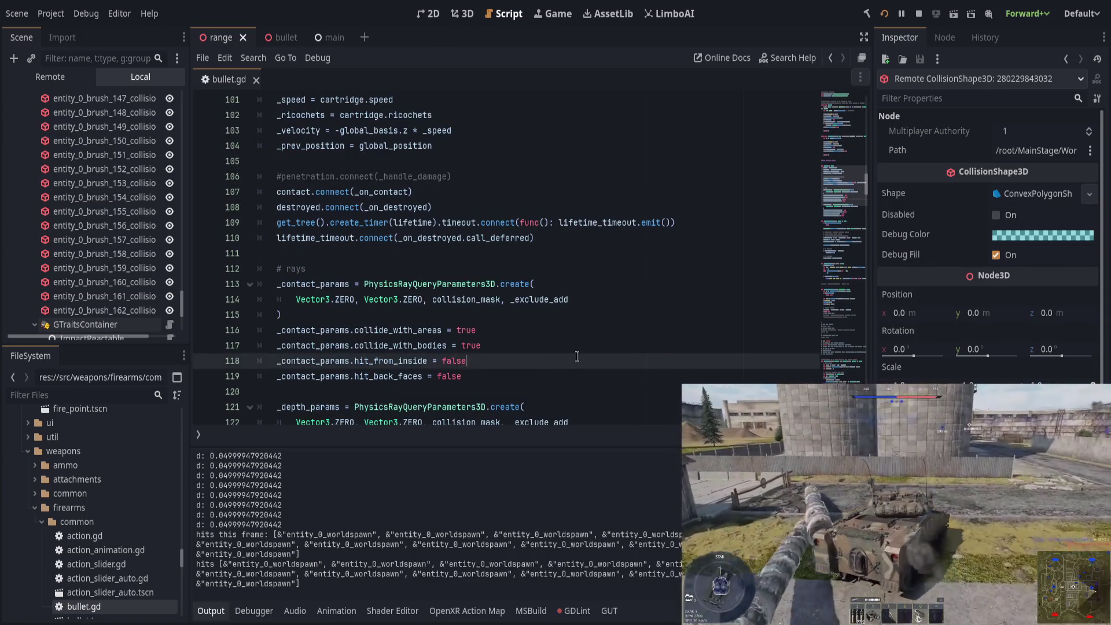
pyautogui.scroll(-1, 577, 355)
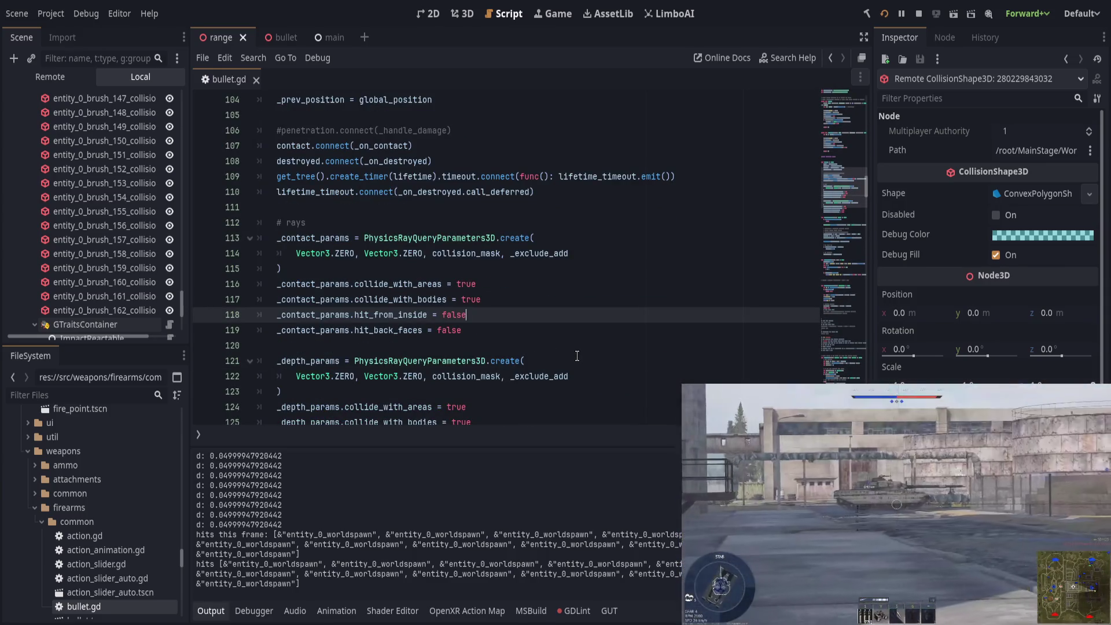
pyautogui.scroll(-2, 576, 355)
pyautogui.scroll(1, 577, 356)
pyautogui.scroll(-1, 577, 356)
pyautogui.hotkey('ctrl', 'BackSpace')
pyautogui.write('rue')
# Step: Set _depth_params.hit_from_inside to false and save bullet.gd
pyautogui.click(571, 350)
pyautogui.hotkey('ctrl', 'BackSpace')
pyautogui.write('false')
pyautogui.hotkey('ctrl', 's')
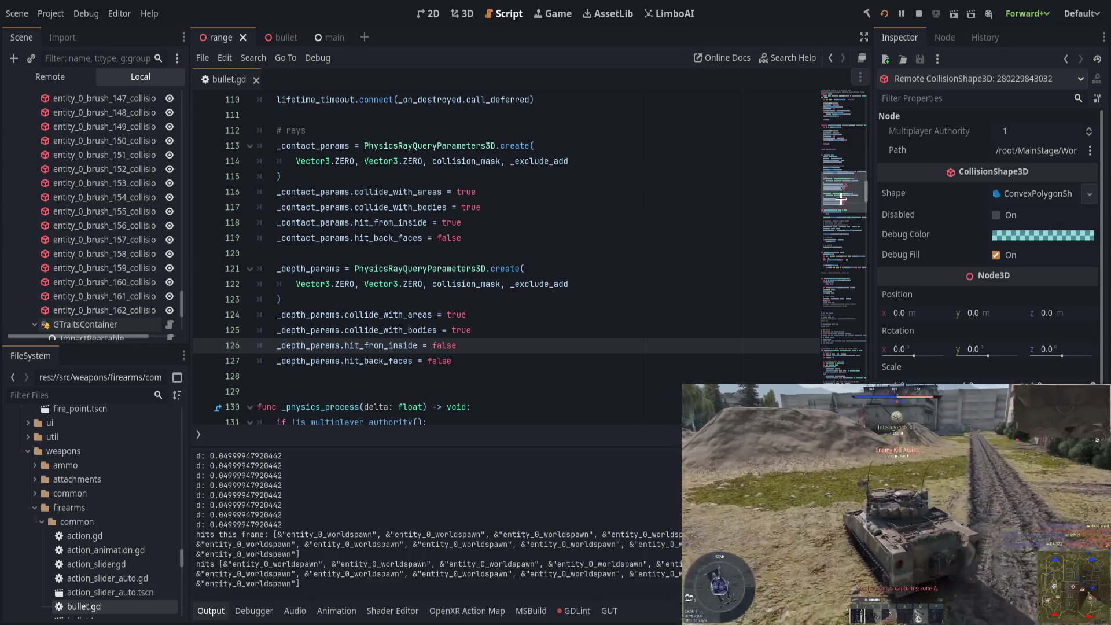
pyautogui.moveTo(840, 198); pyautogui.dragTo(865, 328)
pyautogui.scroll(2, 864, 328)
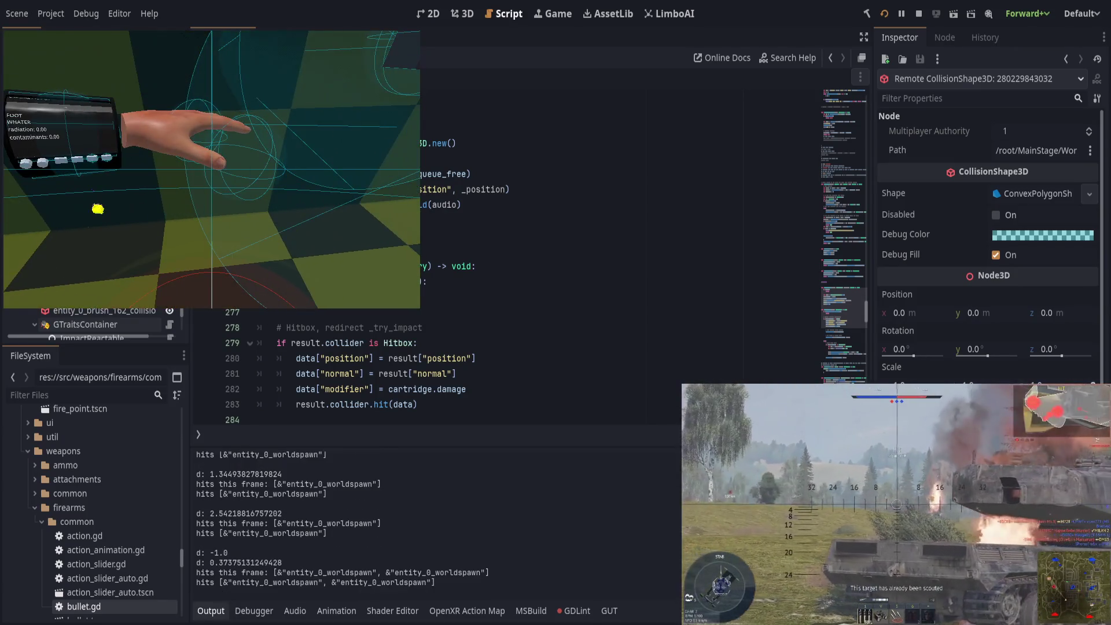
# Step: Search the script for 'backward' to locate get_depth's backward cast
pyautogui.click(575, 255)
pyautogui.scroll(-3, 573, 254)
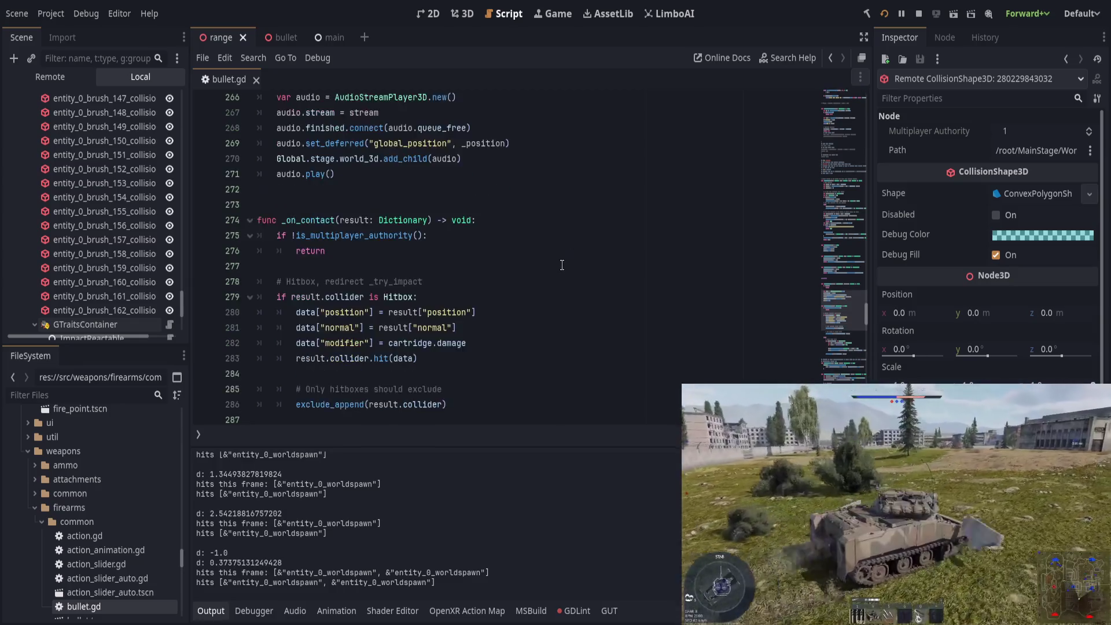
pyautogui.scroll(-1, 560, 265)
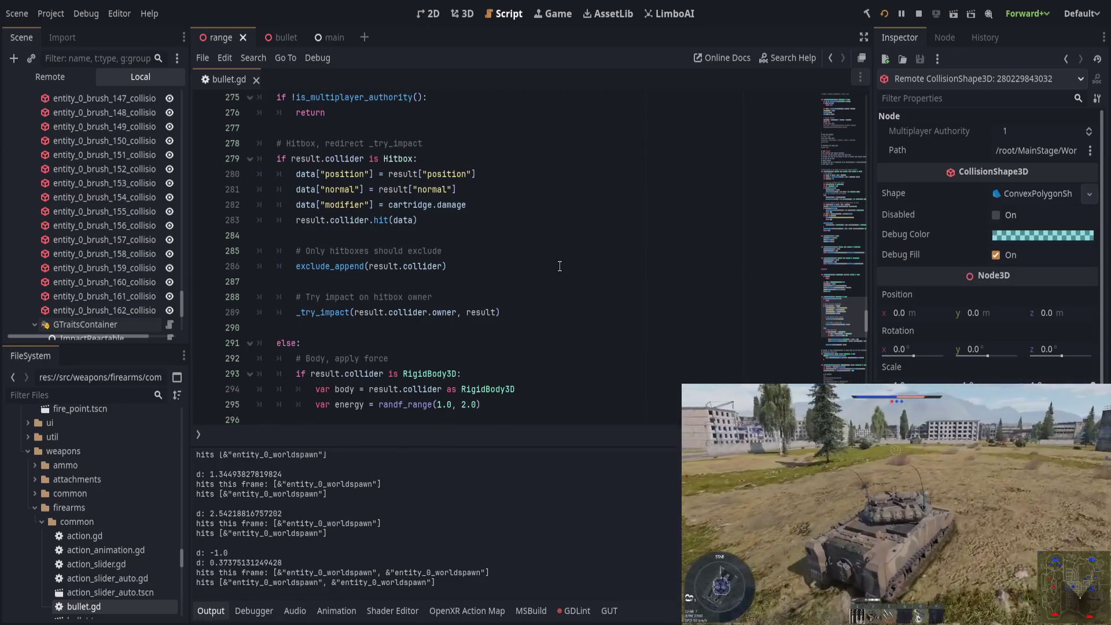
pyautogui.scroll(-2, 560, 266)
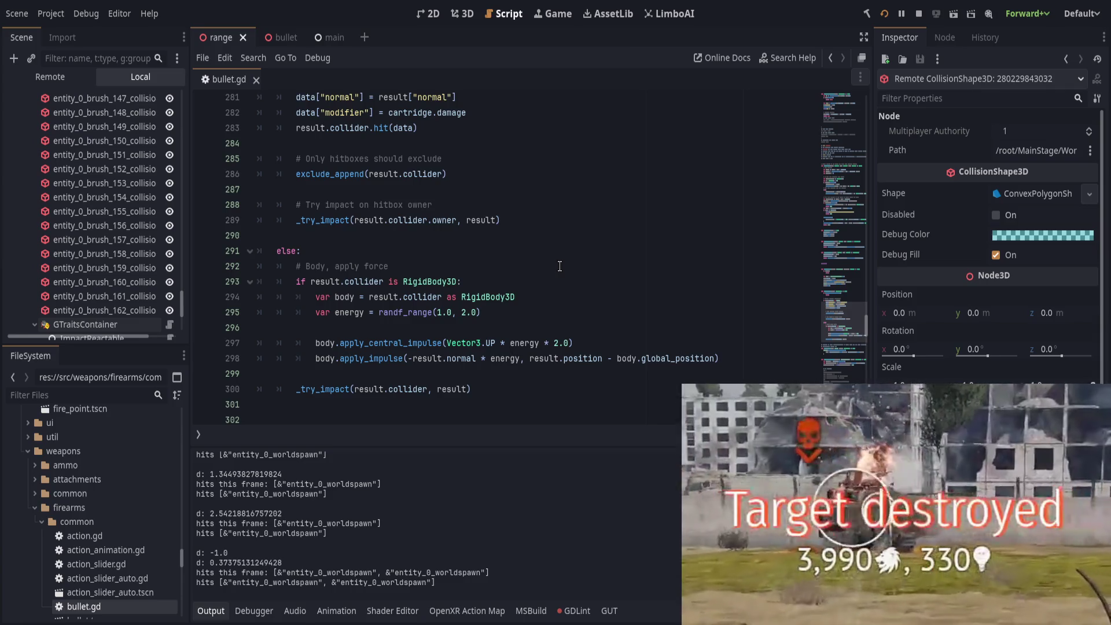
pyautogui.hotkey('ctrl', 'f')
pyautogui.write('backward')
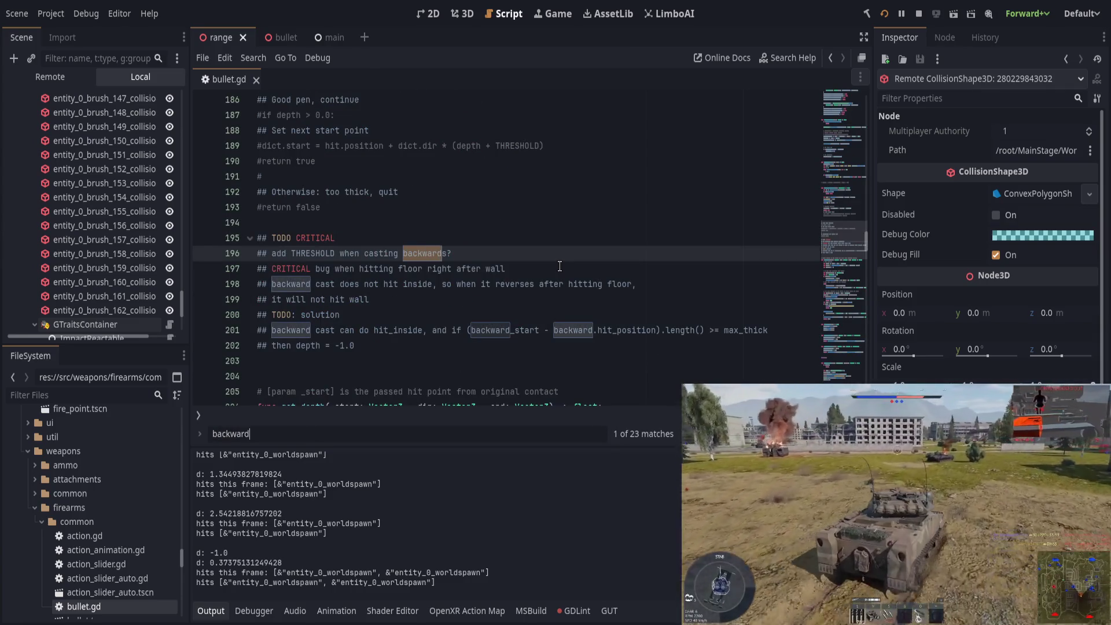
pyautogui.press('Return')
pyautogui.press('Return')
pyautogui.press('Return')
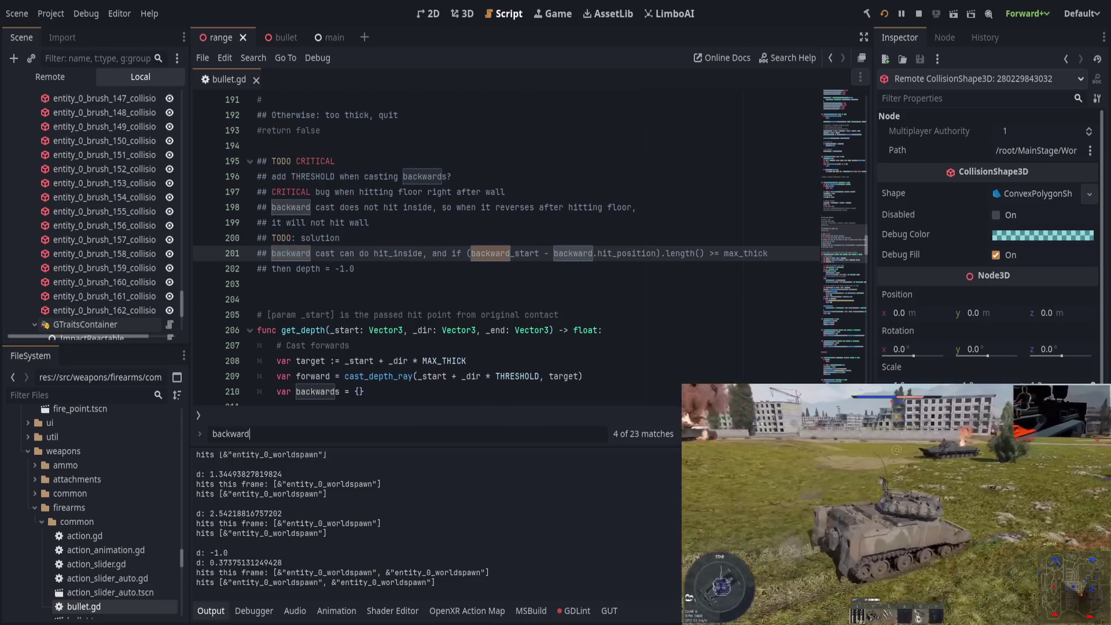
pyautogui.press('Escape')
pyautogui.click(457, 318)
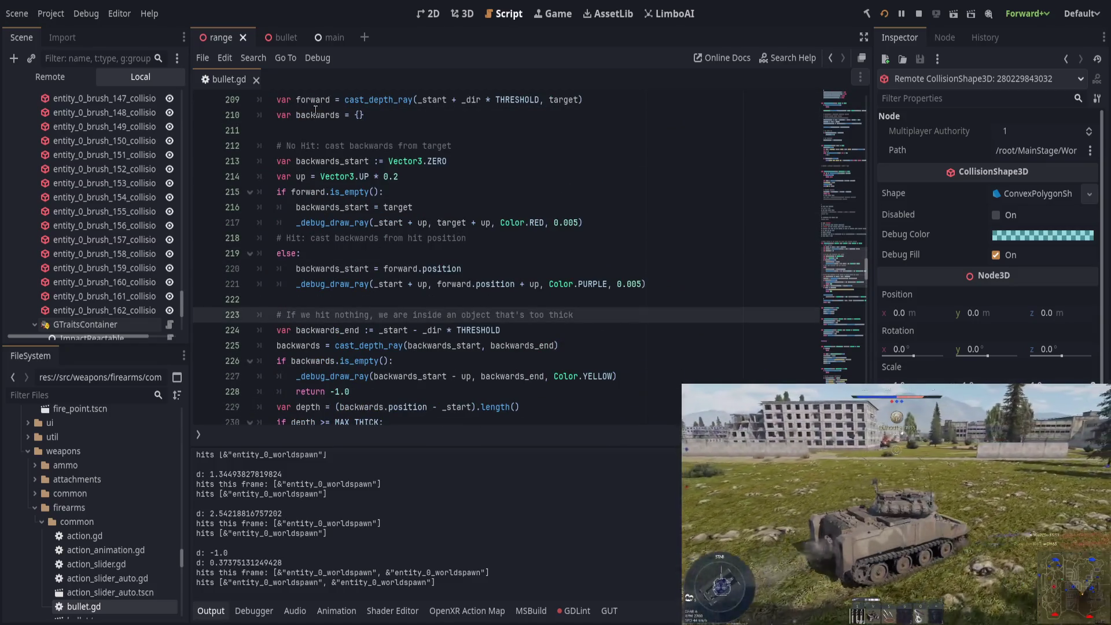
pyautogui.doubleClick(315, 113)
# Step: Change the backward cast_depth_ray call to cast_contact_ray, save, and clear the output
pyautogui.click(306, 345)
pyautogui.doubleClick(305, 345)
pyautogui.click(360, 345)
pyautogui.moveTo(360, 346); pyautogui.dragTo(384, 346)
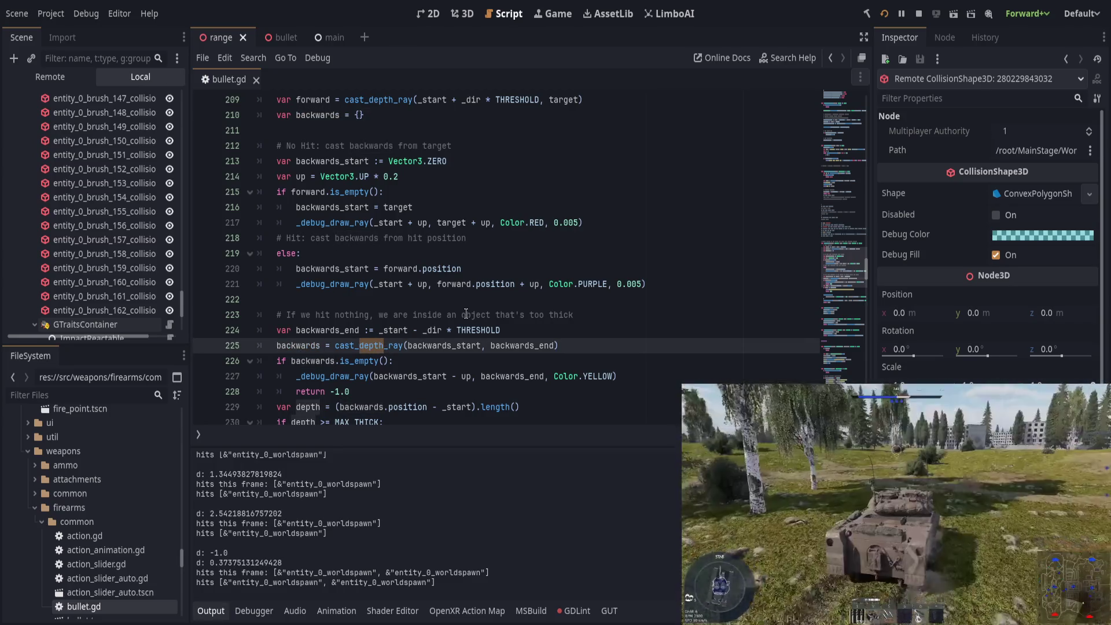
pyautogui.write('contac')
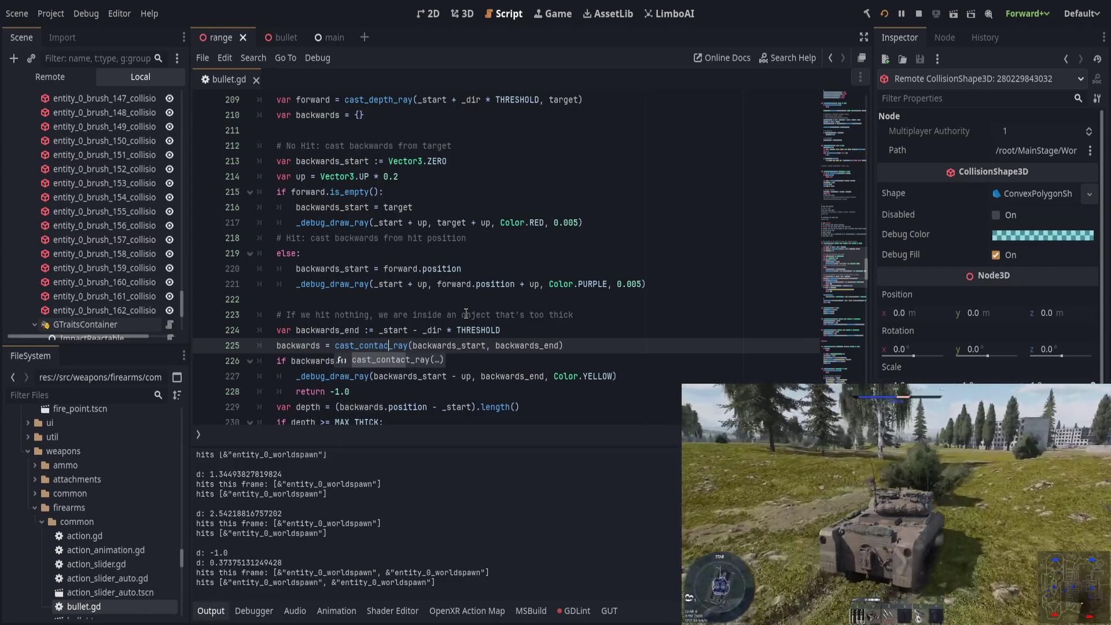
pyautogui.write('t')
pyautogui.press('End')
pyautogui.scroll(-1, 496, 330)
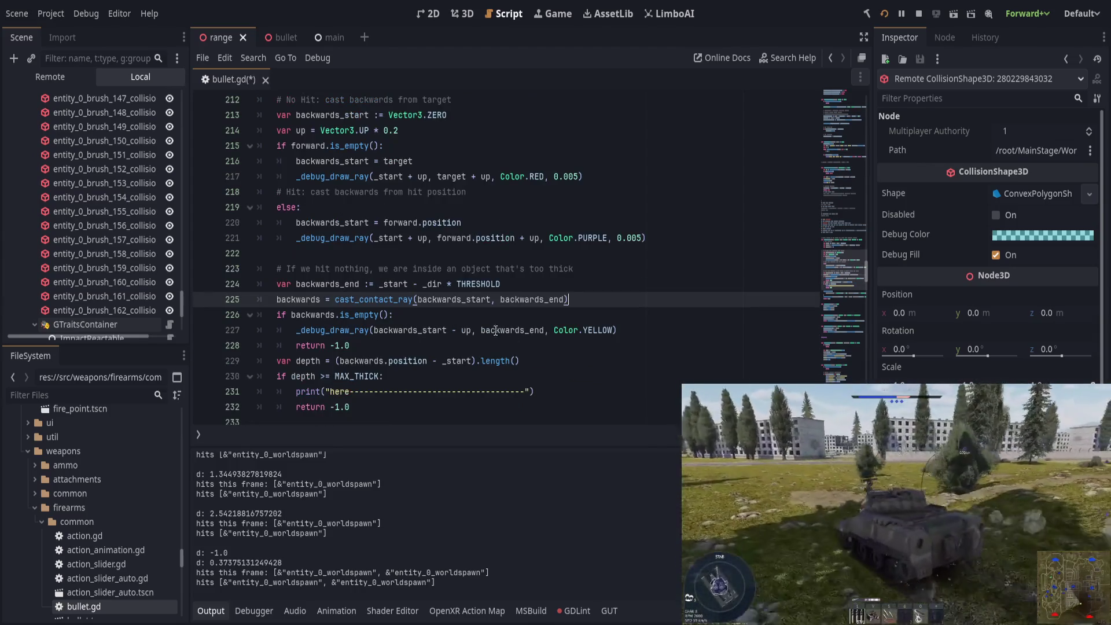
pyautogui.hotkey('ctrl', 's')
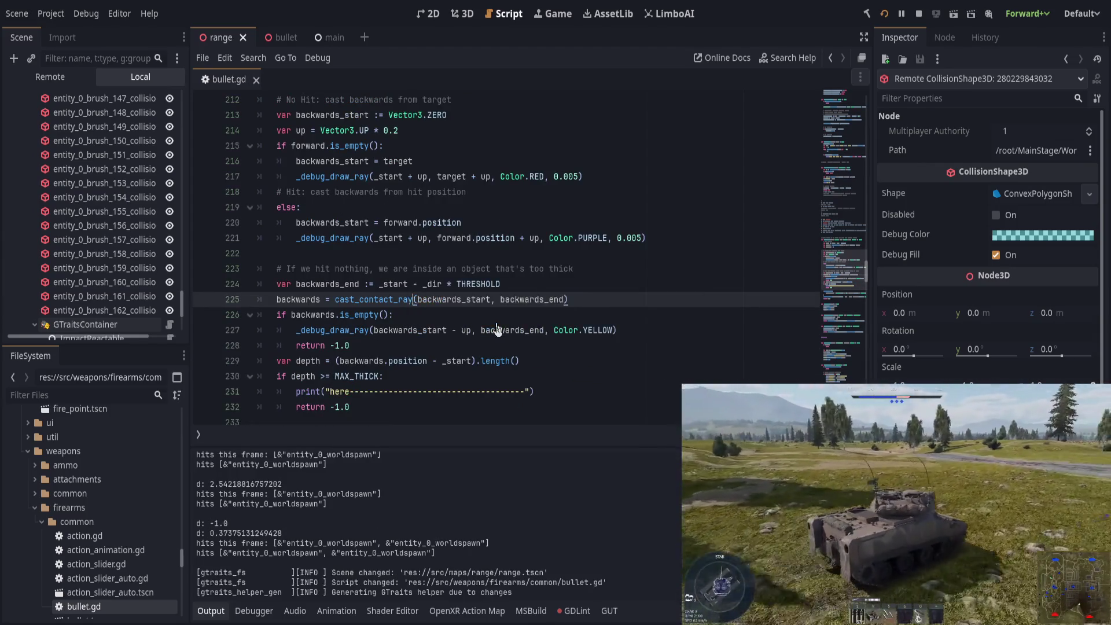
pyautogui.scroll(-1, 500, 324)
pyautogui.press('F5')
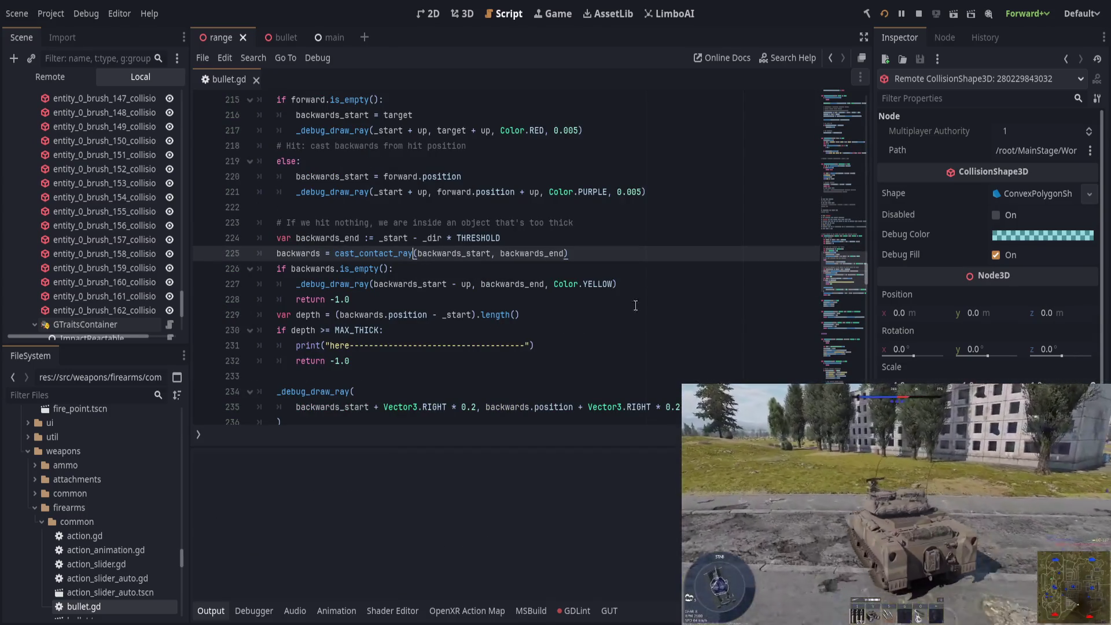
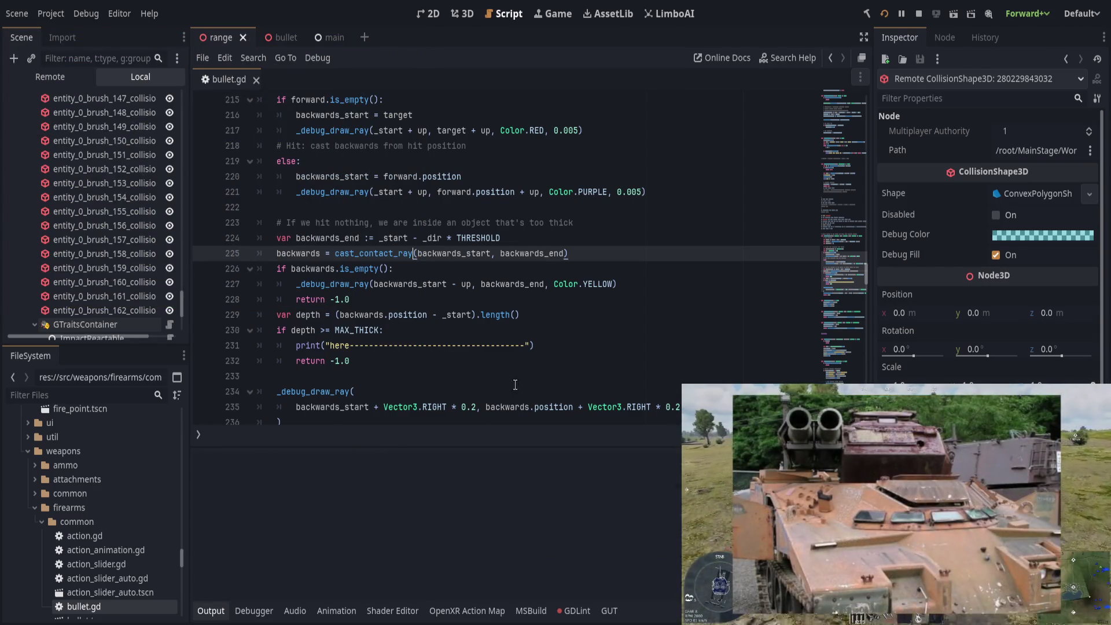
# Step: Go to the debug print line in bullet.gd, then watch the running game's debug rays
pyautogui.click(542, 344)
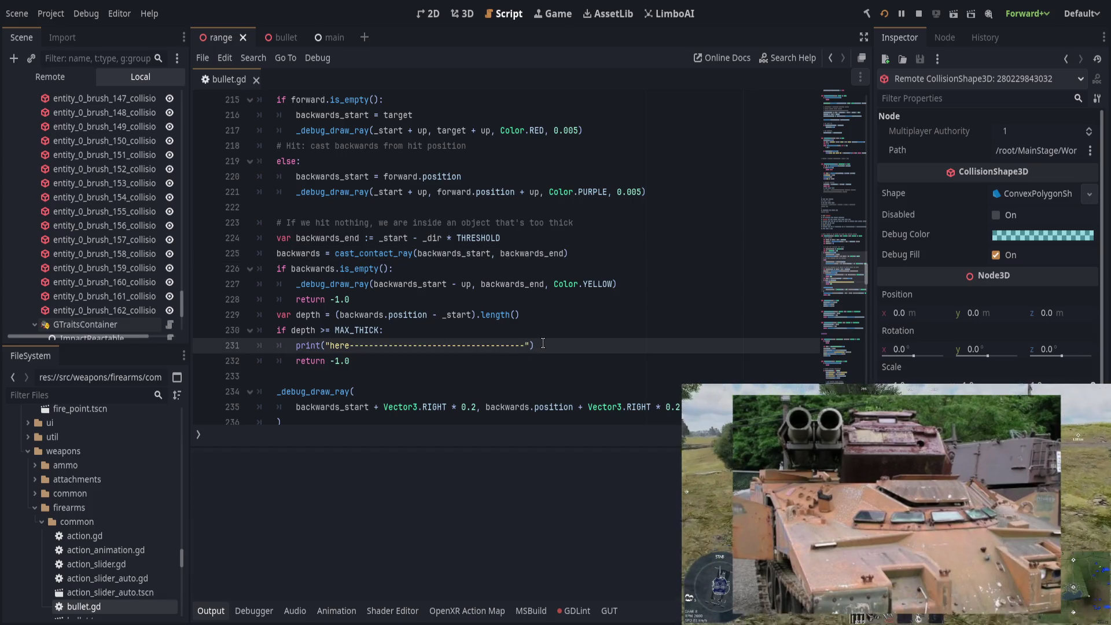
pyautogui.scroll(-3, 543, 344)
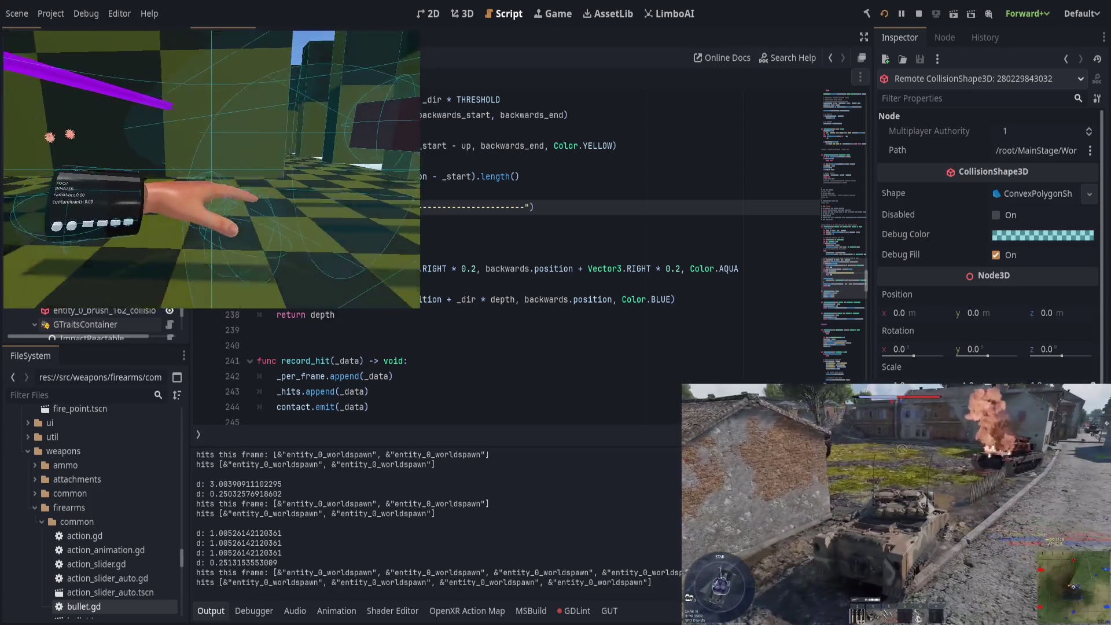
# Step: Return to record_hit in bullet.gd, save the scene, and clear the output log
pyautogui.click(500, 351)
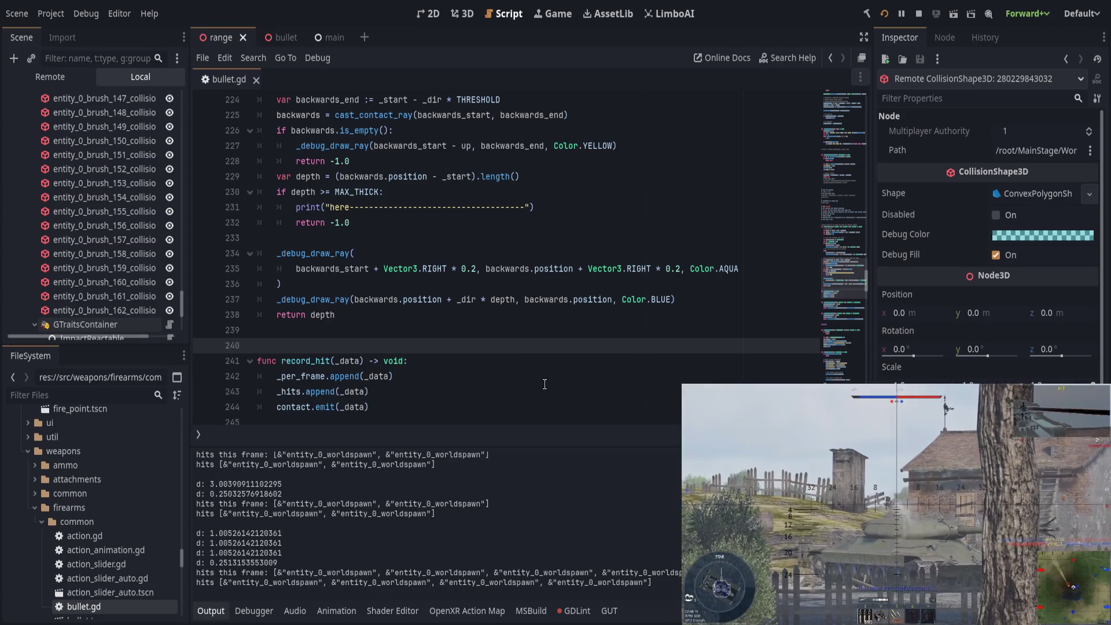
pyautogui.click(558, 376)
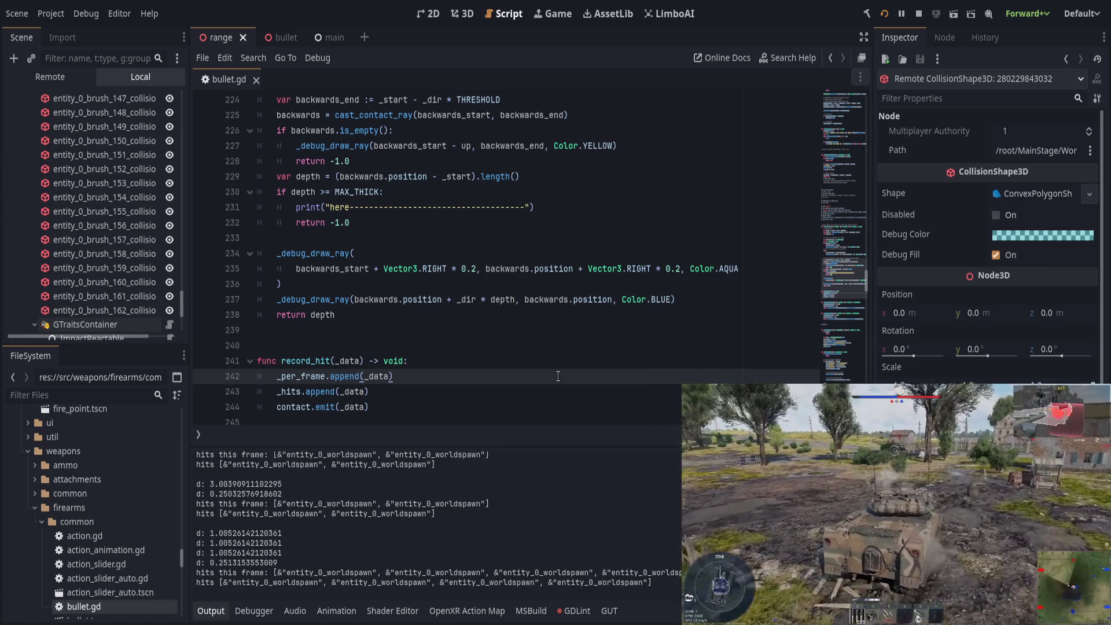
pyautogui.hotkey('ctrl', 's')
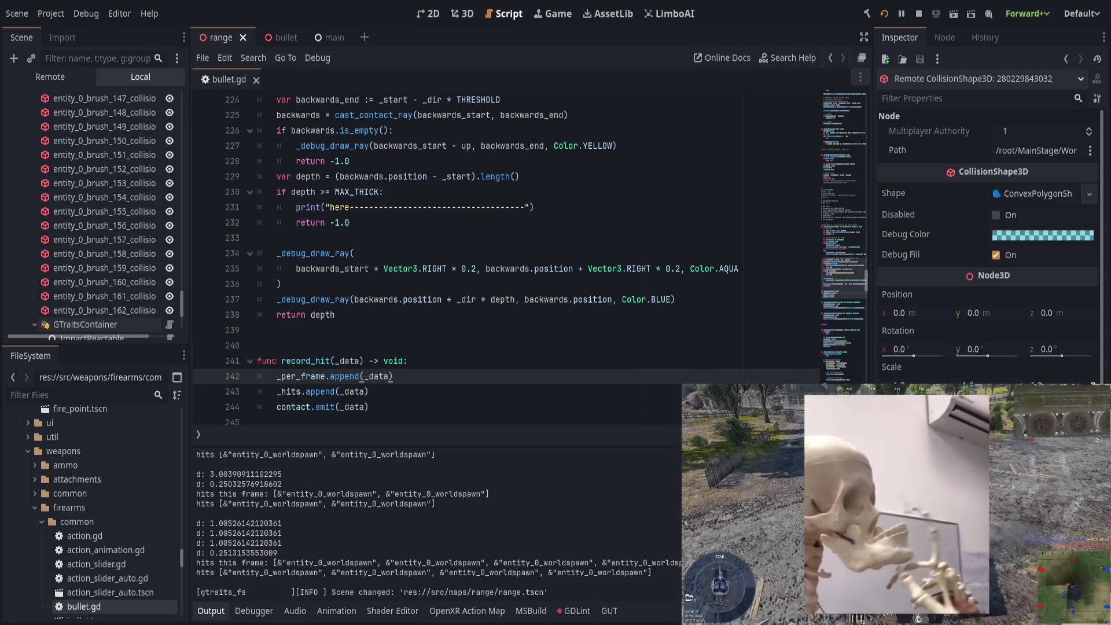
pyautogui.hotkey('ctrl', 's')
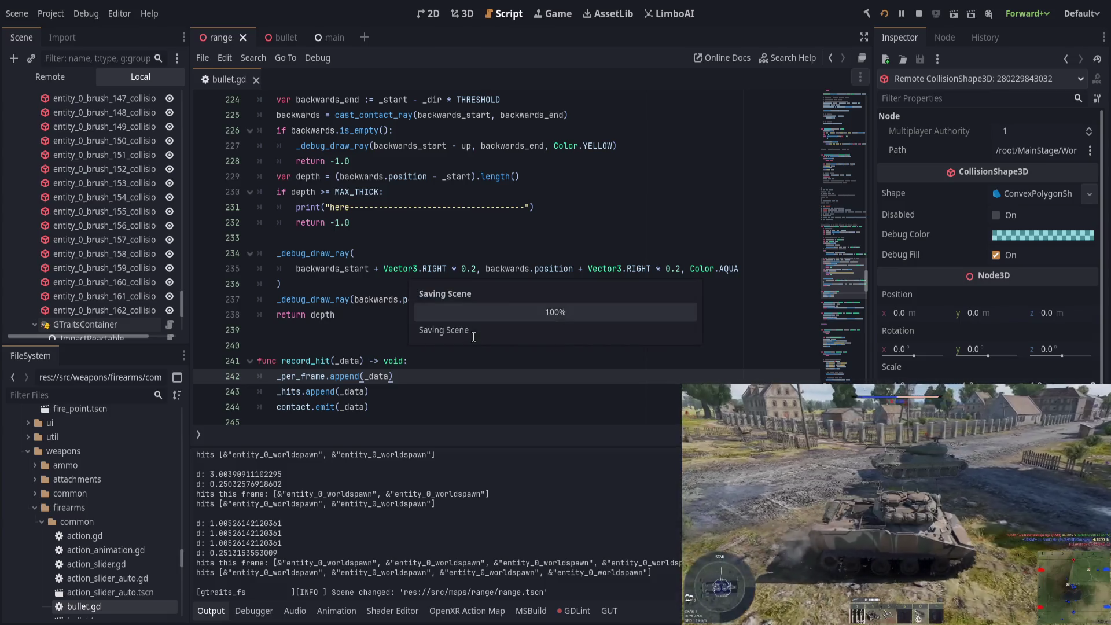
pyautogui.hotkey('ctrl', 'shift', 'k')
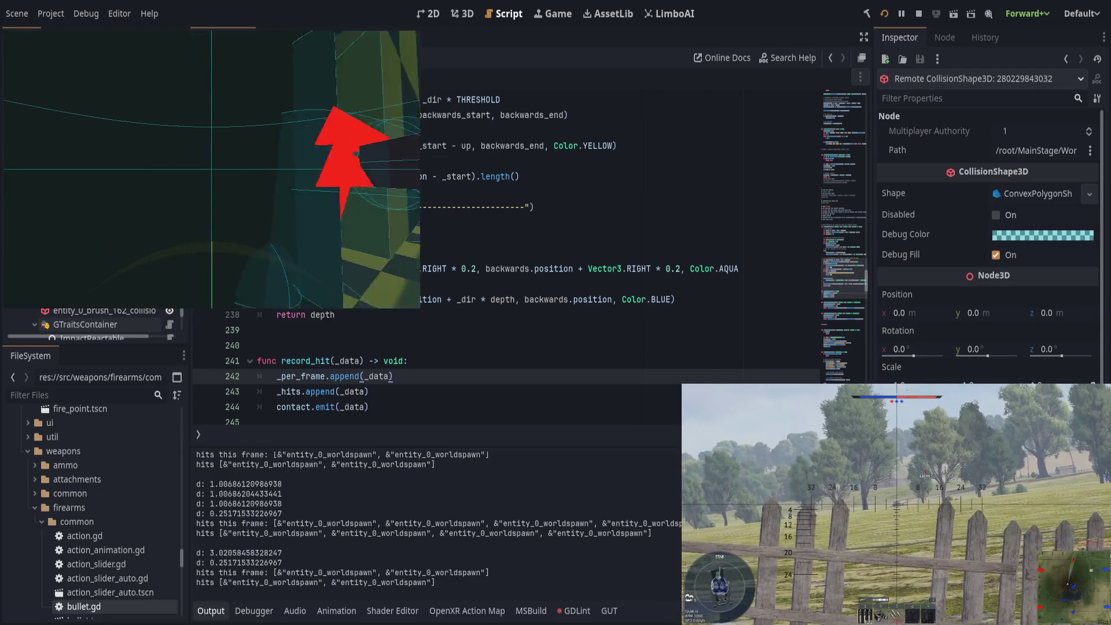
# Step: Review the empty-backwards check, the MAX_THICK return and the aqua ray call in bullet.gd
pyautogui.hotkey('alt', 'Tab')
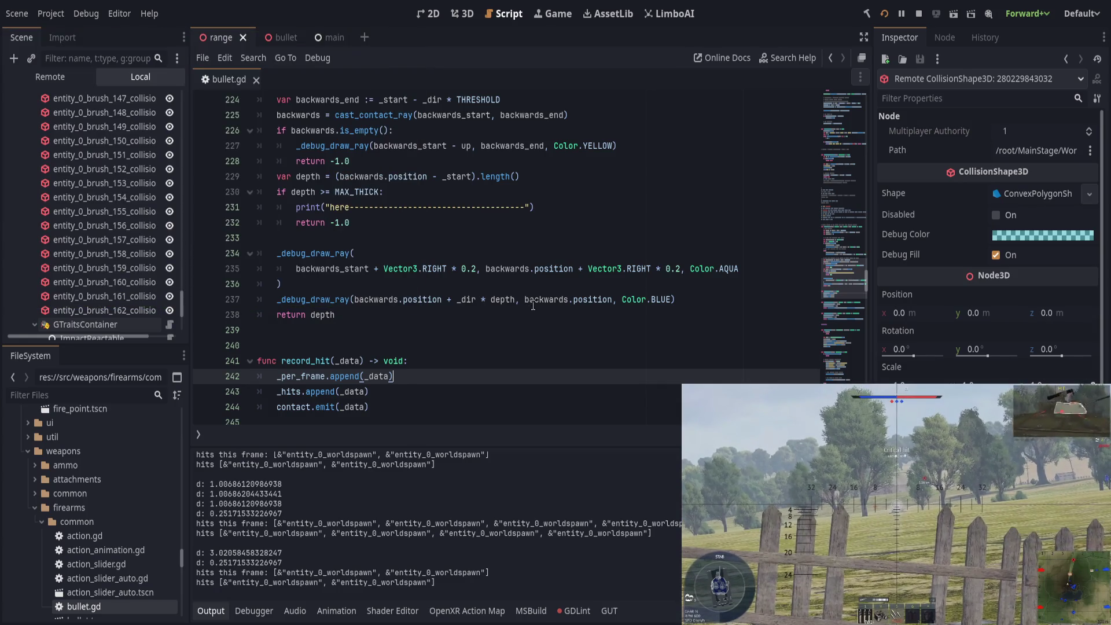
pyautogui.scroll(2, 527, 292)
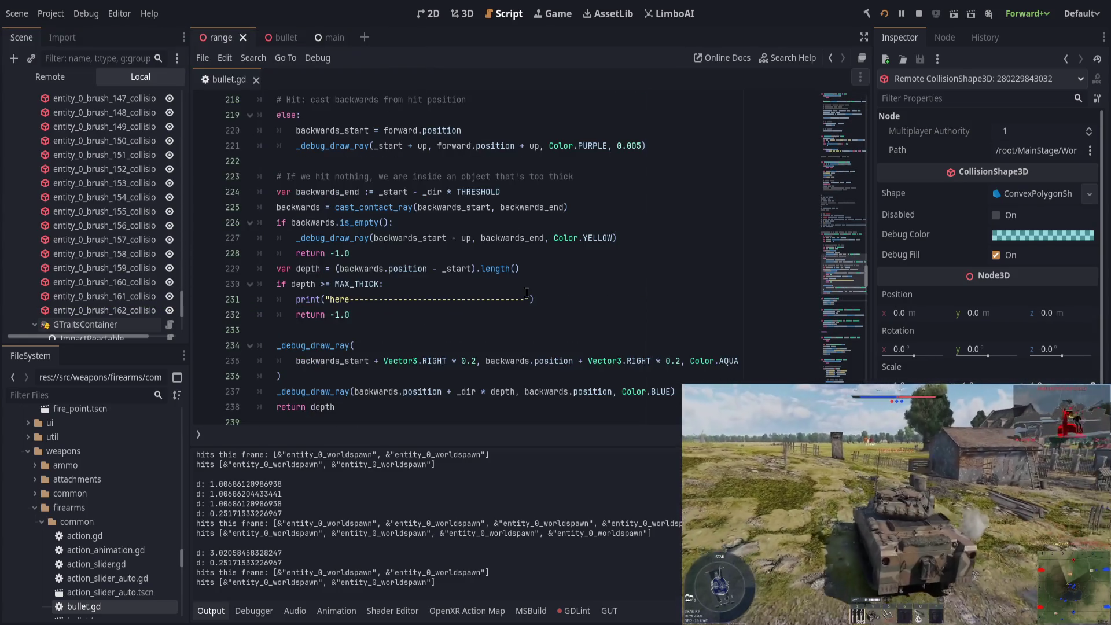
pyautogui.click(523, 285)
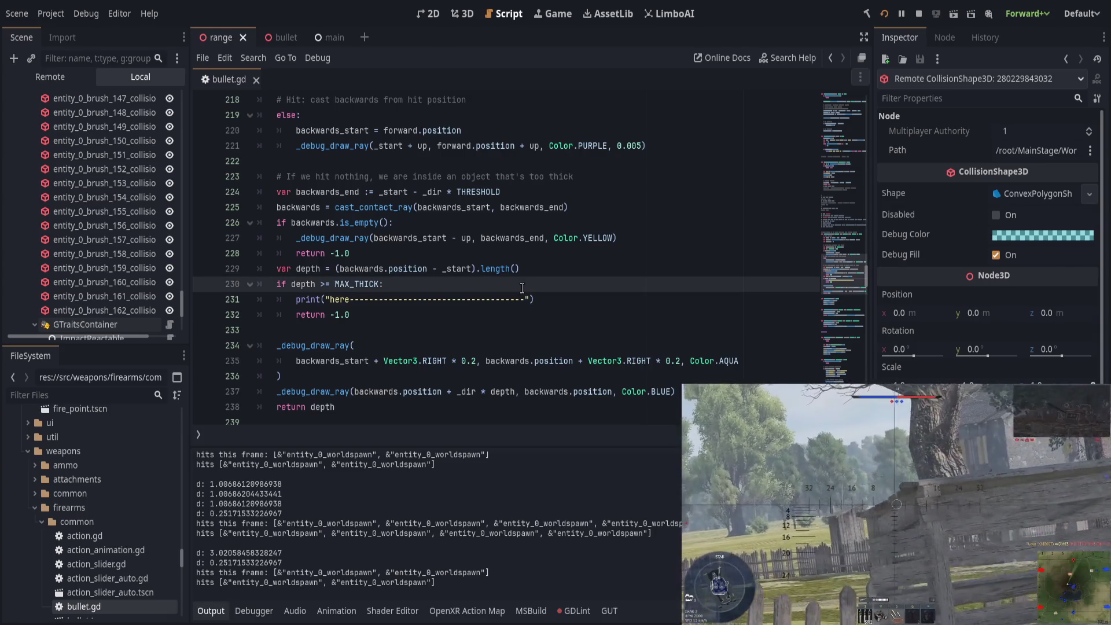
pyautogui.scroll(1, 522, 287)
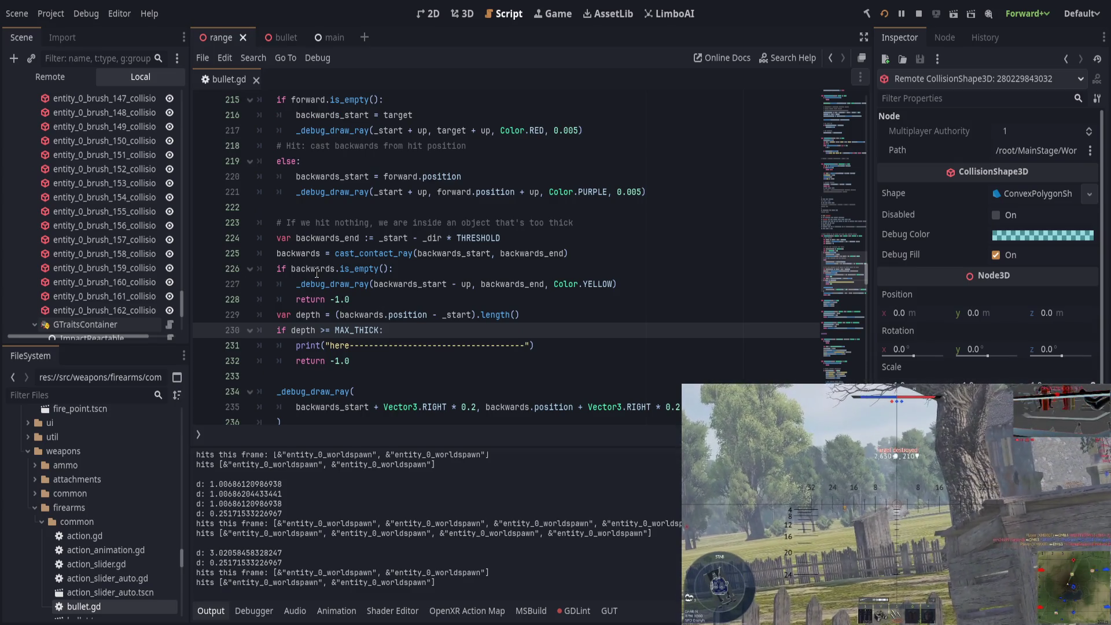
pyautogui.click(413, 269)
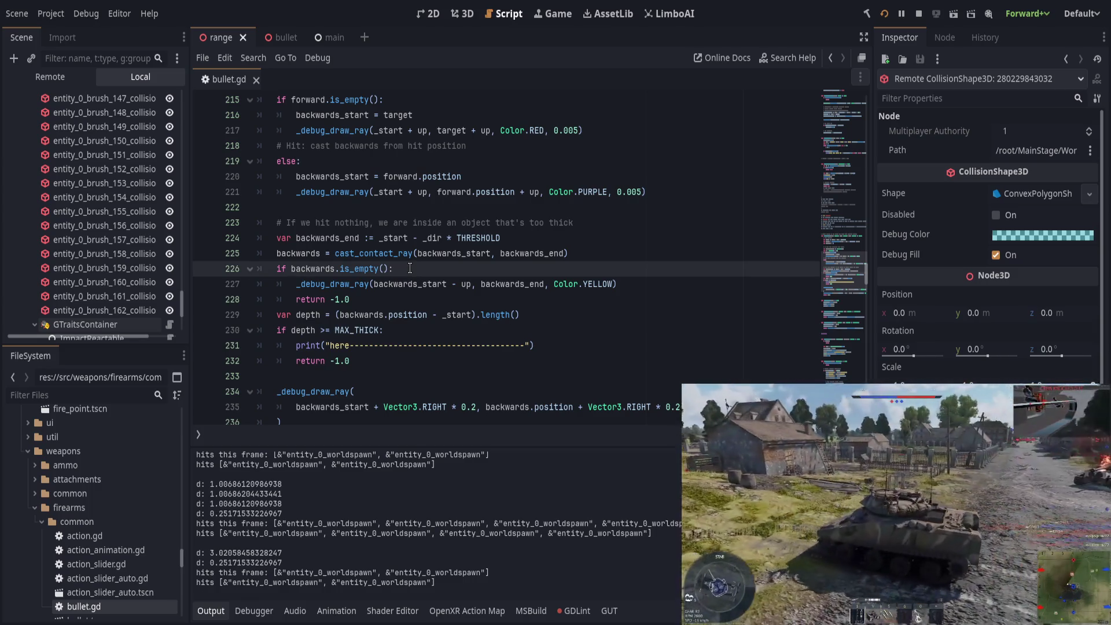
pyautogui.scroll(-1, 375, 299)
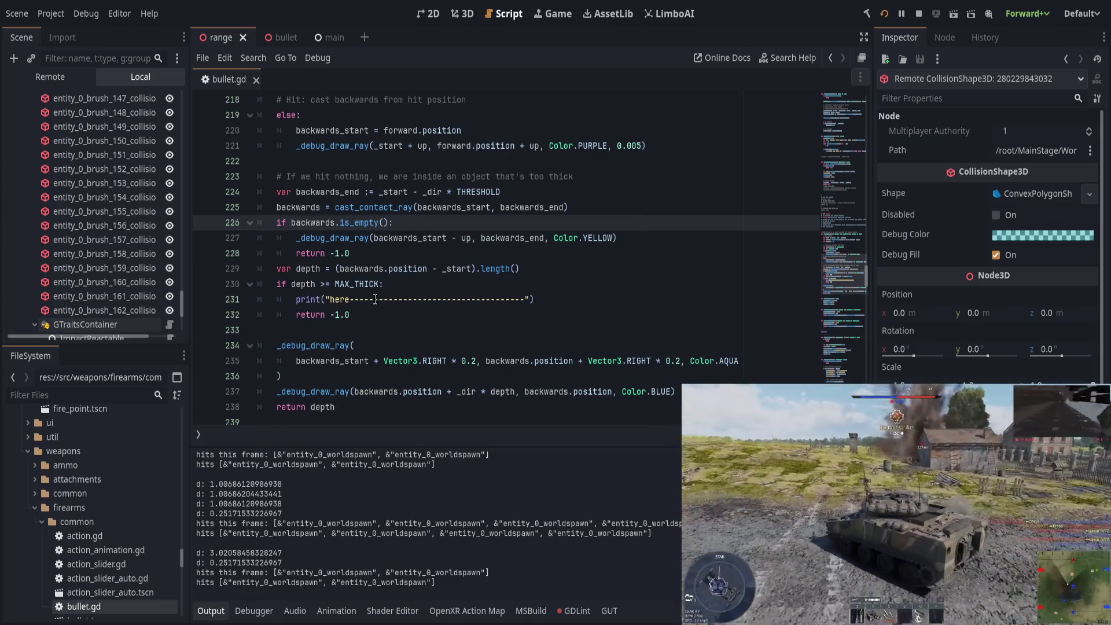
pyautogui.click(376, 374)
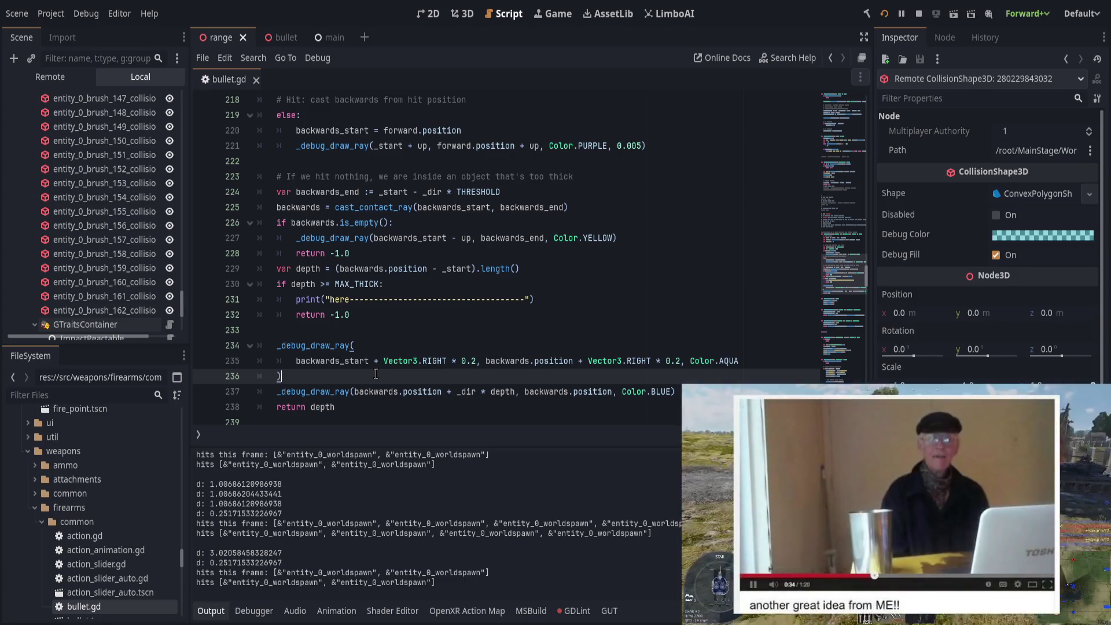
pyautogui.click(380, 334)
# Step: Add the comment '# AQUA = backwards that hit' above the aqua debug ray call
pyautogui.press('Return')
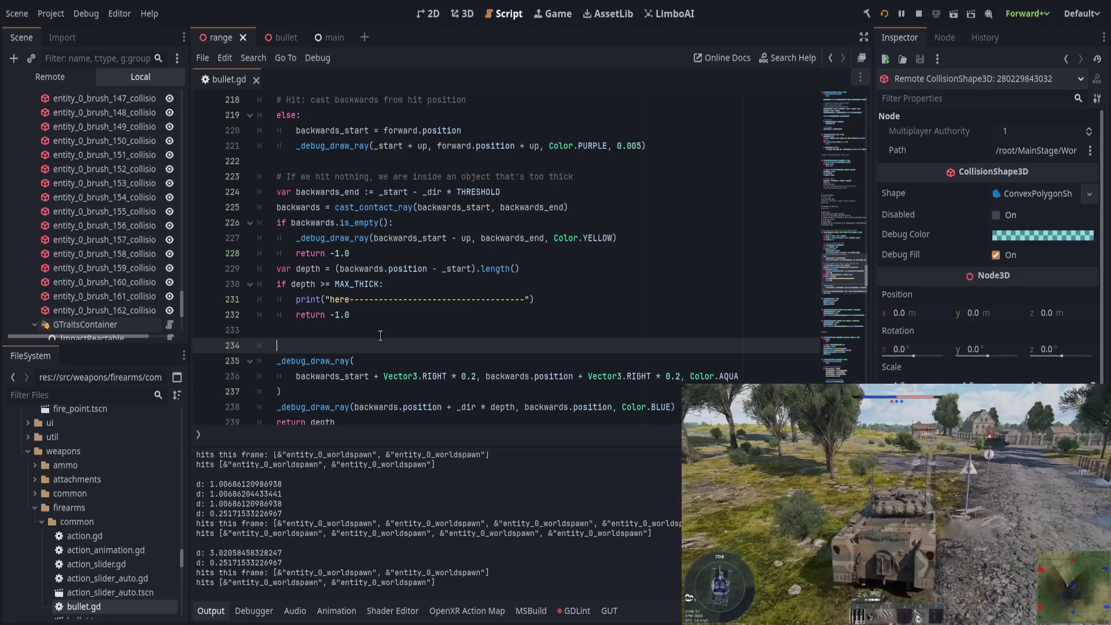
pyautogui.write('# AQUA = ')
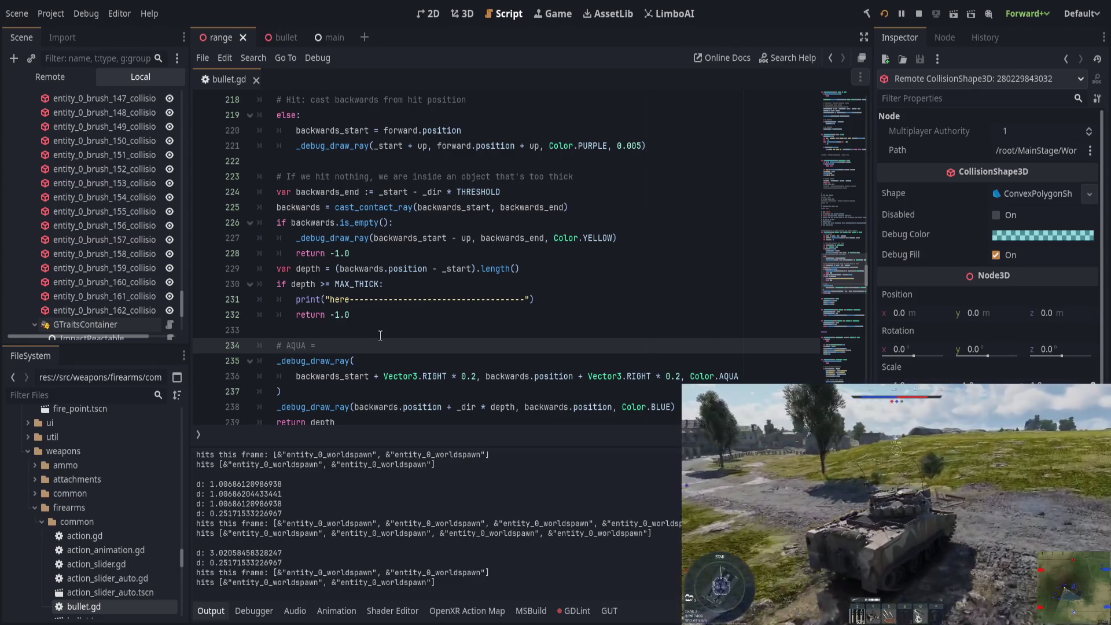
pyautogui.write('backwards that')
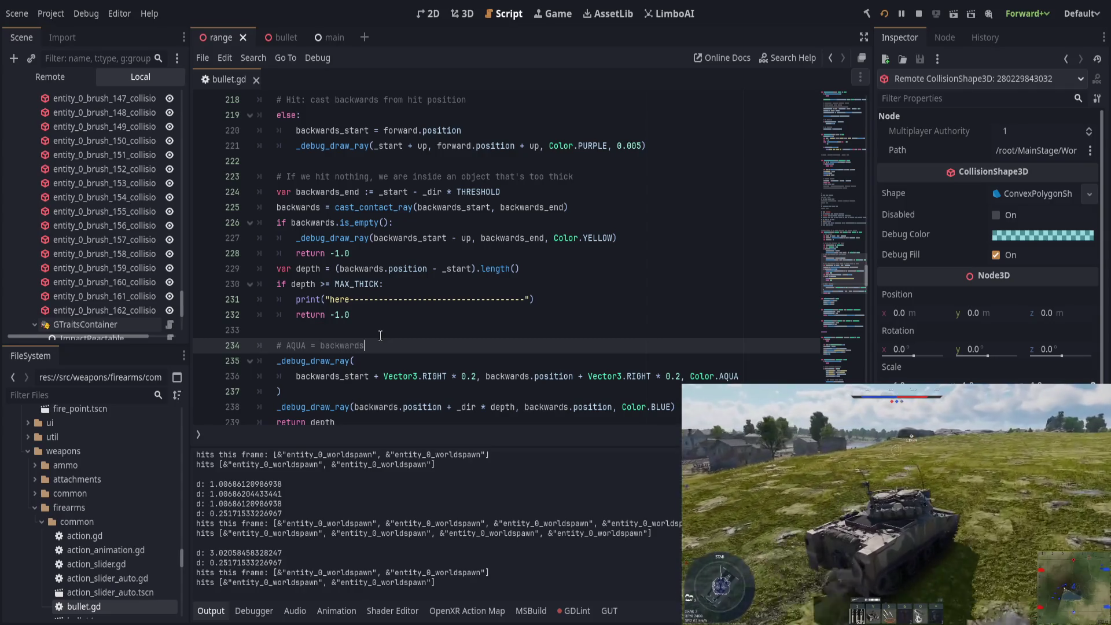
pyautogui.write(' hit')
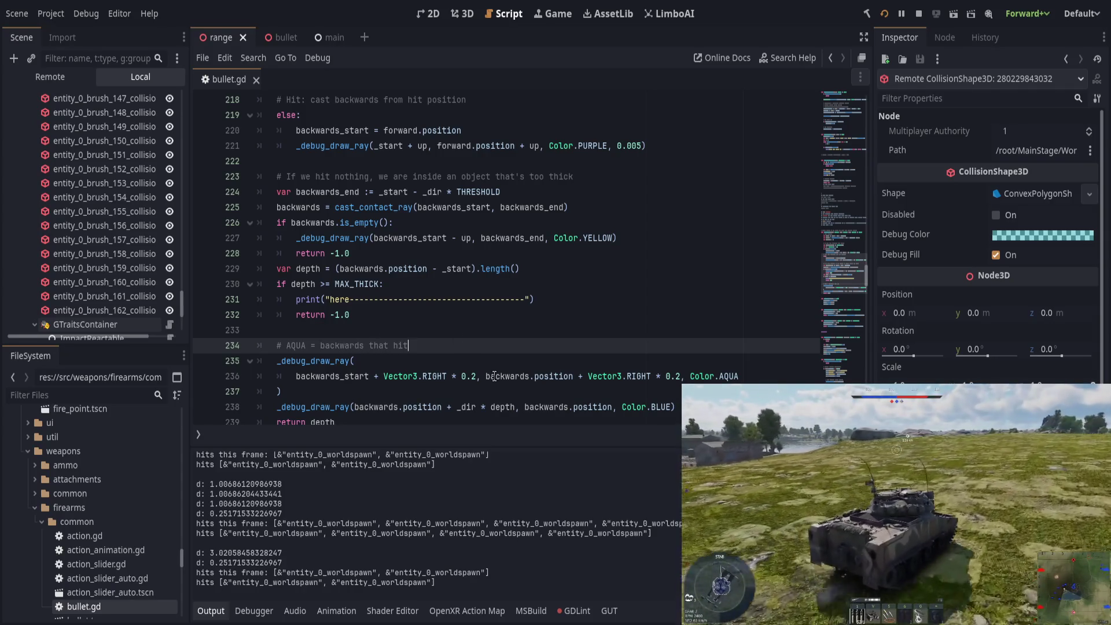
pyautogui.click(493, 377)
pyautogui.click(552, 348)
# Step: Add '# BLUE = depth' above the blue ray call and save bullet.gd
pyautogui.scroll(2, 530, 364)
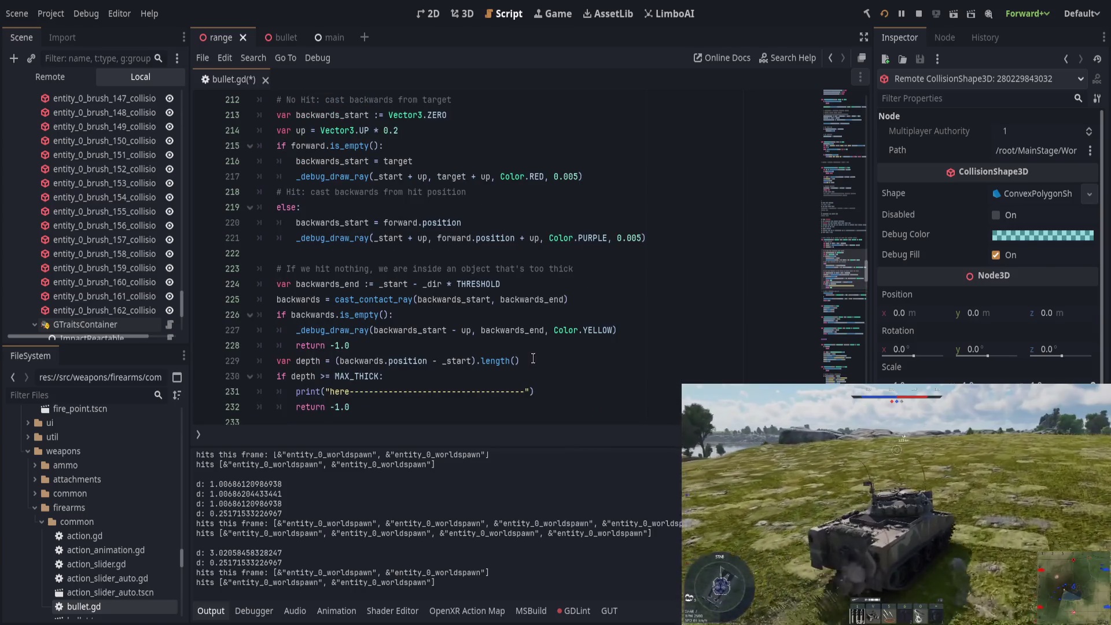
pyautogui.scroll(1, 532, 360)
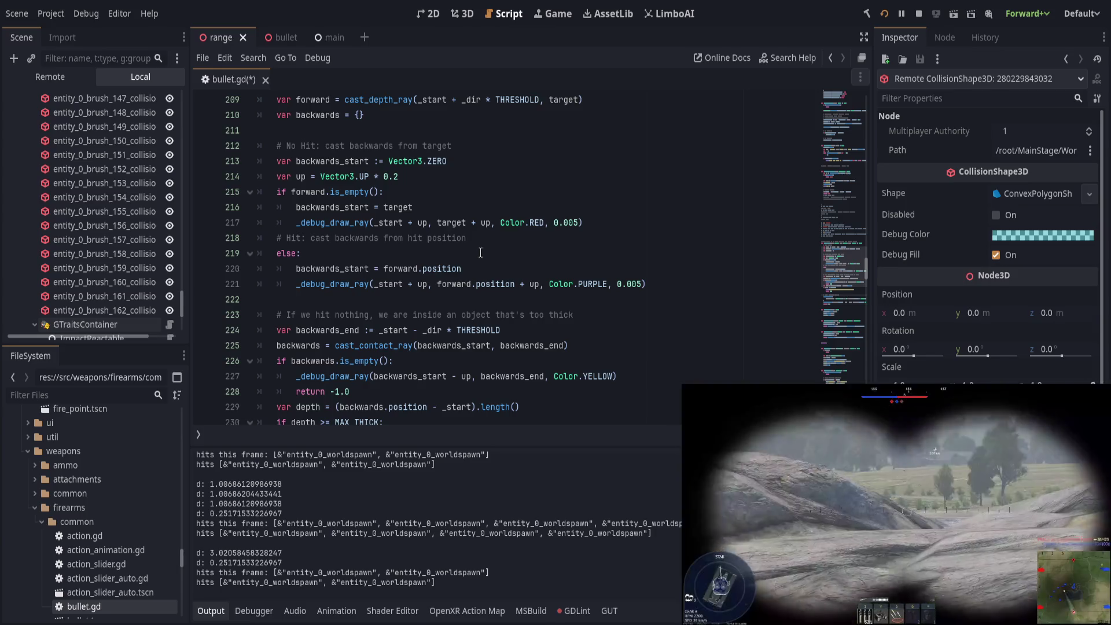
pyautogui.click(510, 280)
pyautogui.click(528, 267)
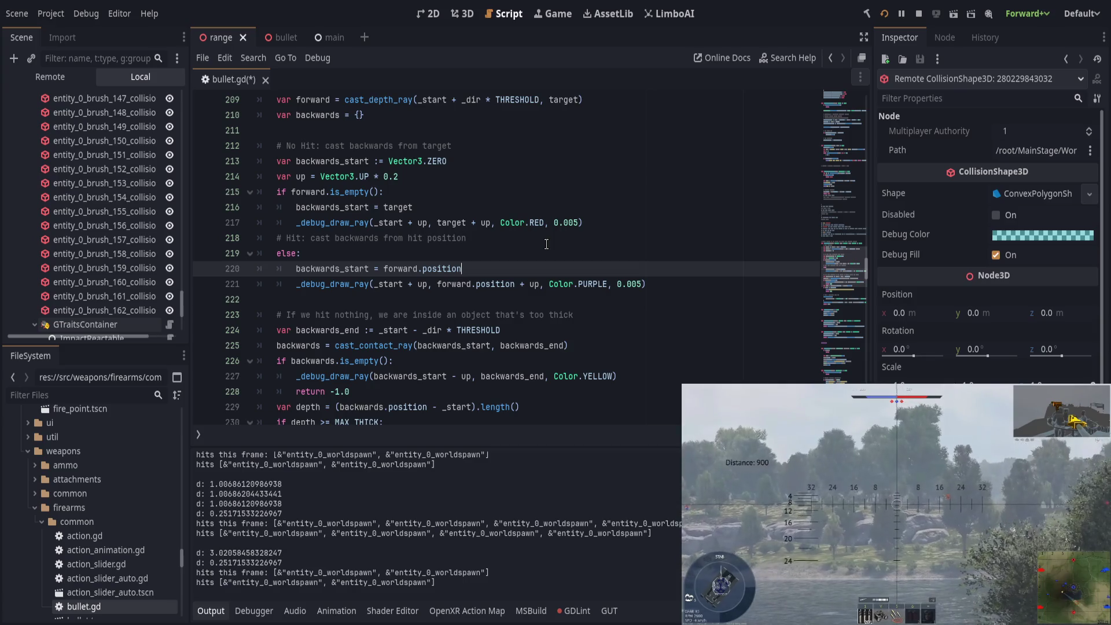
pyautogui.scroll(-5, 546, 243)
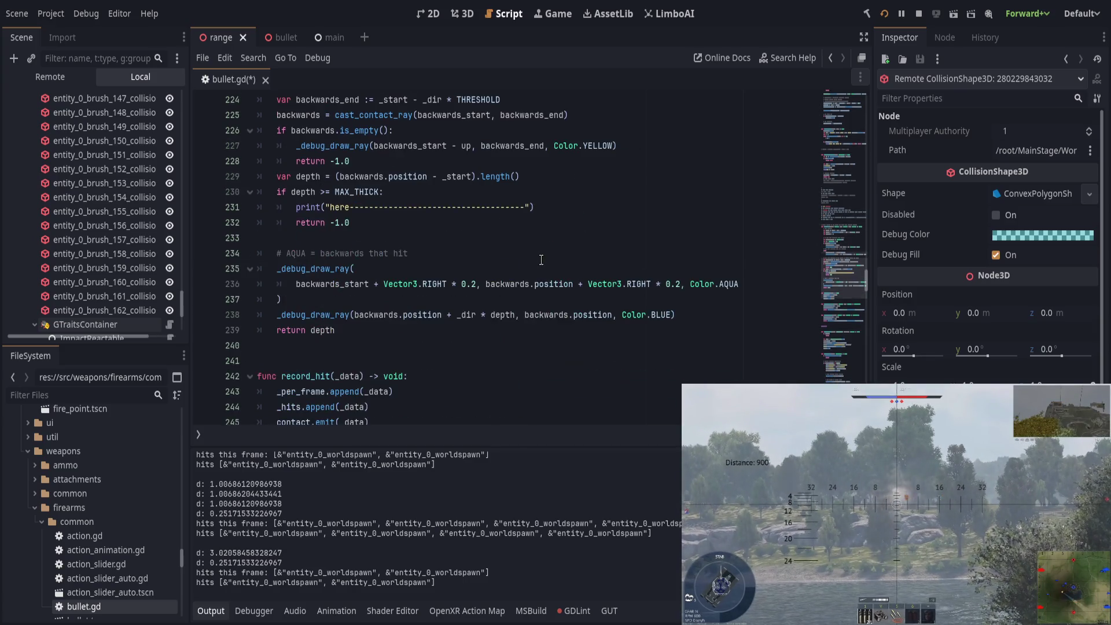
pyautogui.click(498, 306)
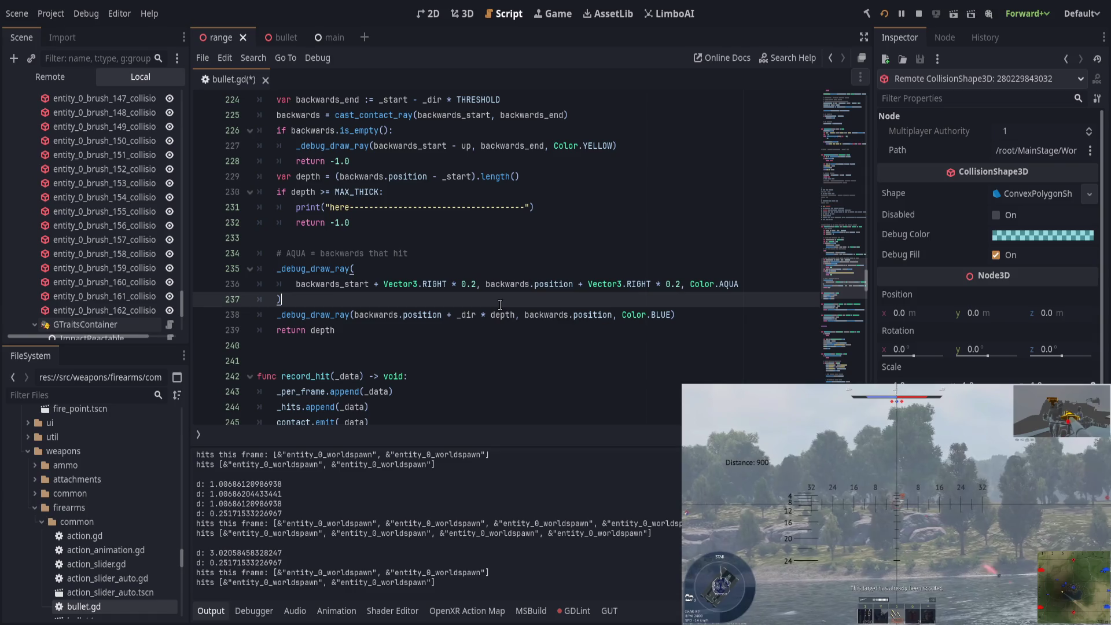
pyautogui.press('Return')
pyautogui.write('# BLUE = depth')
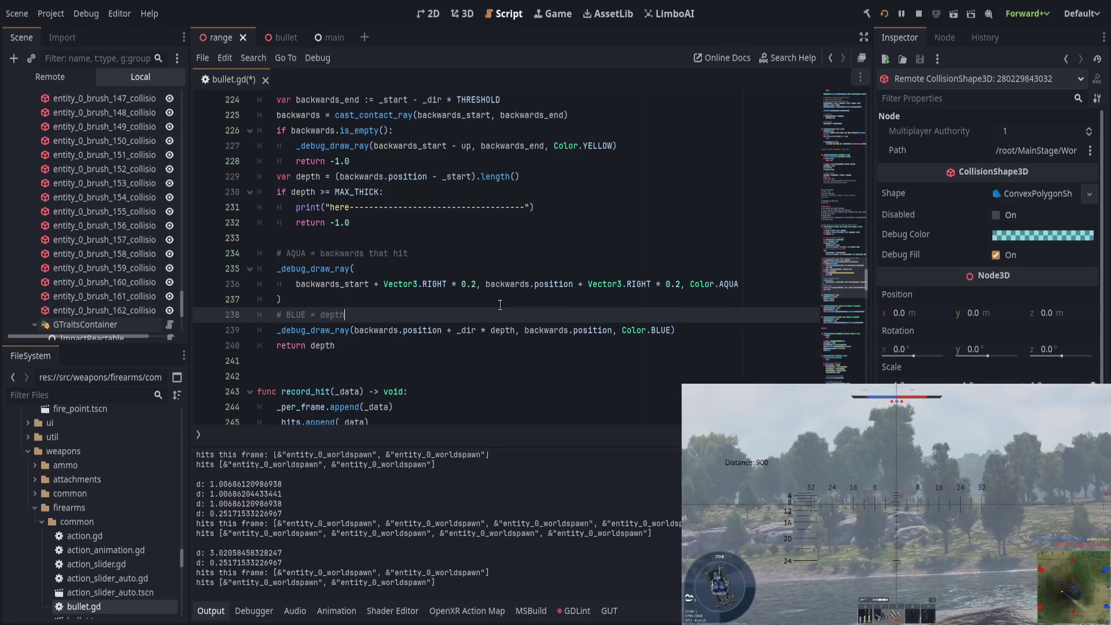
pyautogui.write(' to')
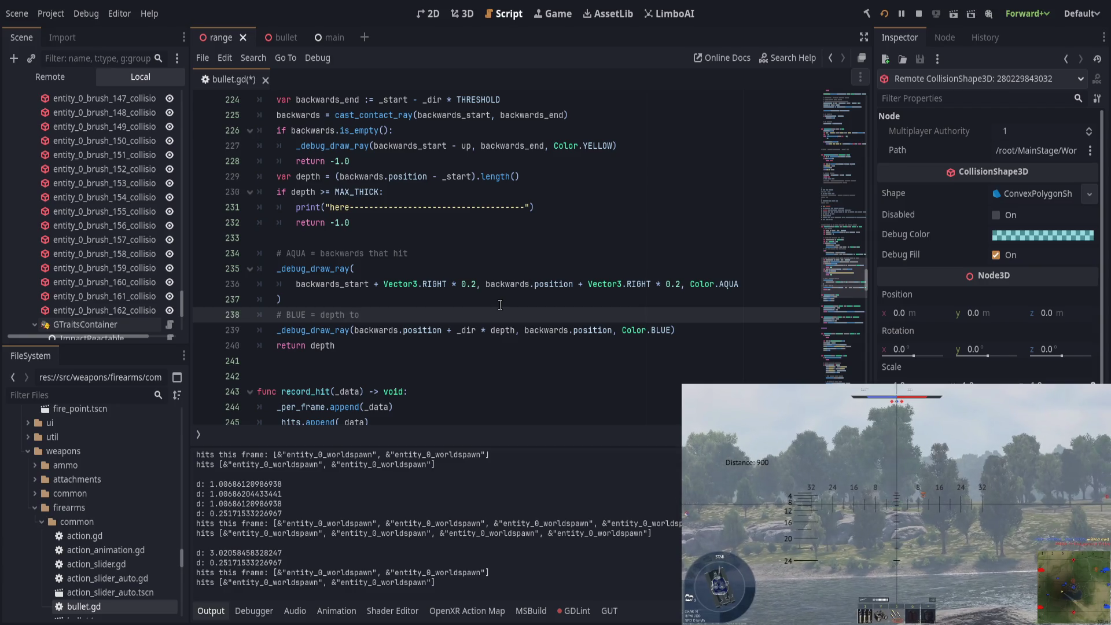
pyautogui.press('BackSpace')
pyautogui.press('BackSpace')
pyautogui.press('BackSpace')
pyautogui.hotkey('ctrl', 's')
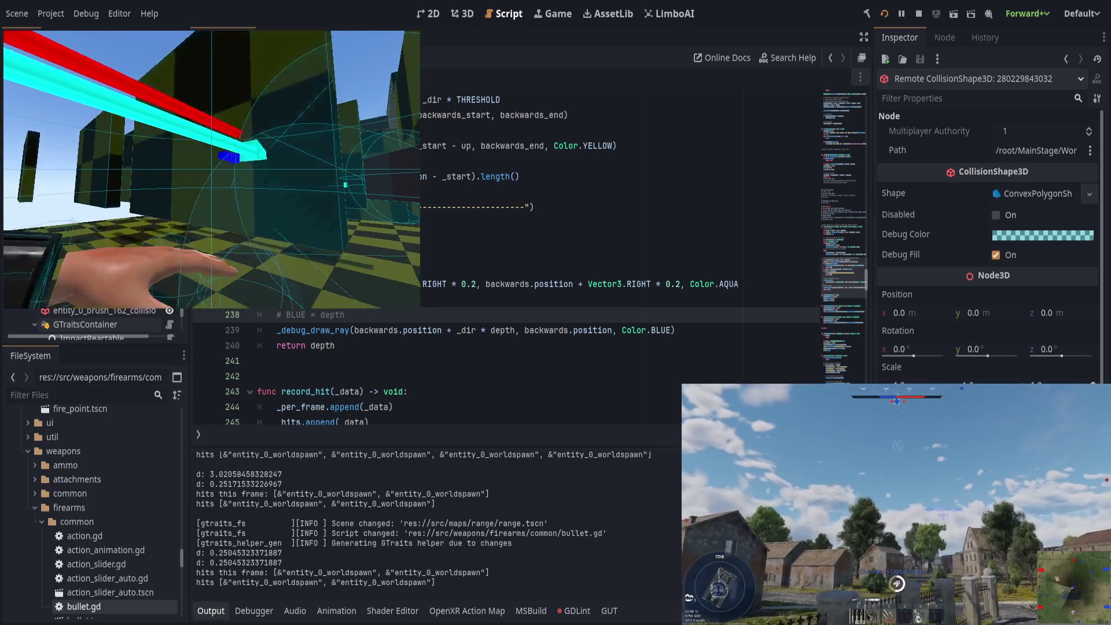
# Step: Return to the editor and relaunch the game with F5 for more test shots
pyautogui.hotkey('alt', 'Tab')
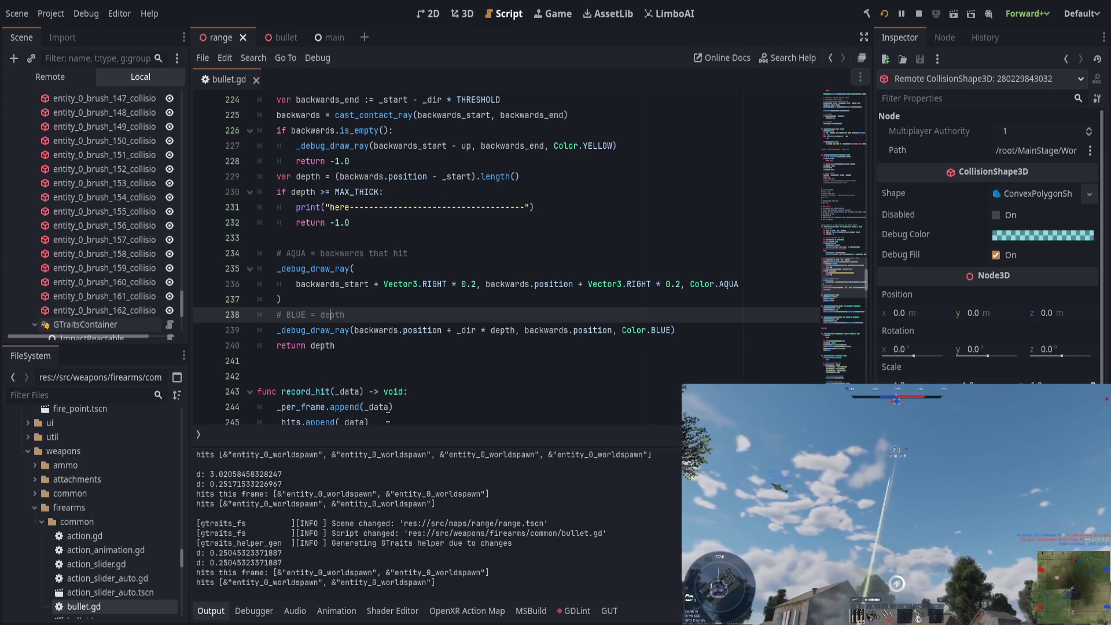
pyautogui.press('F5')
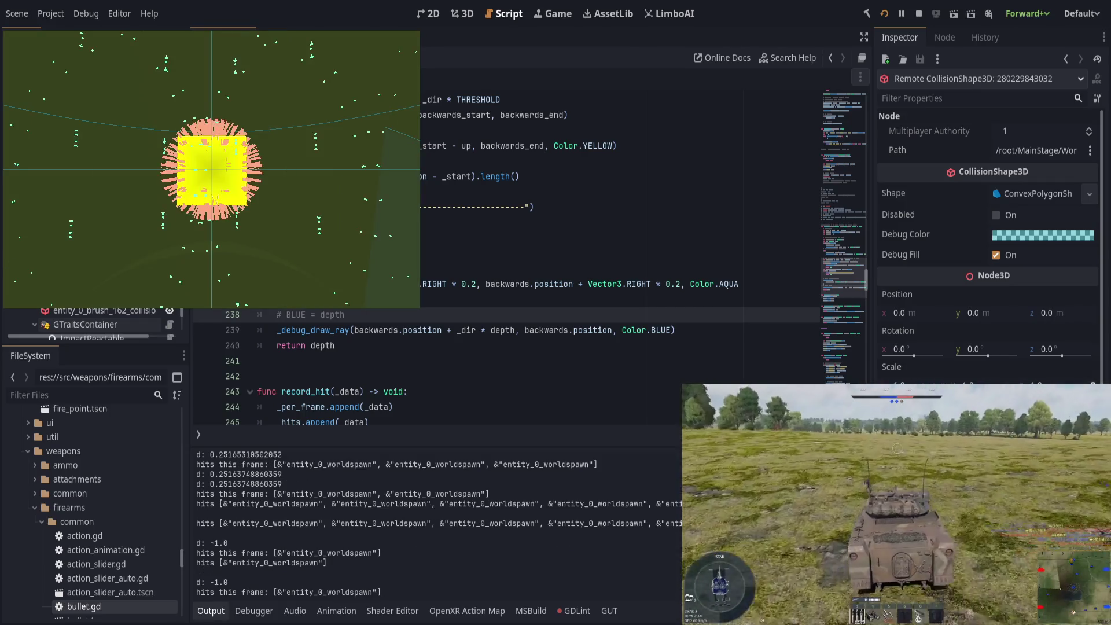
# Step: Return to bullet.gd's debug print line and stop the running test game
pyautogui.click(330, 314)
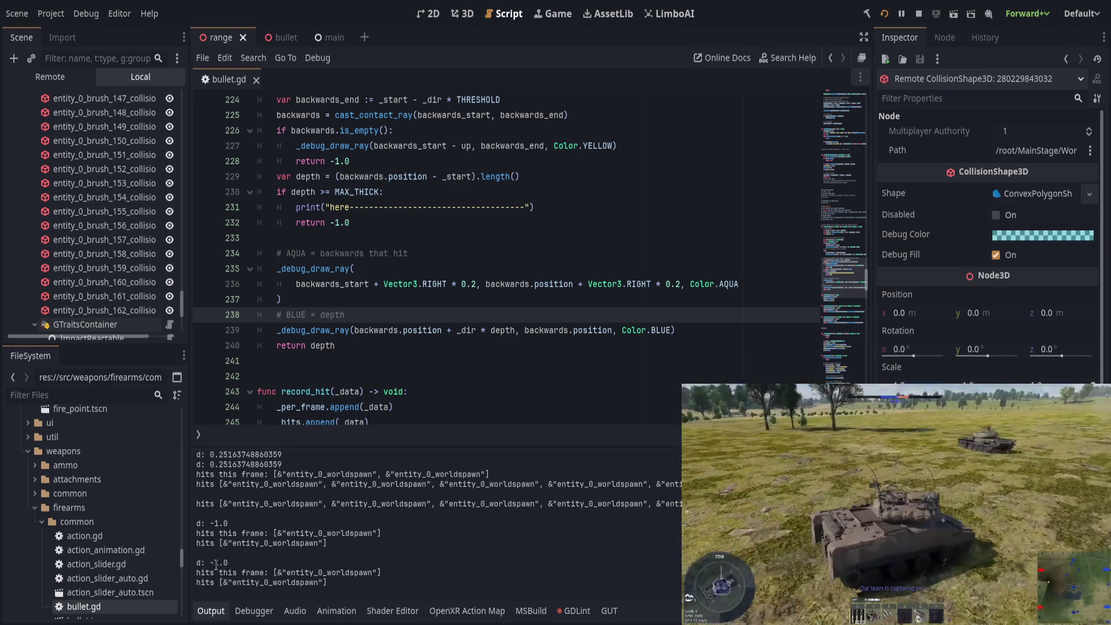
pyautogui.click(321, 213)
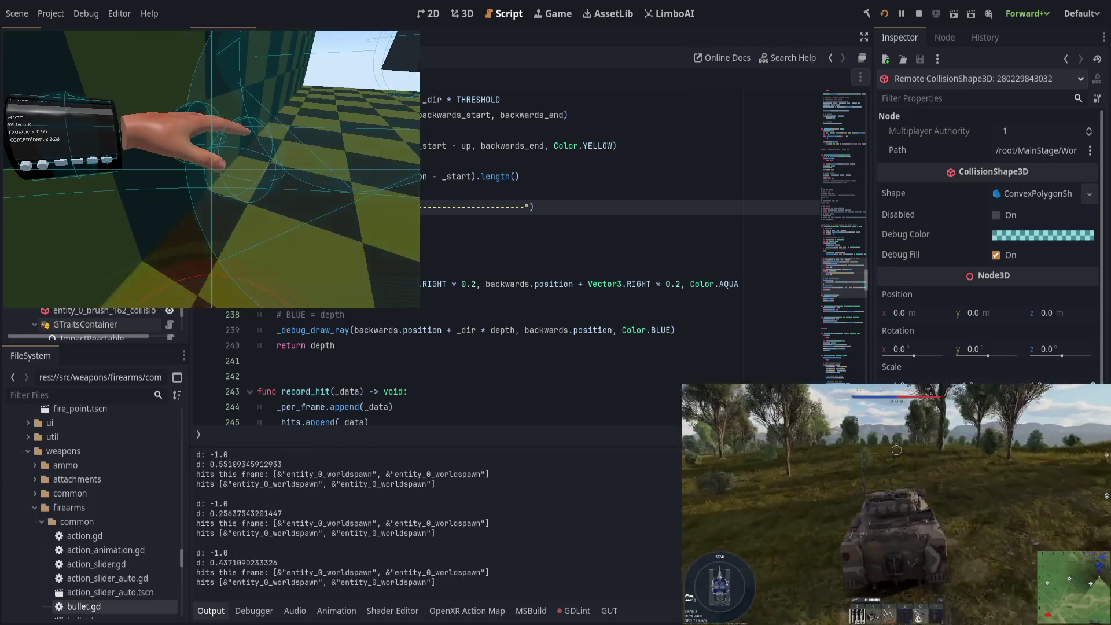
pyautogui.press('Escape')
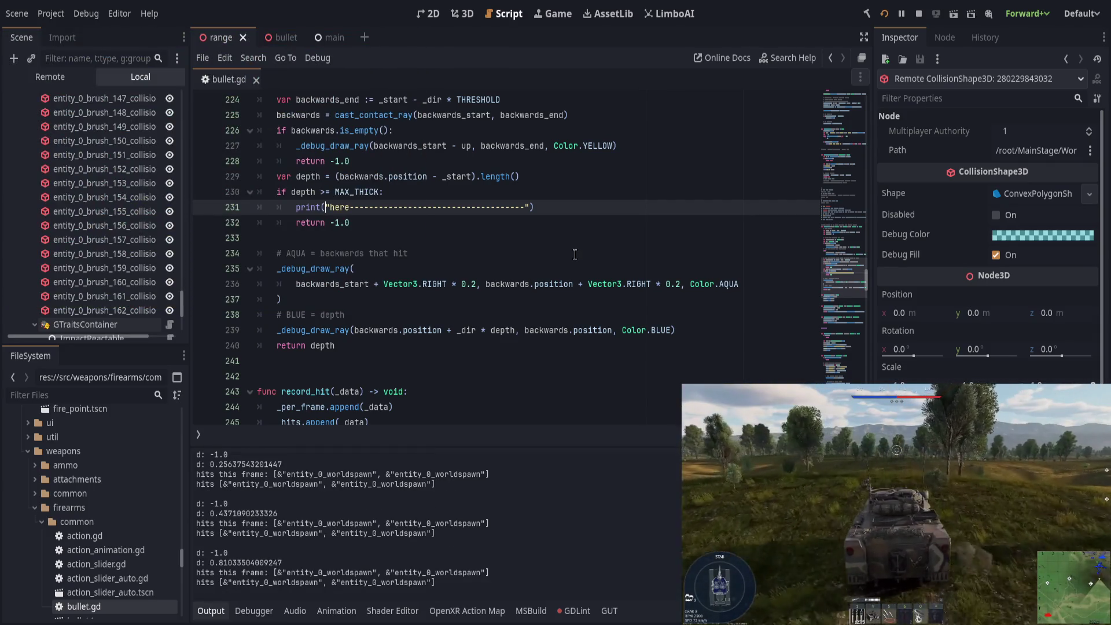
# Step: Save the scene and select the cast_contact_ray call in the backward-cast code
pyautogui.hotkey('ctrl', 's')
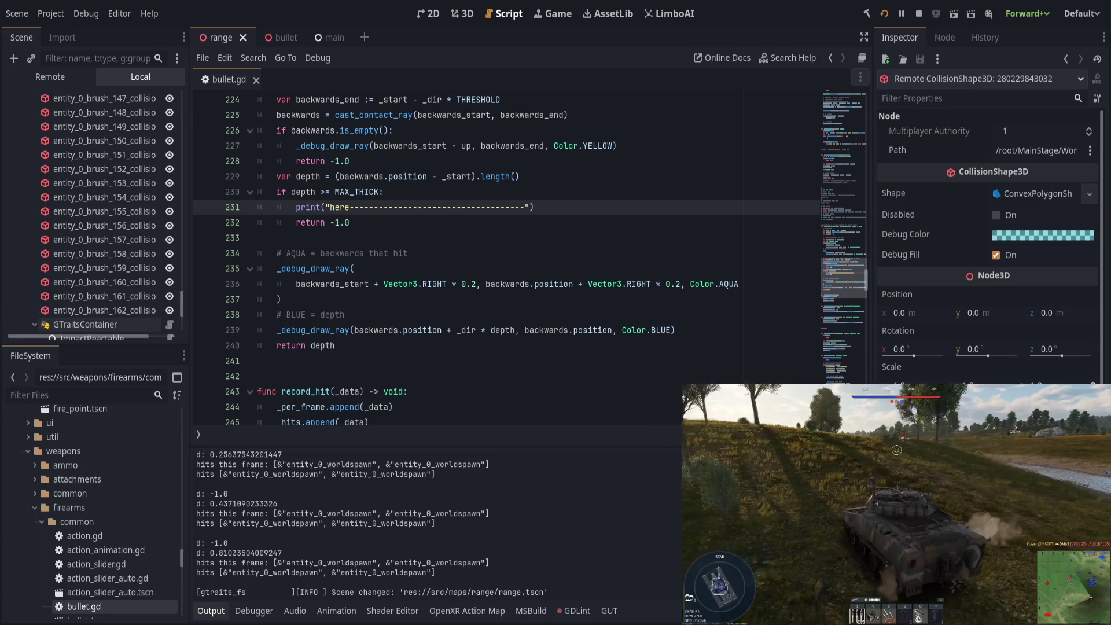
pyautogui.click(594, 299)
pyautogui.scroll(2, 480, 320)
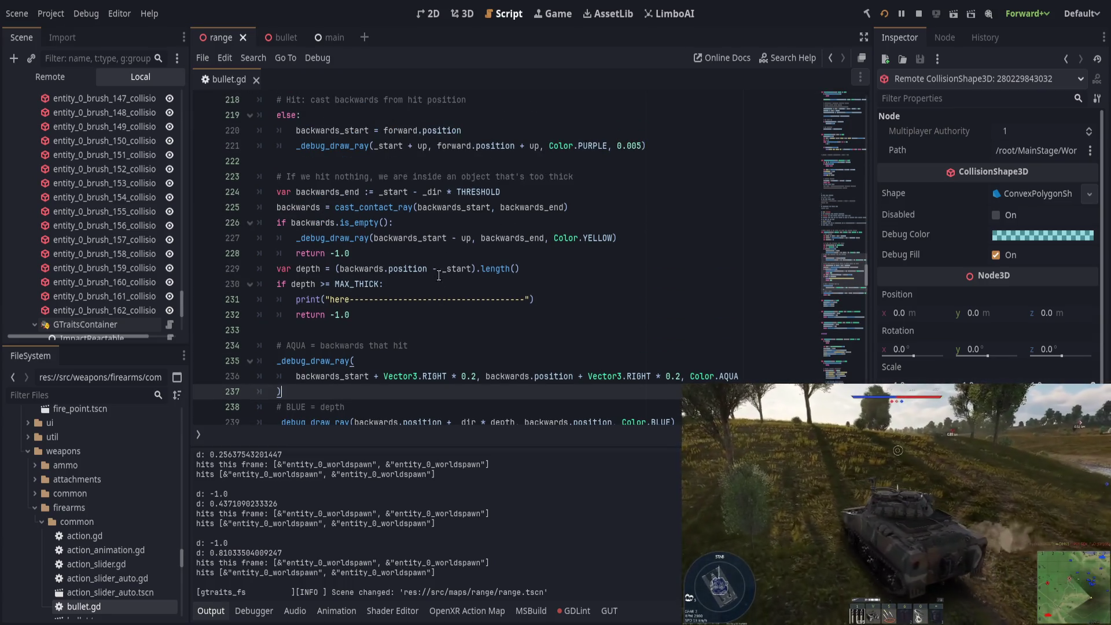
pyautogui.doubleClick(377, 207)
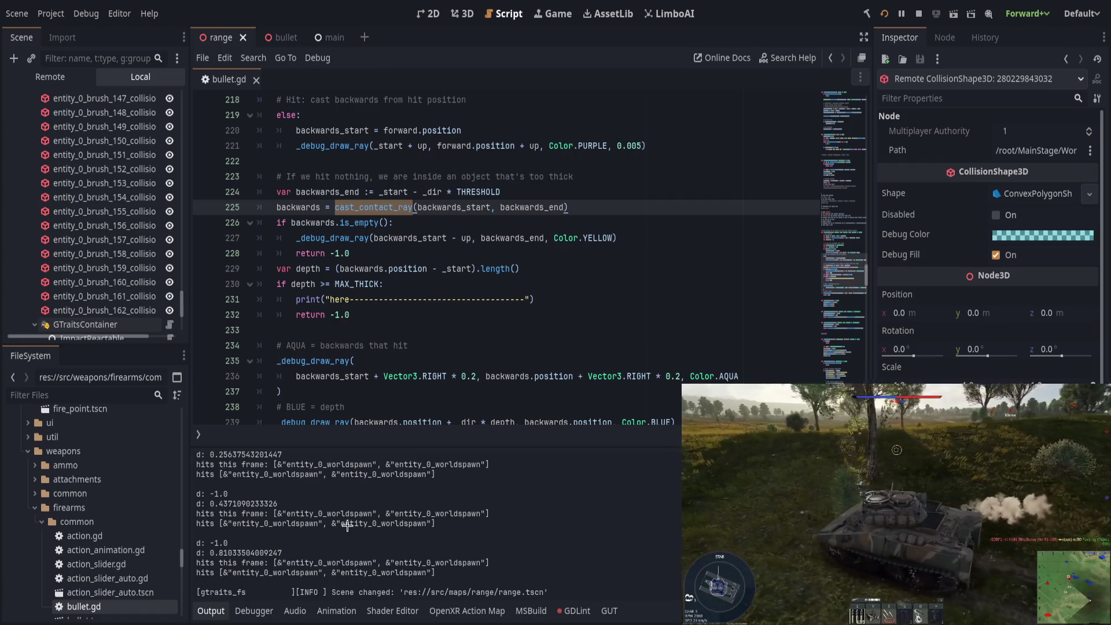
# Step: Collapse the output log and go up to the _contact_params declaration in _ready's ray setup
pyautogui.click(211, 611)
pyautogui.click(577, 610)
pyautogui.click(576, 611)
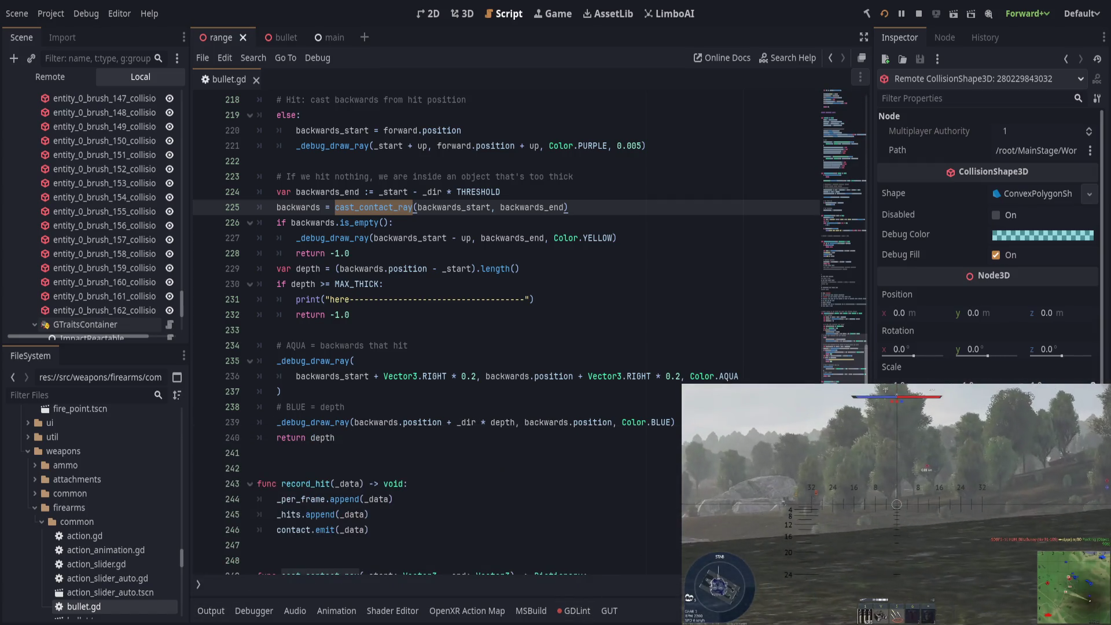
pyautogui.moveTo(849, 348)
pyautogui.mouseDown()
pyautogui.moveTo(855, 194)
pyautogui.moveTo(865, 234)
pyautogui.moveTo(864, 214)
pyautogui.mouseUp()
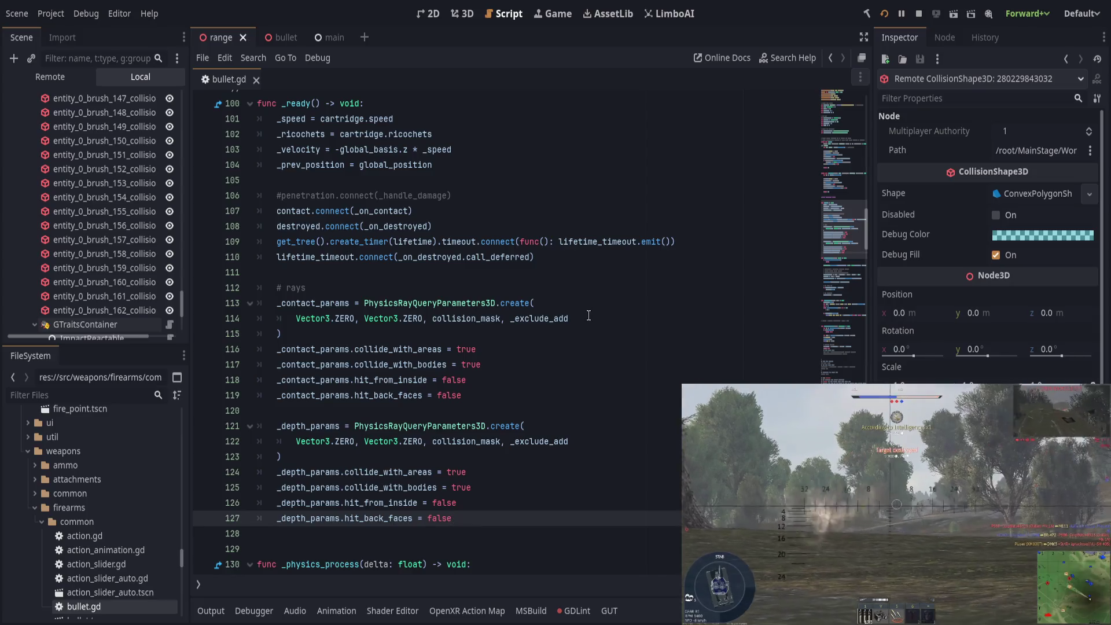
pyautogui.scroll(15, 588, 315)
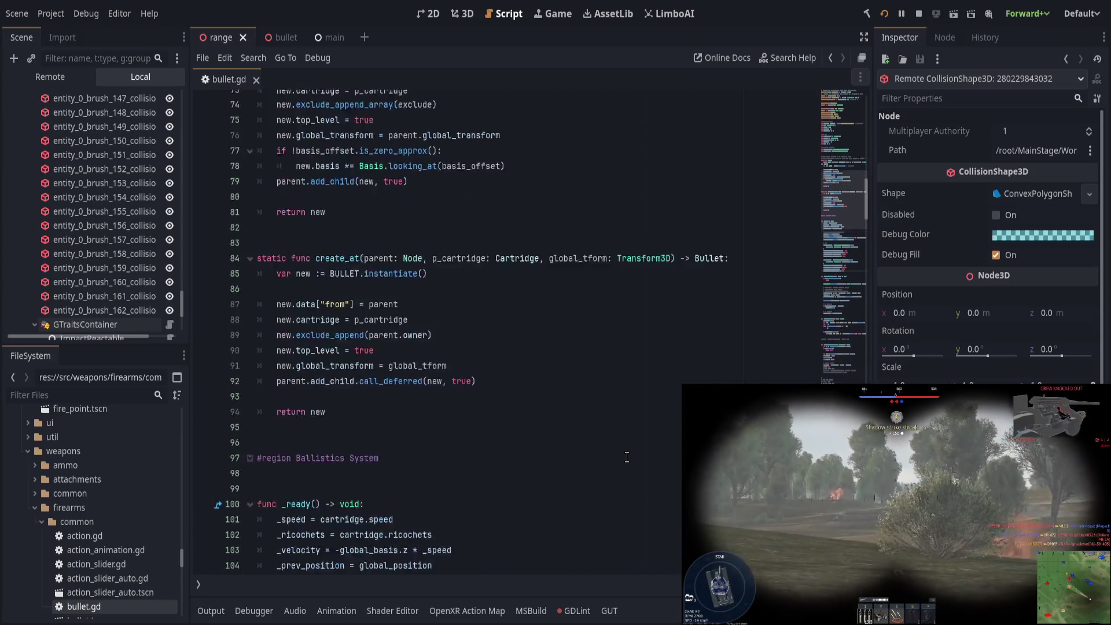
pyautogui.scroll(-4, 585, 466)
pyautogui.scroll(7, 567, 468)
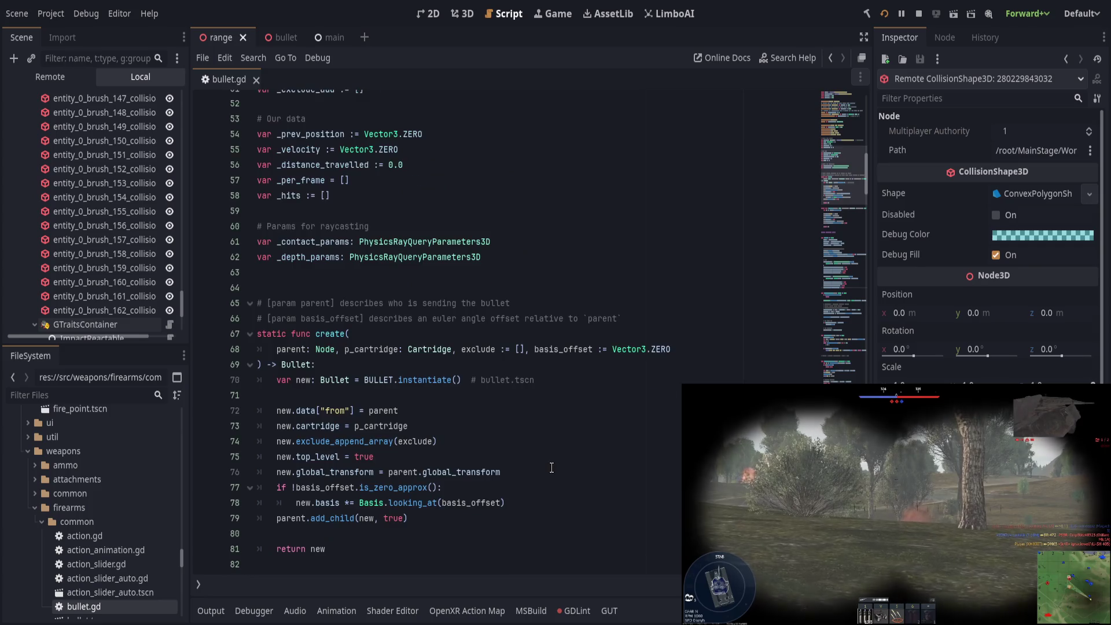
pyautogui.click(318, 335)
# Step: Replace all 9 occurrences of _contact_params with _params
pyautogui.doubleClick(319, 336)
pyautogui.hotkey('ctrl', 'r')
pyautogui.write('_params')
pyautogui.scroll(-1, 530, 313)
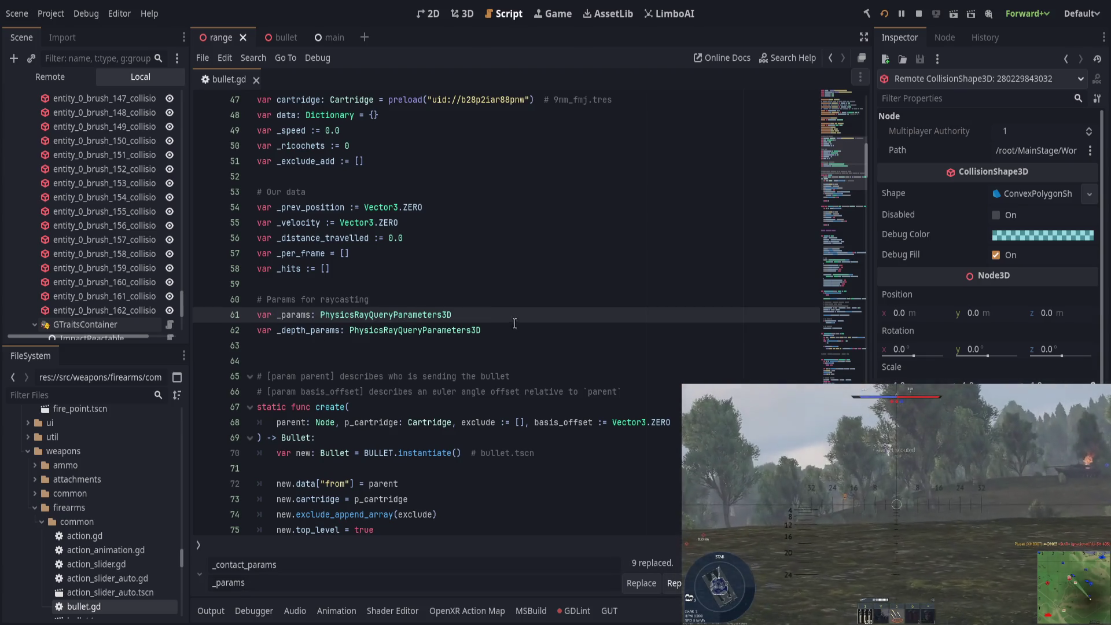
pyautogui.hotkey('shift', 'Return')
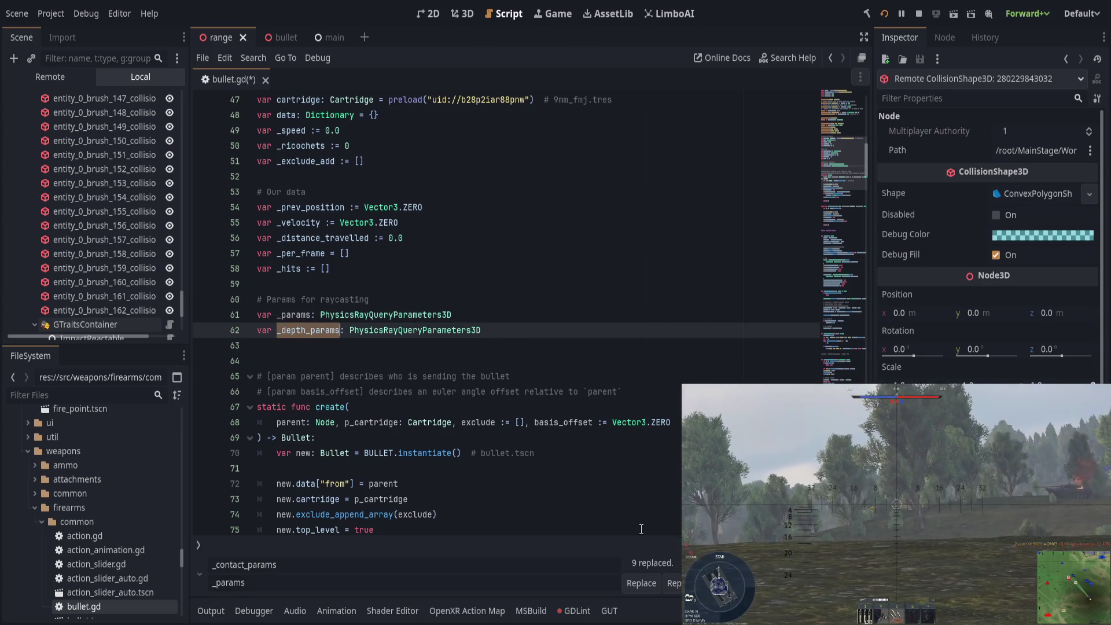
# Step: Delete the _depth_params declaration and change the comment to '# raycast params'
pyautogui.hotkey('ctrl', 'r')
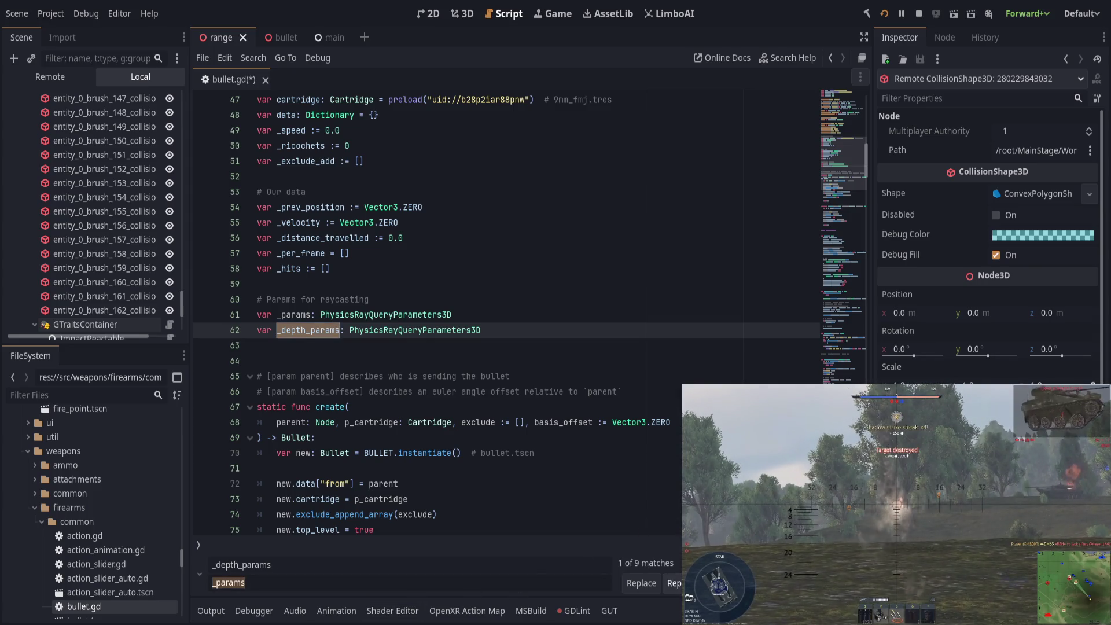
pyautogui.click(529, 335)
pyautogui.hotkey('ctrl', 'shift', 'k')
pyautogui.scroll(-4, 552, 385)
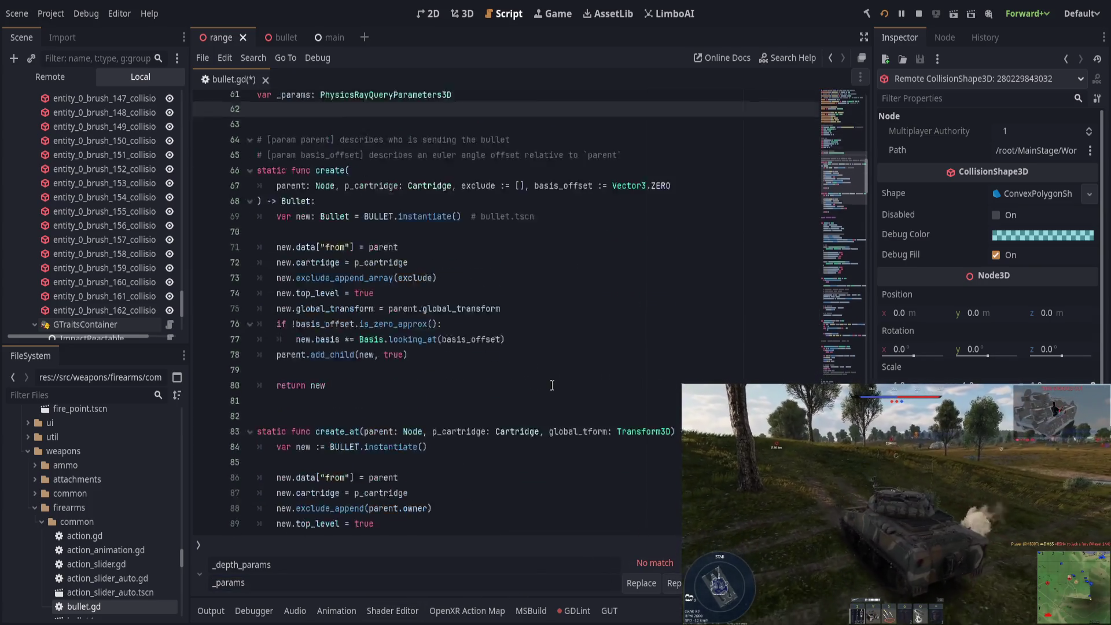
pyautogui.scroll(-13, 552, 385)
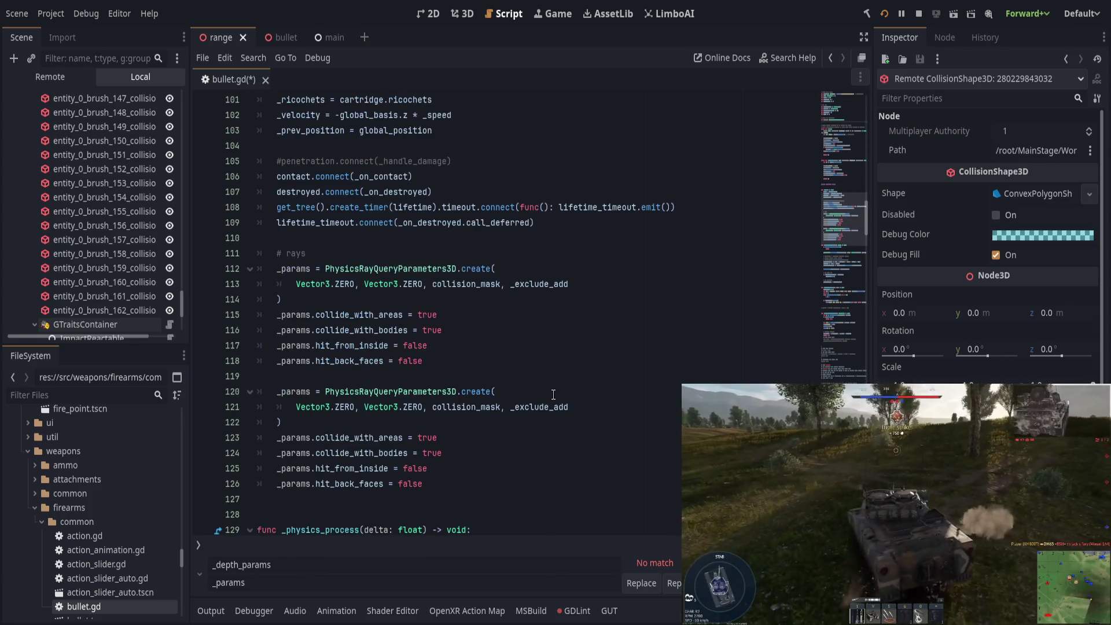
pyautogui.click(341, 255)
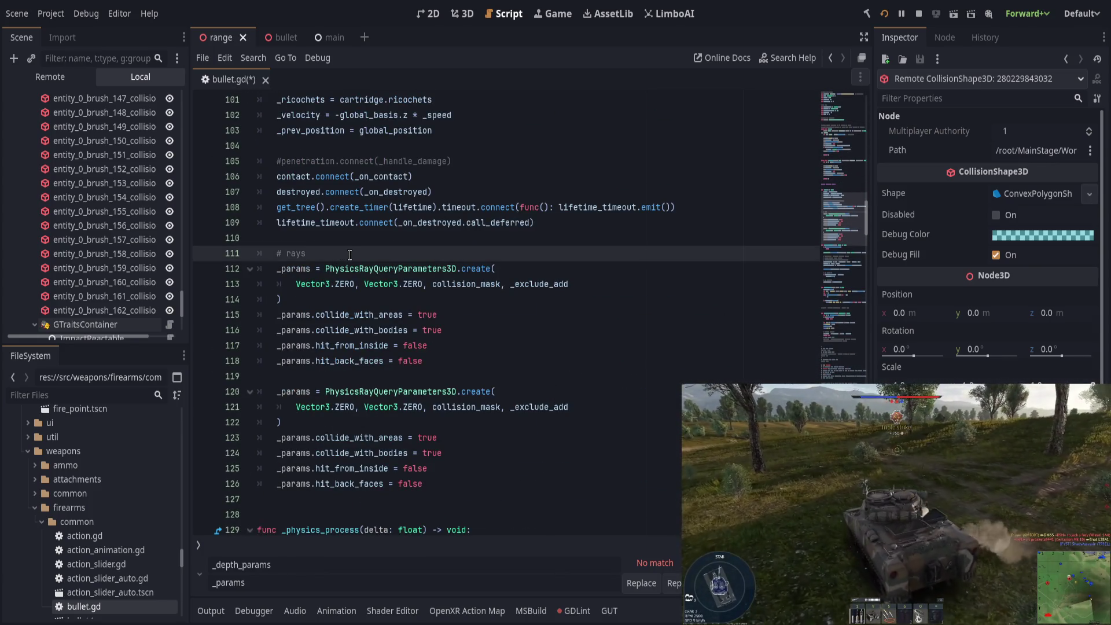
pyautogui.write('ast params')
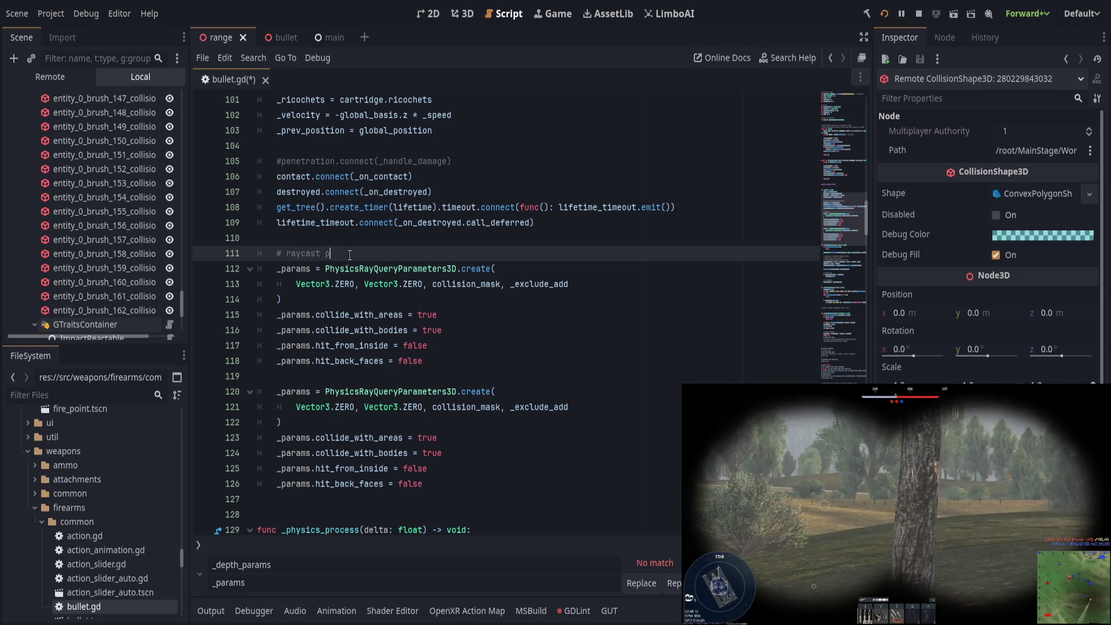
# Step: Delete the duplicate ray parameter setup block
pyautogui.click(355, 391)
pyautogui.doubleClick(404, 392)
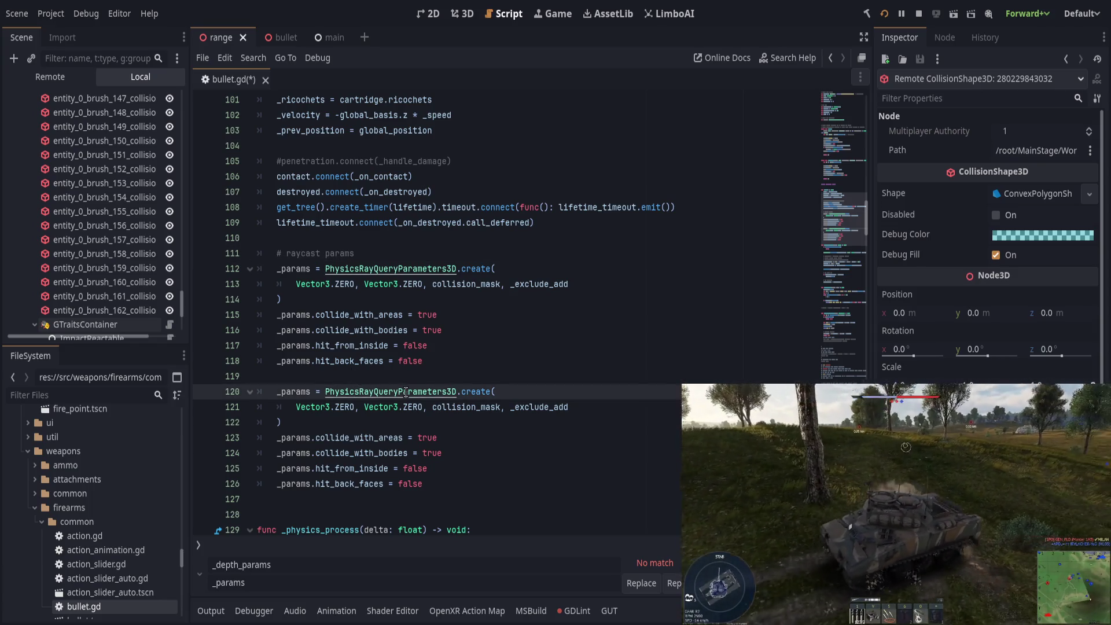
pyautogui.hotkey('ctrl', 'shift', 'k')
pyautogui.hotkey('ctrl', 'shift', 'k')
pyautogui.hotkey('ctrl', 'shift', 'k')
pyautogui.hotkey('ctrl', 'shift', 'k')
pyautogui.hotkey('ctrl', 'shift', 'k')
pyautogui.hotkey('ctrl', 'shift', 'k')
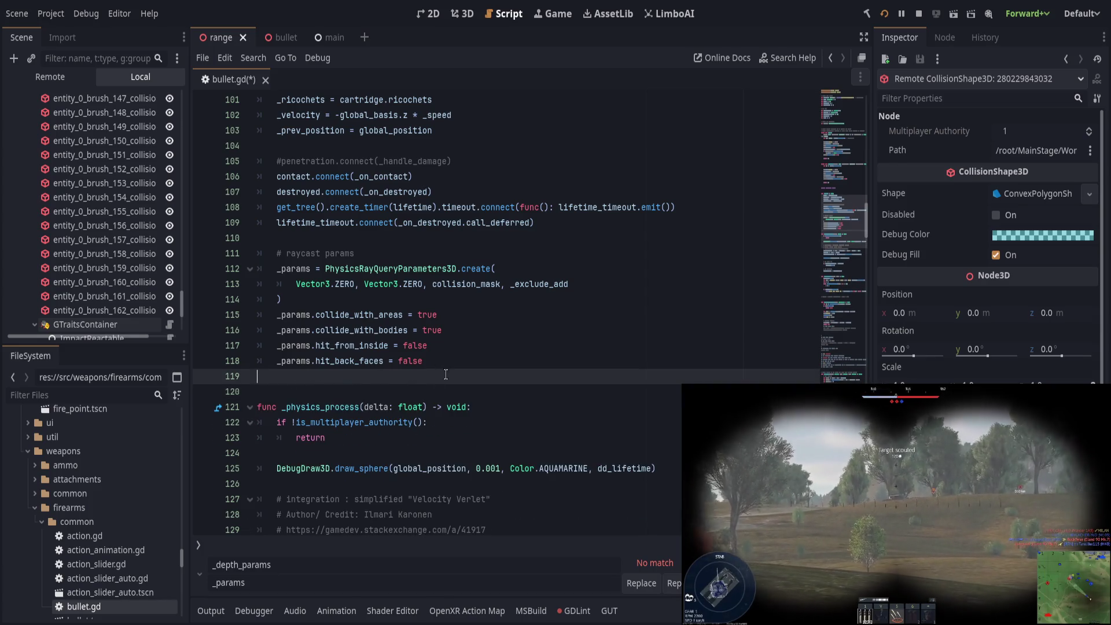
pyautogui.scroll(-4, 431, 383)
pyautogui.scroll(-6, 431, 382)
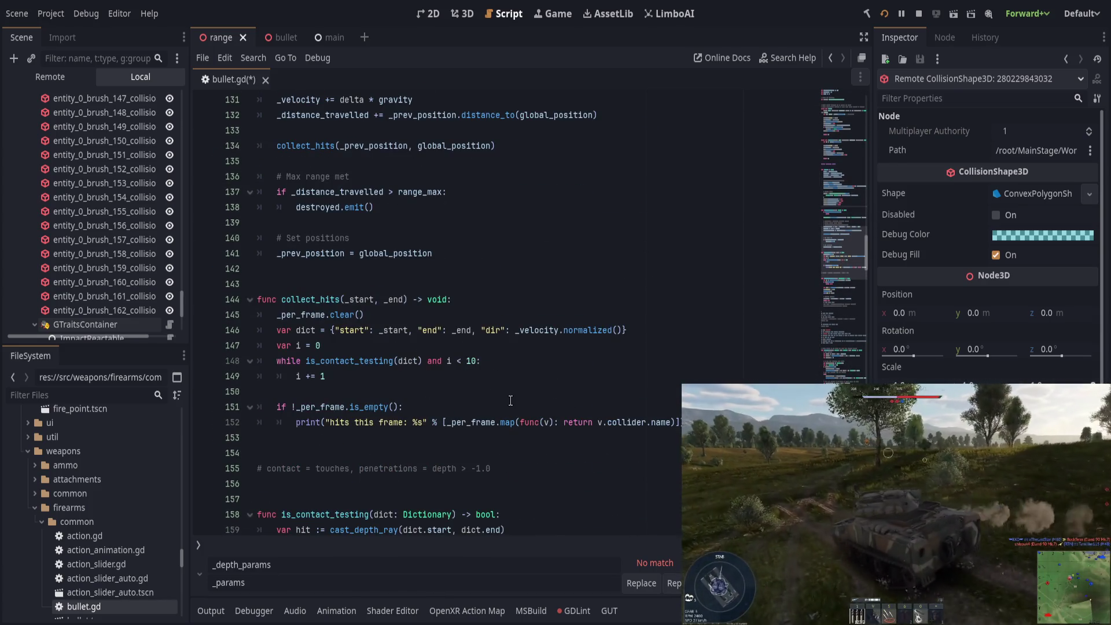
pyautogui.hotkey('ctrl', 'f')
pyautogui.press('Escape')
pyautogui.hotkey('ctrl', '\\')
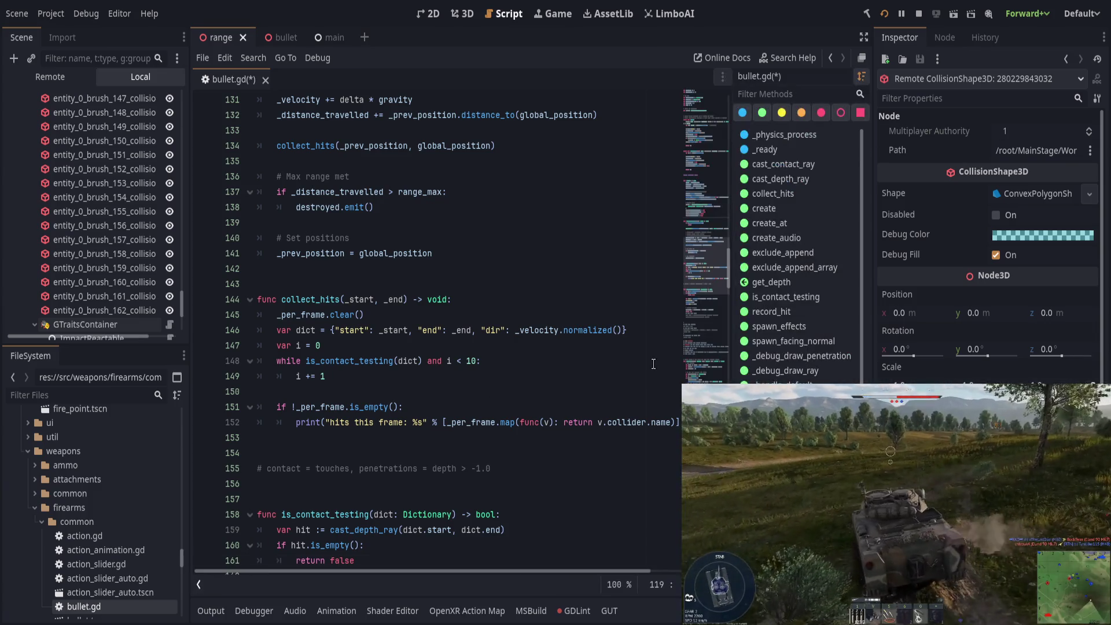
# Step: Delete the cast_depth_ray function from bullet.gd
pyautogui.click(803, 165)
pyautogui.scroll(2, 556, 370)
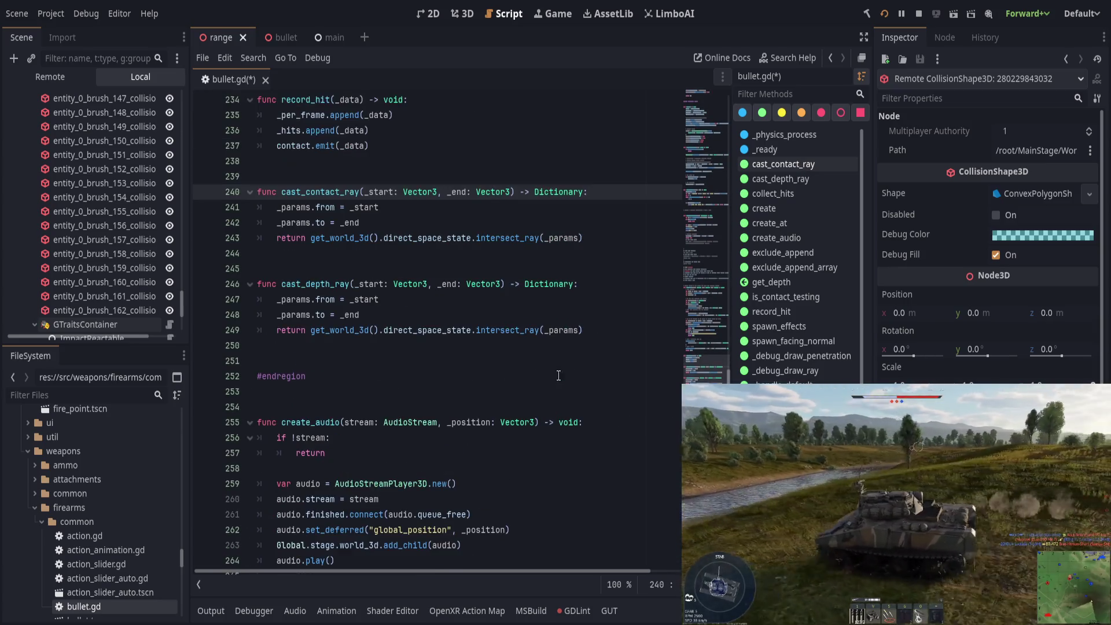
pyautogui.scroll(1, 520, 380)
pyautogui.moveTo(466, 302); pyautogui.dragTo(591, 387)
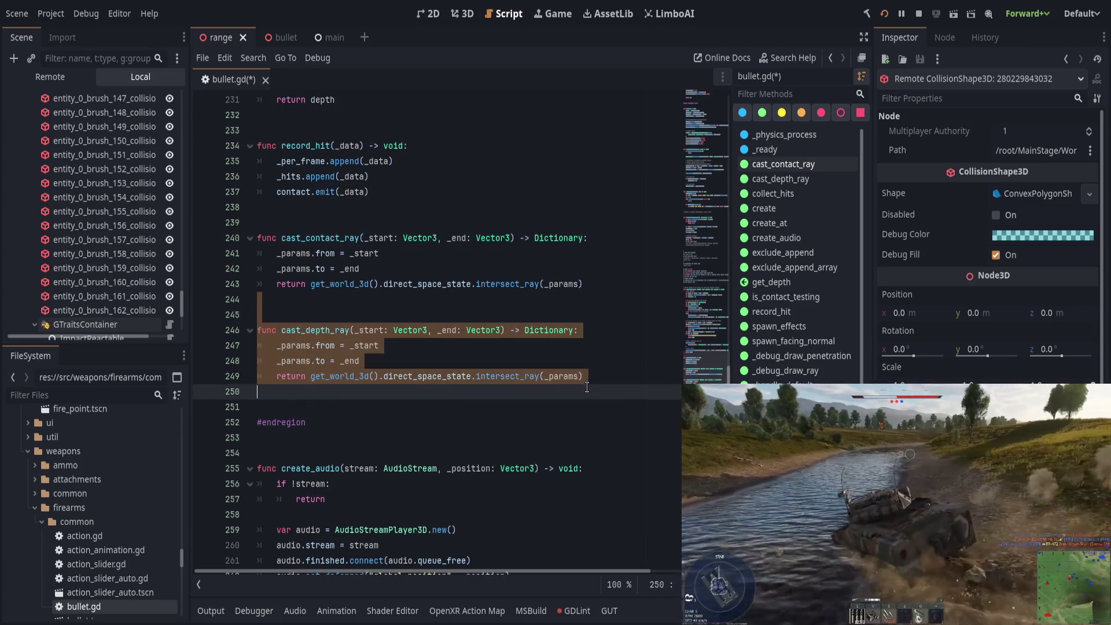
pyautogui.press('BackSpace')
# Step: Rename cast_contact_ray to cast_ray with a hit_internal := true parameter and save
pyautogui.doubleClick(318, 238)
pyautogui.write('cast_ray')
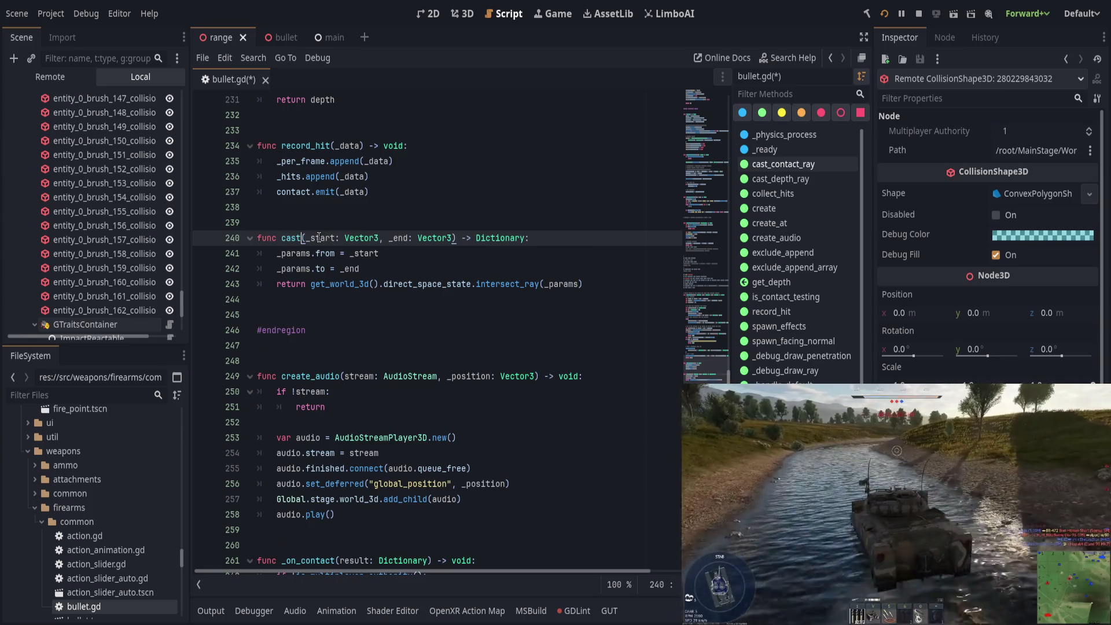
pyautogui.write('y')
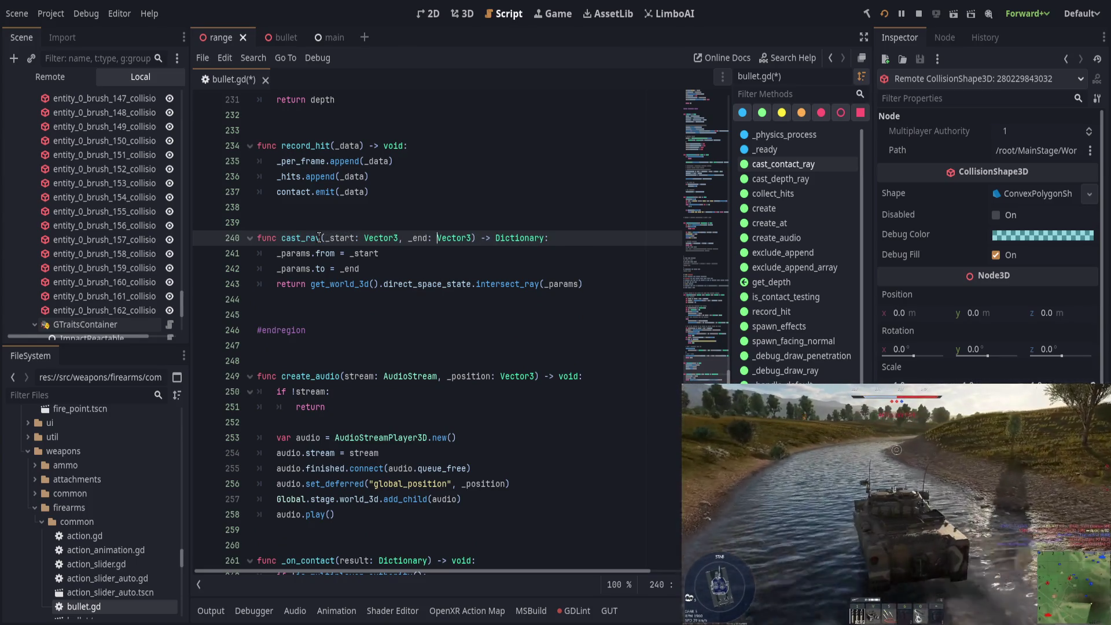
pyautogui.hotkey('ctrl', 'Right')
pyautogui.write(',')
pyautogui.write(' hit_internal')
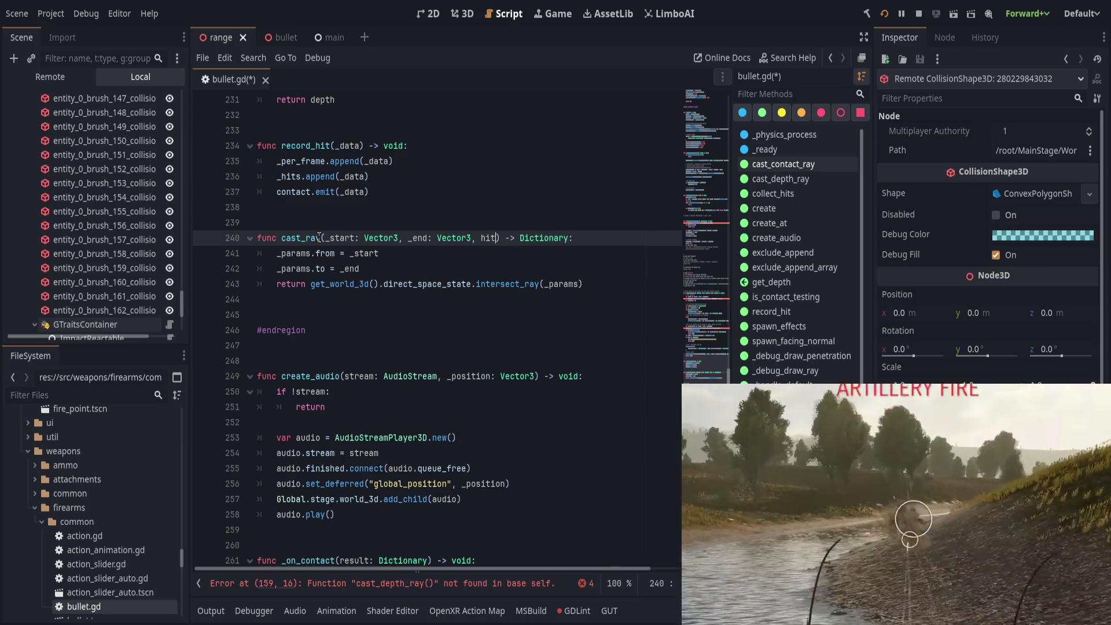
pyautogui.write(':=true')
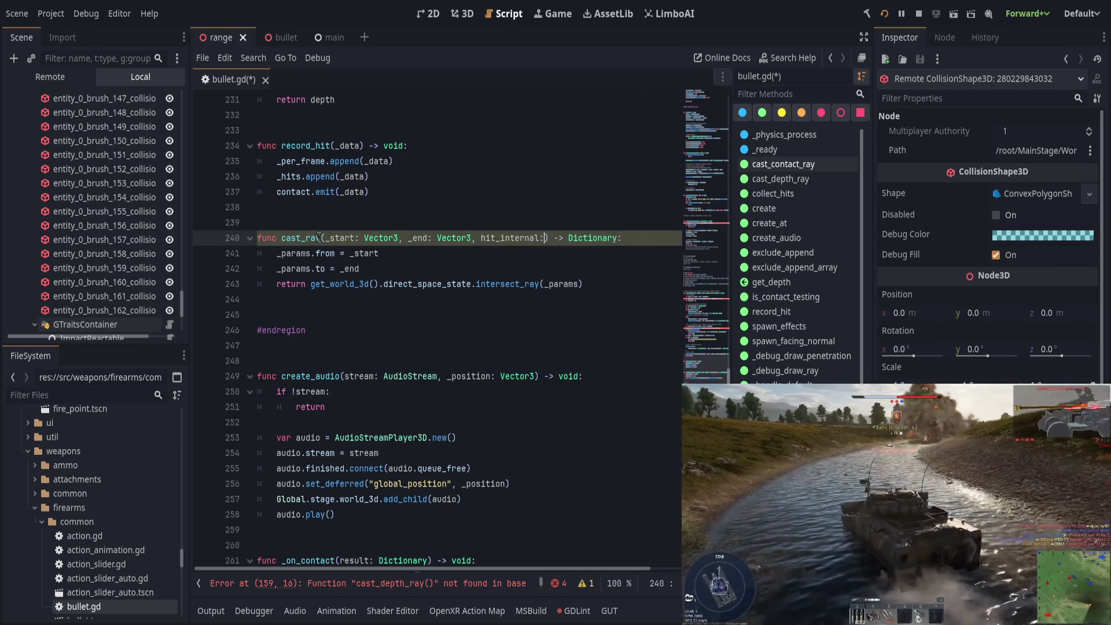
pyautogui.press('Escape')
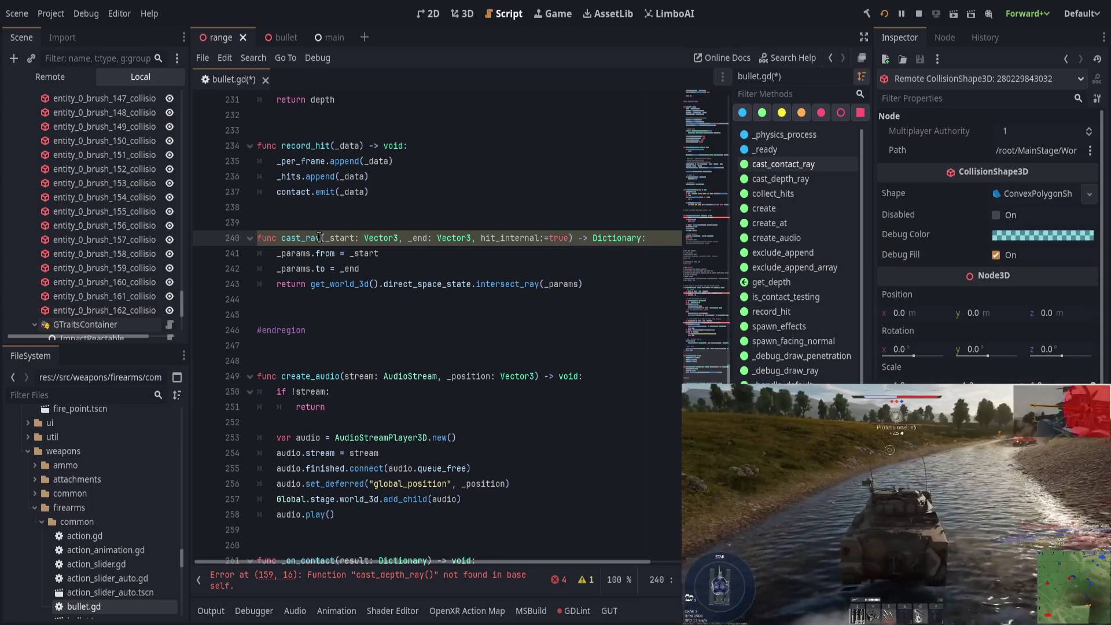
pyautogui.click(474, 255)
pyautogui.write('s')
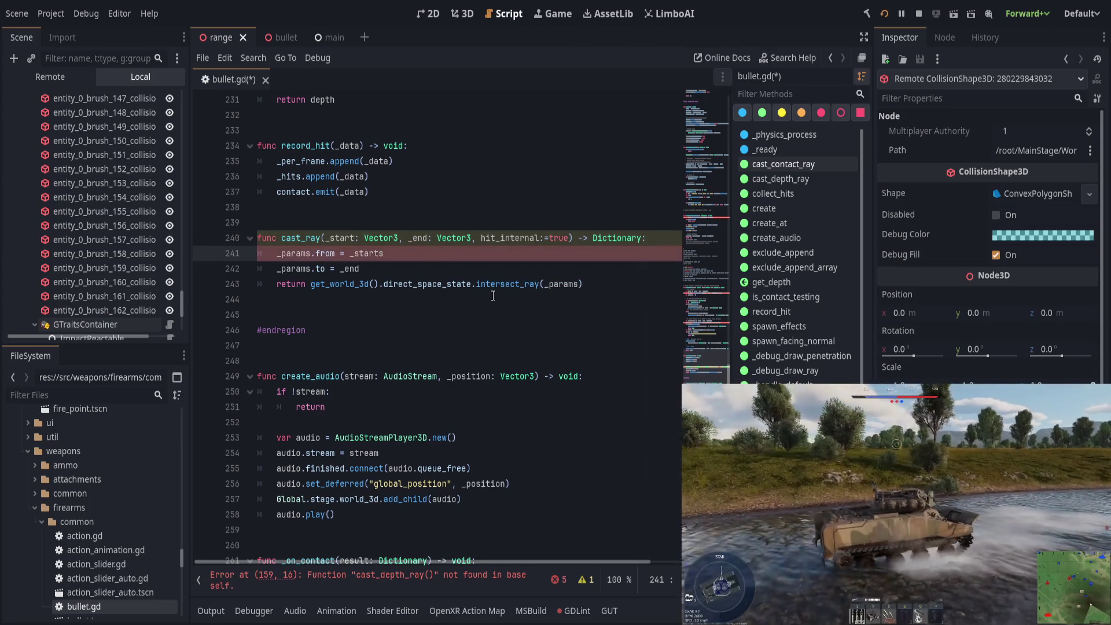
pyautogui.press('BackSpace')
pyautogui.hotkey('ctrl', 's')
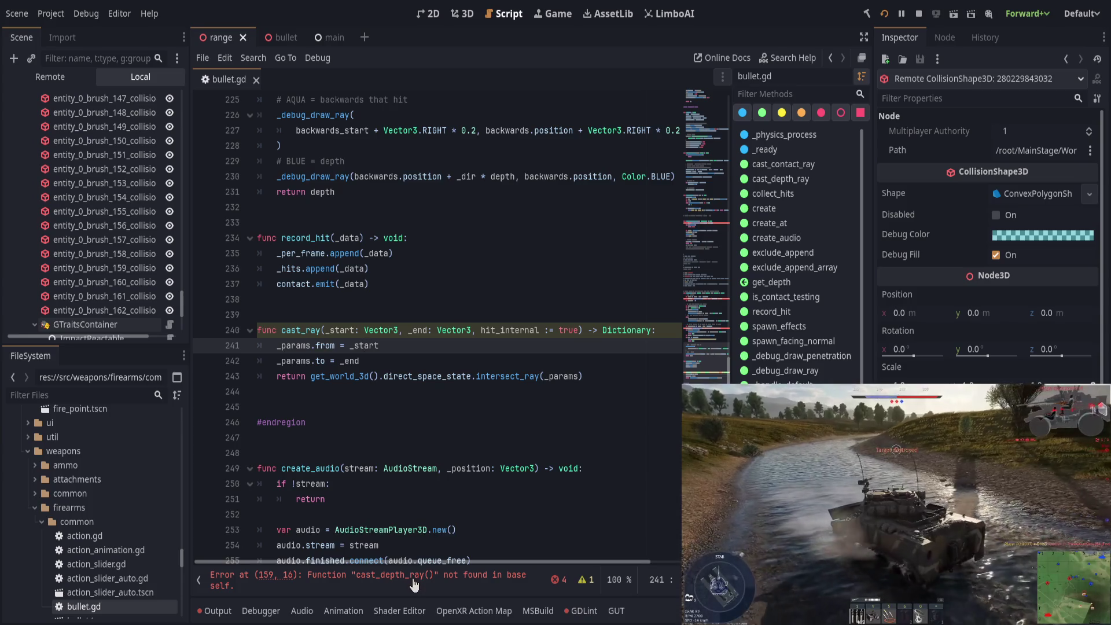
# Step: Change the line 159 call to cast_ray with a false third argument
pyautogui.click(414, 581)
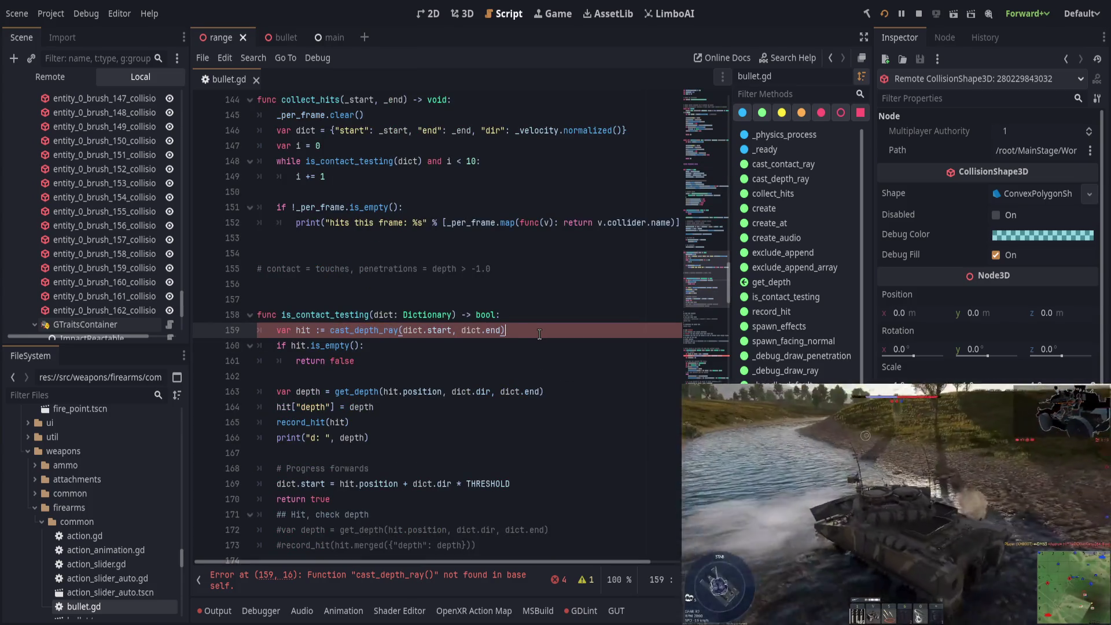
pyautogui.moveTo(355, 331); pyautogui.dragTo(379, 330)
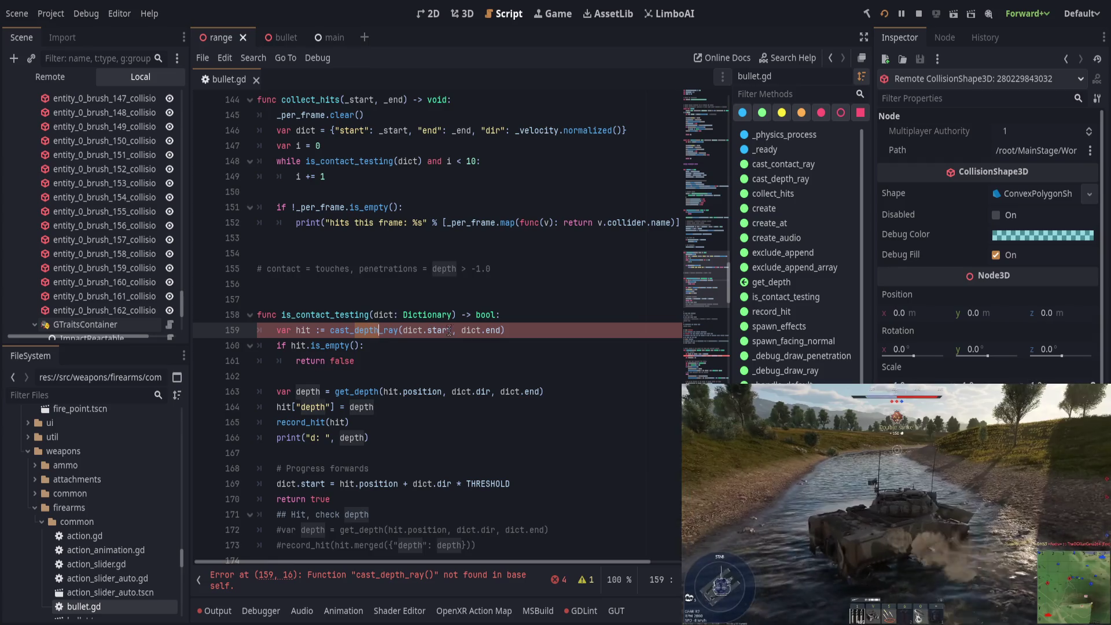
pyautogui.press('BackSpace')
pyautogui.press('BackSpace')
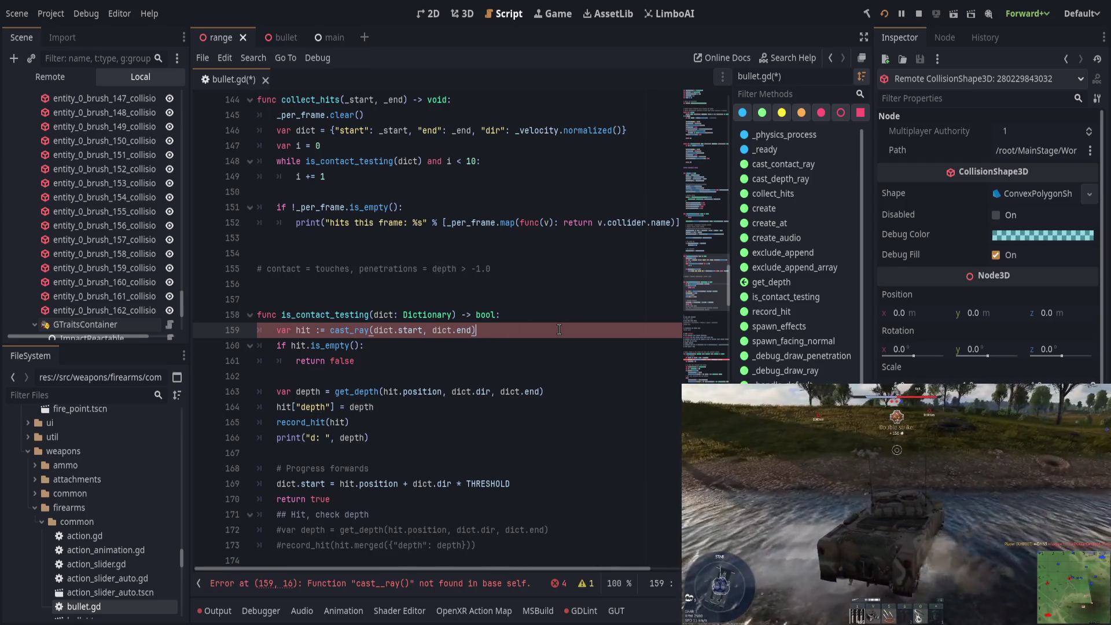
pyautogui.write(',')
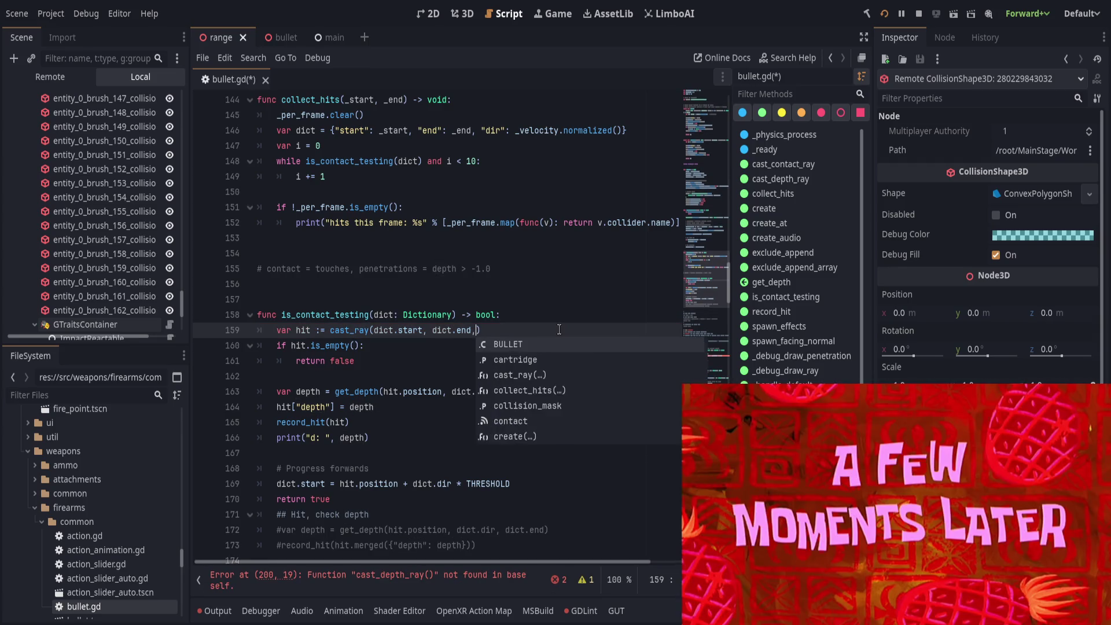
pyautogui.press('Escape')
pyautogui.write('false')
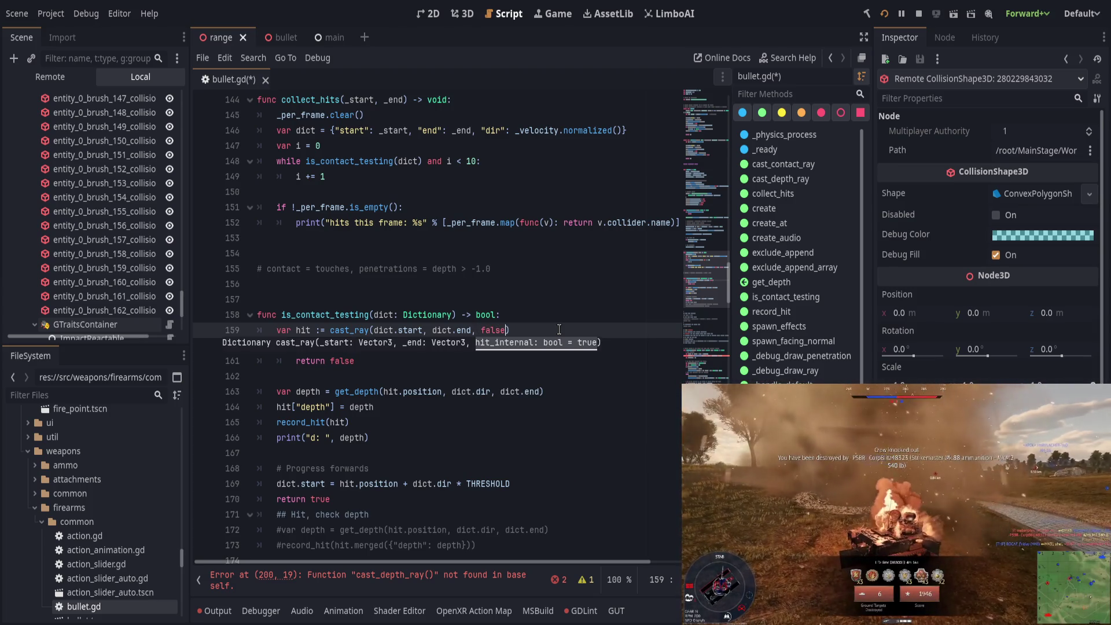
pyautogui.doubleClick(345, 330)
pyautogui.hotkey('ctrl', 'c')
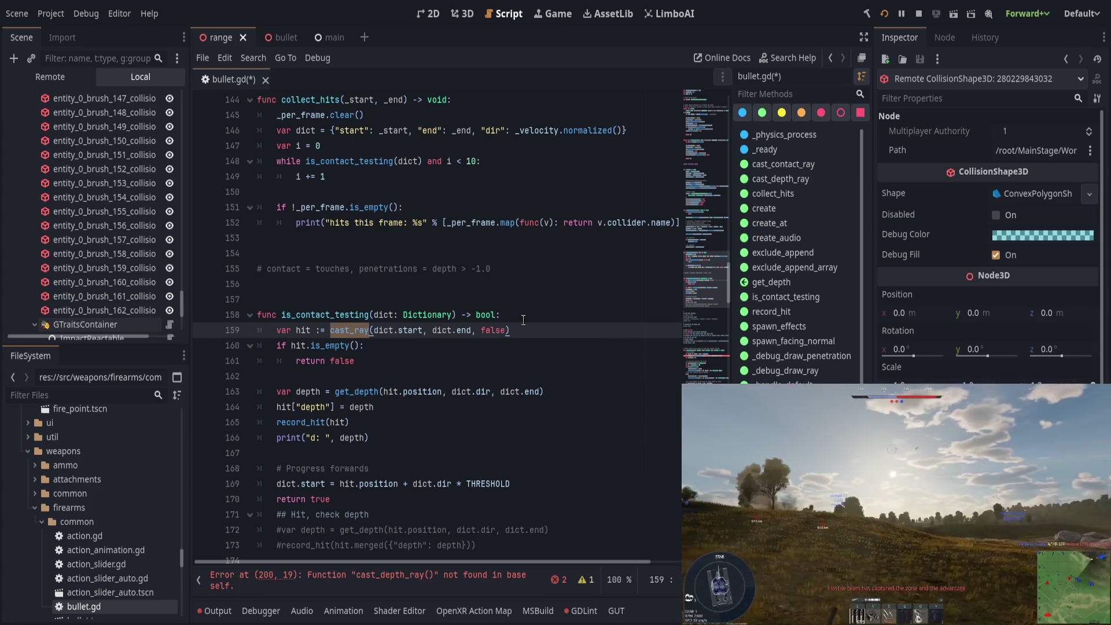
# Step: Change the line 200 call from cast_depth_ray to cast_ray, passing false
pyautogui.click(369, 581)
pyautogui.doubleClick(376, 330)
pyautogui.hotkey('ctrl', 'v')
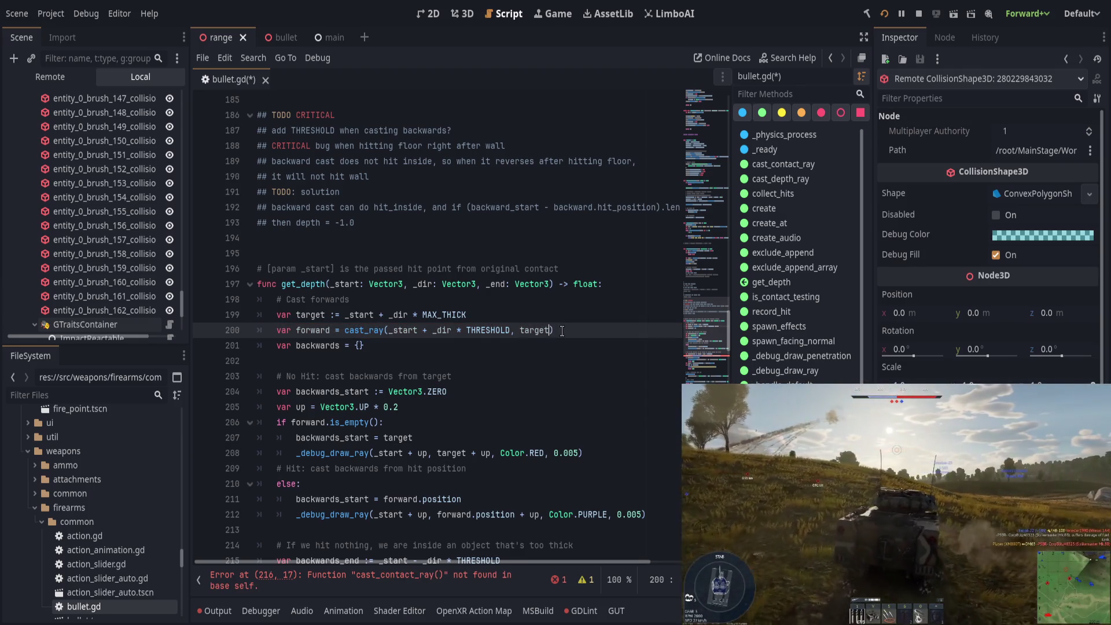
pyautogui.write(', false')
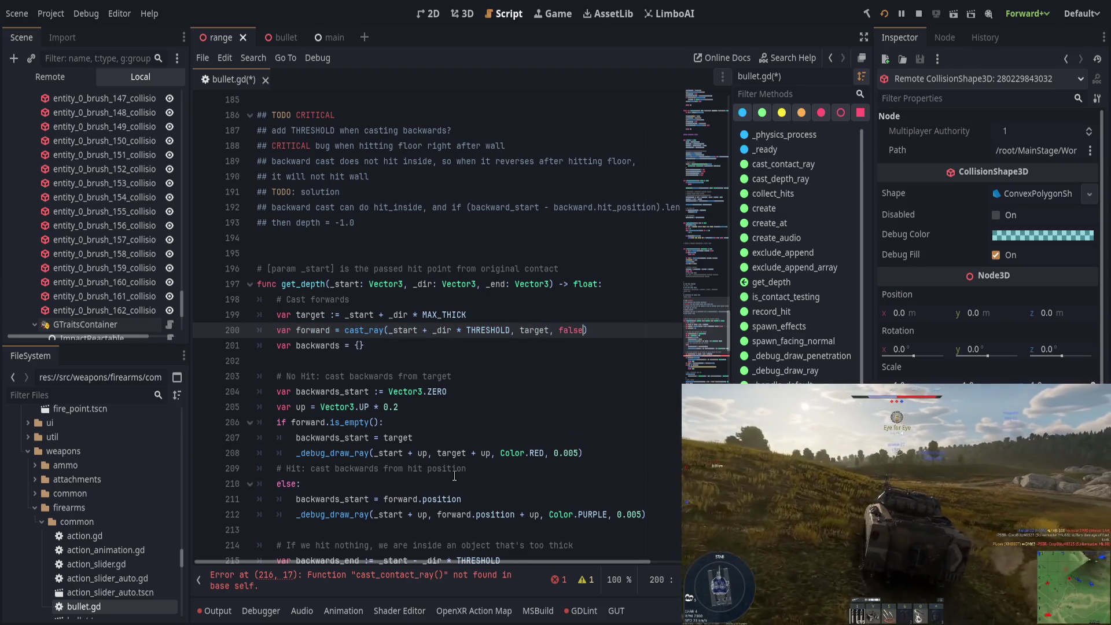
# Step: Change the line 216 call to cast_ray passing true, and confirm the output log shows no errors
pyautogui.click(425, 575)
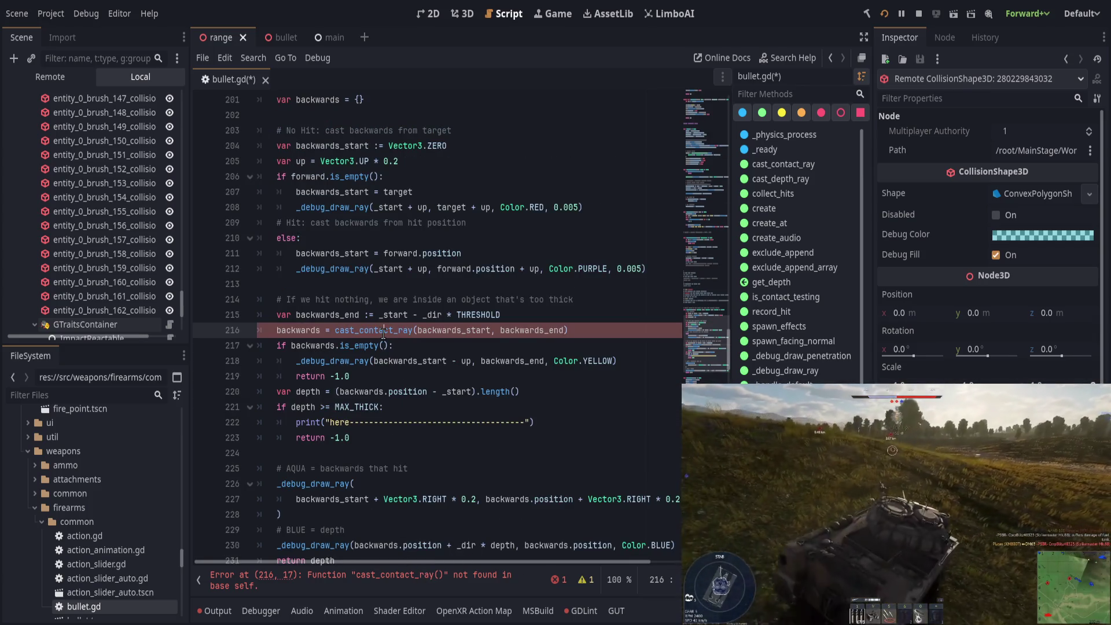
pyautogui.click(590, 330)
pyautogui.press('Left')
pyautogui.write(', tru')
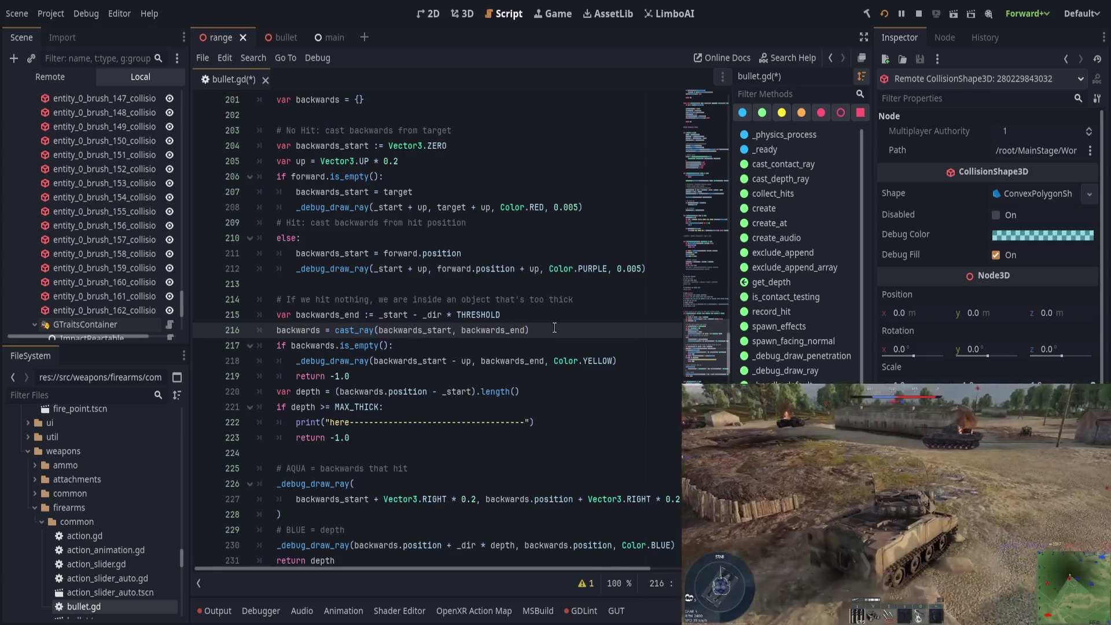
pyautogui.write('e')
pyautogui.click(494, 421)
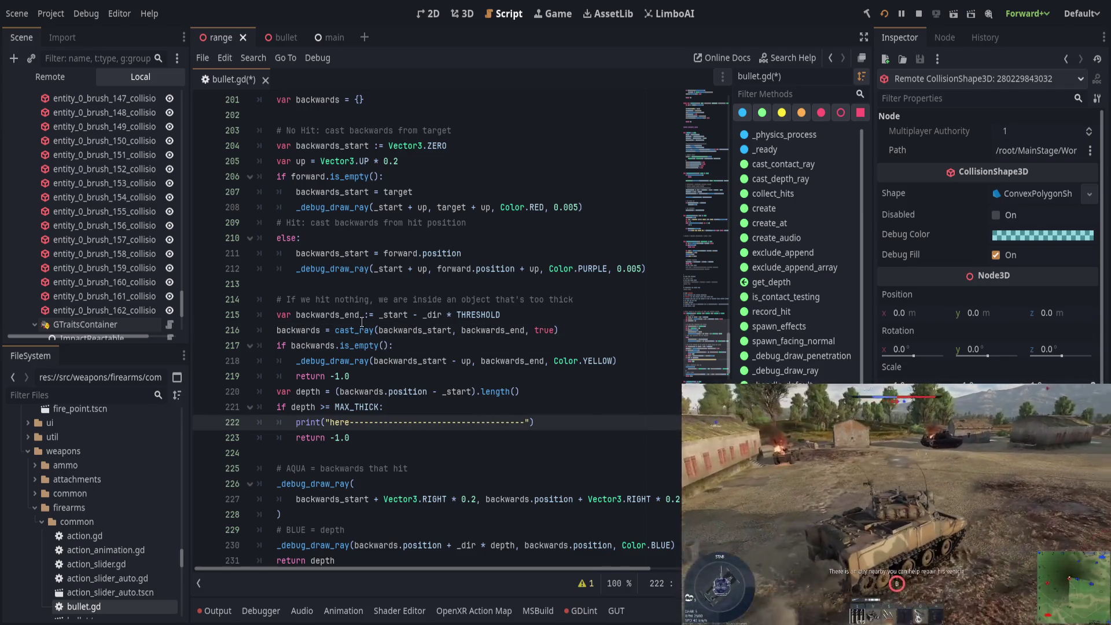
pyautogui.click(217, 611)
pyautogui.click(217, 611)
pyautogui.scroll(-6, 541, 474)
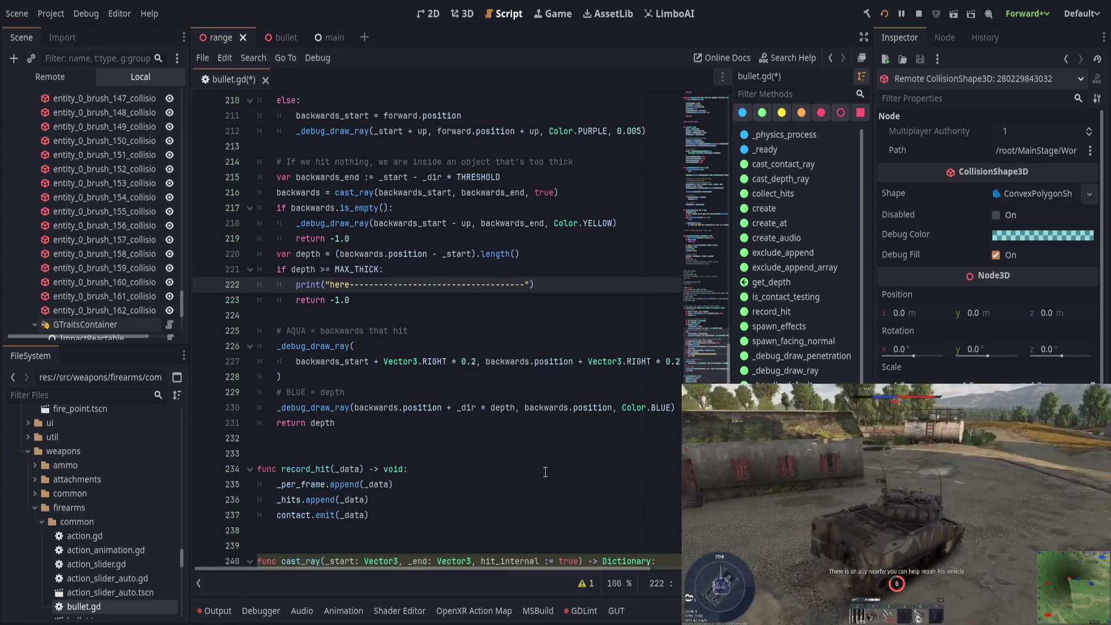
pyautogui.click(550, 445)
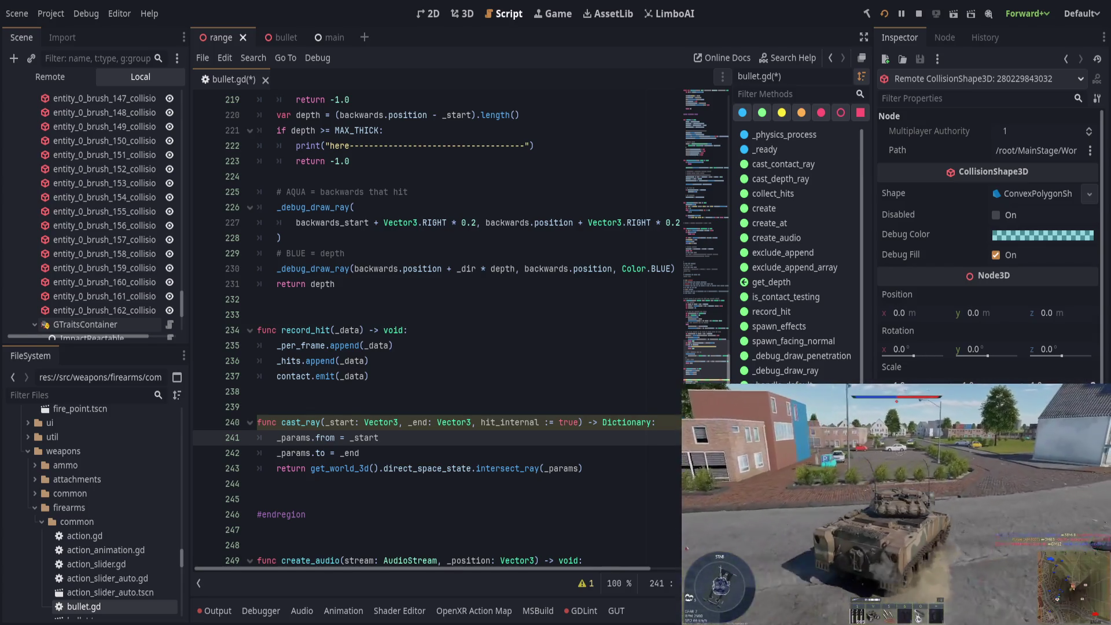
pyautogui.click(651, 422)
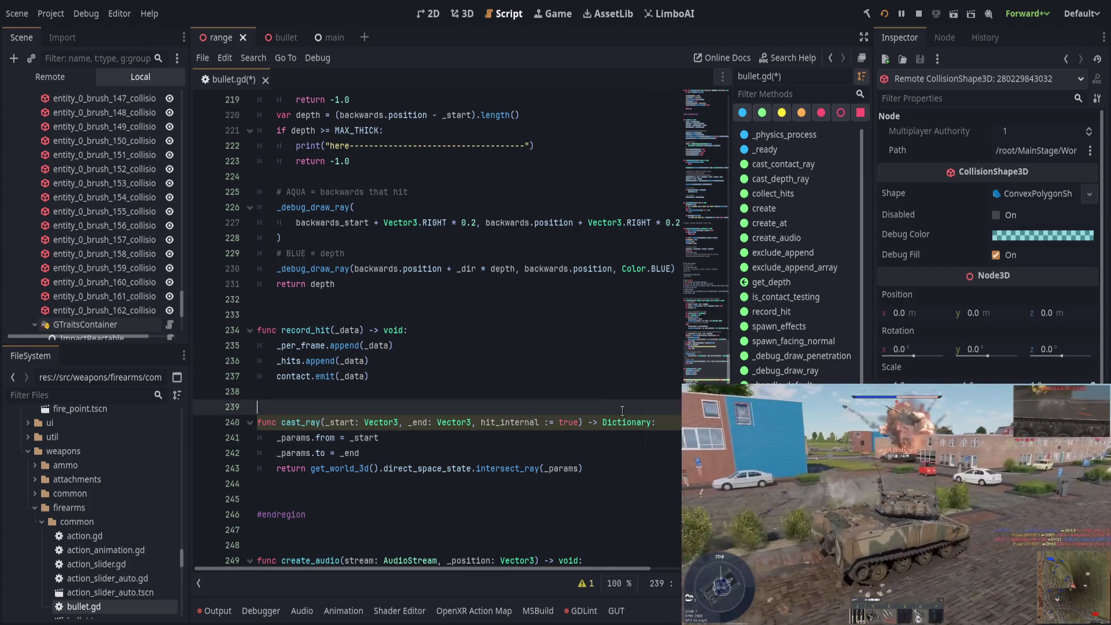
# Step: Add '_params.hit_from_inside = hit_from_inside' below the cast_ray signature on line 240
pyautogui.click(215, 611)
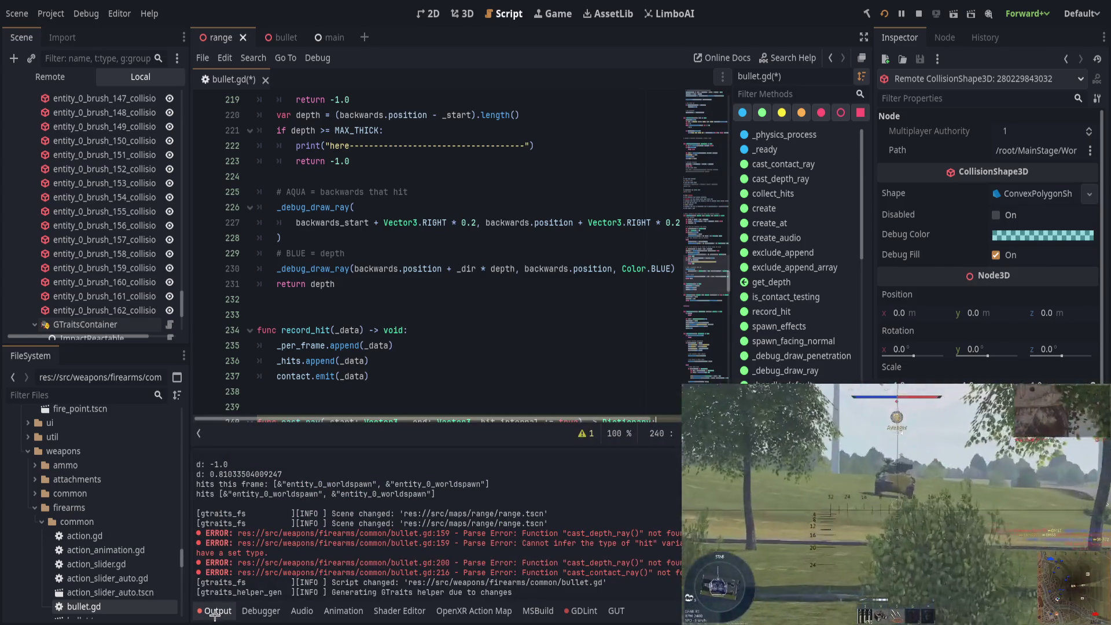
pyautogui.click(215, 612)
pyautogui.click(434, 483)
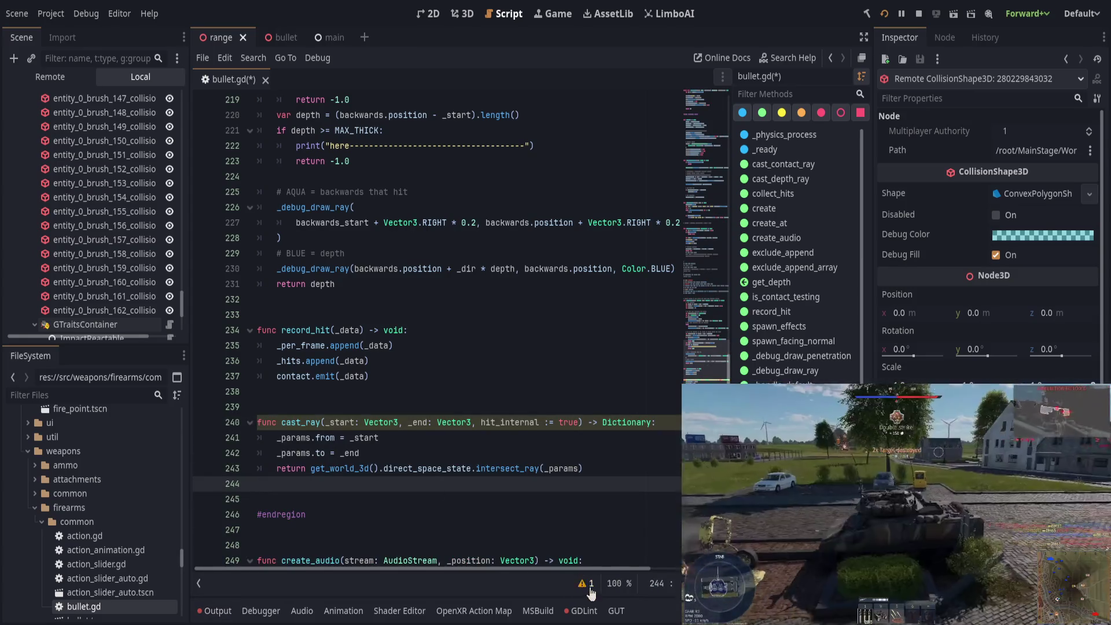
pyautogui.click(582, 584)
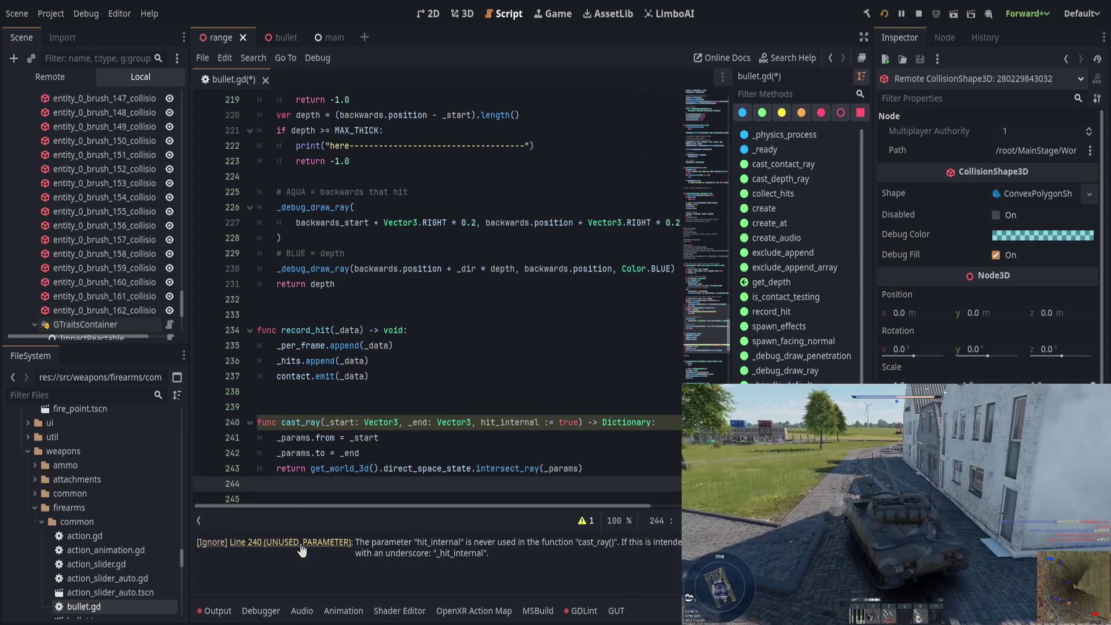
pyautogui.click(301, 544)
pyautogui.scroll(1, 492, 414)
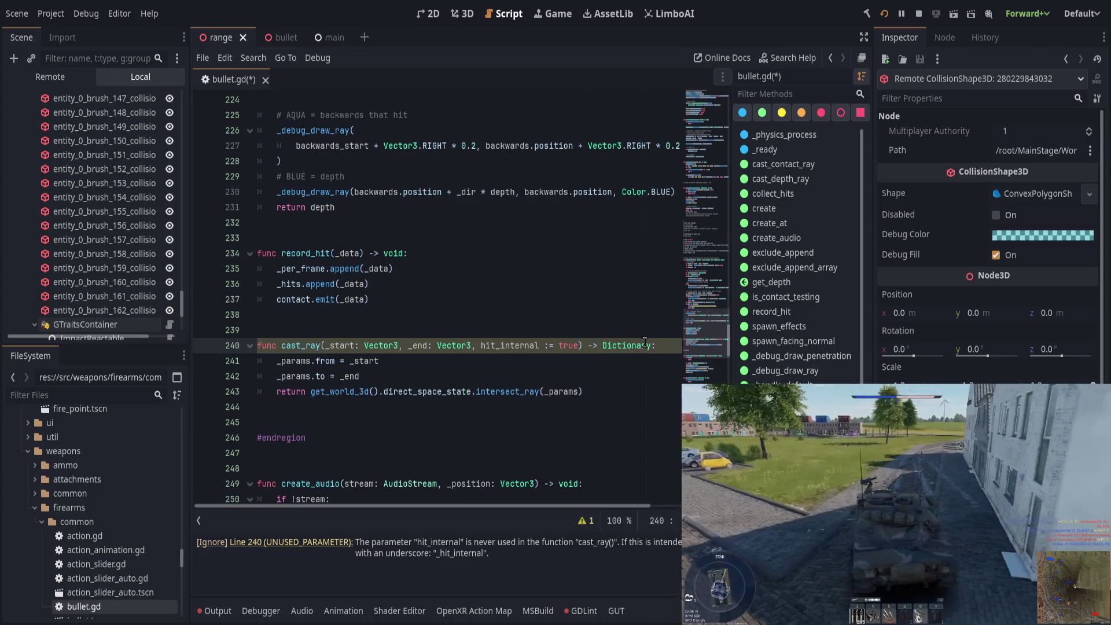
pyautogui.press('Return')
pyautogui.write('_params.')
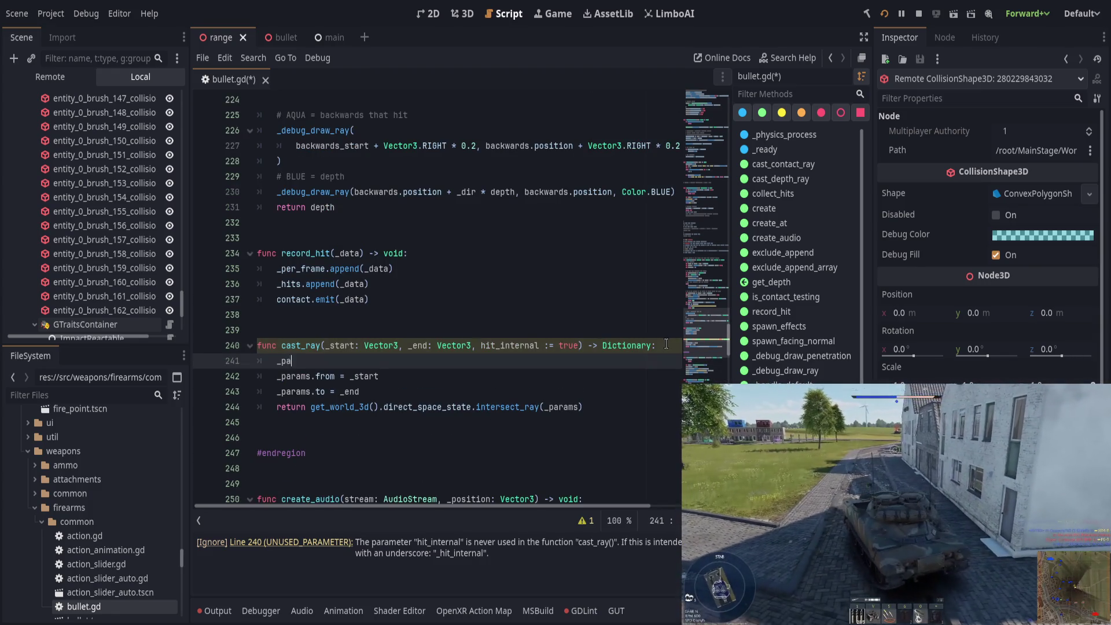
pyautogui.write('hit')
pyautogui.press('Down')
pyautogui.press('Return')
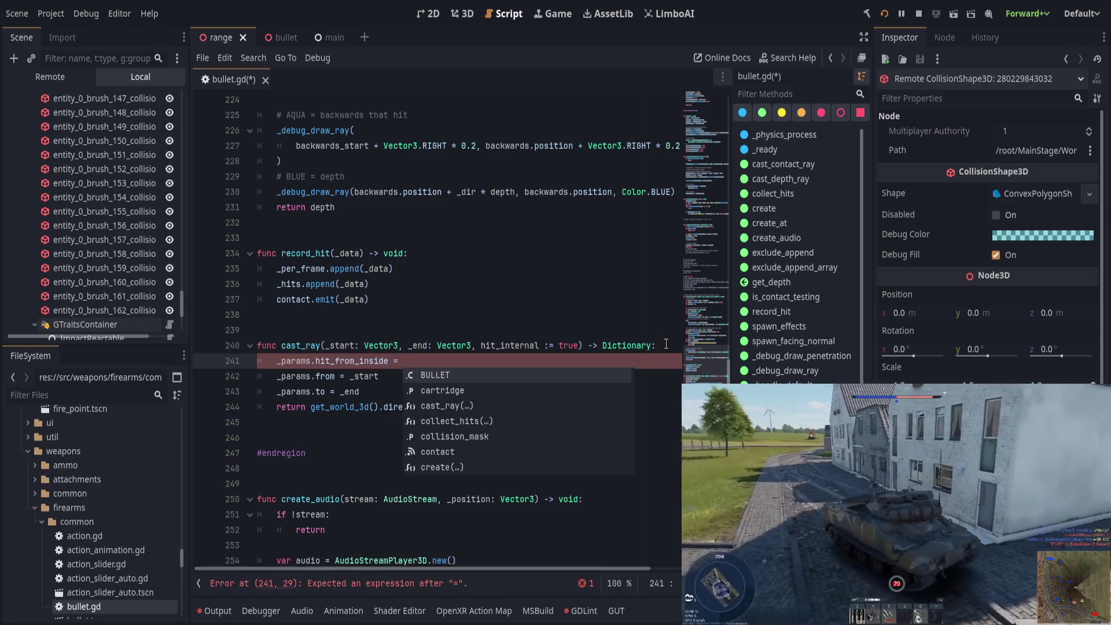
pyautogui.write('hit_from_inside')
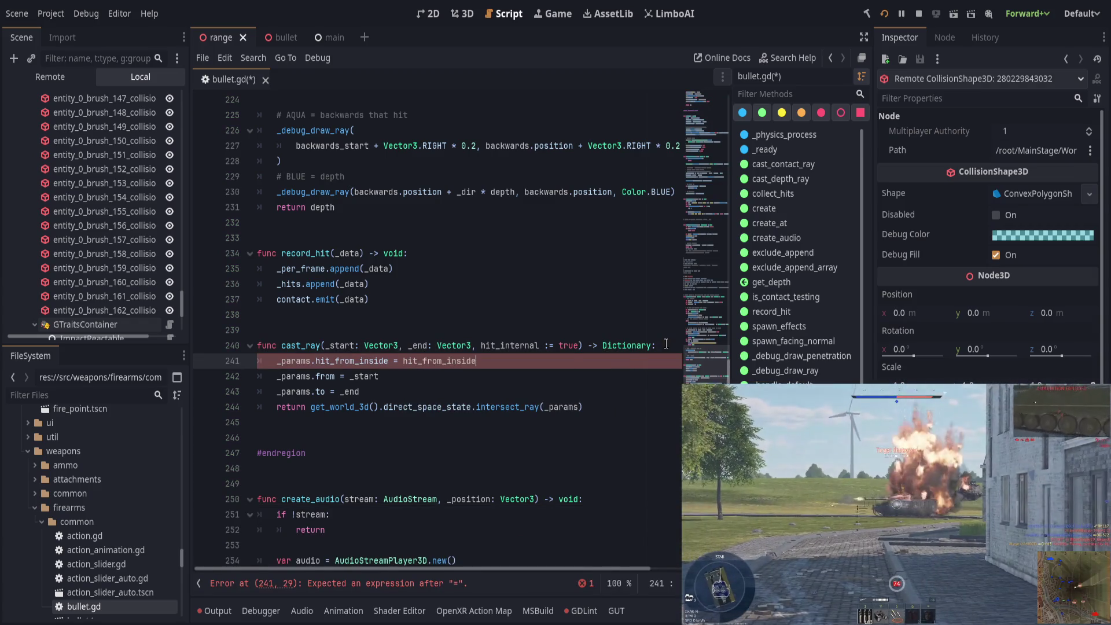
# Step: Rename cast_ray's hit_internal parameter to hit_from_inside and save bullet.gd
pyautogui.doubleClick(450, 361)
pyautogui.hotkey('ctrl', 'c')
pyautogui.doubleClick(513, 345)
pyautogui.hotkey('ctrl', 'v')
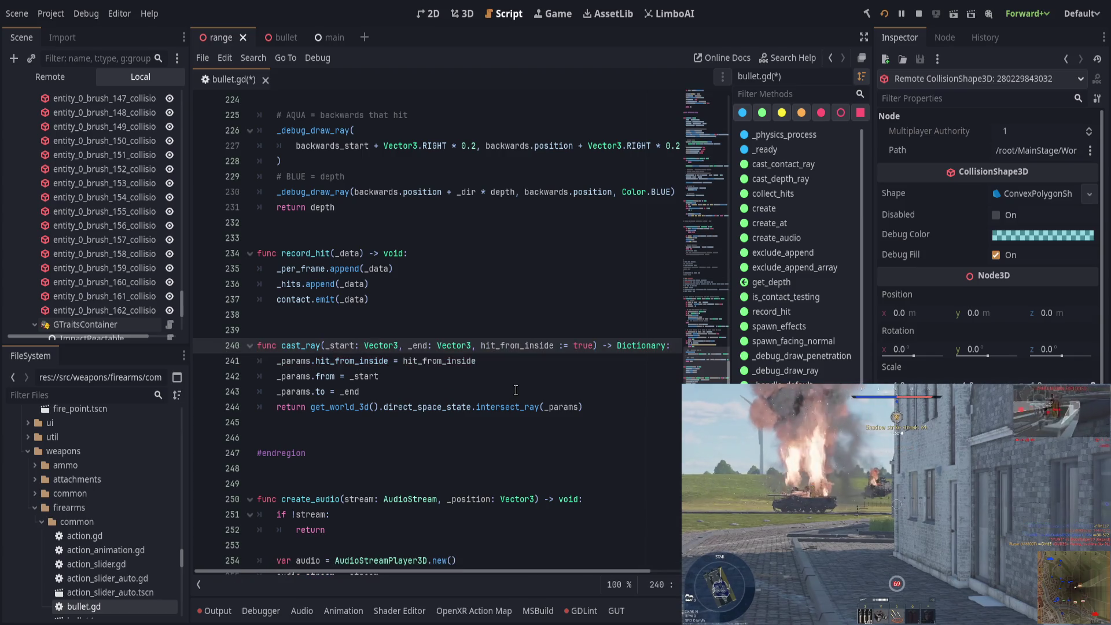
pyautogui.click(515, 391)
pyautogui.hotkey('ctrl', 's')
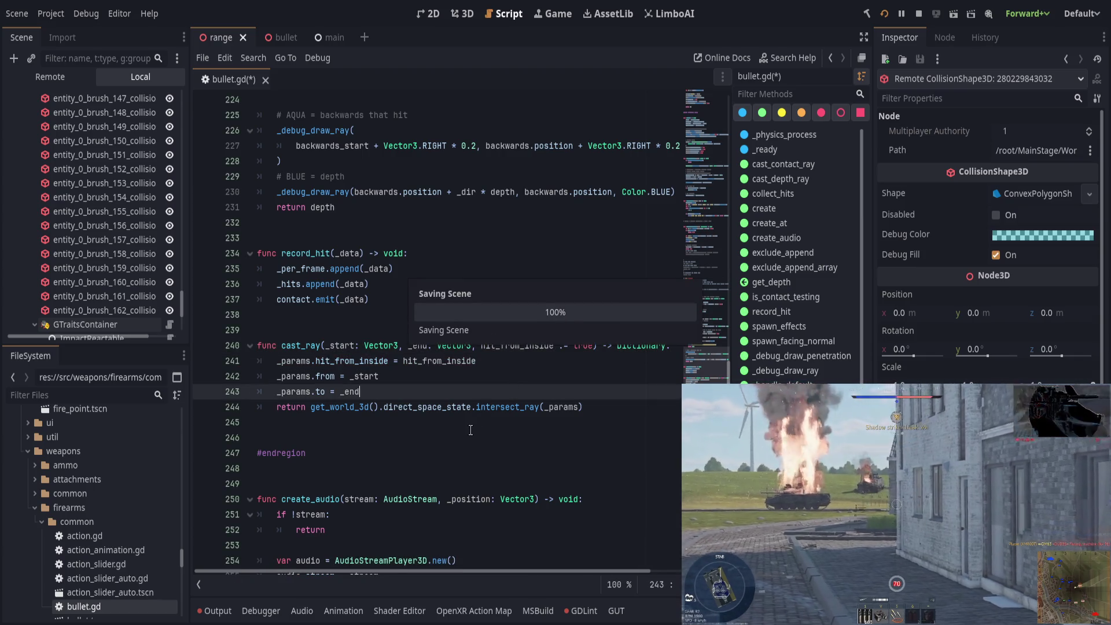
pyautogui.scroll(1, 471, 426)
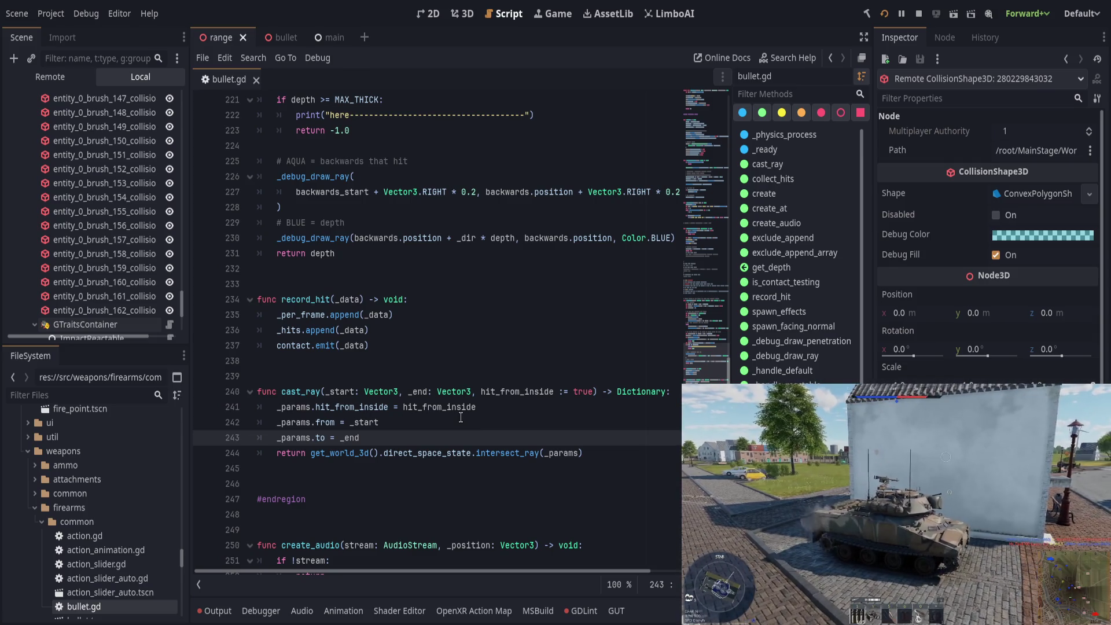
# Step: Delete the leftover lines 175–184 above the TODO CRITICAL notes
pyautogui.click(213, 612)
pyautogui.click(213, 612)
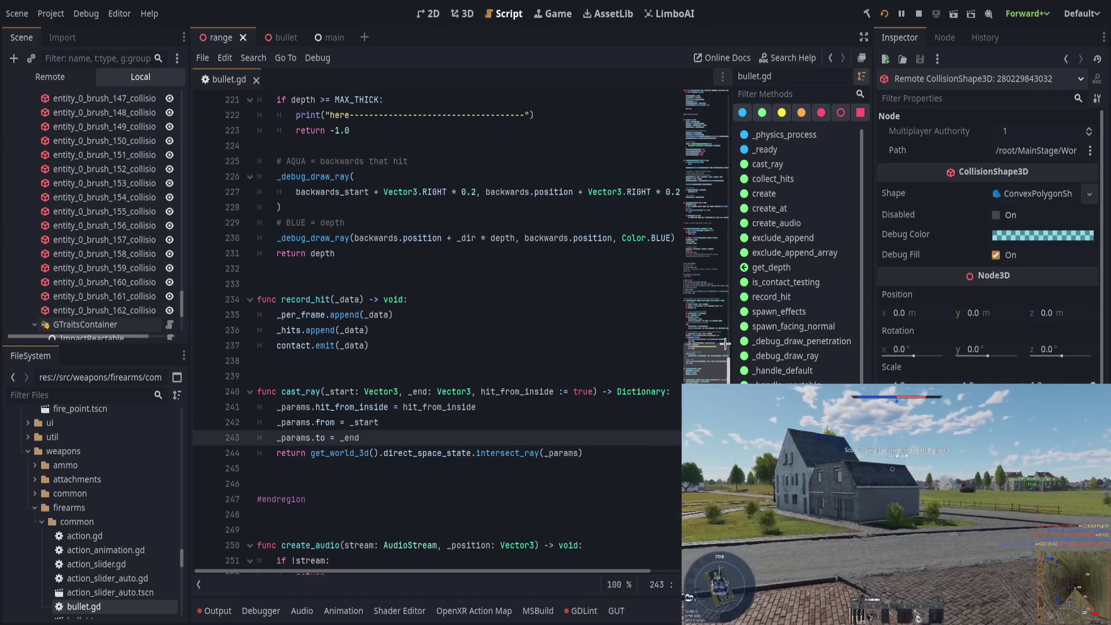
pyautogui.moveTo(720, 347); pyautogui.dragTo(712, 287)
pyautogui.moveTo(397, 497)
pyautogui.mouseDown()
pyautogui.moveTo(422, 375)
pyautogui.moveTo(440, 362)
pyautogui.mouseUp()
pyautogui.press('Delete')
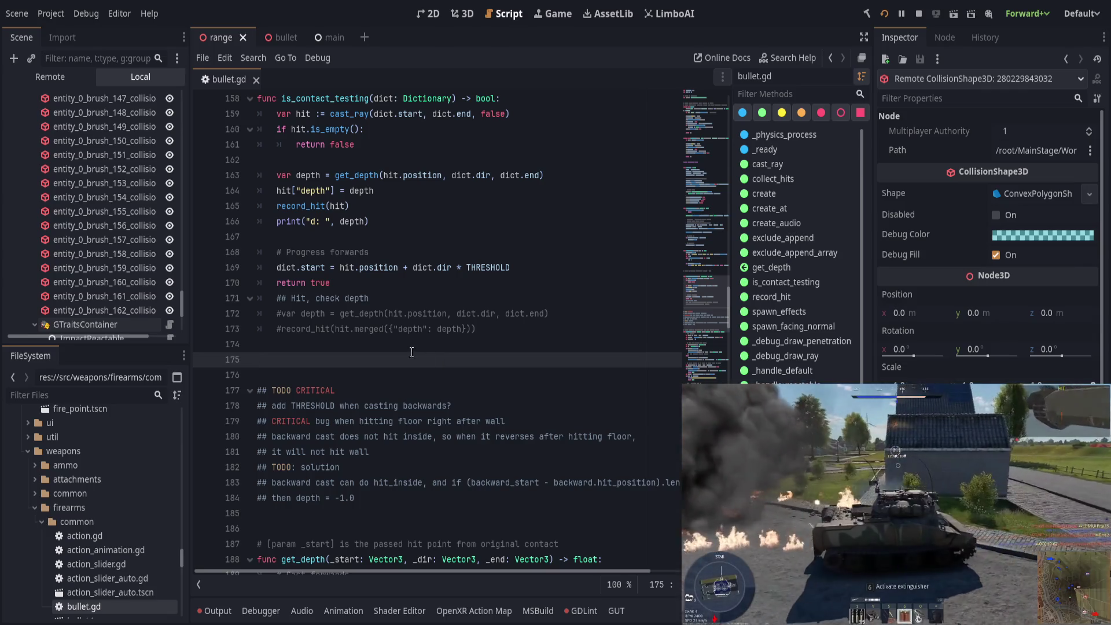
# Step: Delete the commented-out depth lines after return true, leave a spacing line, and save
pyautogui.scroll(1, 416, 390)
pyautogui.scroll(1, 416, 389)
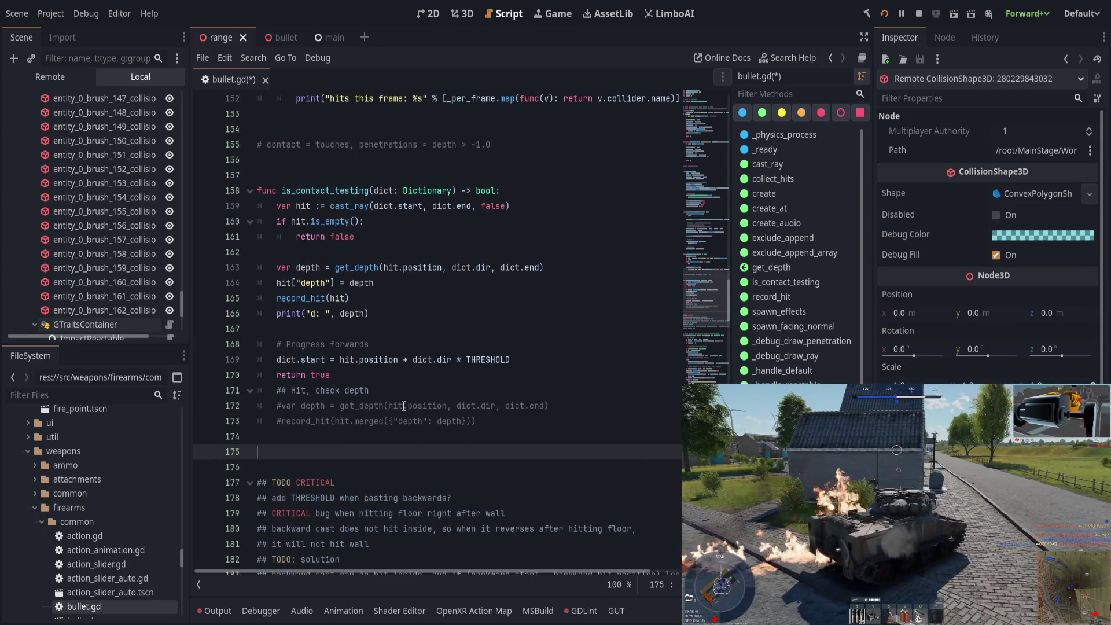
pyautogui.keyDown('shift'); pyautogui.click(410, 391); pyautogui.keyUp('shift')
pyautogui.keyDown('shift'); pyautogui.click(408, 377); pyautogui.keyUp('shift')
pyautogui.press('Delete')
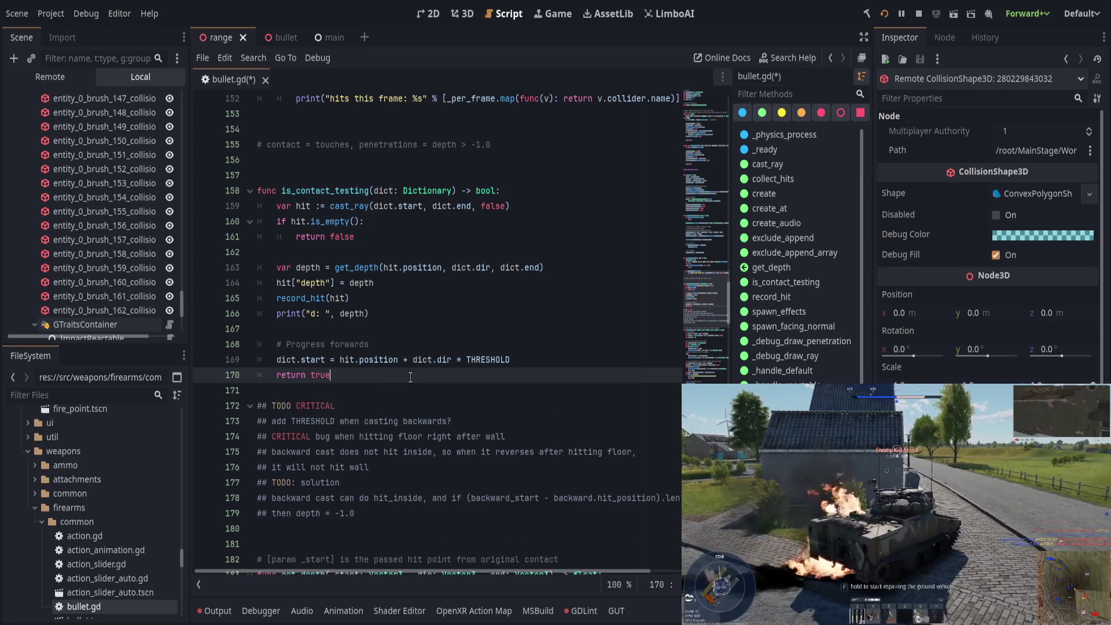
pyautogui.press('Down')
pyautogui.press('Down')
pyautogui.hotkey('ctrl', 's')
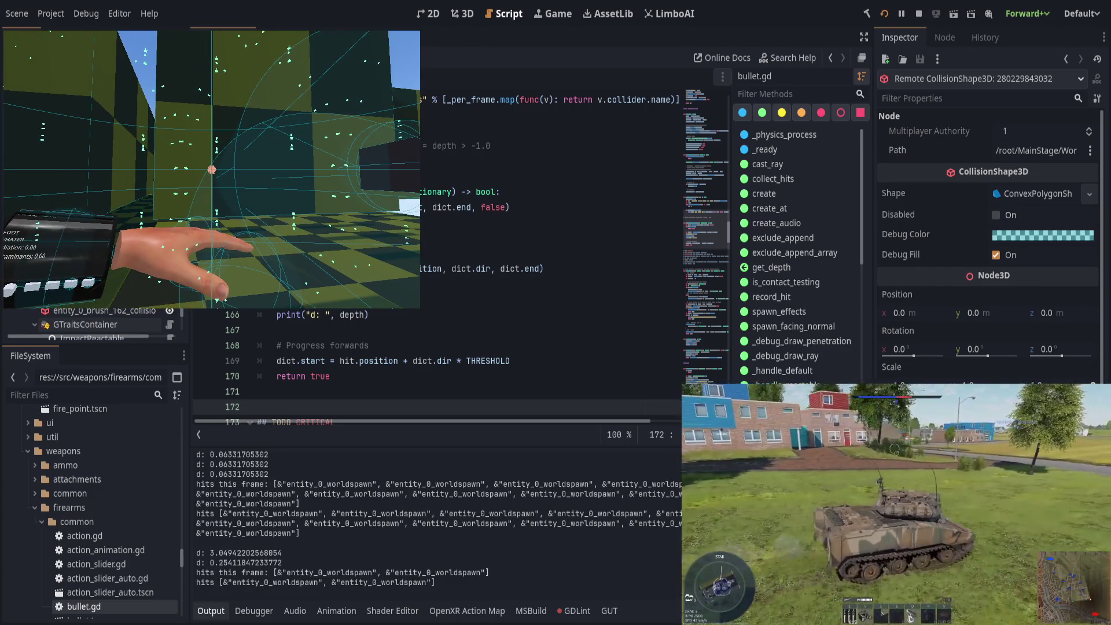
# Step: Close the running game window after checking the depth prints in the Output log
pyautogui.hotkey('alt', 'Tab')
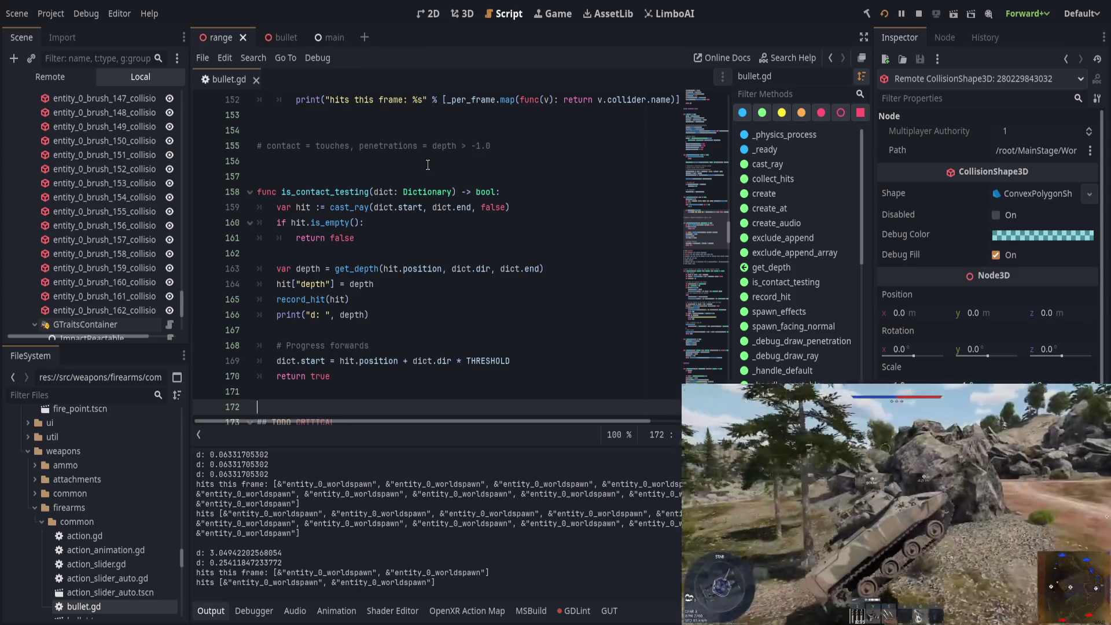
# Step: Review _physics_process's position update around line 130 and start a text search in bullet.gd
pyautogui.scroll(5, 400, 236)
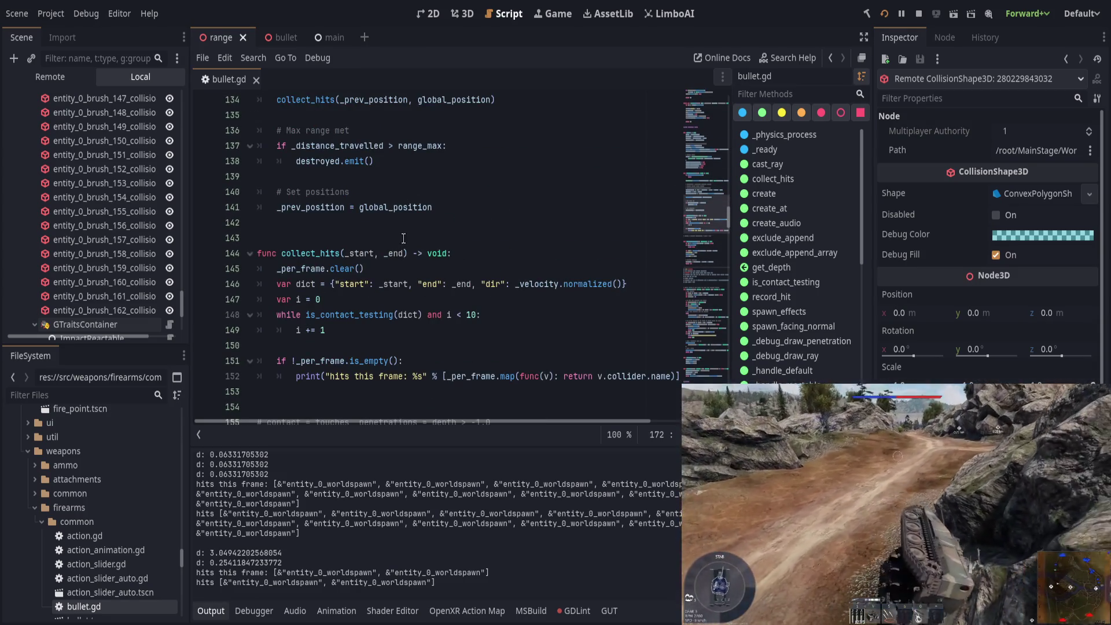
pyautogui.scroll(5, 403, 239)
pyautogui.scroll(3, 403, 238)
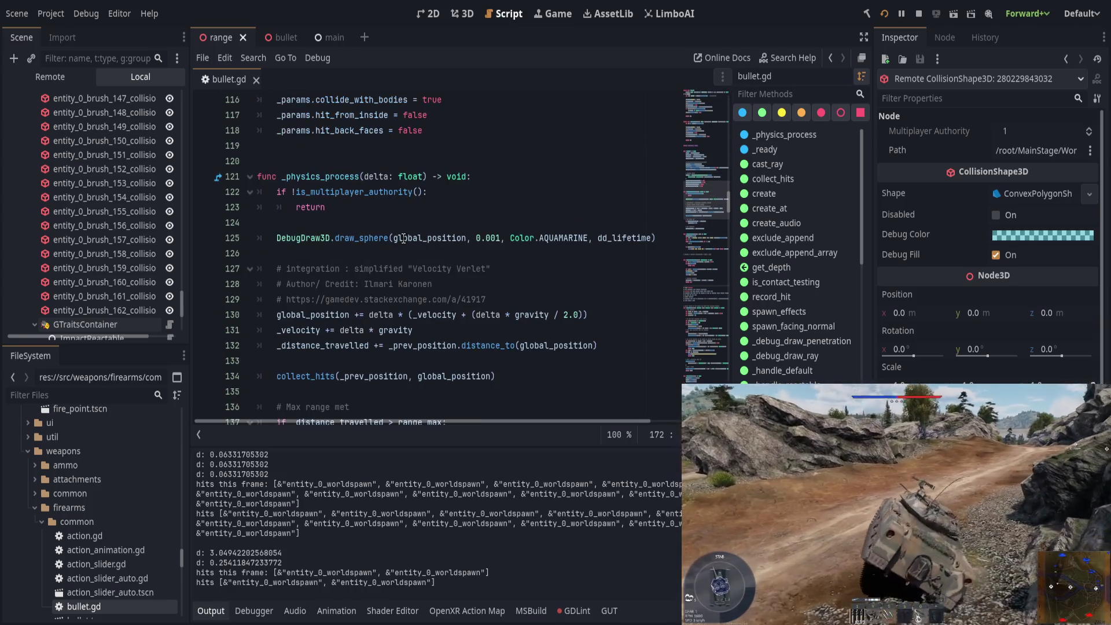
pyautogui.scroll(2, 403, 238)
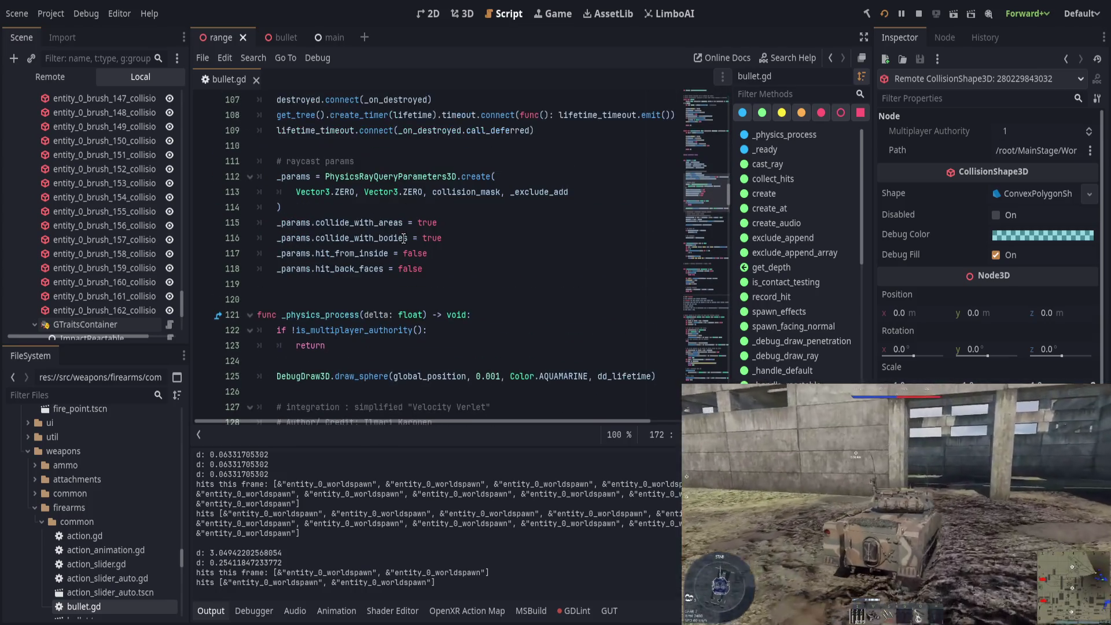
pyautogui.scroll(-3, 403, 238)
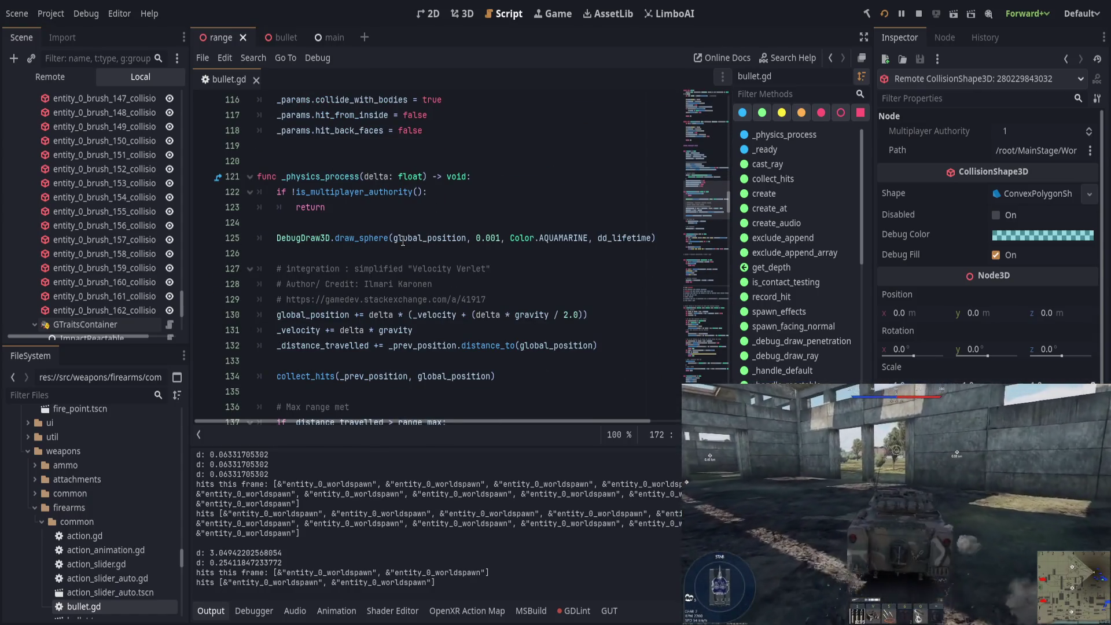
pyautogui.click(601, 316)
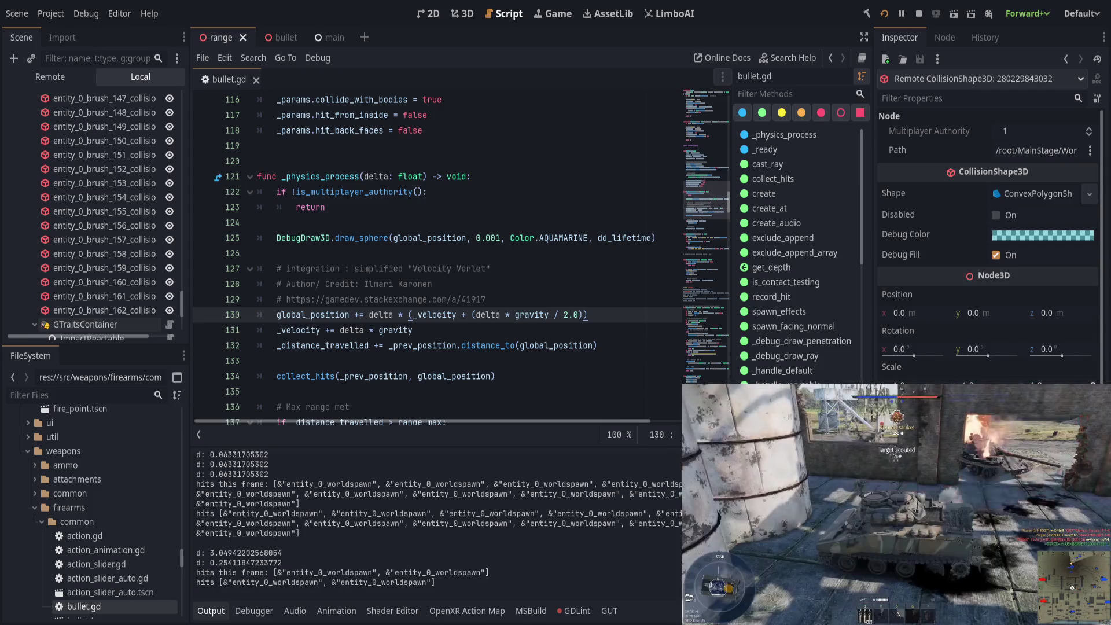
pyautogui.hotkey('ctrl', 'f')
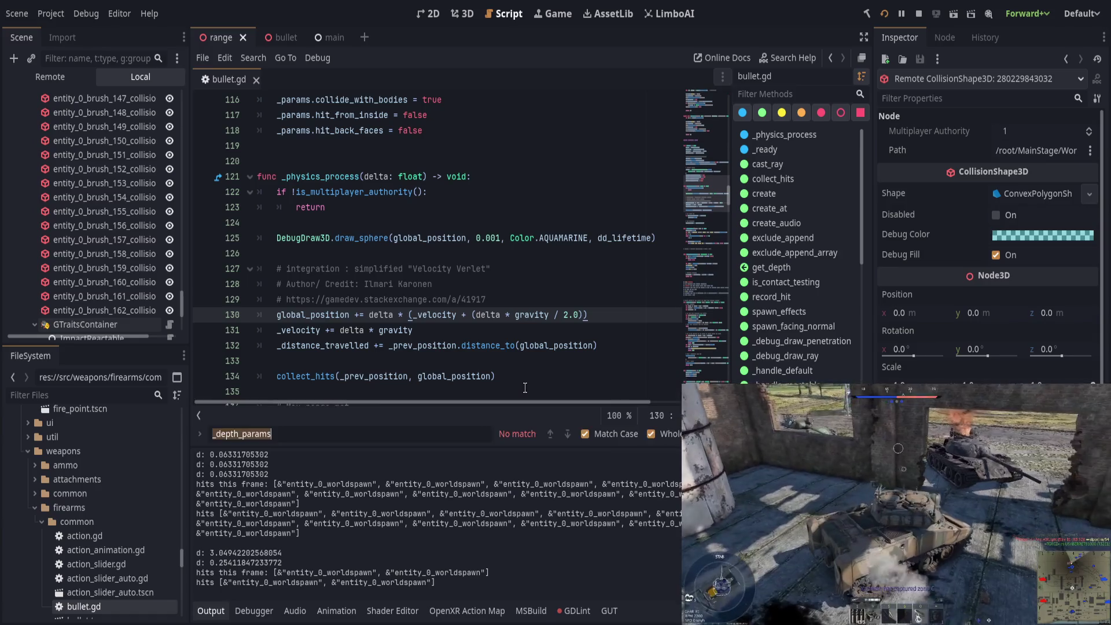
# Step: Search for 'backwards' and change the forward cast_ray's false argument to true
pyautogui.write('backwards')
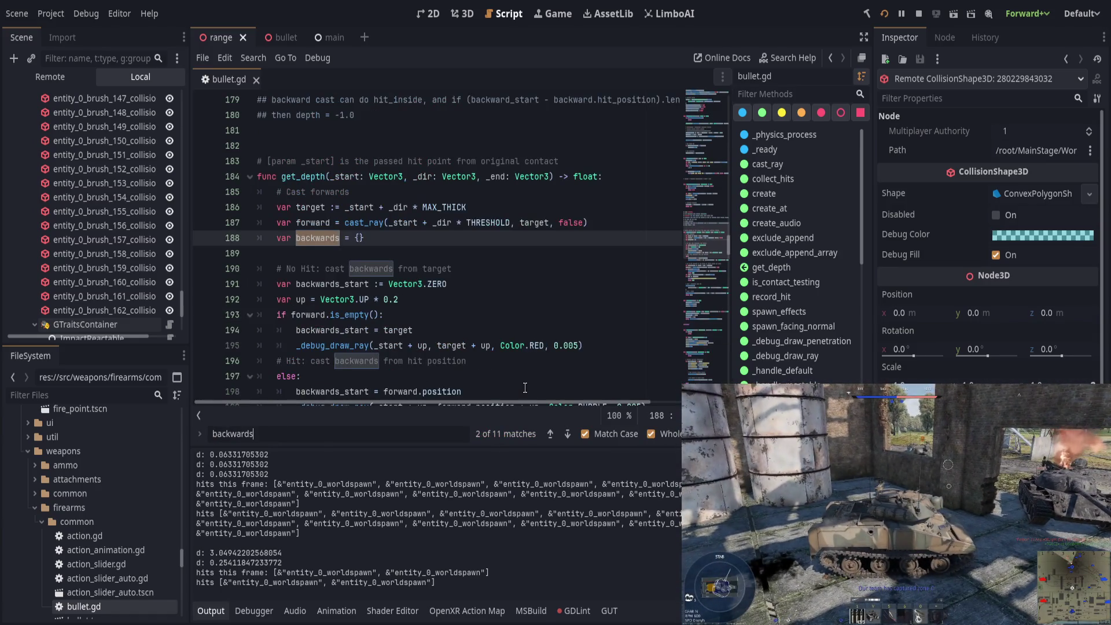
pyautogui.click(481, 283)
pyautogui.click(504, 244)
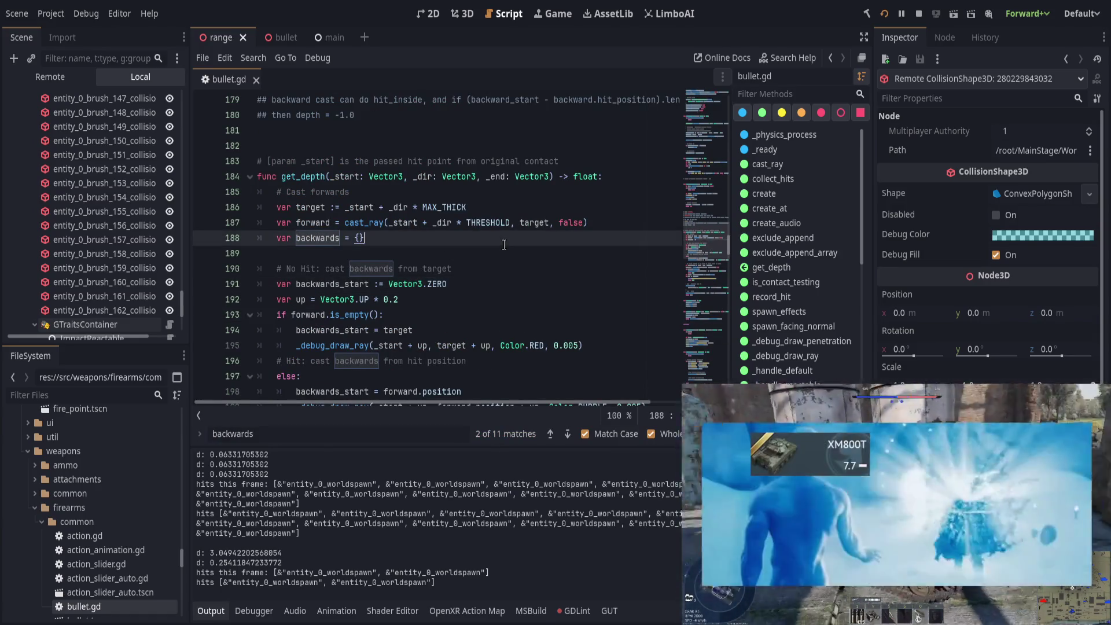
pyautogui.scroll(-1, 499, 285)
pyautogui.click(586, 299)
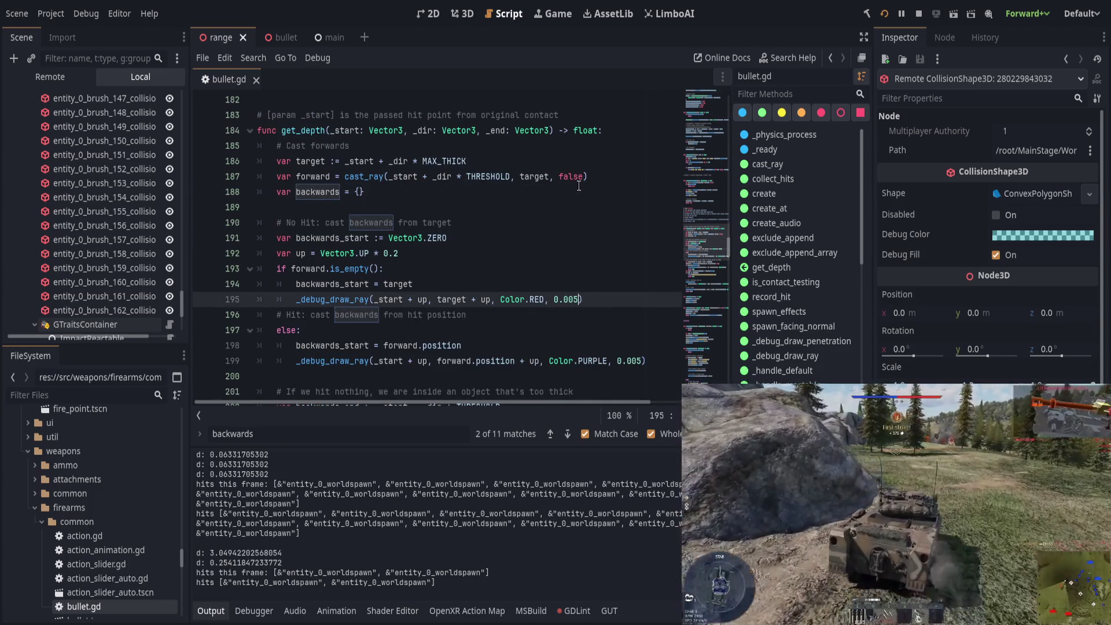
pyautogui.doubleClick(574, 178)
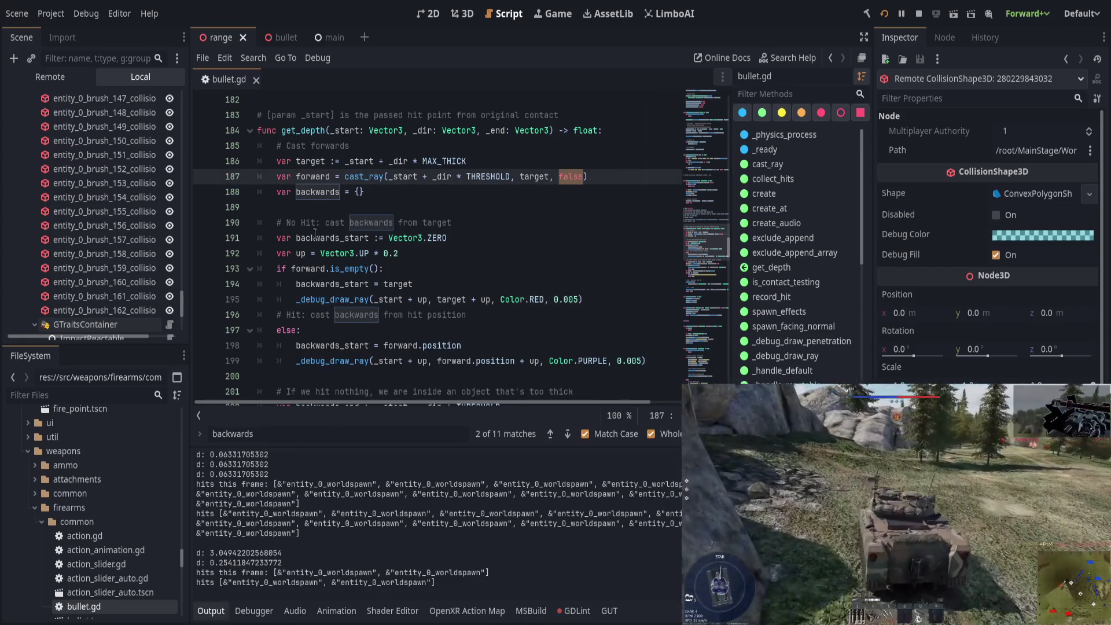
pyautogui.write('true')
# Step: Change the backward cast_ray's last argument from true to false and save the script
pyautogui.doubleClick(318, 191)
pyautogui.scroll(-2, 461, 269)
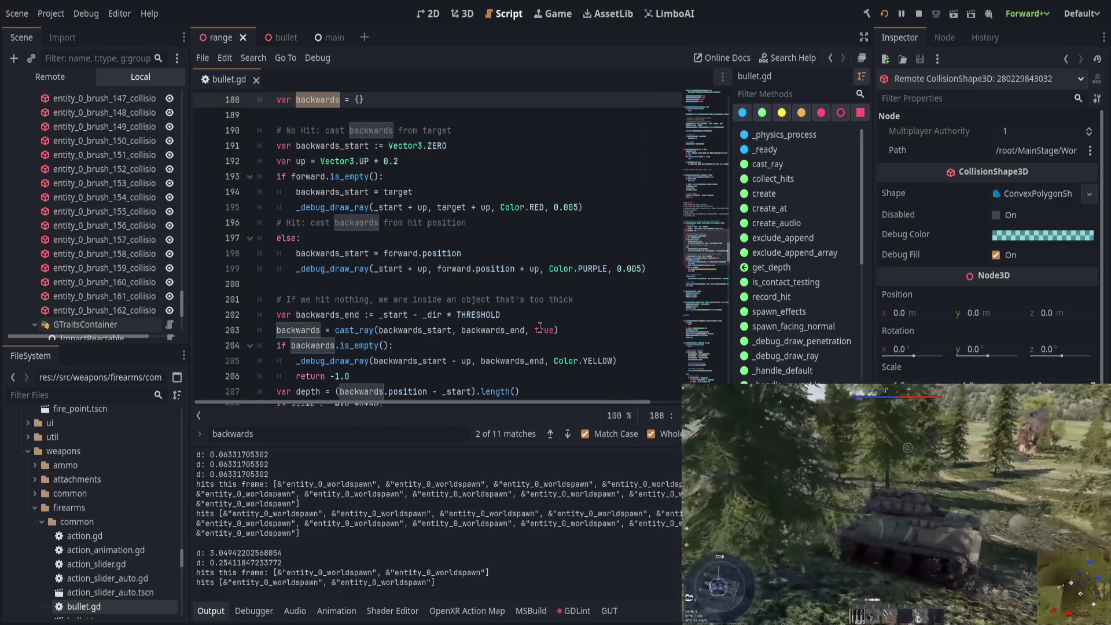
pyautogui.doubleClick(544, 330)
pyautogui.scroll(2, 550, 307)
pyautogui.scroll(-2, 552, 298)
pyautogui.write('fa')
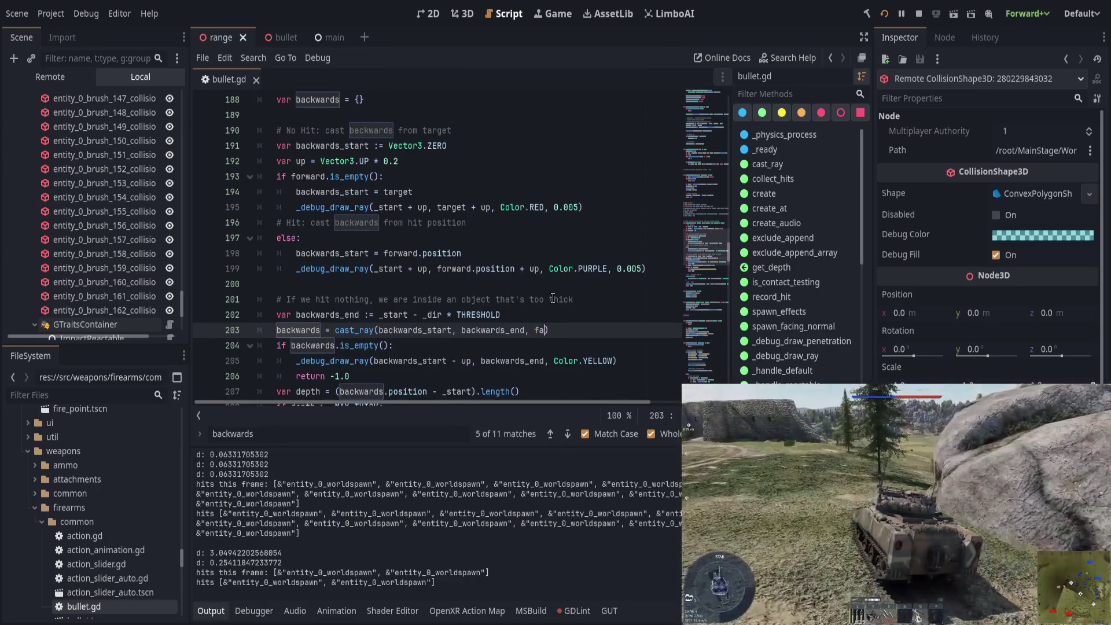
pyautogui.press('Return')
pyautogui.hotkey('ctrl', 's')
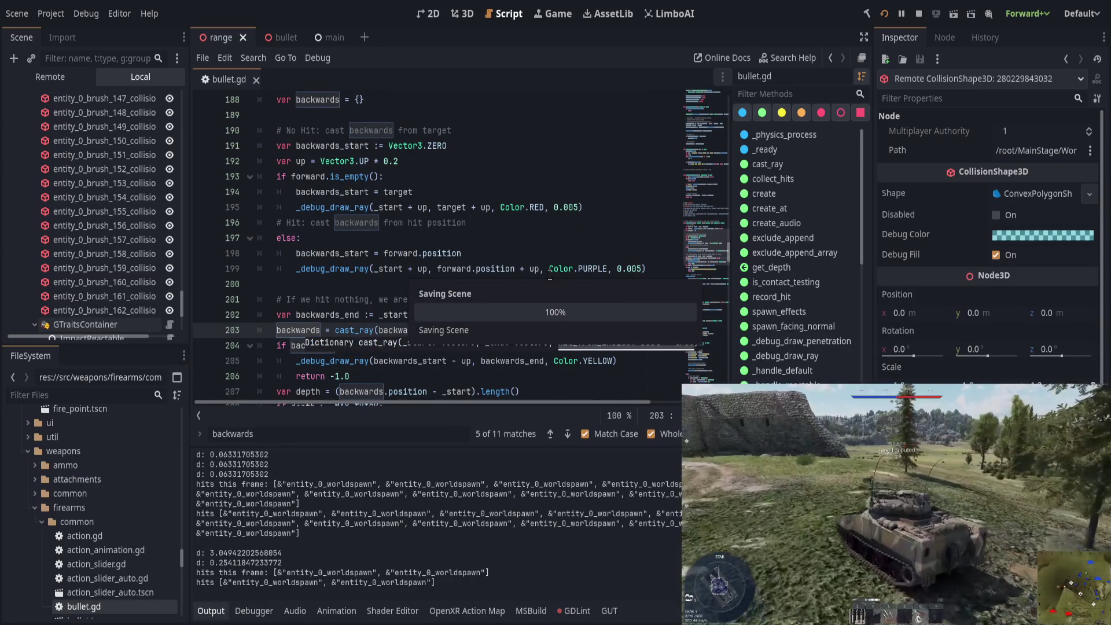
pyautogui.click(555, 258)
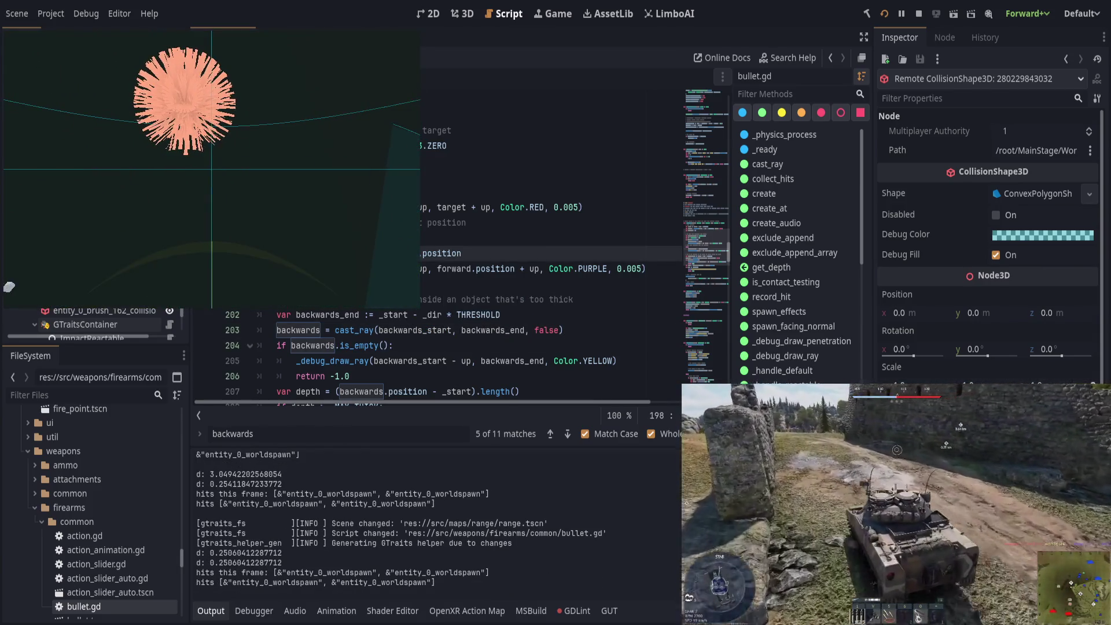
pyautogui.press('w')
pyautogui.press('w')
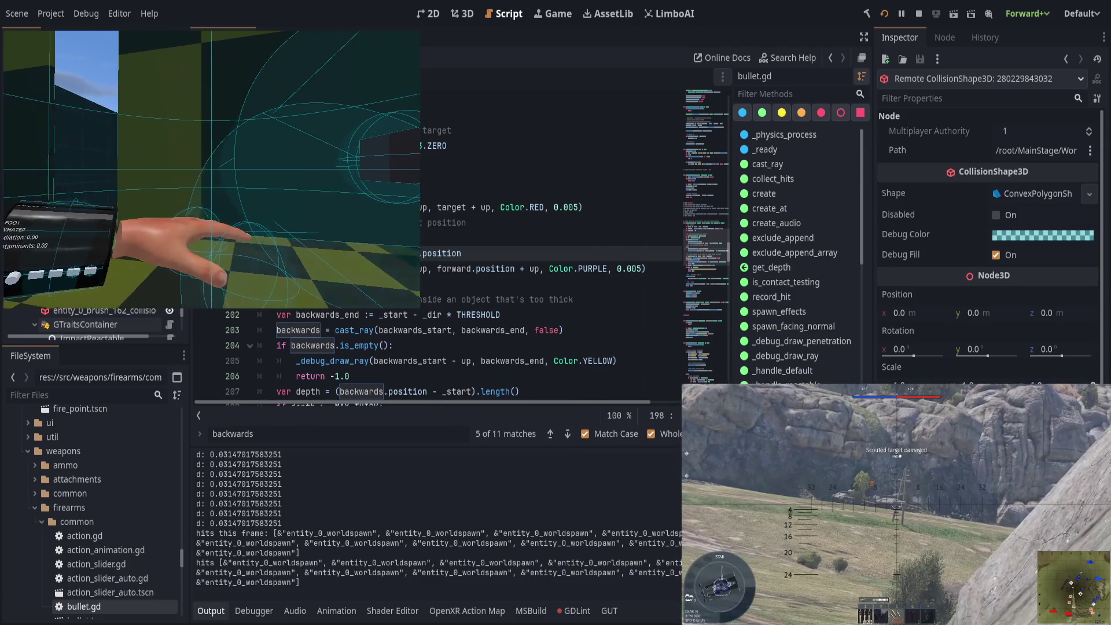
pyautogui.press('F8')
pyautogui.hotkey('ctrl', 's')
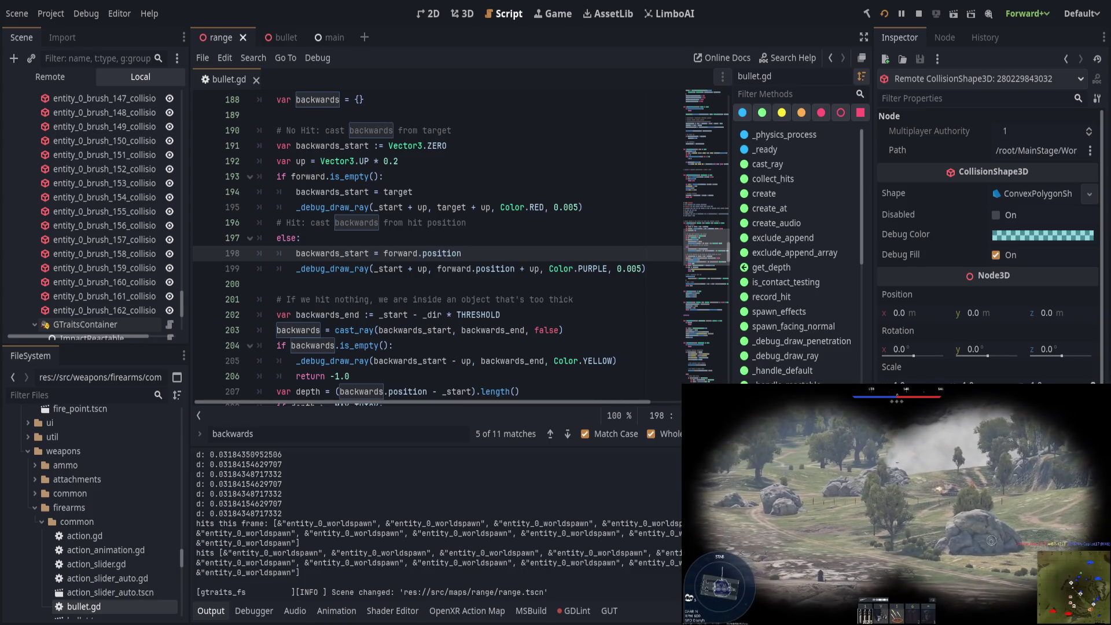
pyautogui.click(447, 299)
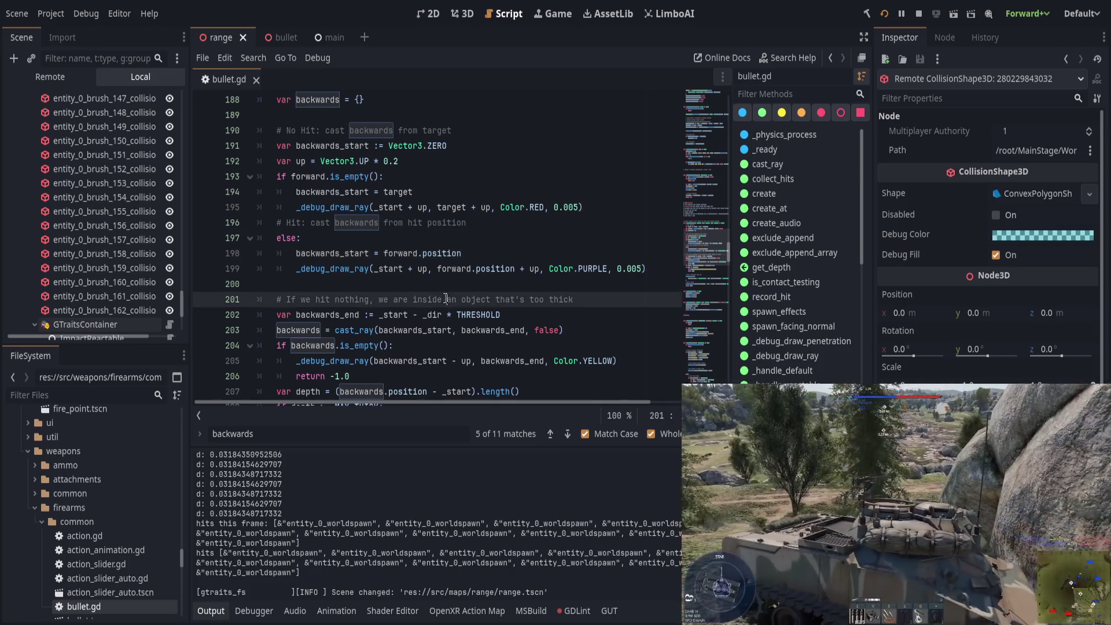
# Step: Widen the code area by shrinking the Inspector and hiding the Output log
pyautogui.scroll(-1, 528, 321)
pyautogui.scroll(-2, 528, 321)
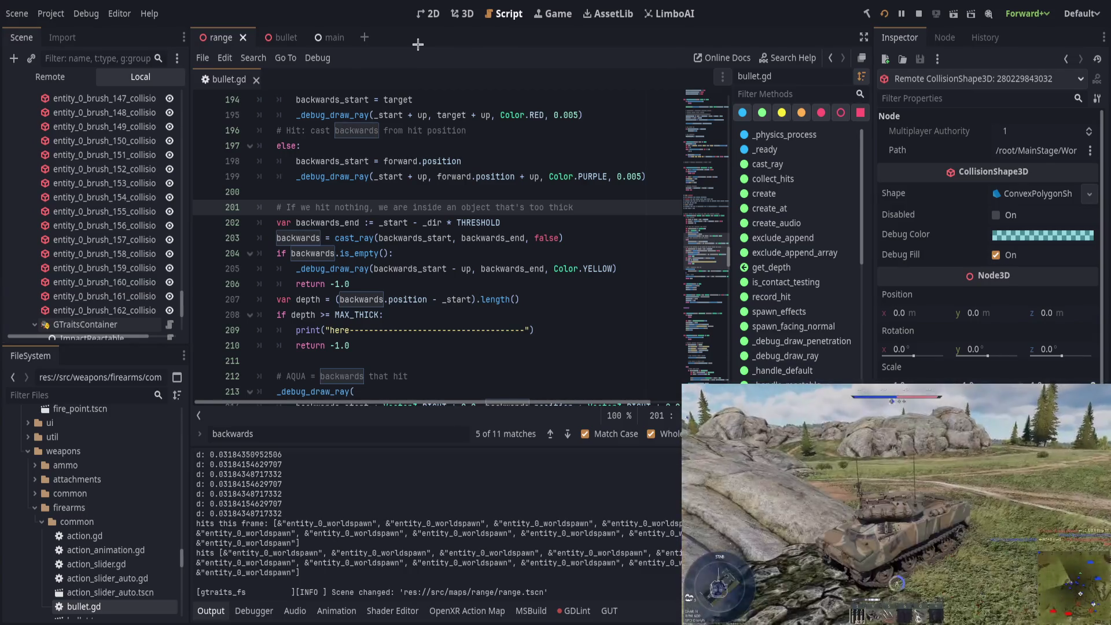
pyautogui.click(604, 207)
pyautogui.press('Down')
pyautogui.press('Down')
pyautogui.press('Down')
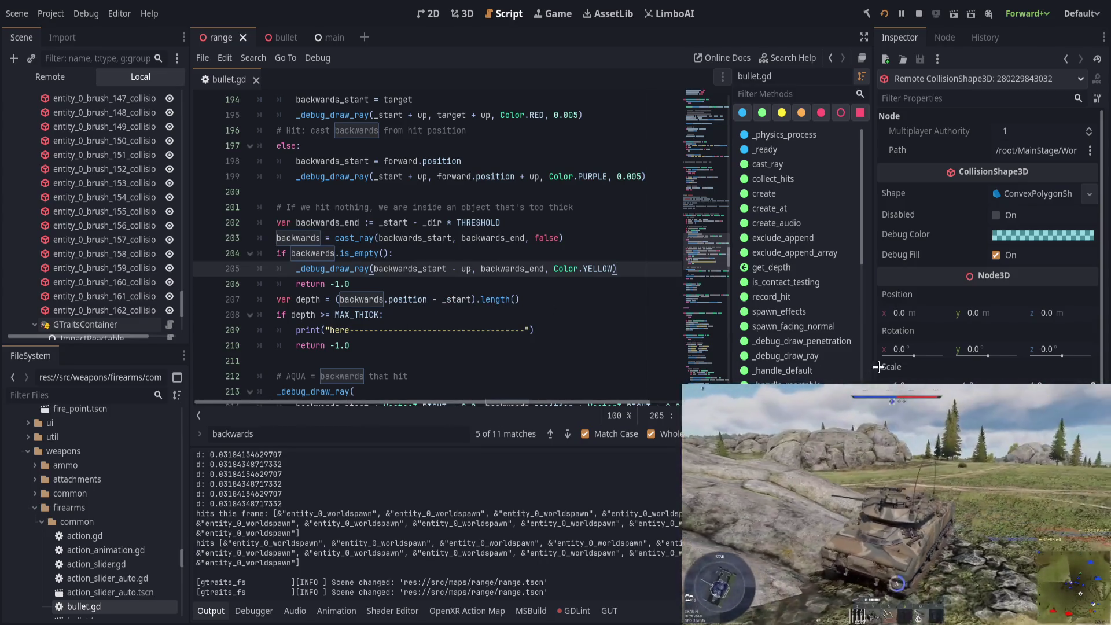
pyautogui.moveTo(873, 366); pyautogui.dragTo(899, 367)
pyautogui.click(214, 610)
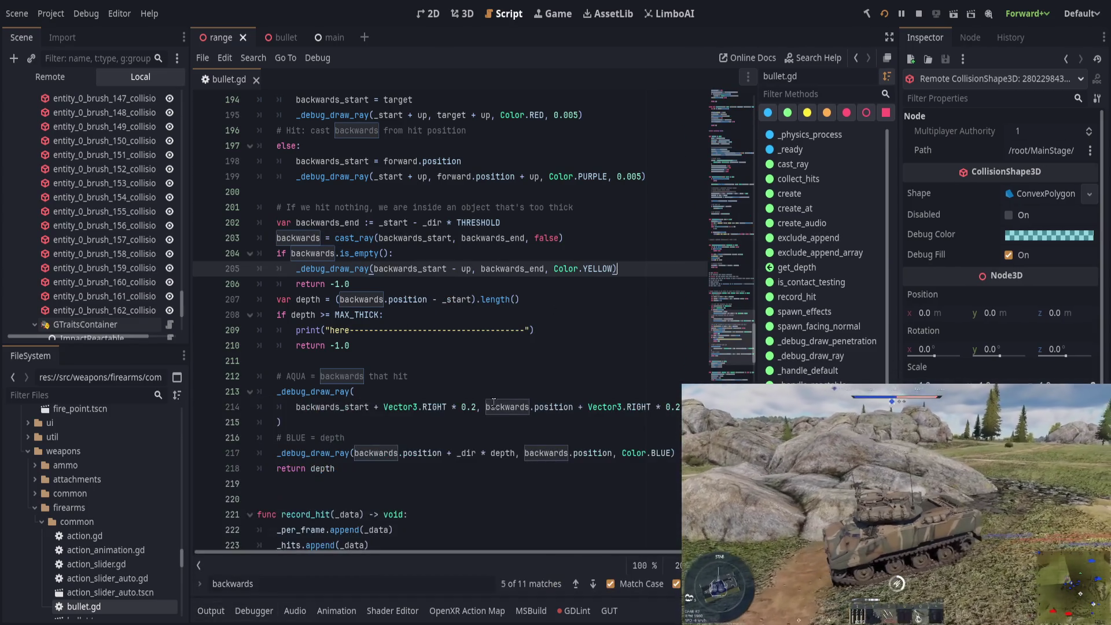
# Step: Retype line 203's false argument as 'try', then undo the change
pyautogui.click(514, 387)
pyautogui.scroll(1, 513, 387)
pyautogui.doubleClick(551, 285)
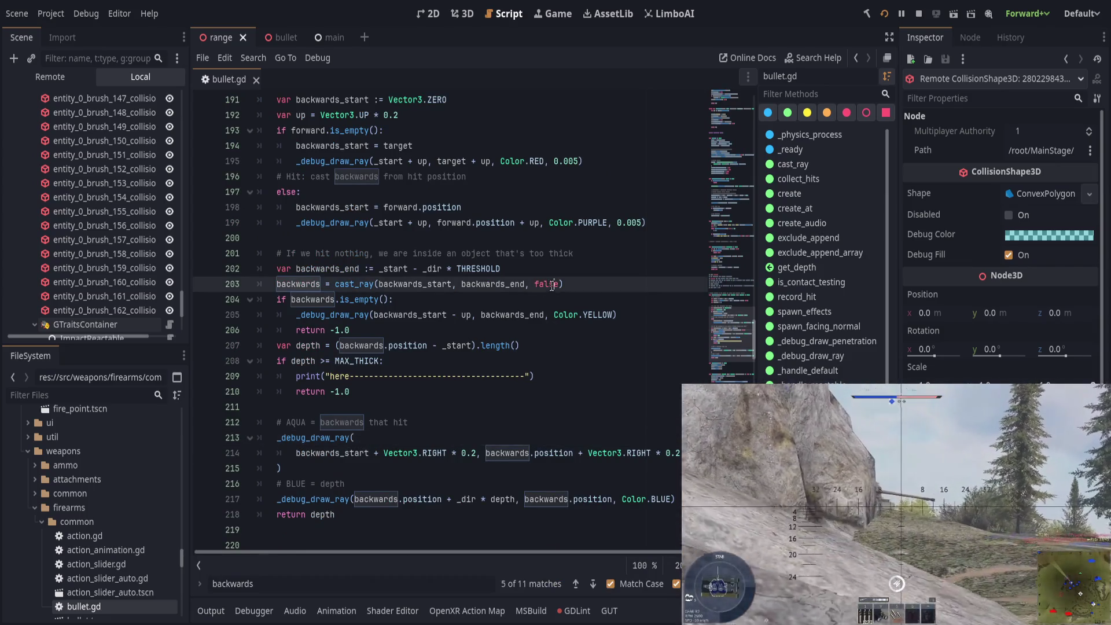
pyautogui.write('try')
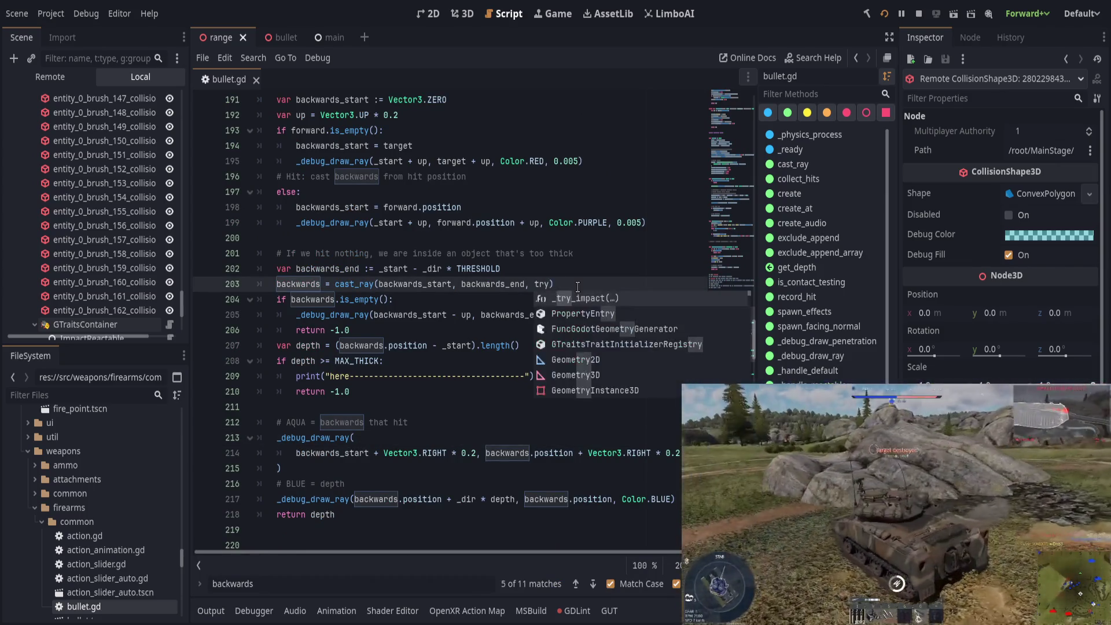
pyautogui.hotkey('ctrl', 'z')
# Step: Set up find and replace of cast_ray with raycast, removing stray text typed on line 211
pyautogui.hotkey('ctrl', 'r')
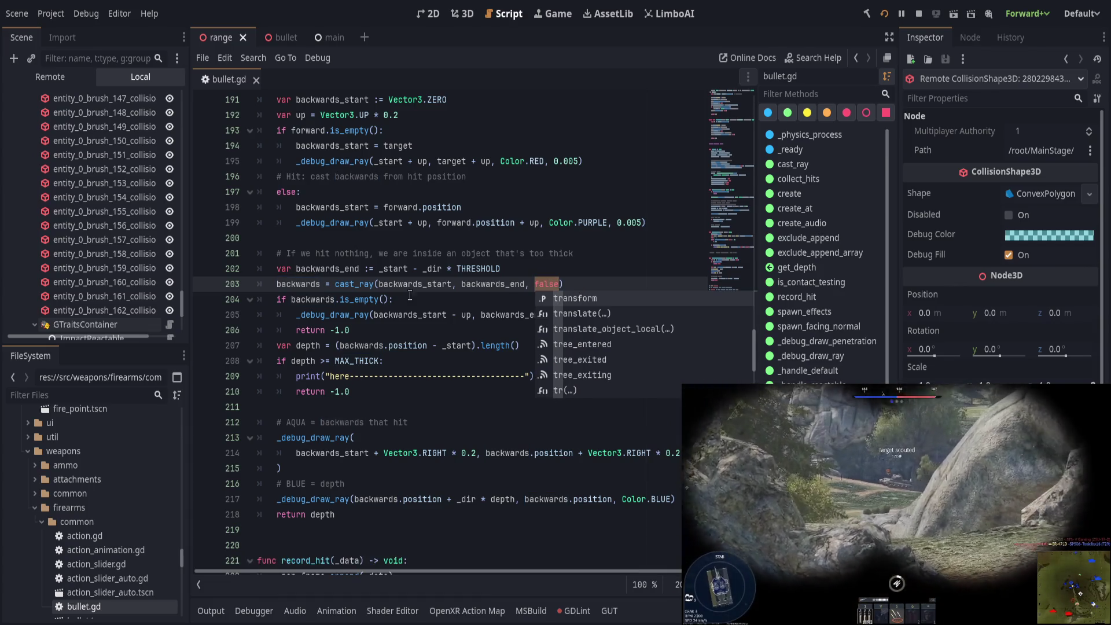
pyautogui.write('cast_ray')
pyautogui.press('Tab')
pyautogui.click(434, 408)
pyautogui.write('raycast')
pyautogui.press('Escape')
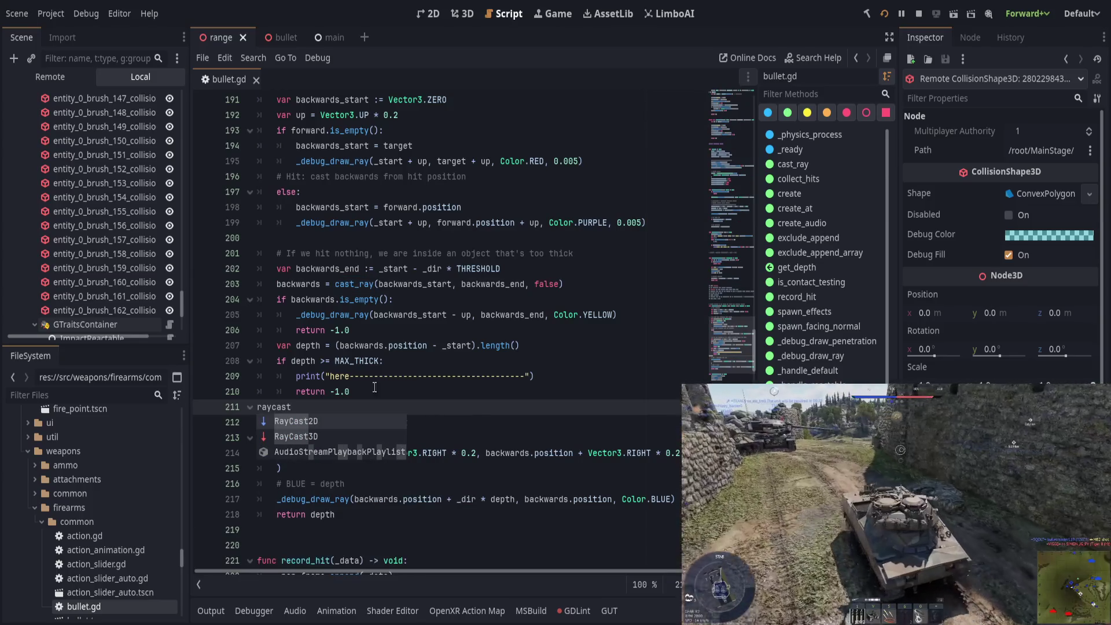
pyautogui.press('BackSpace')
pyautogui.press('BackSpace')
pyautogui.press('BackSpace')
pyautogui.click(371, 285)
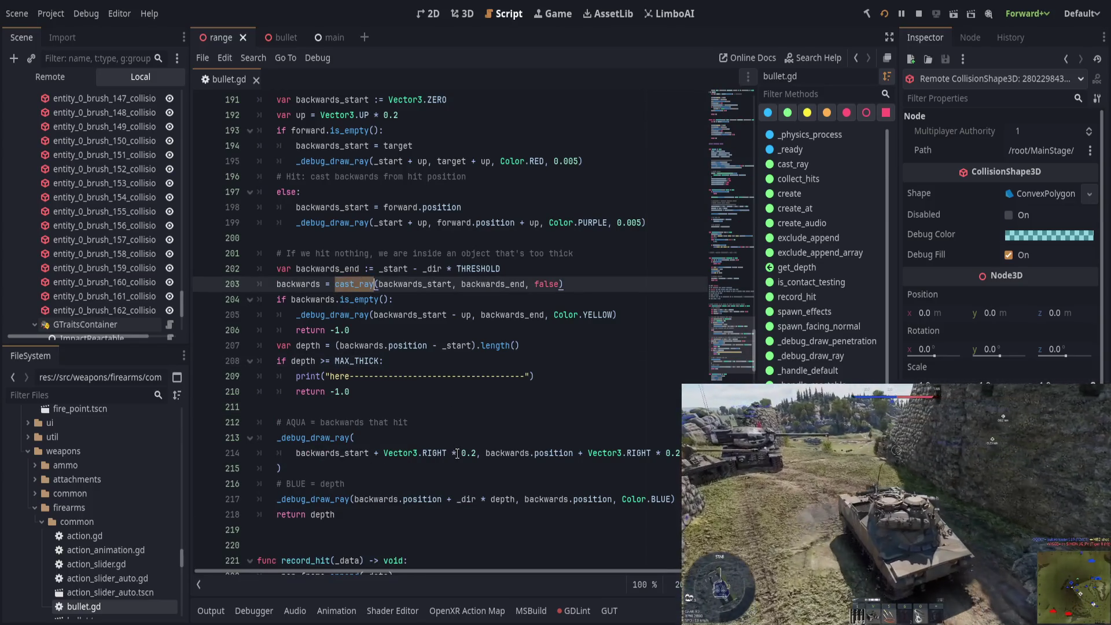
pyautogui.hotkey('ctrl', 'r')
pyautogui.write('ray')
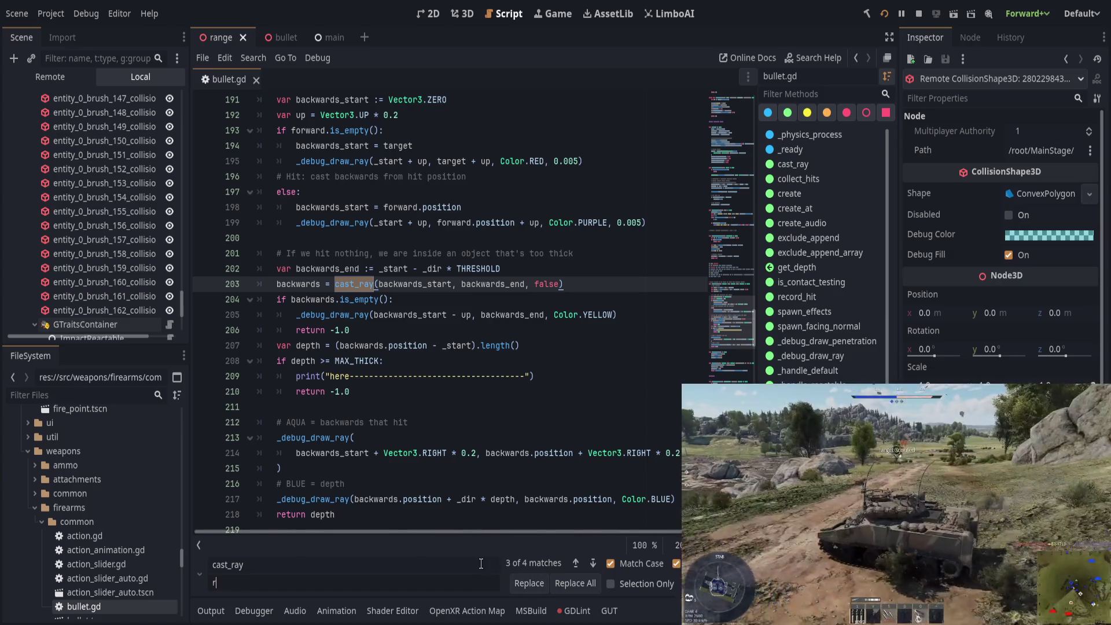
pyautogui.write('cast')
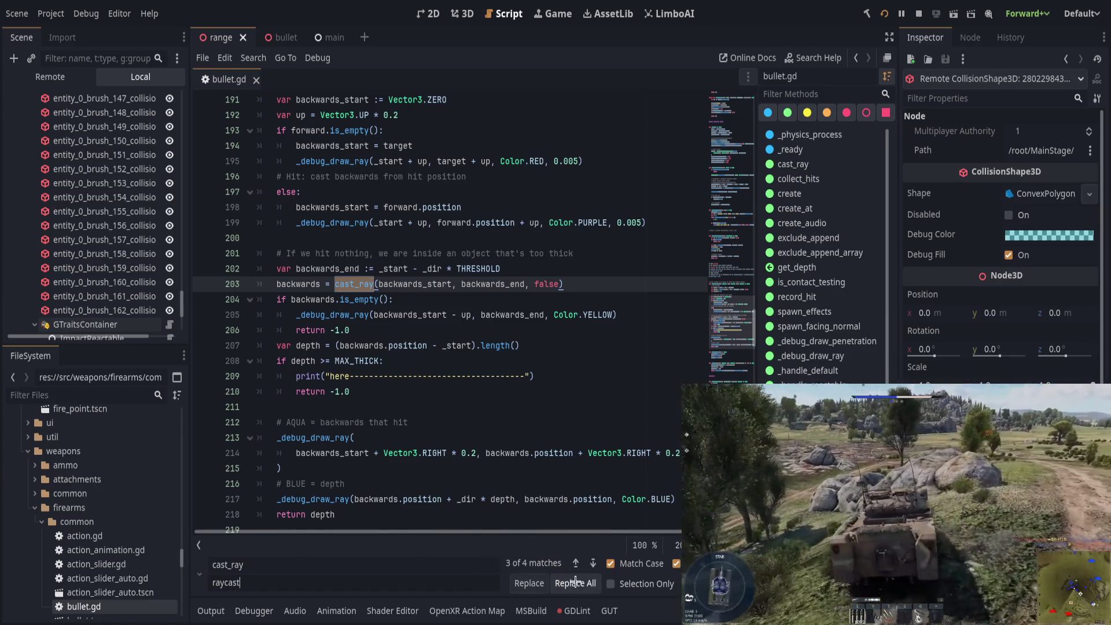
# Step: Replace all 4 cast_ray occurrences with raycast, check the function, then save and launch the game
pyautogui.click(576, 581)
pyautogui.click(508, 454)
pyautogui.hotkey('ctrl', 's')
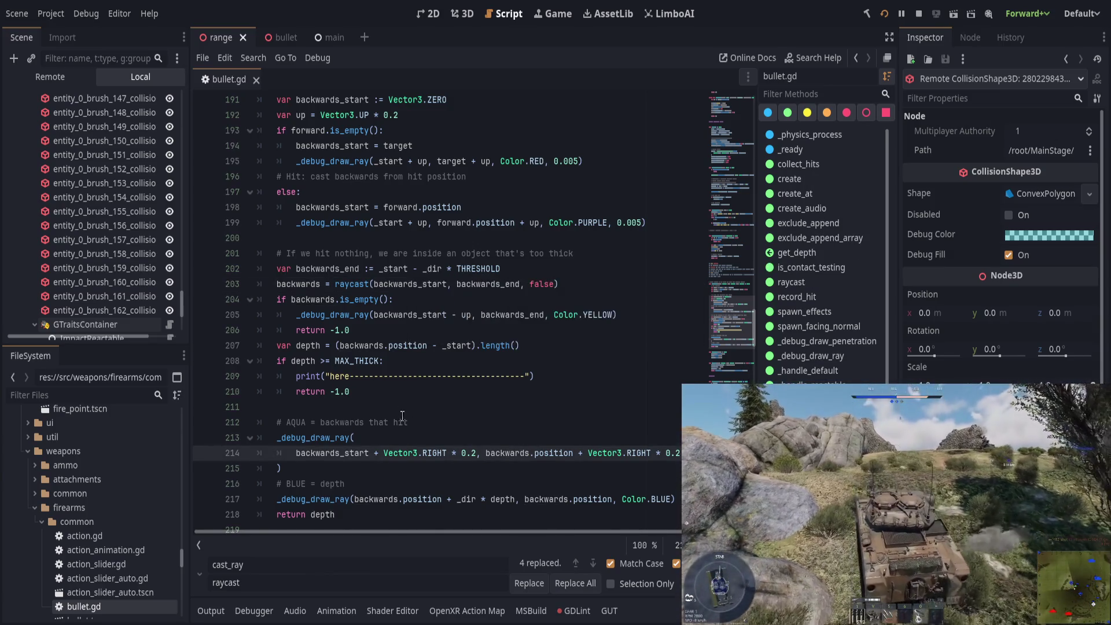
pyautogui.click(442, 434)
pyautogui.scroll(-4, 372, 495)
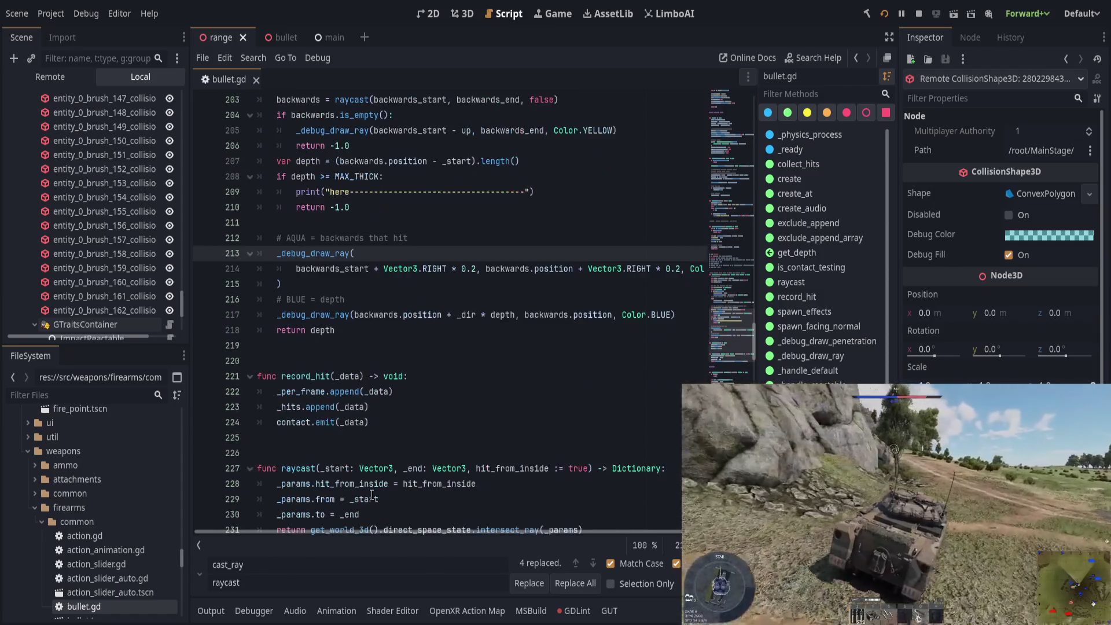
pyautogui.scroll(-2, 374, 490)
pyautogui.click(398, 469)
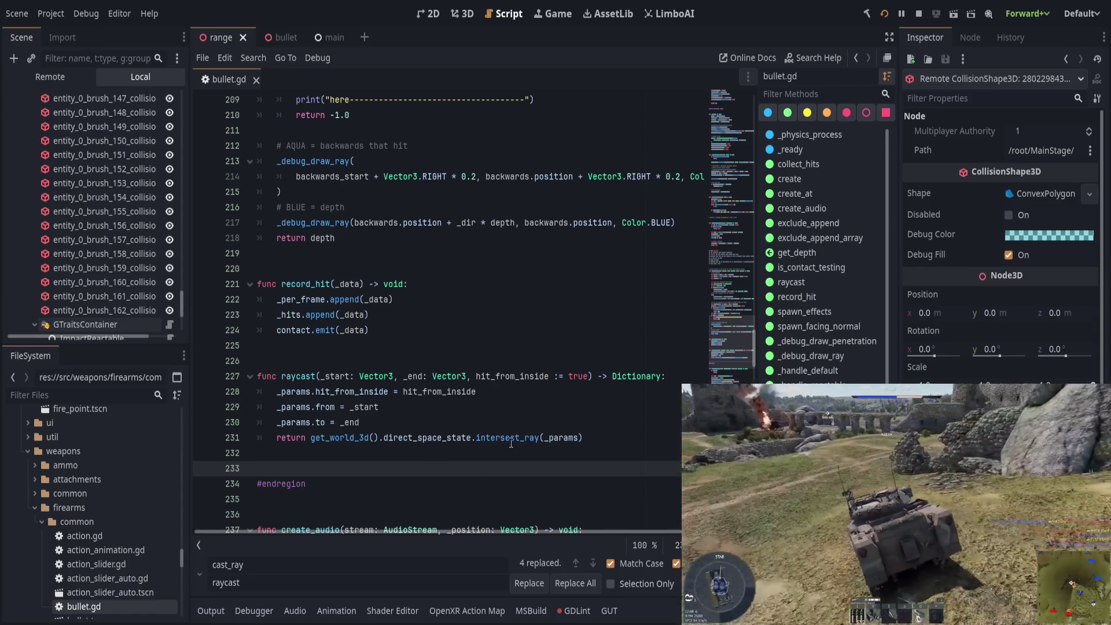
pyautogui.press('Escape')
pyautogui.hotkey('ctrl', 's')
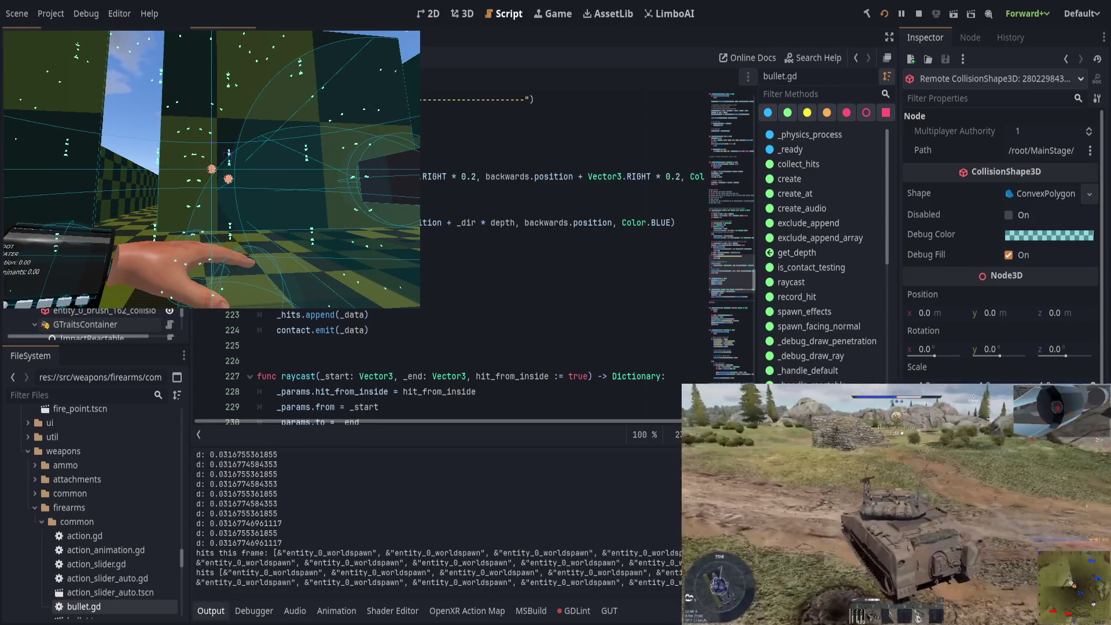
# Step: Return to the script editor from the game and save the scene
pyautogui.click(574, 255)
pyautogui.hotkey('ctrl', 's')
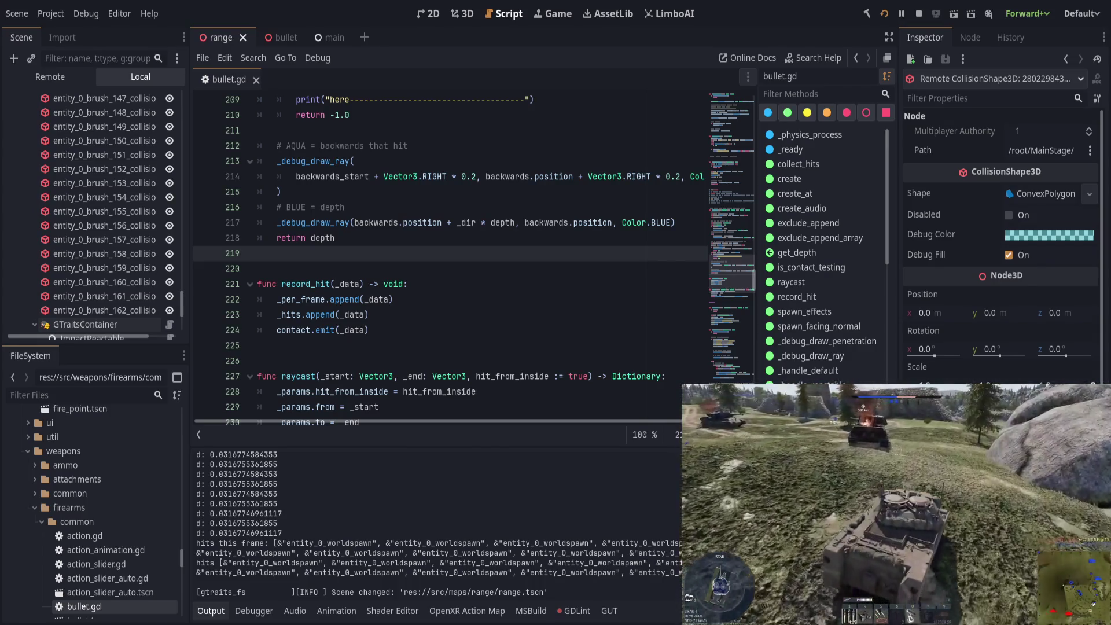
pyautogui.click(487, 224)
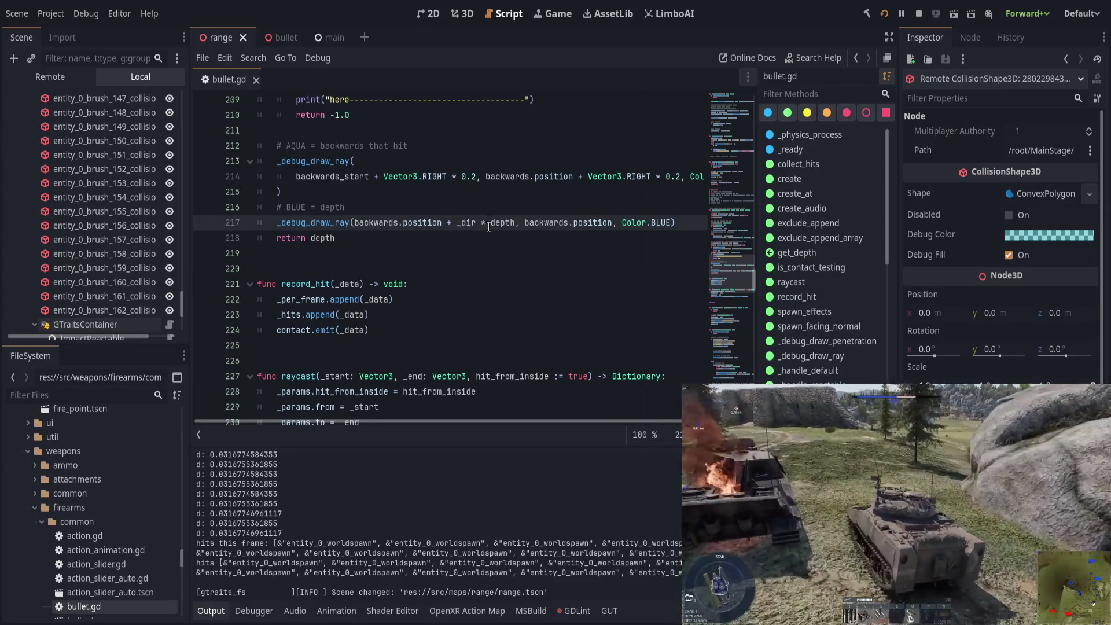
pyautogui.scroll(4, 487, 225)
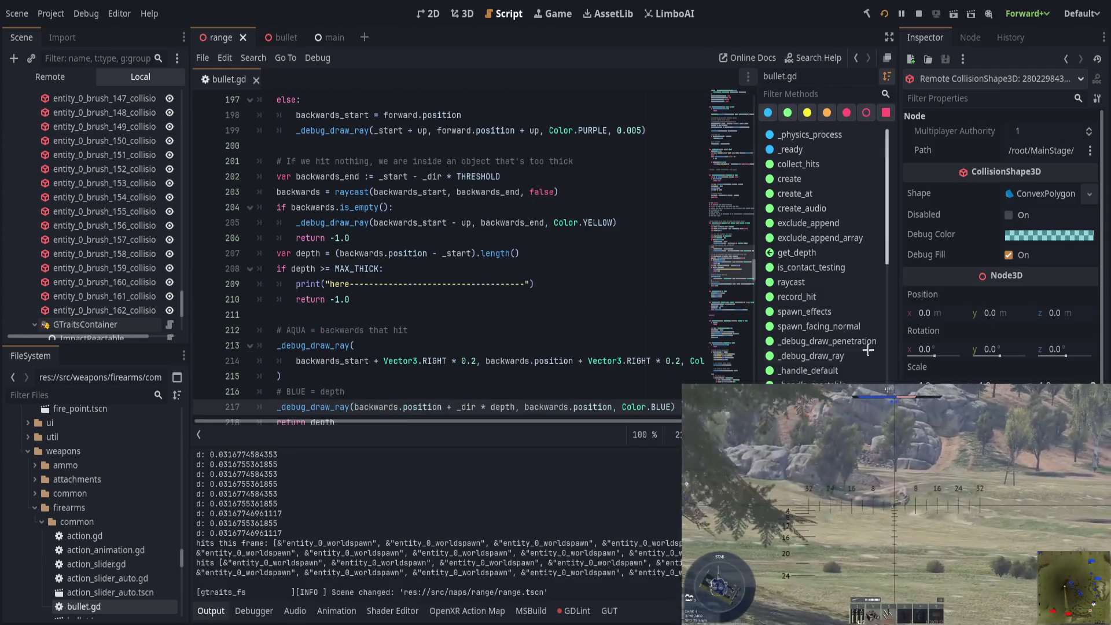
# Step: Resize the method list and inspector panels, then select false in line 203's backwards raycast
pyautogui.click(198, 434)
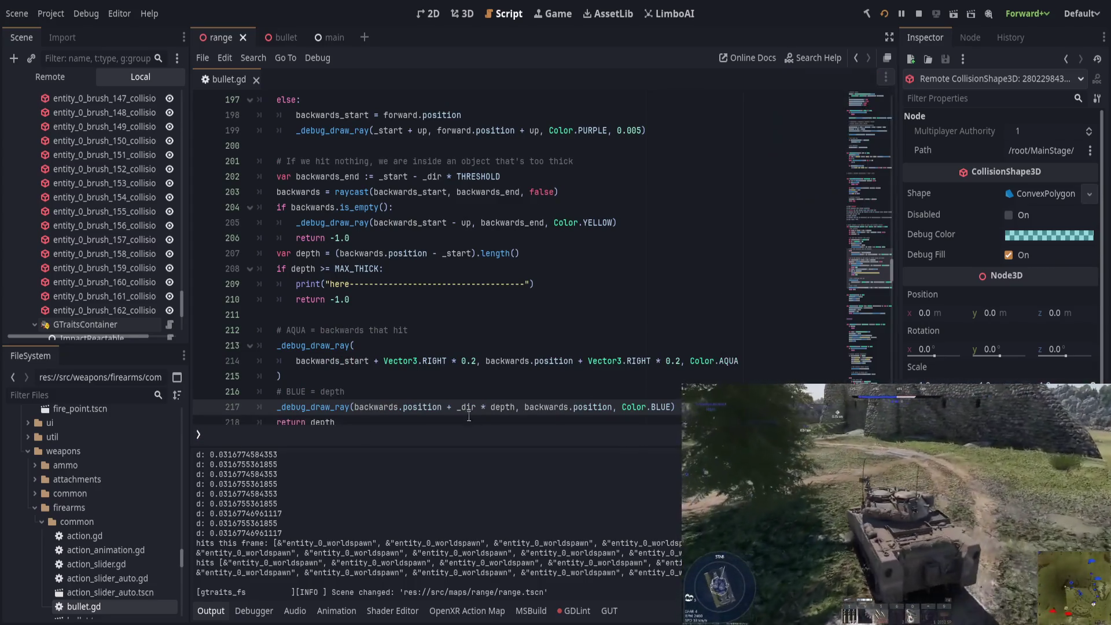
pyautogui.moveTo(491, 445); pyautogui.dragTo(491, 470)
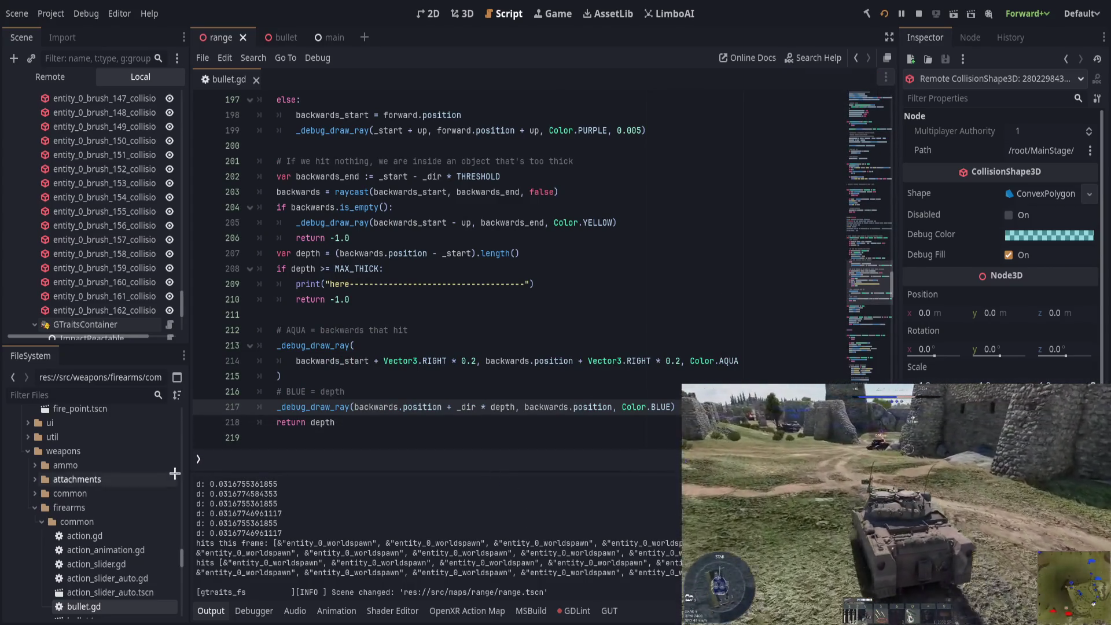
pyautogui.click(198, 460)
pyautogui.moveTo(896, 319); pyautogui.dragTo(980, 320)
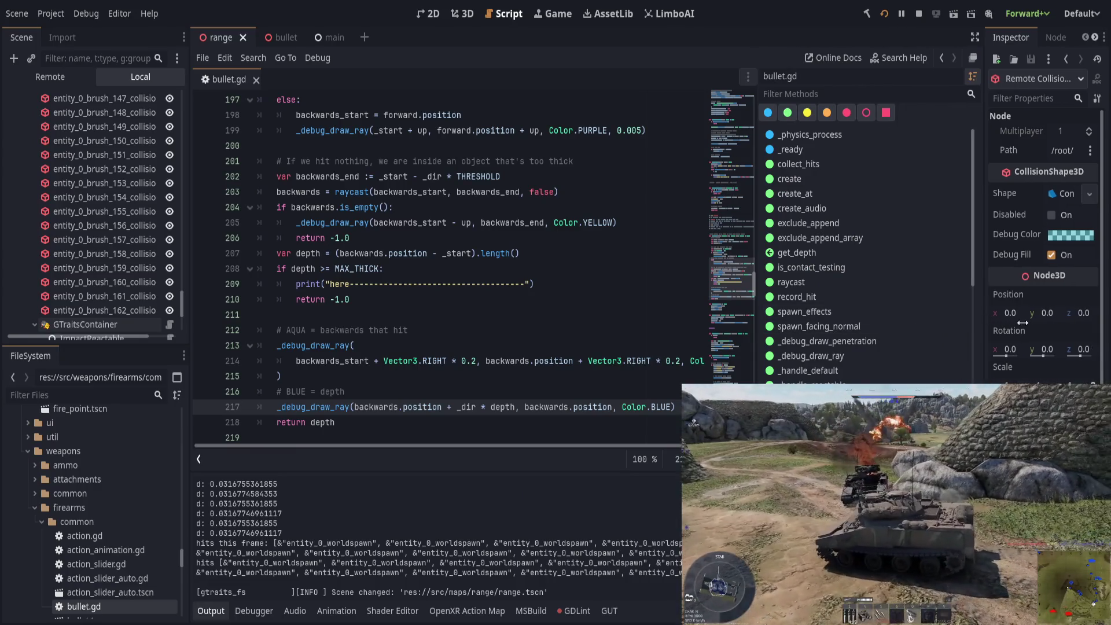
pyautogui.moveTo(757, 313); pyautogui.dragTo(844, 313)
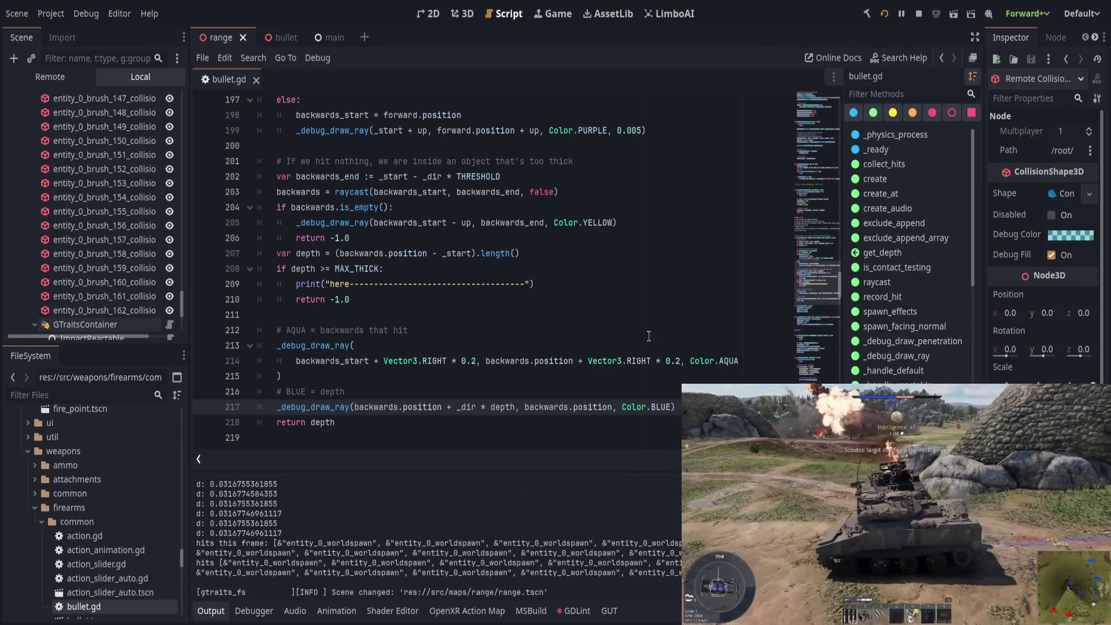
pyautogui.click(560, 331)
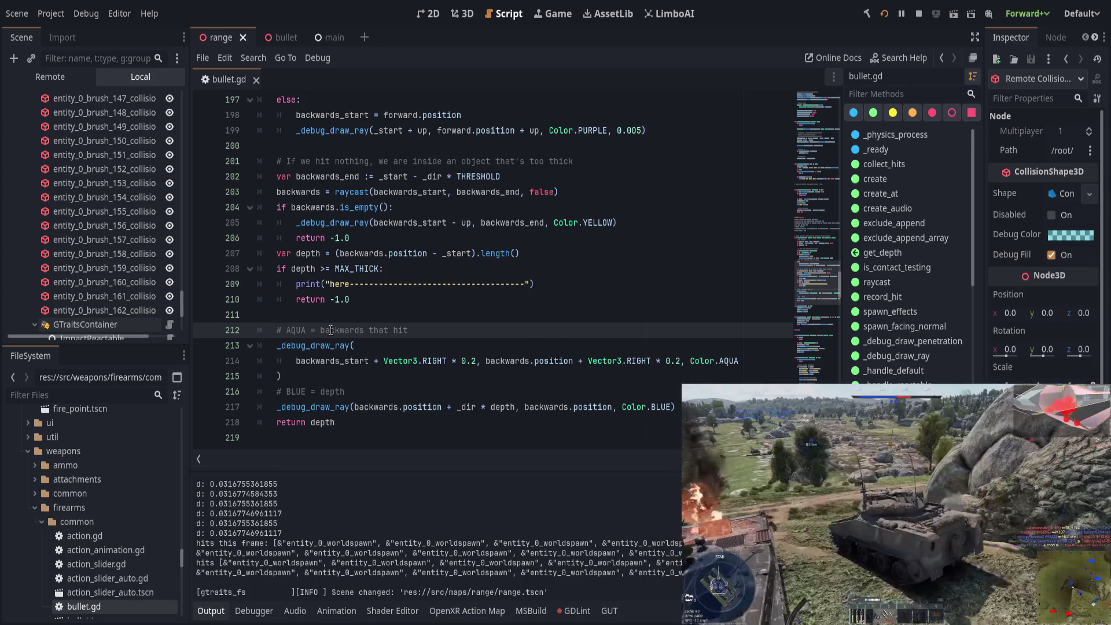
pyautogui.doubleClick(547, 191)
# Step: Change the backwards raycast's last argument to true and save bullet.gd
pyautogui.write('true')
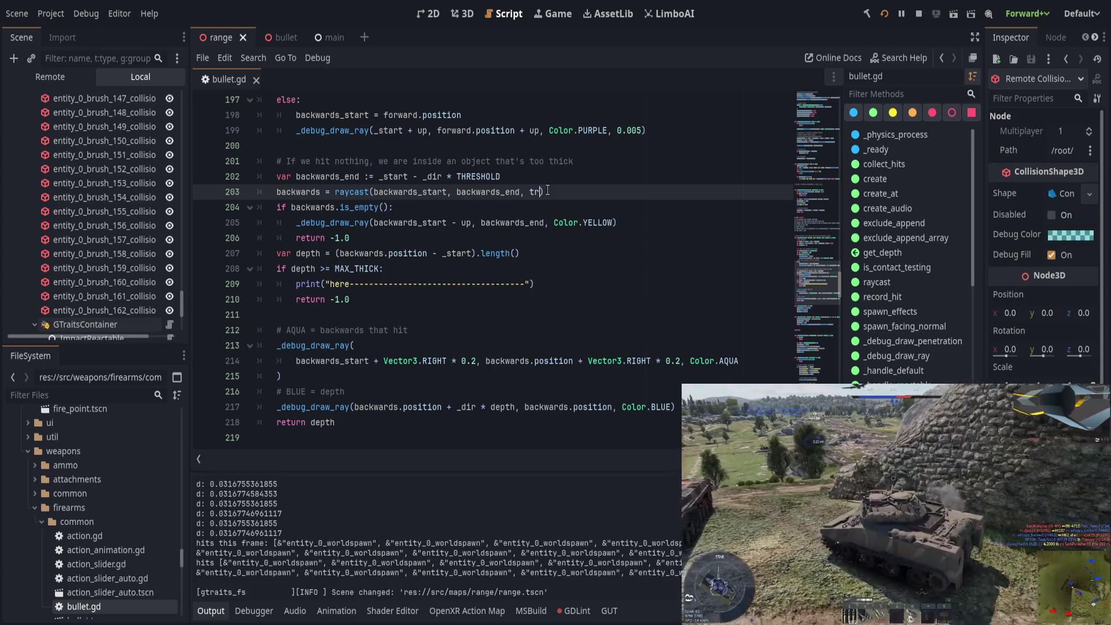
pyautogui.press('Escape')
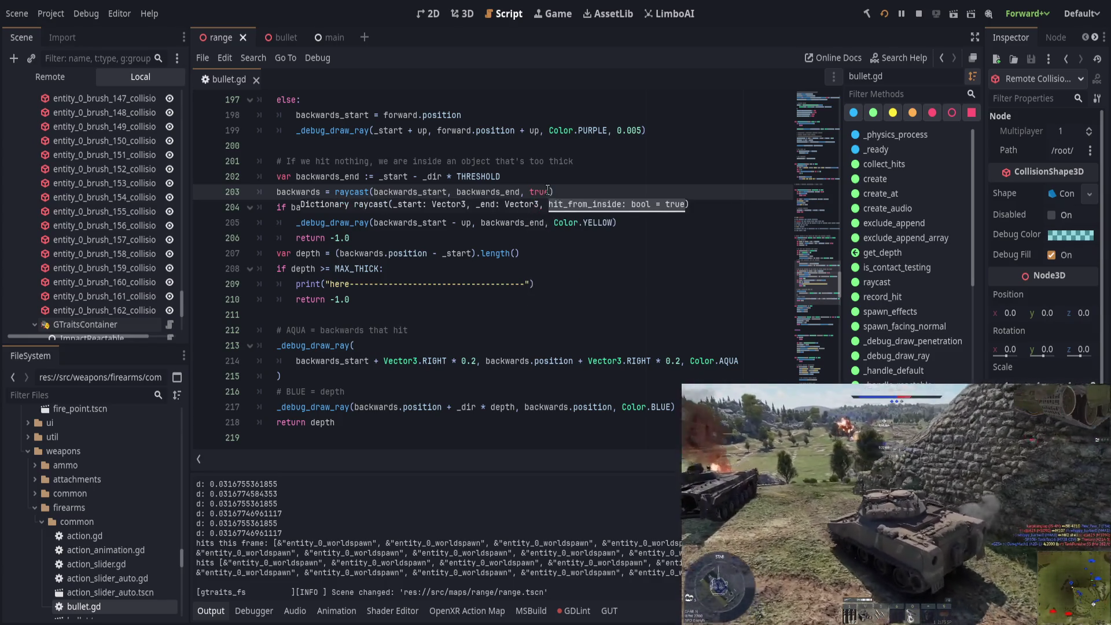
pyautogui.hotkey('ctrl', 's')
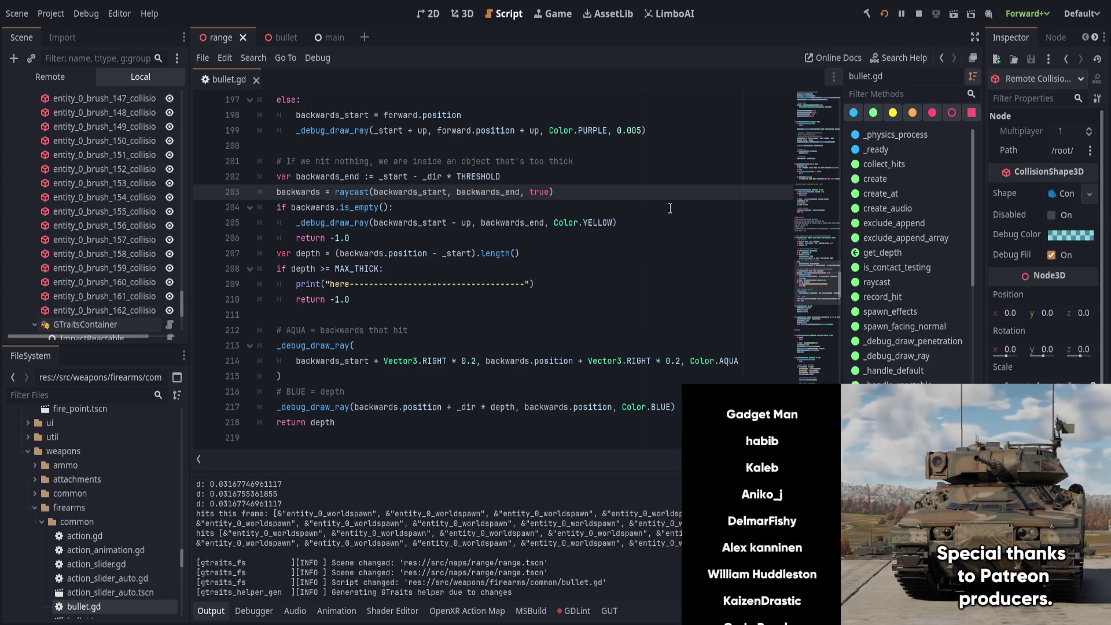
pyautogui.scroll(12, 547, 241)
# Step: Add a '## CRITICAL:' note: when casting forward, hitting something, casting backwards, and no hit
pyautogui.click(430, 395)
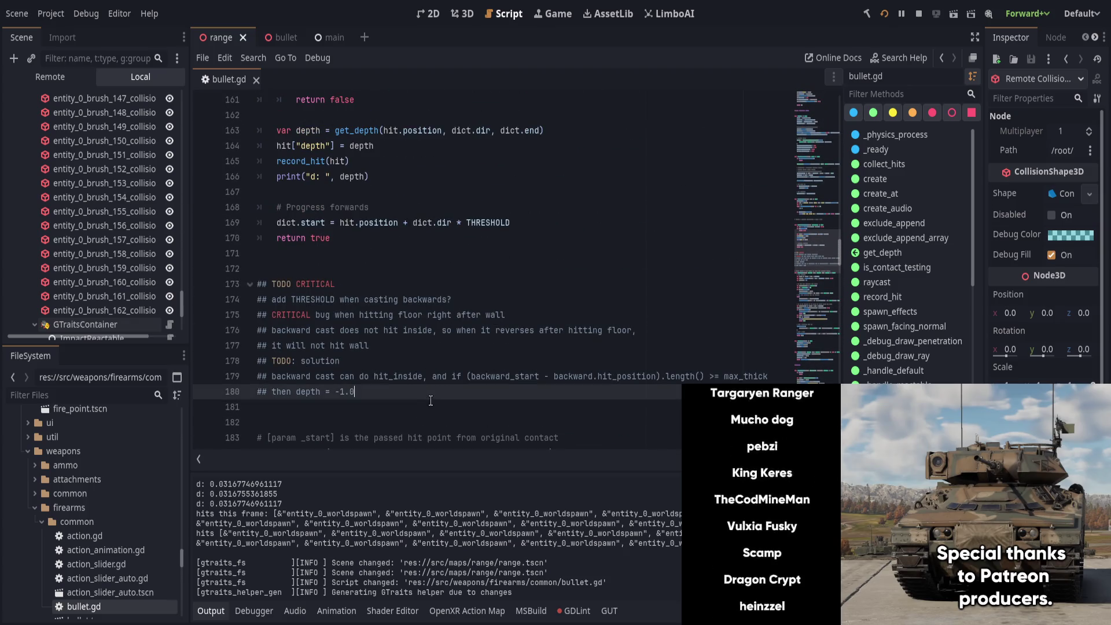
pyautogui.press('Return')
pyautogui.press('Return')
pyautogui.press('Return')
pyautogui.write('## CRIT')
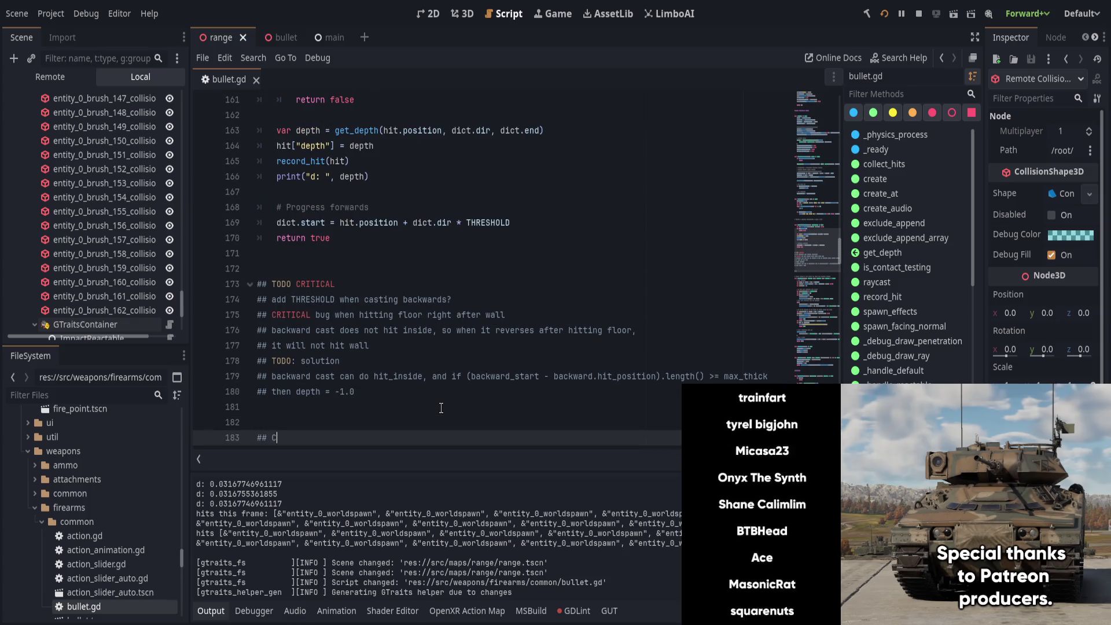
pyautogui.write('ICAL:')
pyautogui.press('Return')
pyautogui.write('#$#')
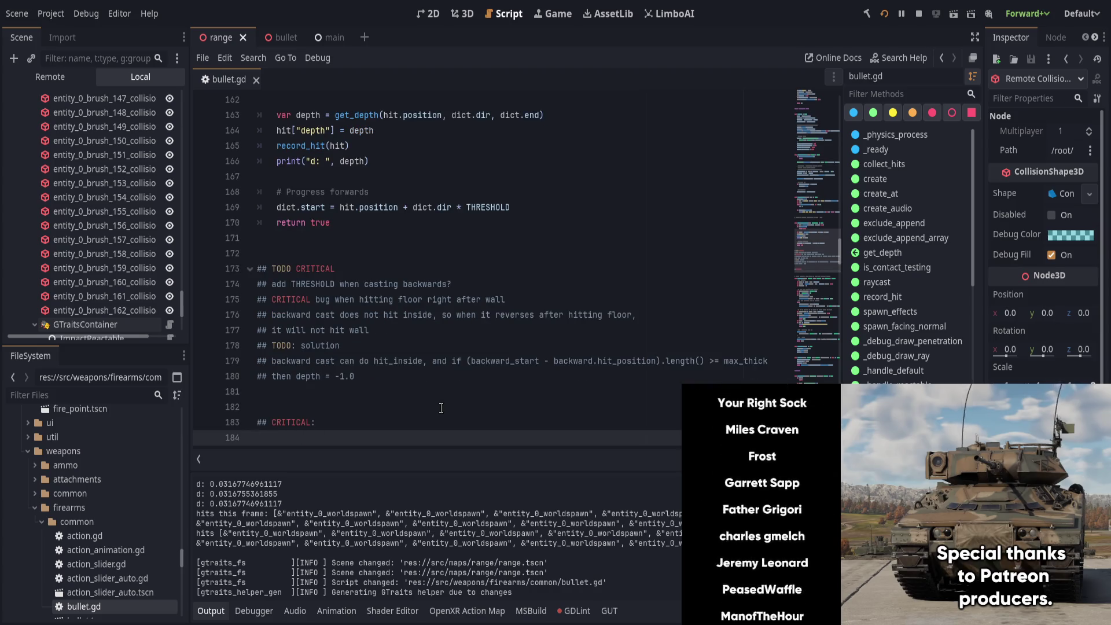
pyautogui.press('BackSpace')
pyautogui.press('BackSpace')
pyautogui.write('# when casting ')
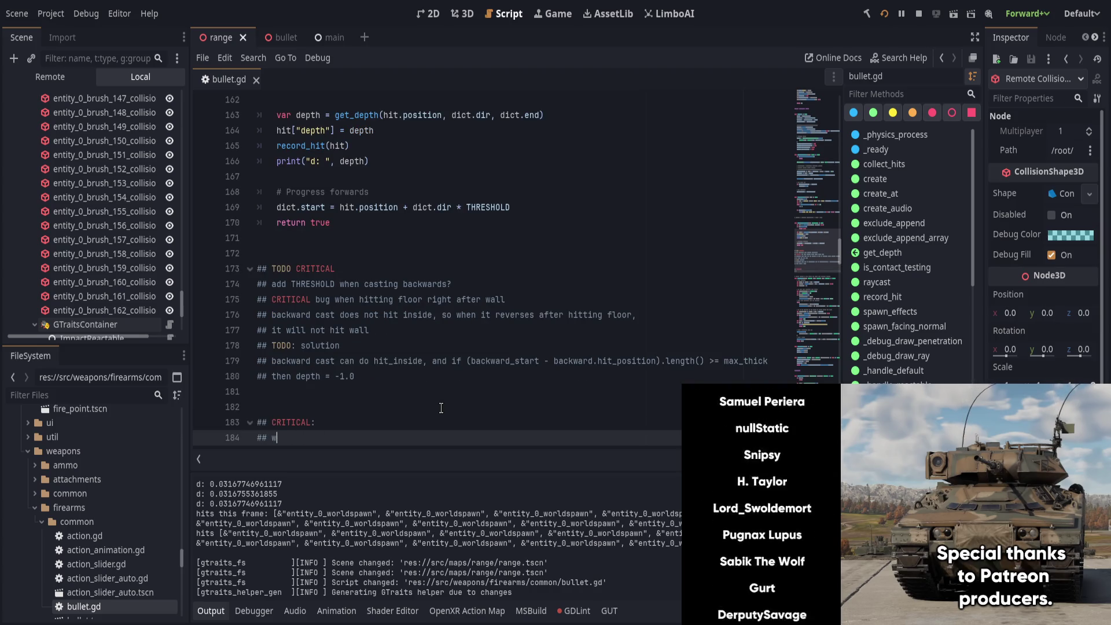
pyautogui.write('forward,')
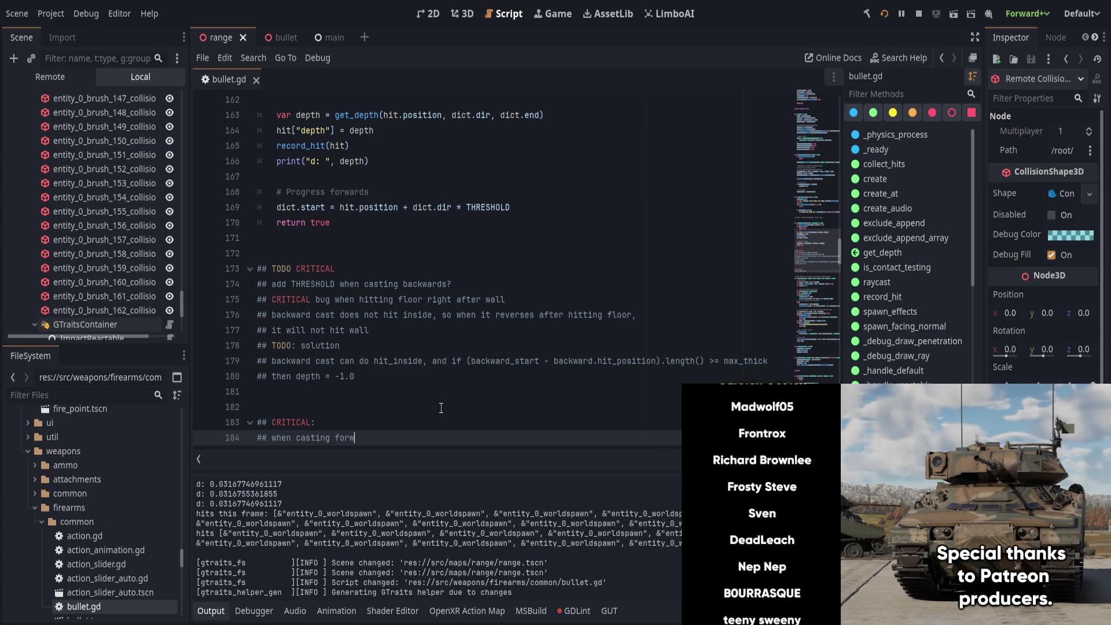
pyautogui.write(' hitting somethin')
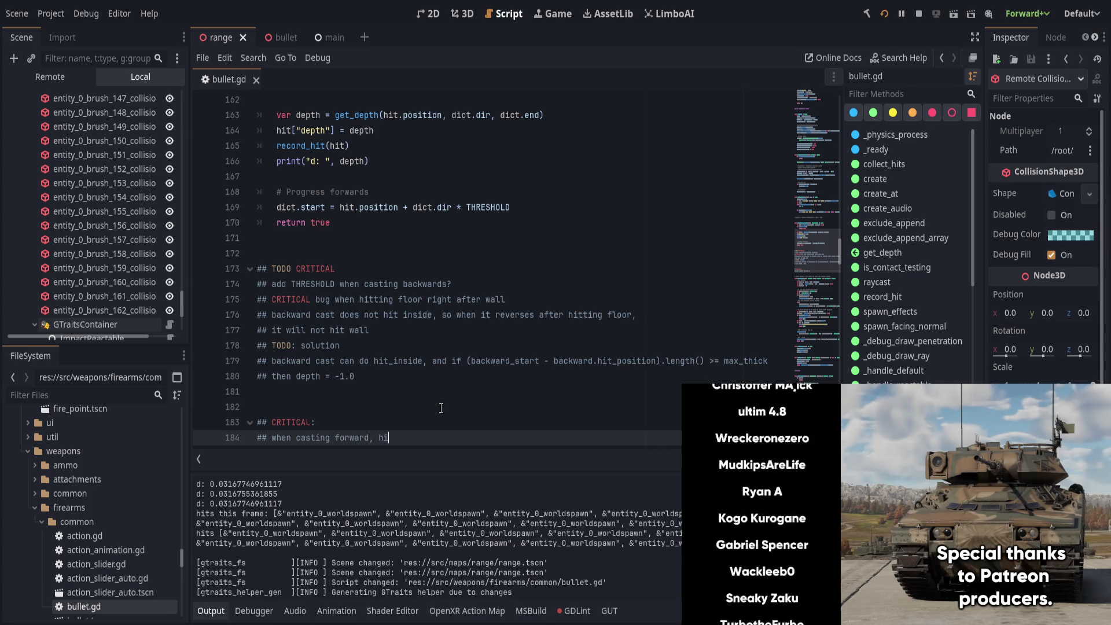
pyautogui.write('g, casting b')
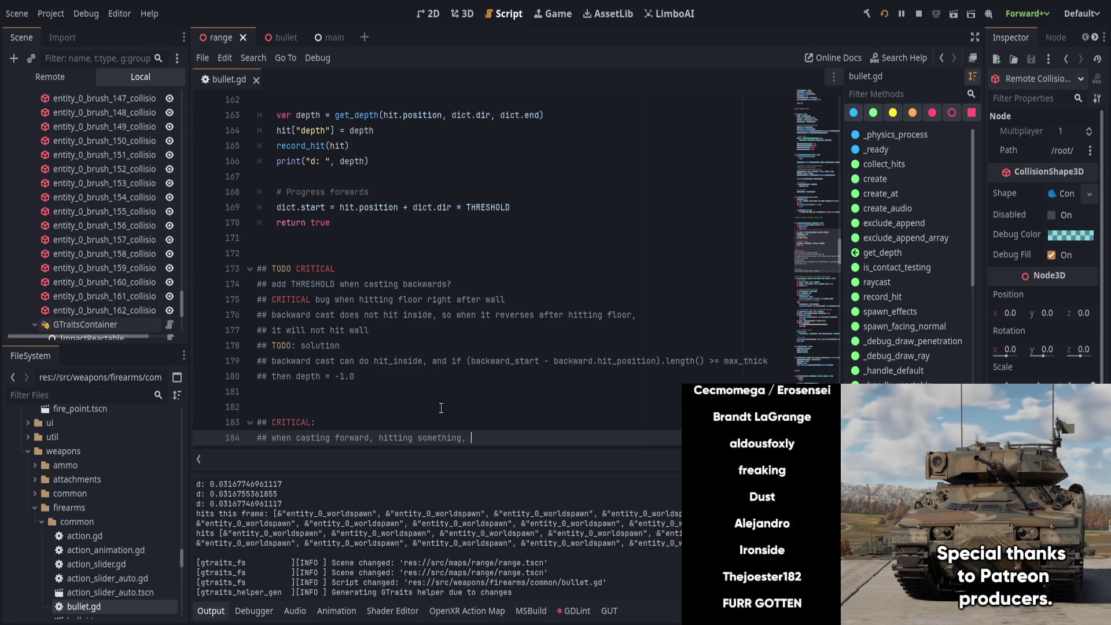
pyautogui.write('ack')
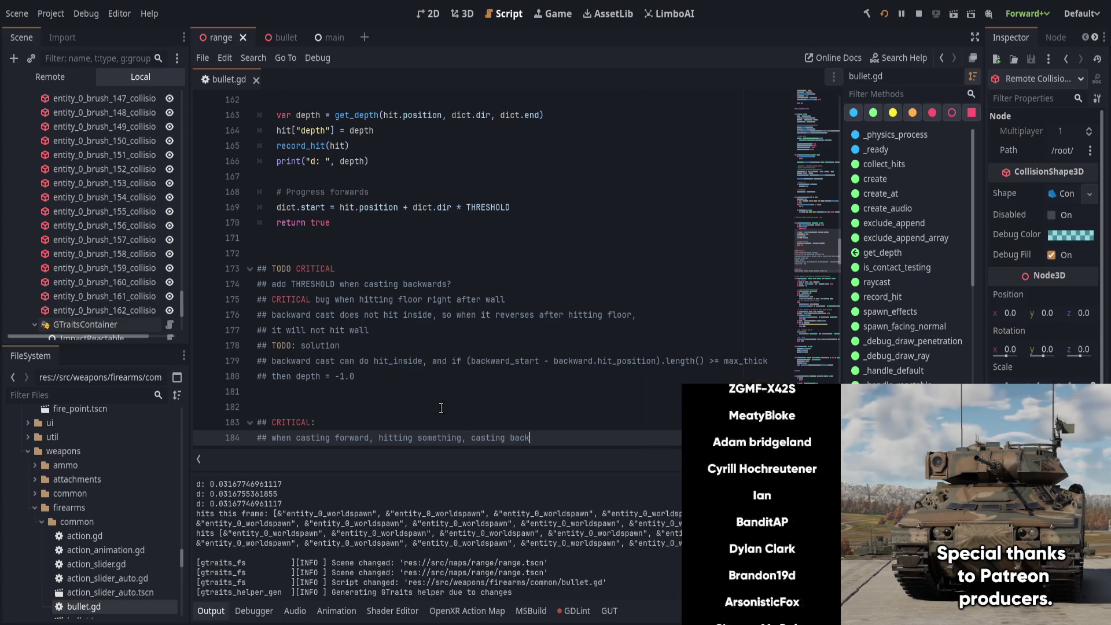
pyautogui.write('war')
pyautogui.write('ds, and no ')
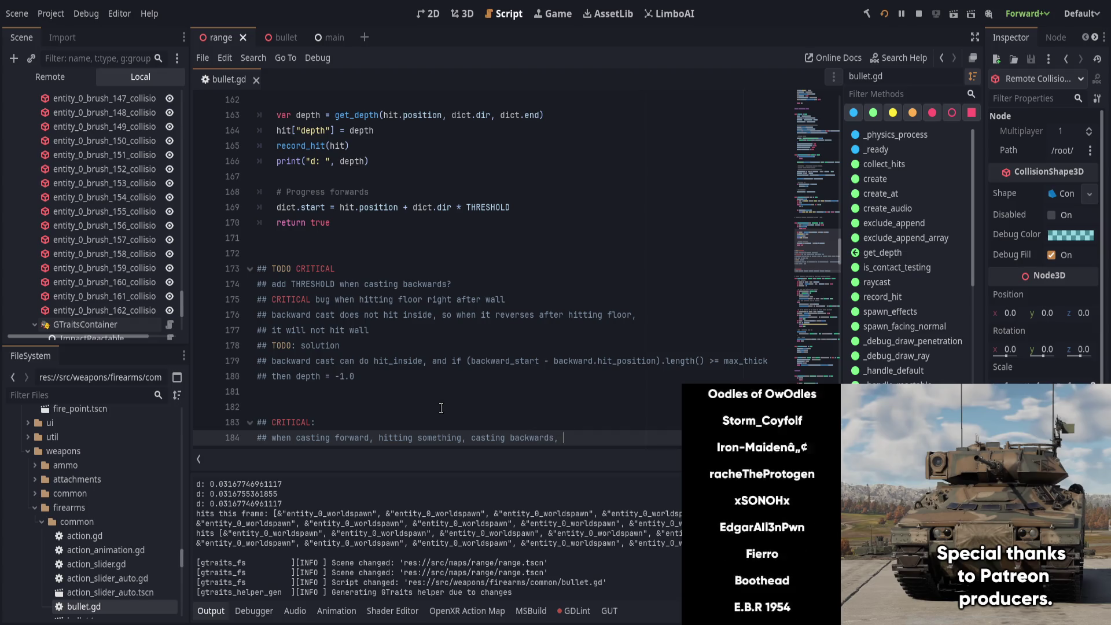
pyautogui.write('hit')
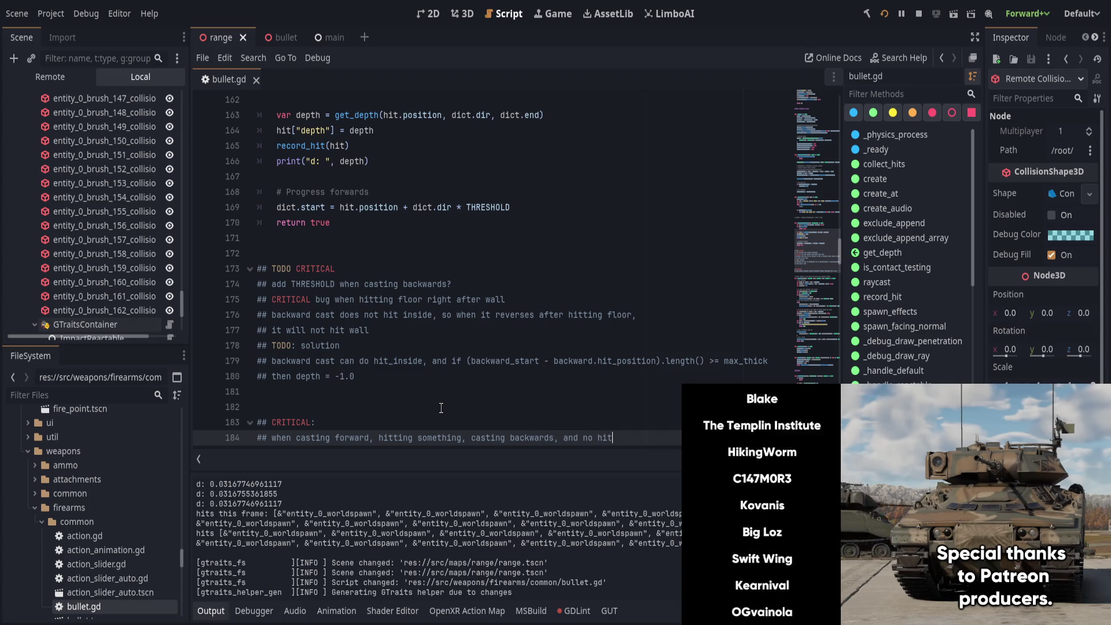
# Step: Add item '## 1. cast wall, then hit floor, backcasting w/o hit_from_inside causes no hit' and start item 2
pyautogui.press('Return')
pyautogui.write('## ')
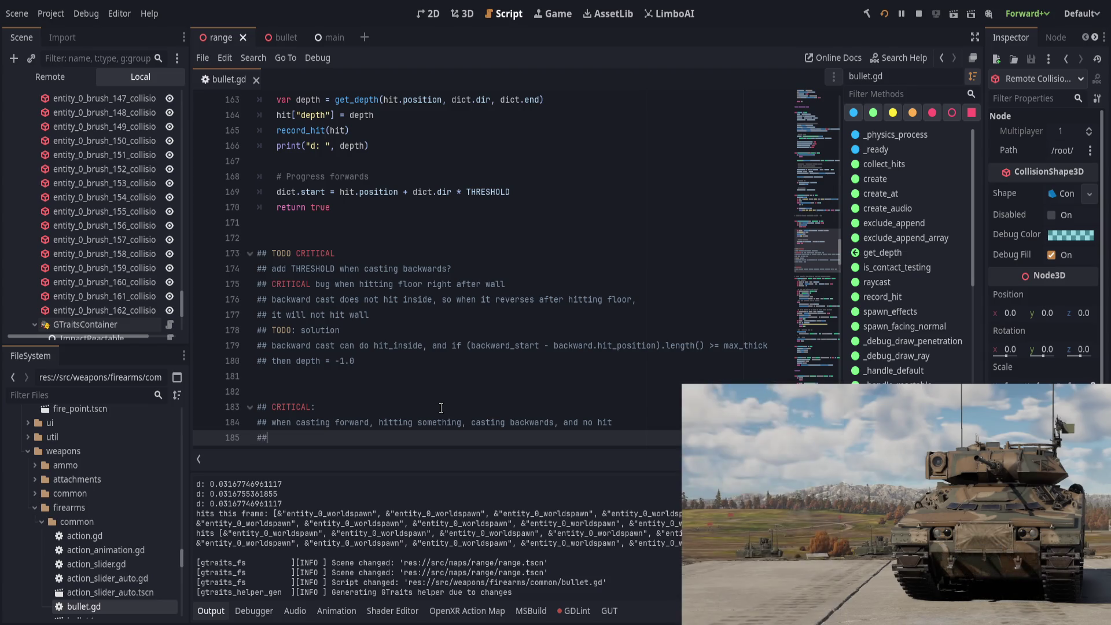
pyautogui.write('1.')
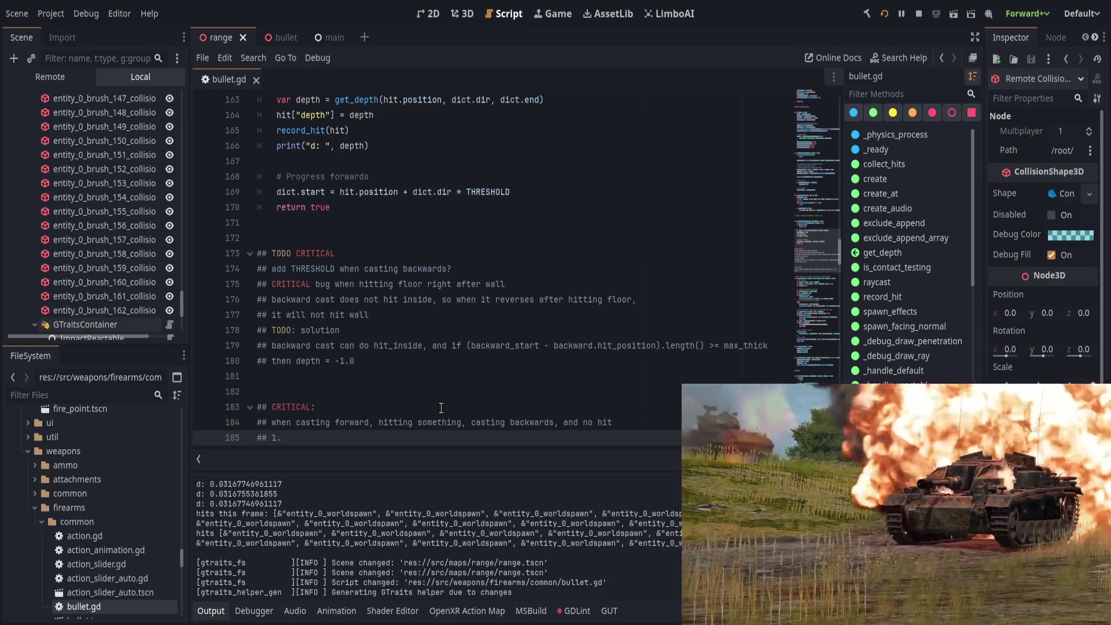
pyautogui.write(' cast')
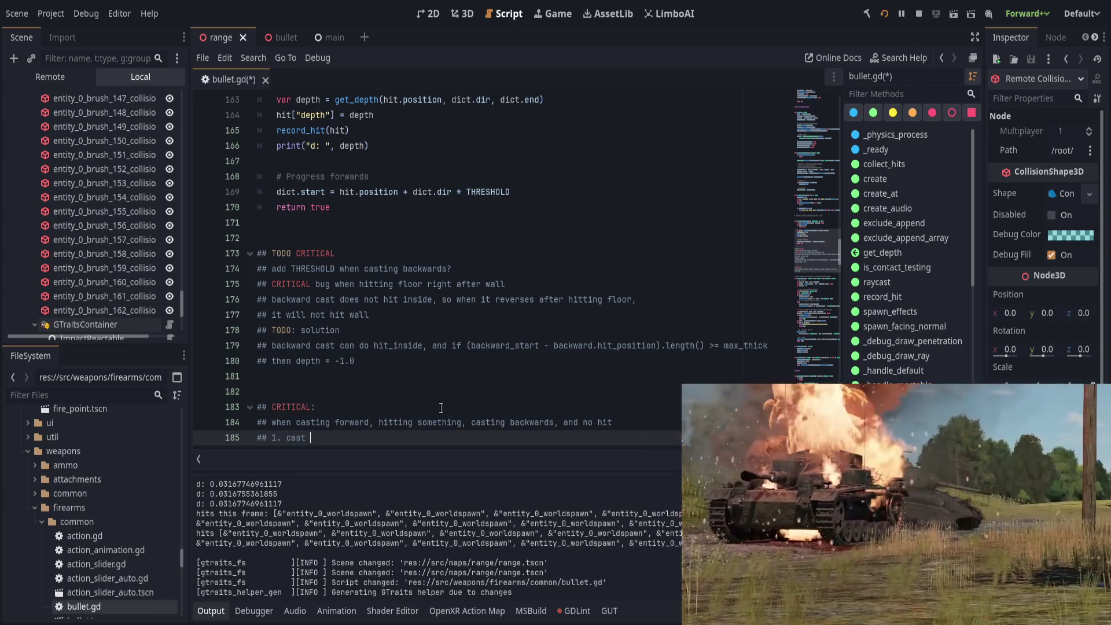
pyautogui.write(' wall, then ')
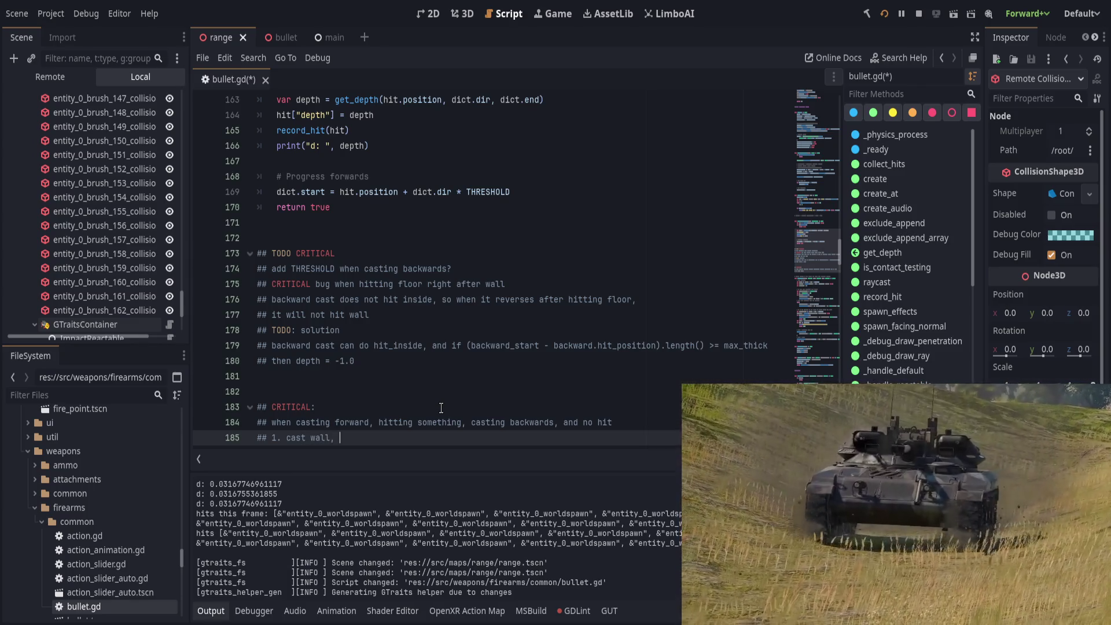
pyautogui.write('hit floo')
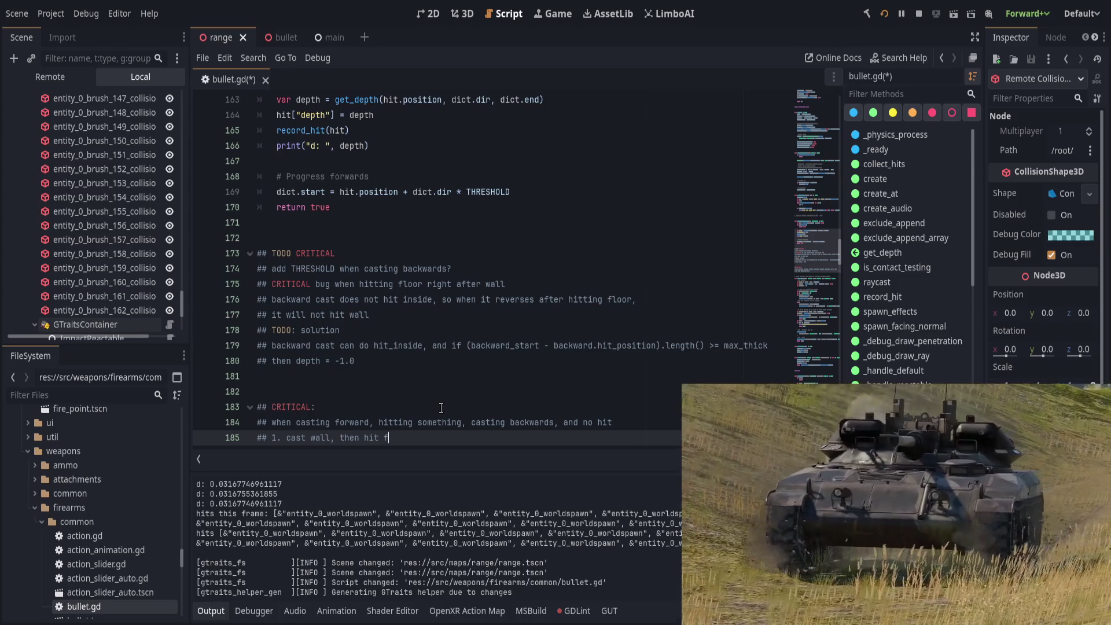
pyautogui.write('r, backcas')
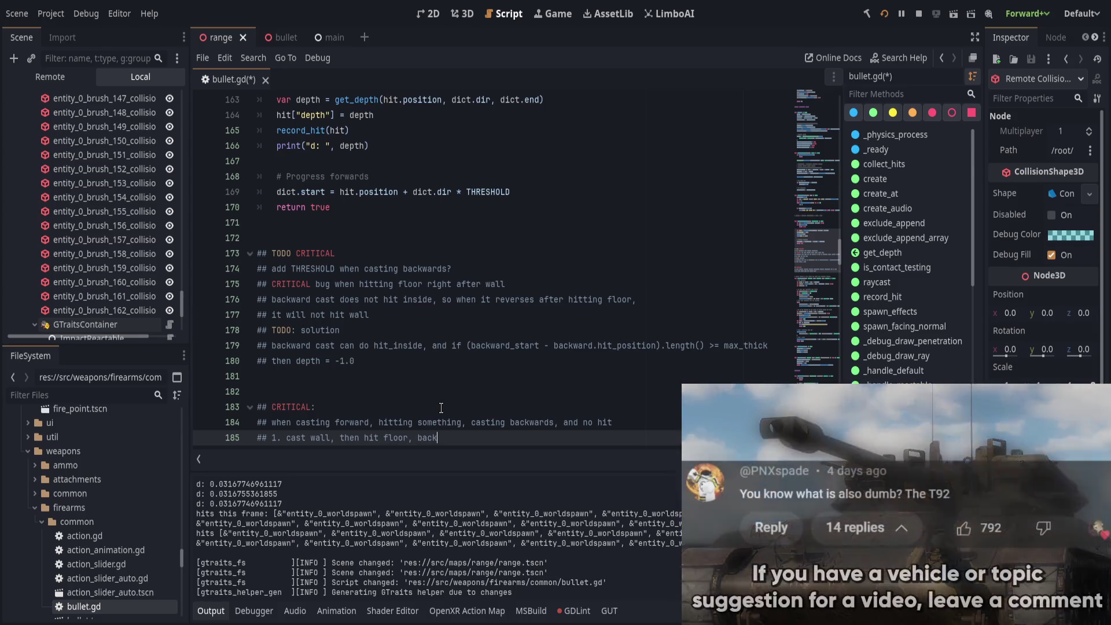
pyautogui.write('ting without')
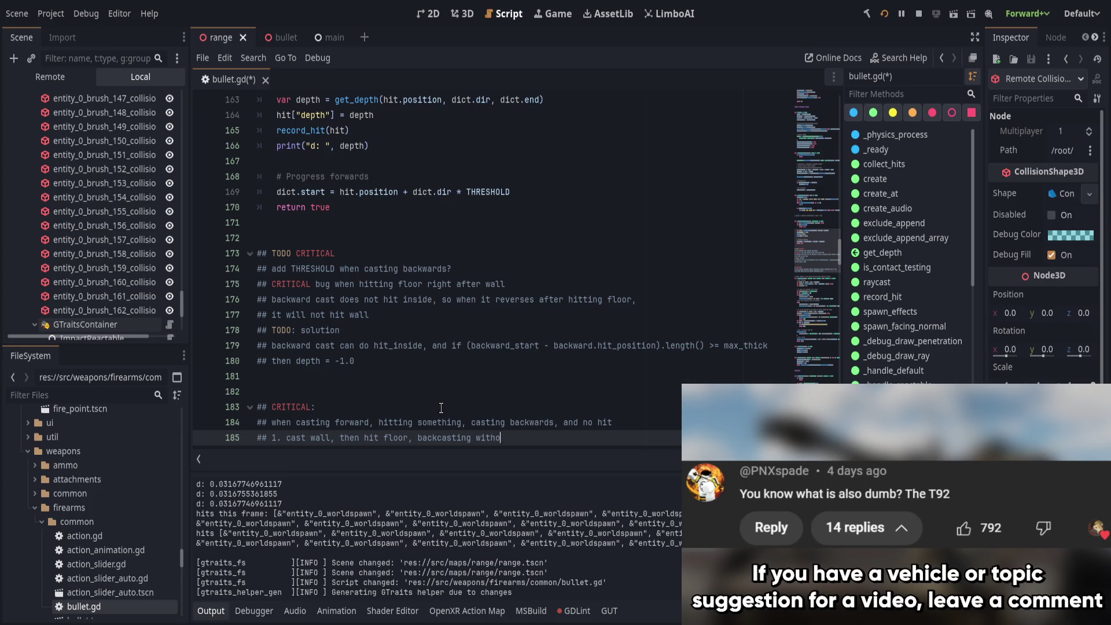
pyautogui.press('BackSpace')
pyautogui.press('BackSpace')
pyautogui.press('BackSpace')
pyautogui.write('/p')
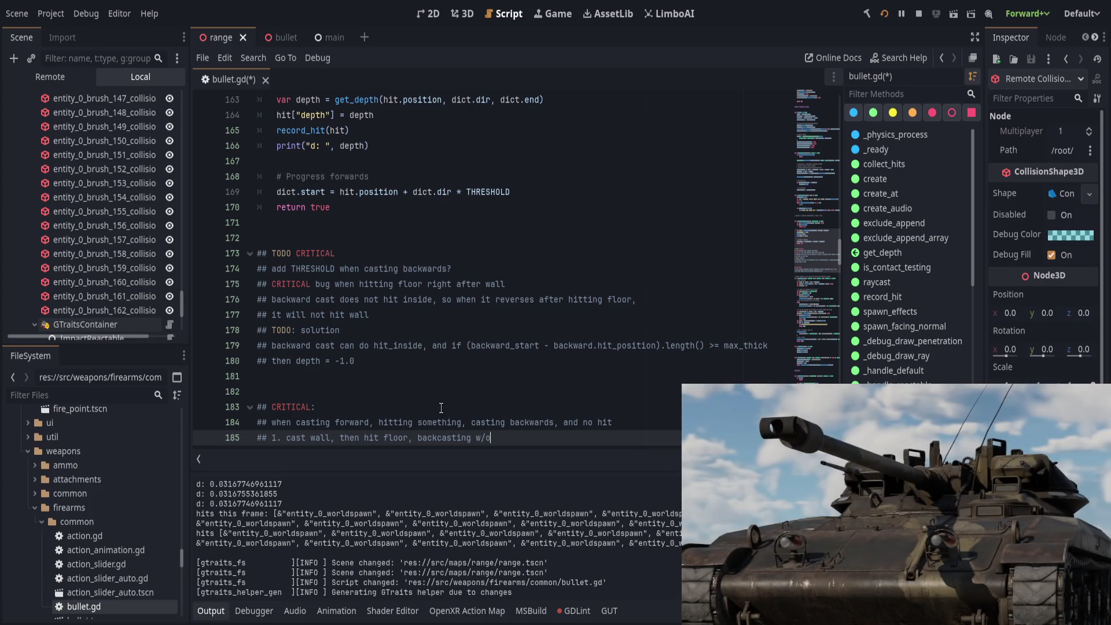
pyautogui.write('hit_fr')
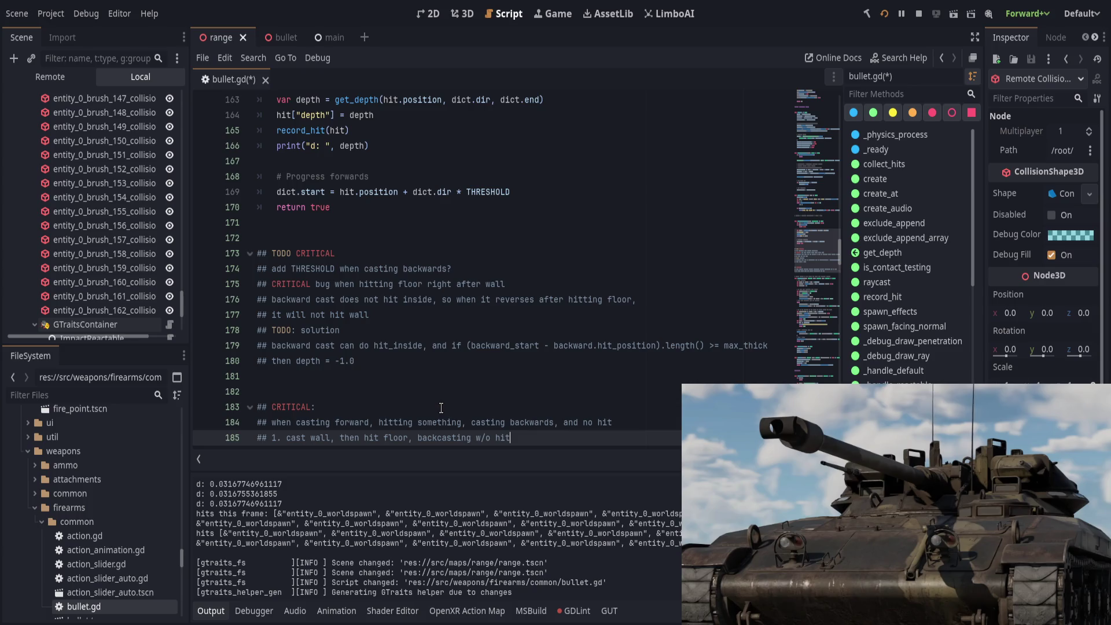
pyautogui.write('om_inside')
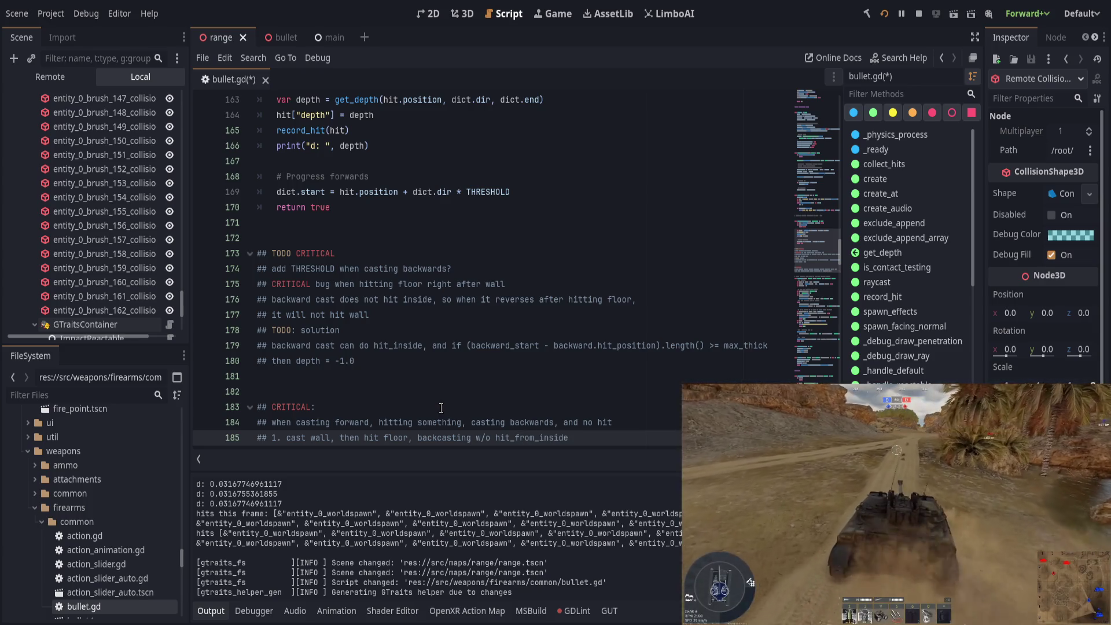
pyautogui.write('causes')
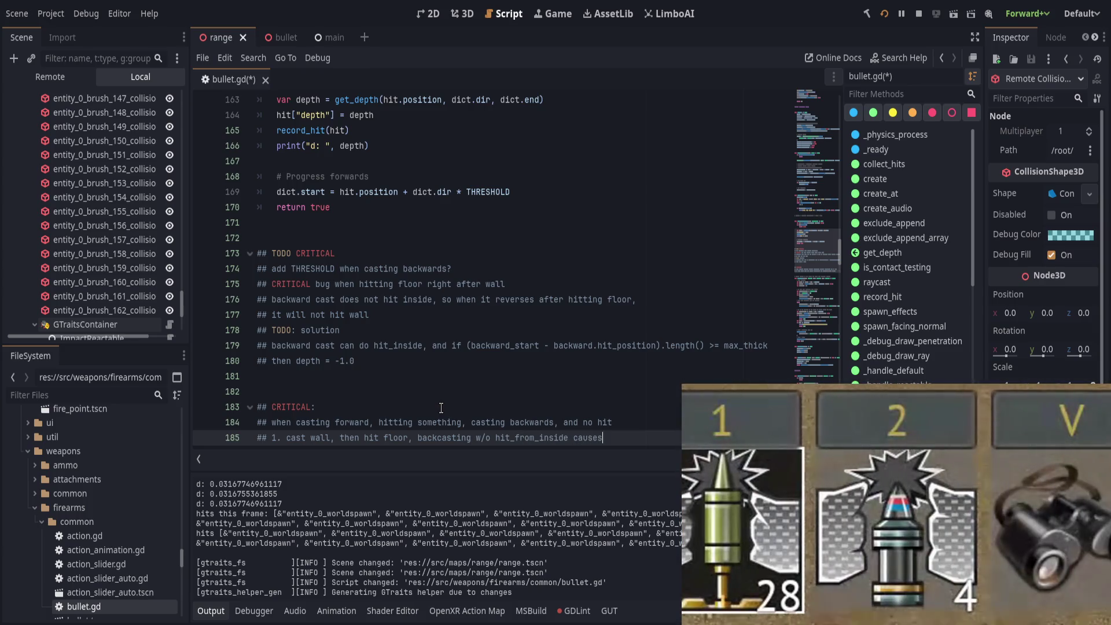
pyautogui.write(' no hit')
pyautogui.press('Return')
pyautogui.write('## 2.')
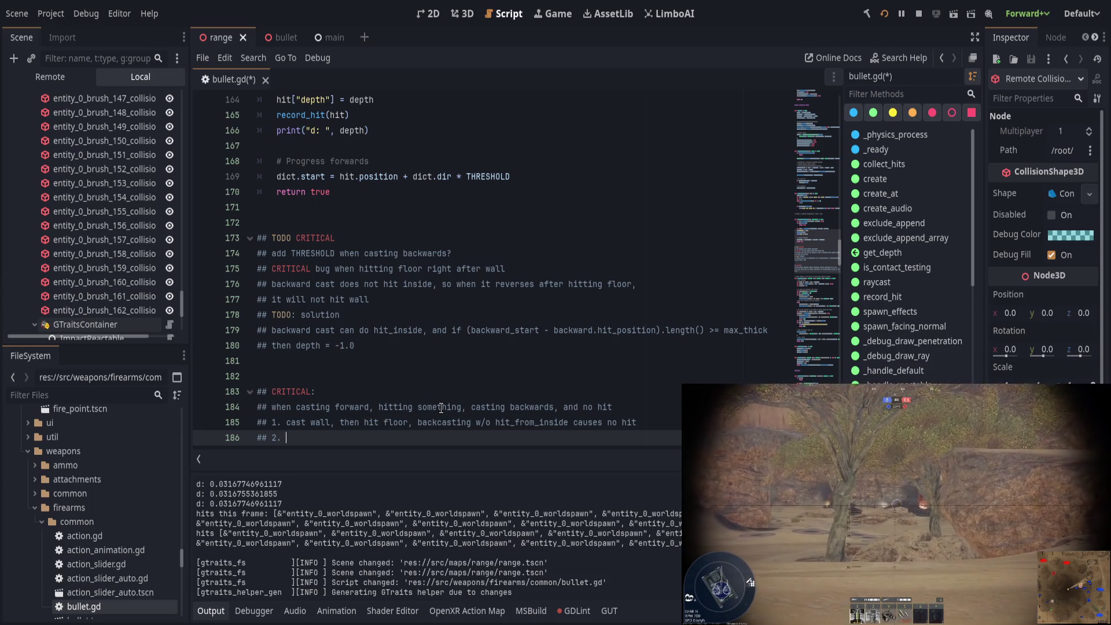
# Step: Add item 2 'TODO try another backward cast w/ hint_from_inside?' to the CRITICAL list
pyautogui.write('try')
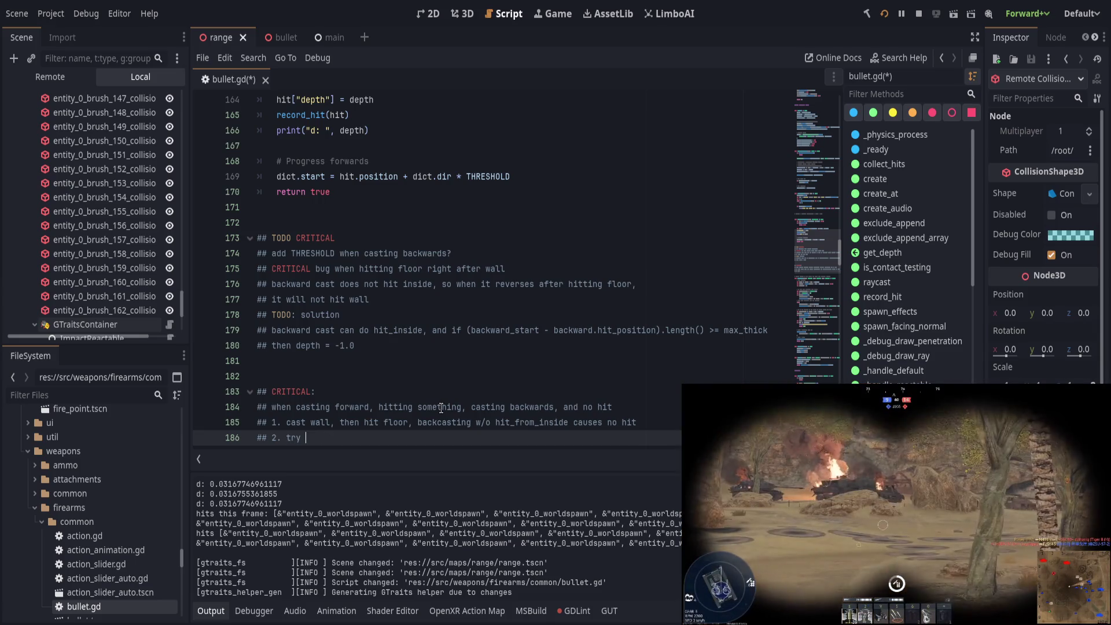
pyautogui.press('BackSpace')
pyautogui.press('BackSpace')
pyautogui.press('BackSpace')
pyautogui.write('TODO try another ')
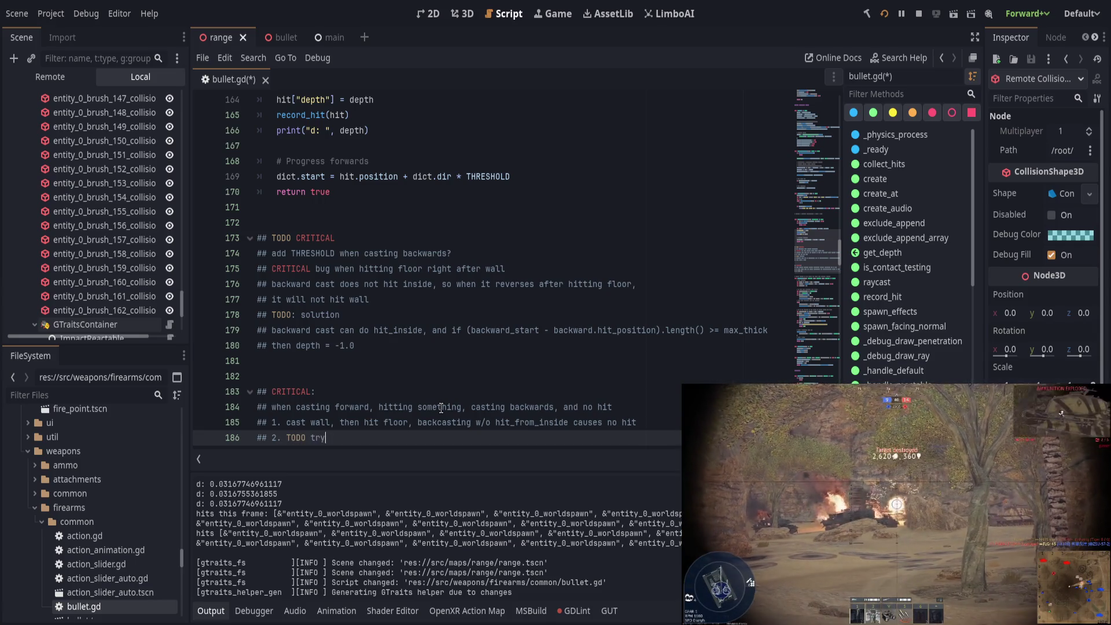
pyautogui.write('backward cas')
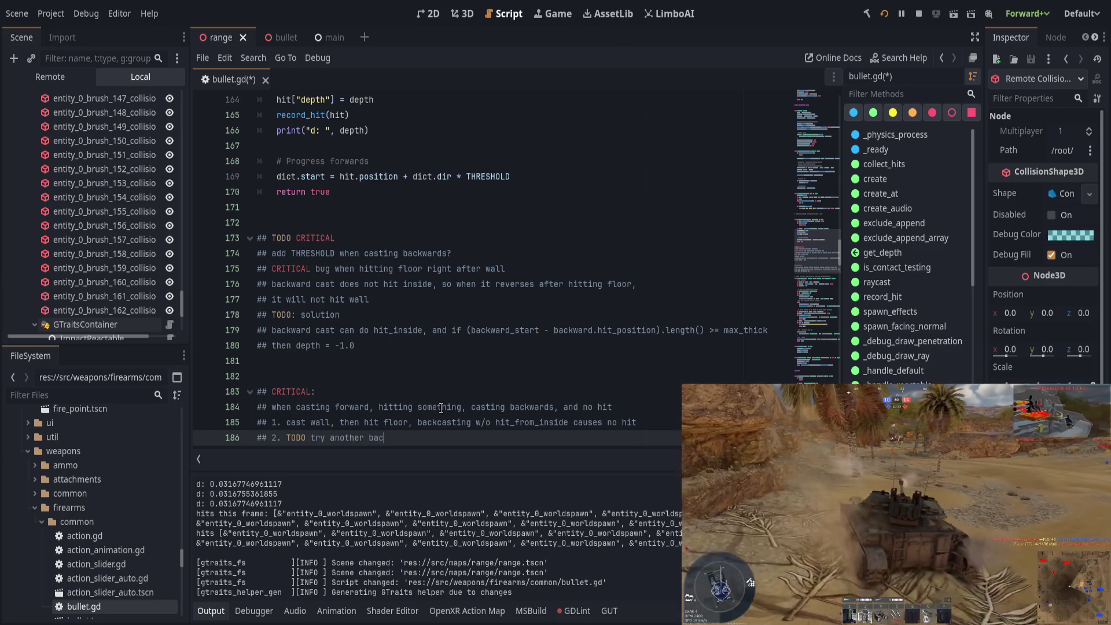
pyautogui.write('t w/')
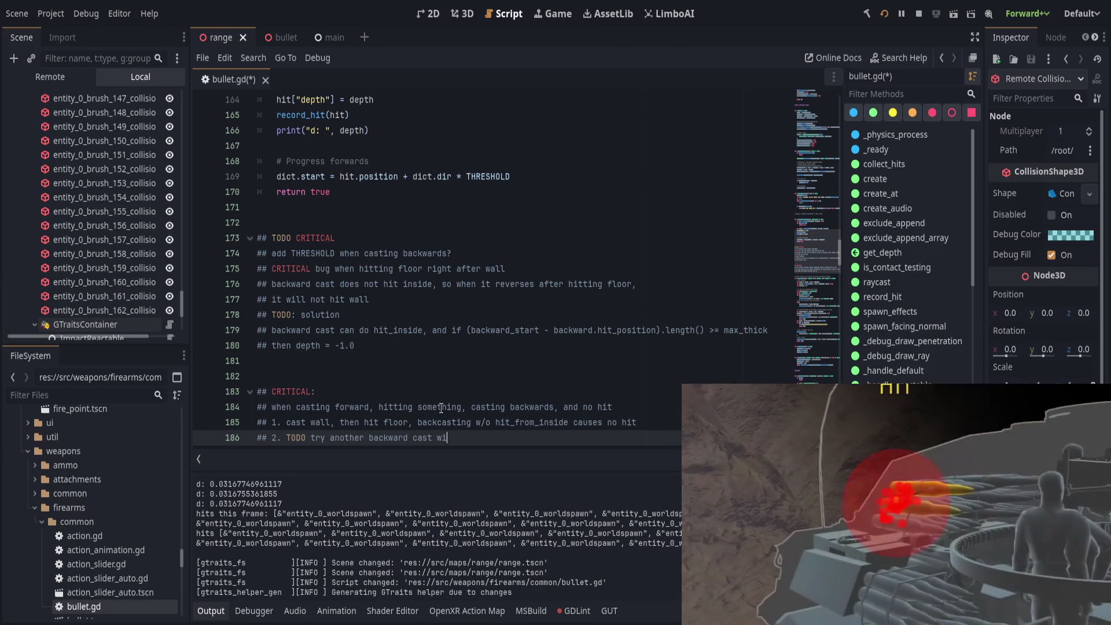
pyautogui.write(' hint_from_')
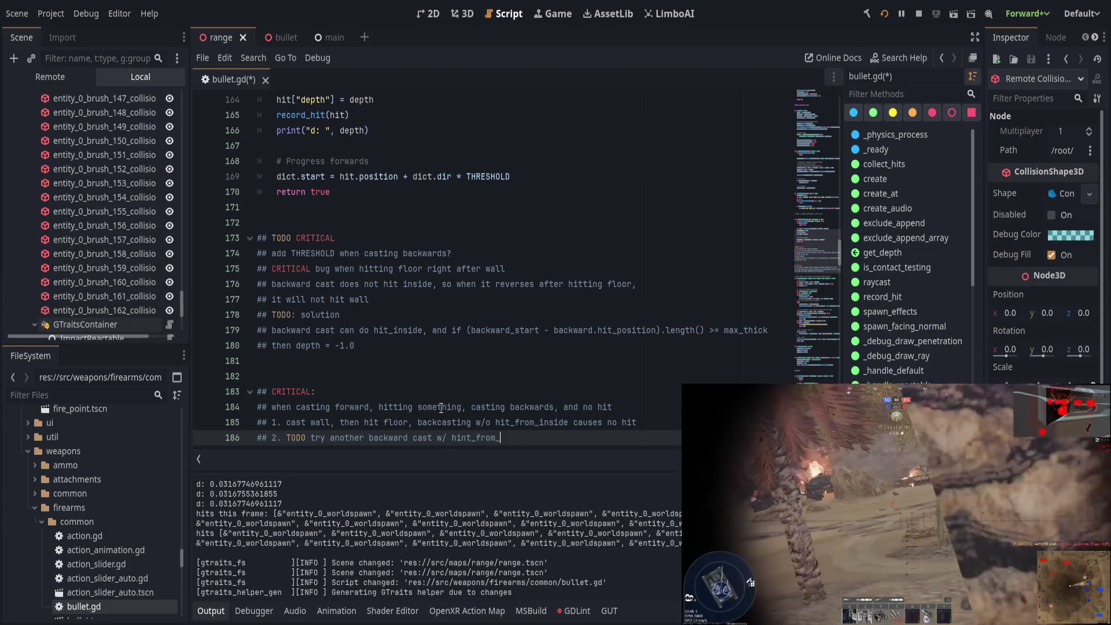
pyautogui.write('inside?')
# Step: Add item 3 'no other scenario?', save bullet.gd, and begin an '## evidence:' header
pyautogui.press('Return')
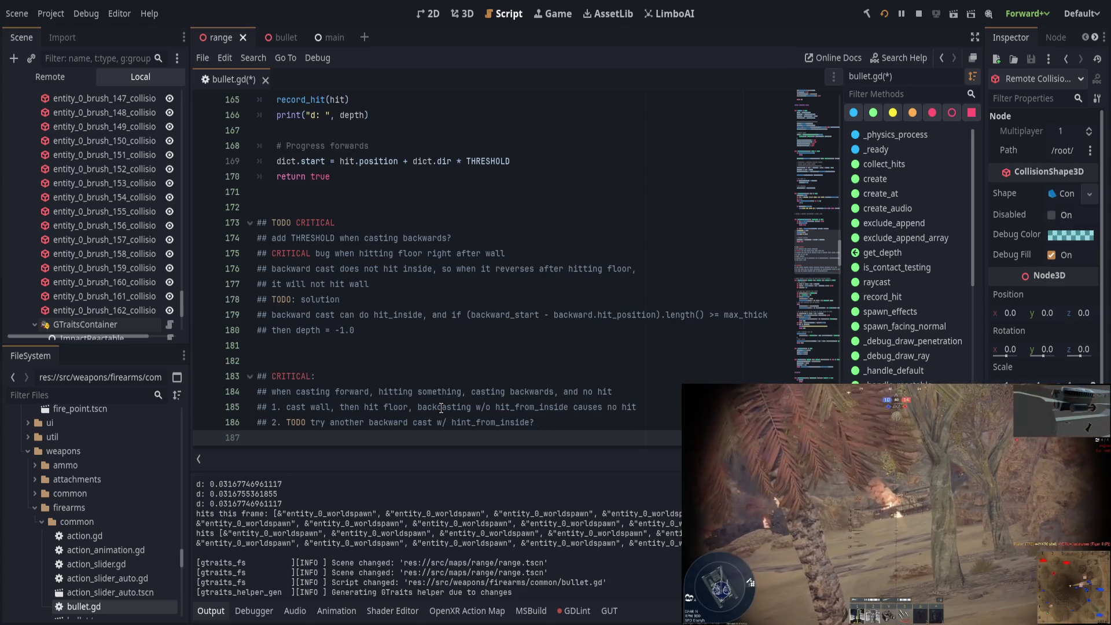
pyautogui.write('## 3. no other scene')
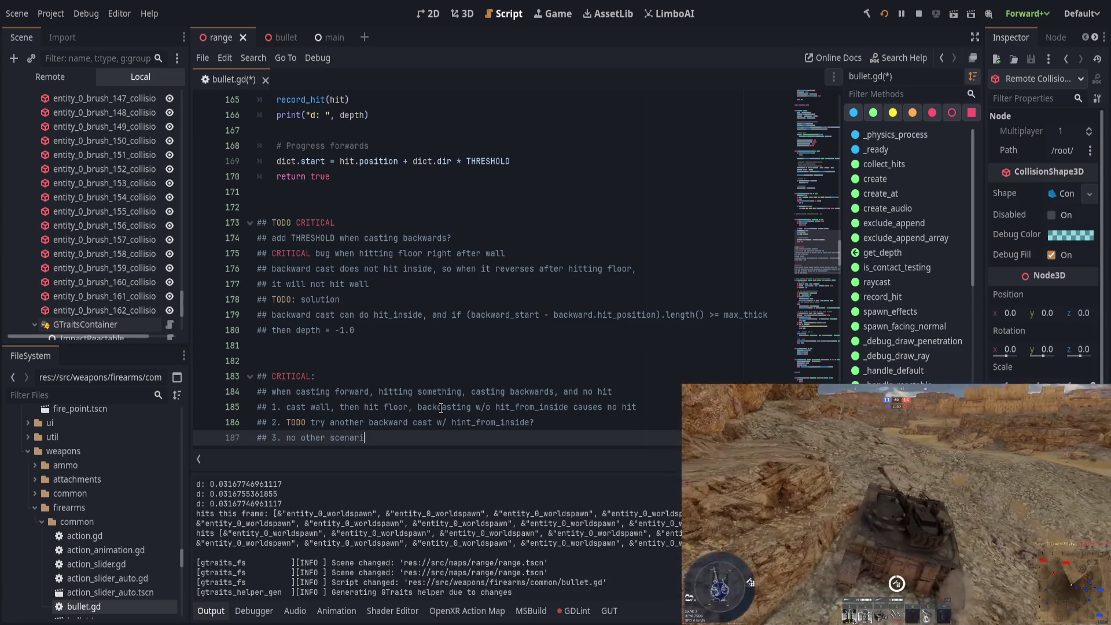
pyautogui.press('BackSpace')
pyautogui.write('ario?')
pyautogui.hotkey('ctrl', 's')
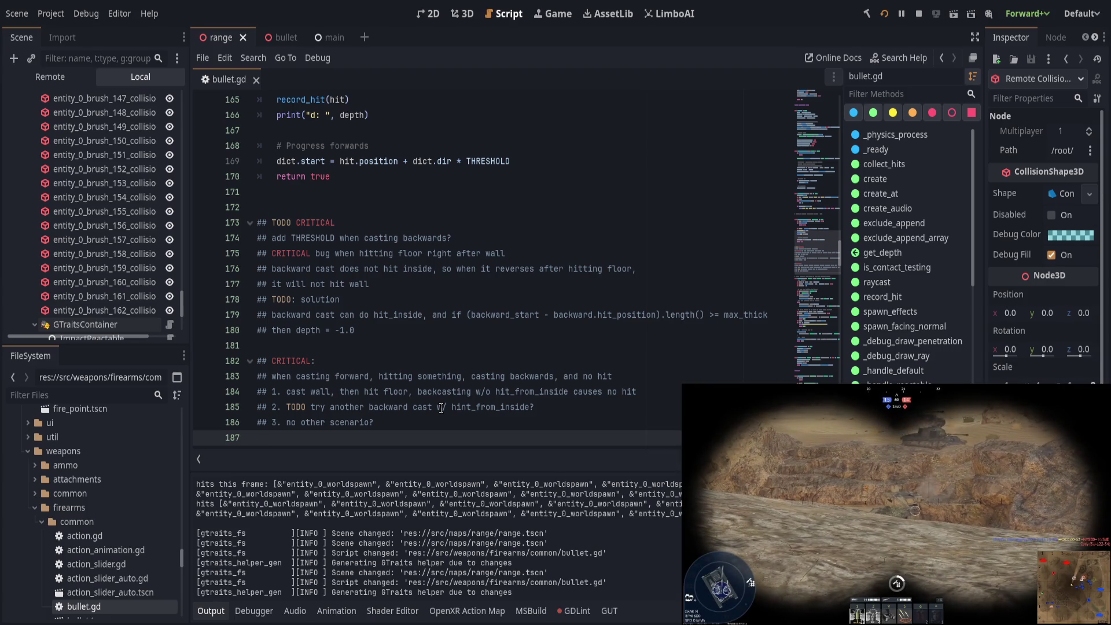
pyautogui.write('##    ')
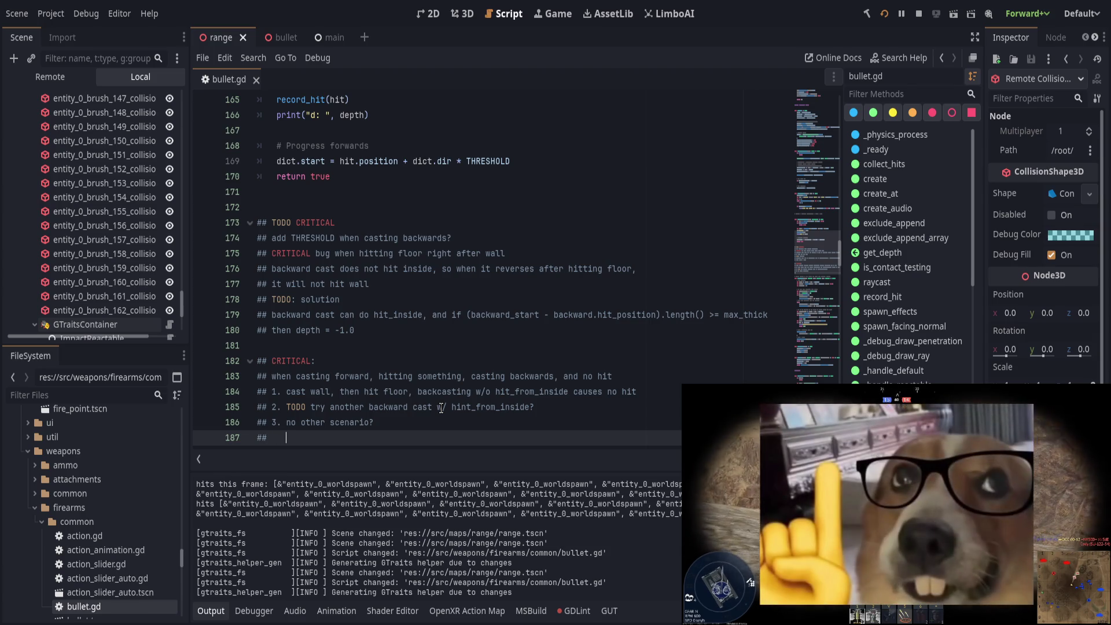
pyautogui.write('evidence:')
# Step: Note that forward hits mean travelling less than MAX_THICK, and backward casts should hit ourselves
pyautogui.press('Return')
pyautogui.write('#')
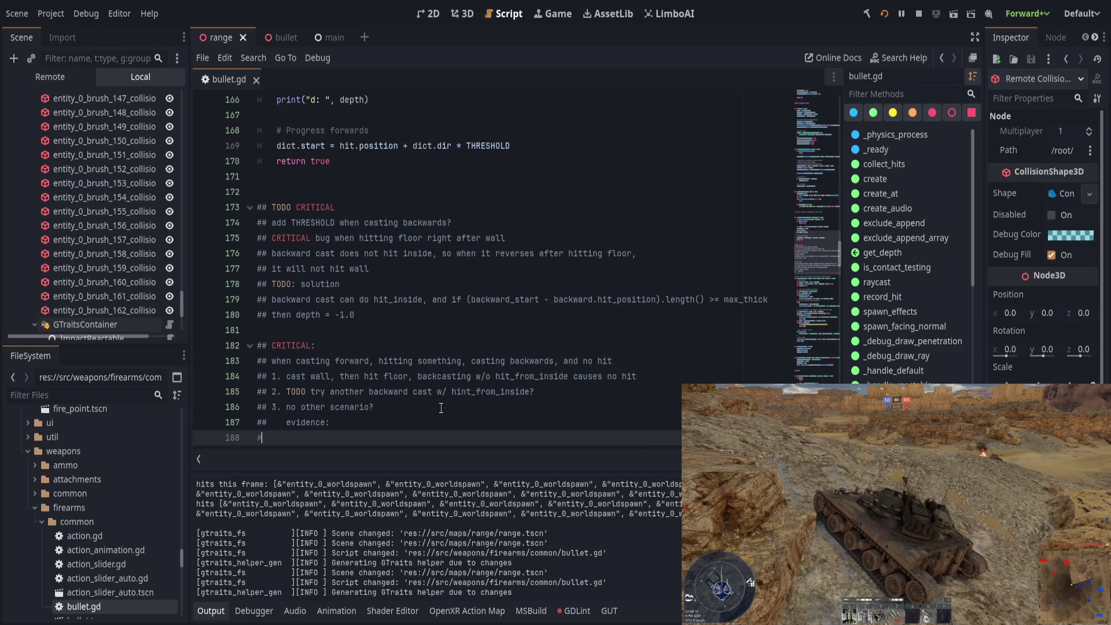
pyautogui.write('#    ')
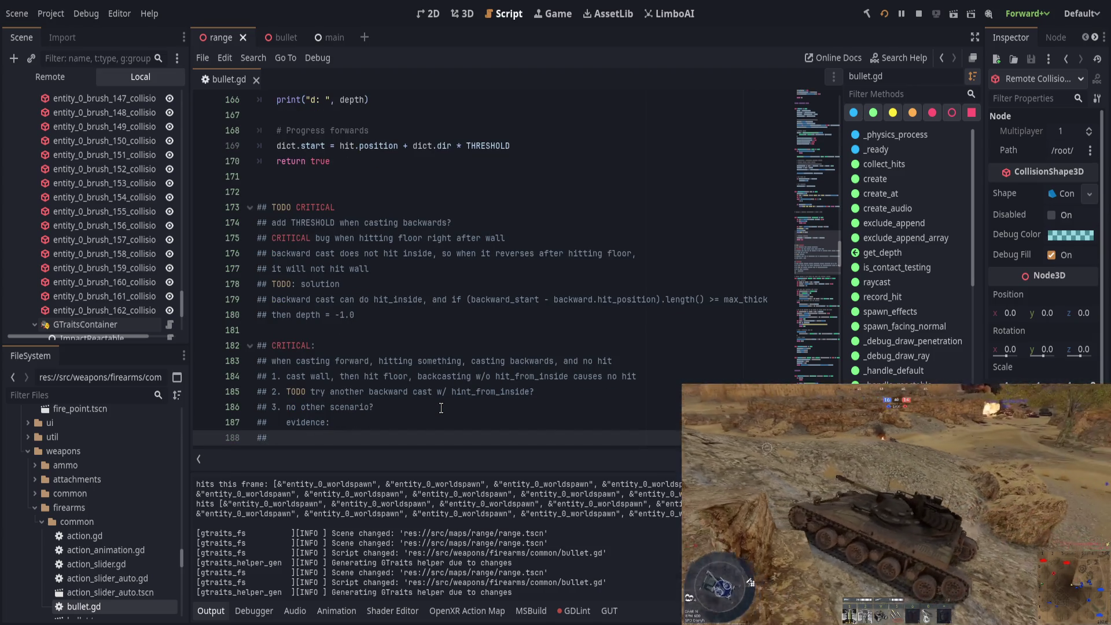
pyautogui.write('casting ')
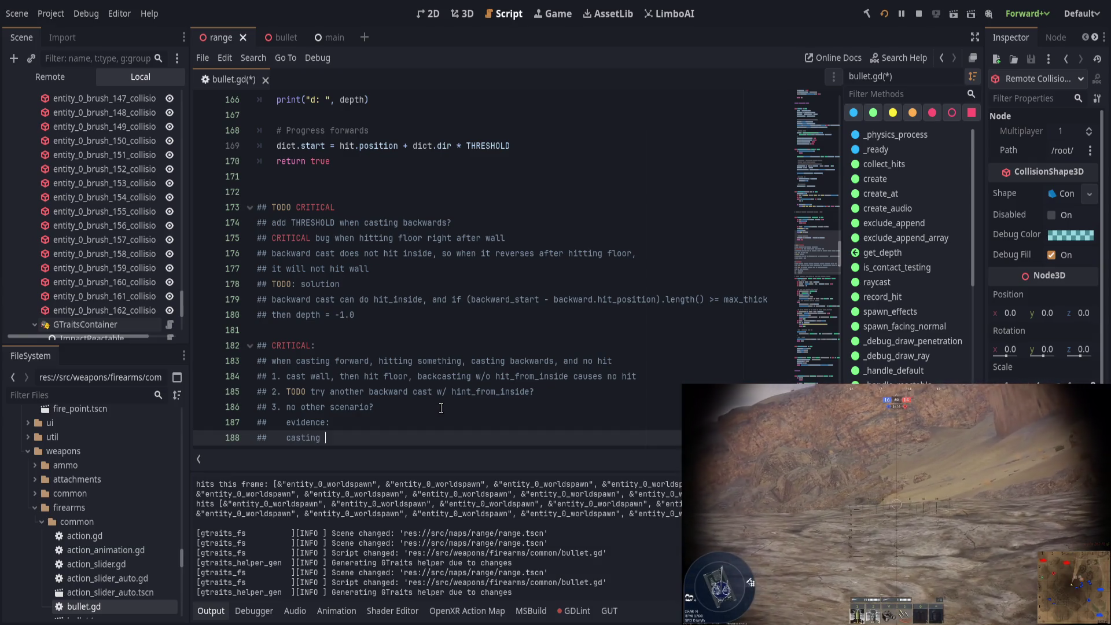
pyautogui.write('forward and hitti')
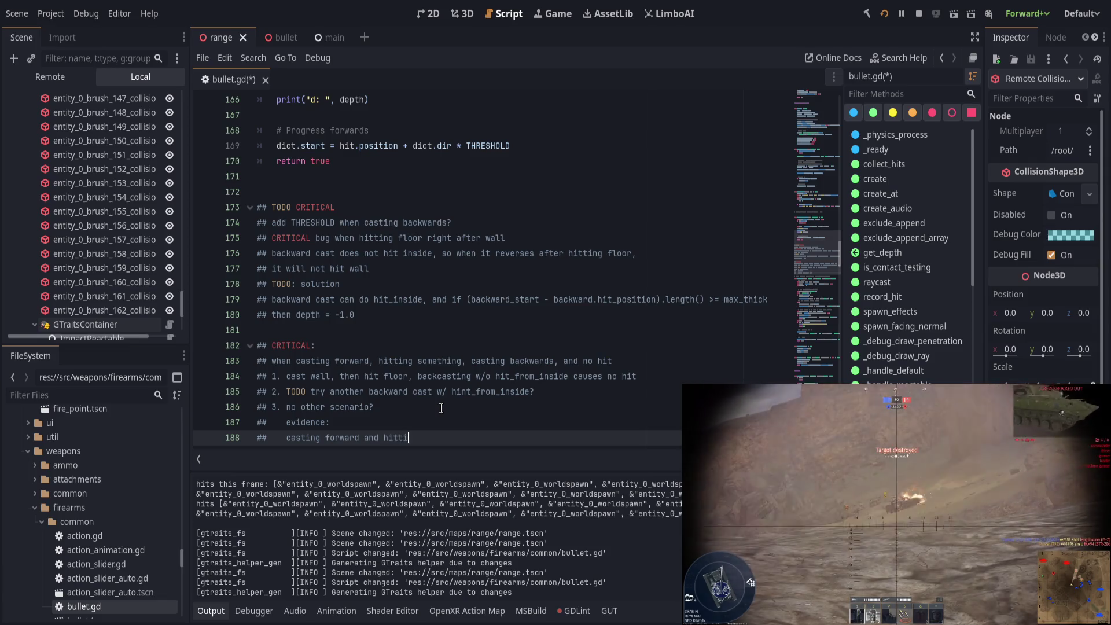
pyautogui.write('ng something b')
pyautogui.press('BackSpace')
pyautogui.write('means travelling less tha')
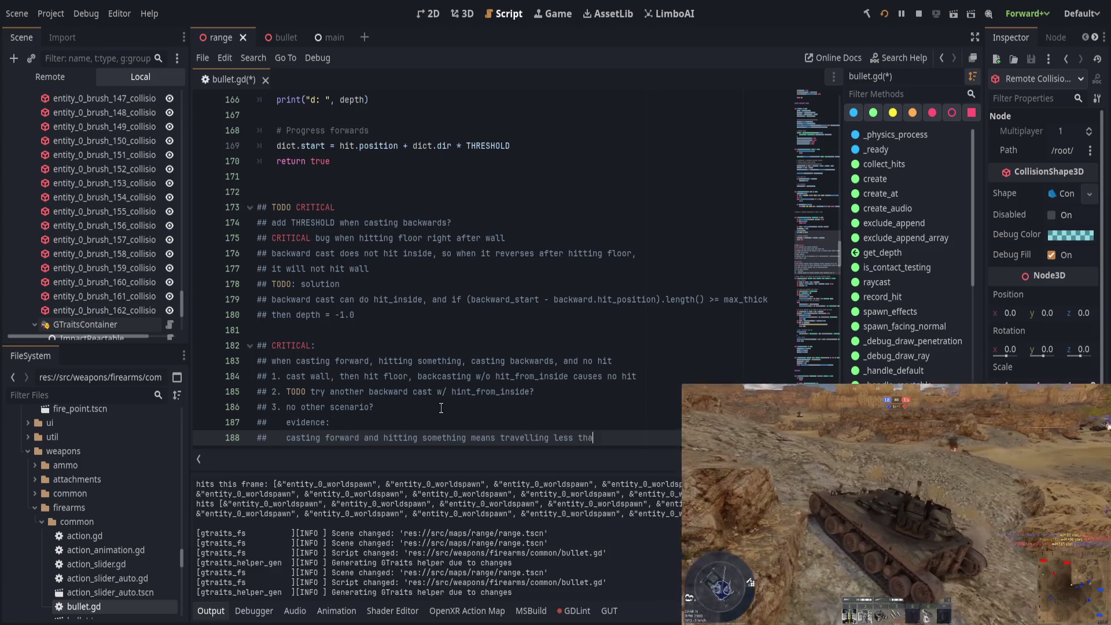
pyautogui.write('n than MAX_THICK')
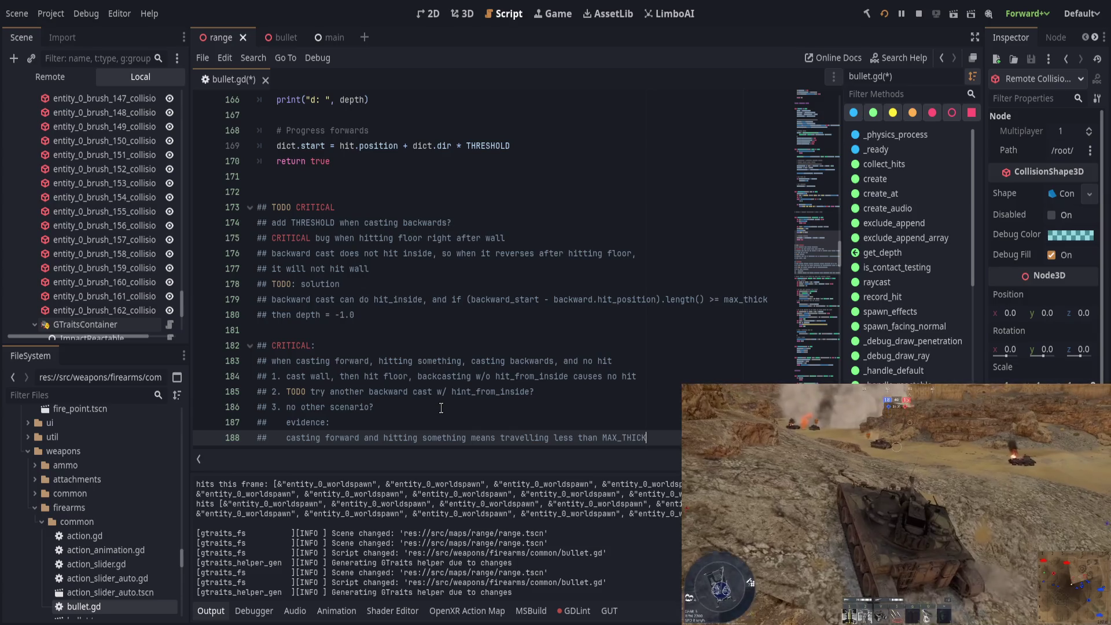
pyautogui.press('Return')
pyautogui.write('##    ')
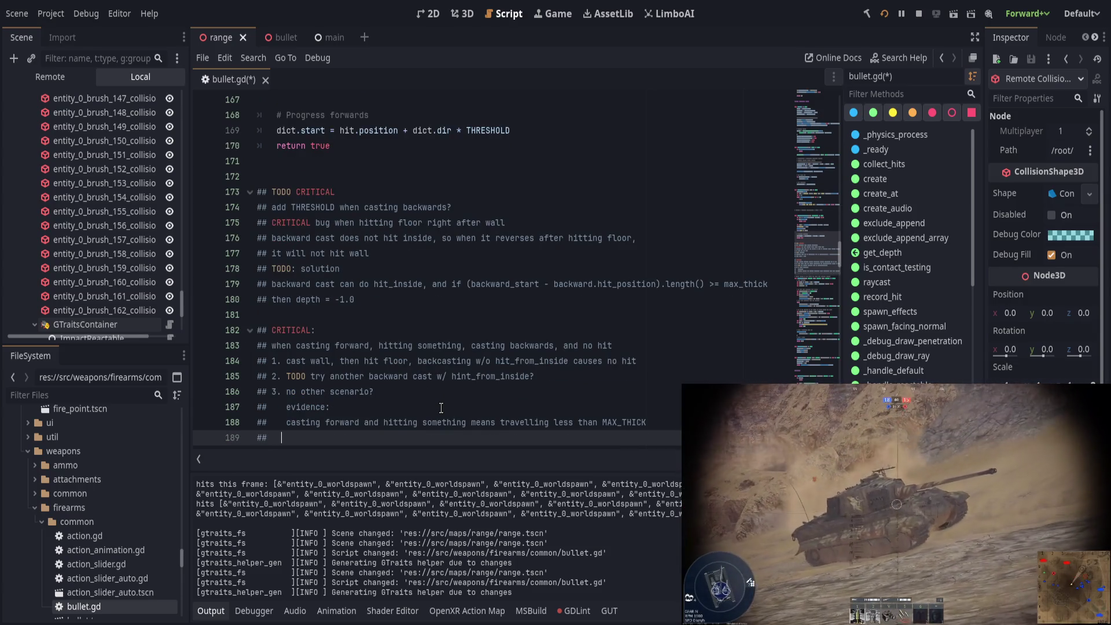
pyautogui.write('casting back')
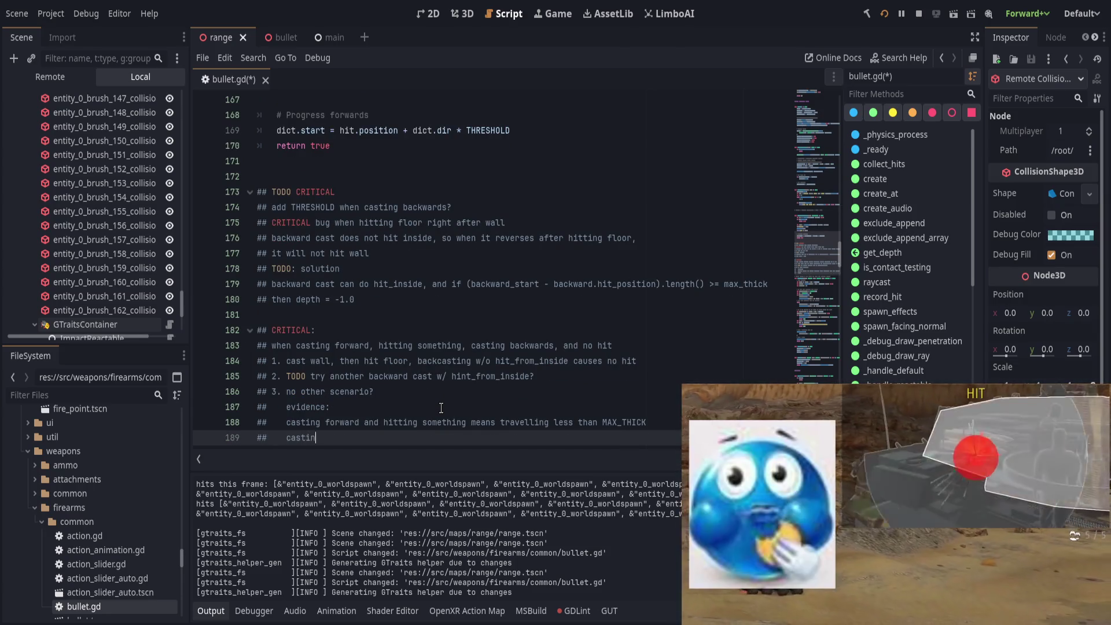
pyautogui.write('wards mea')
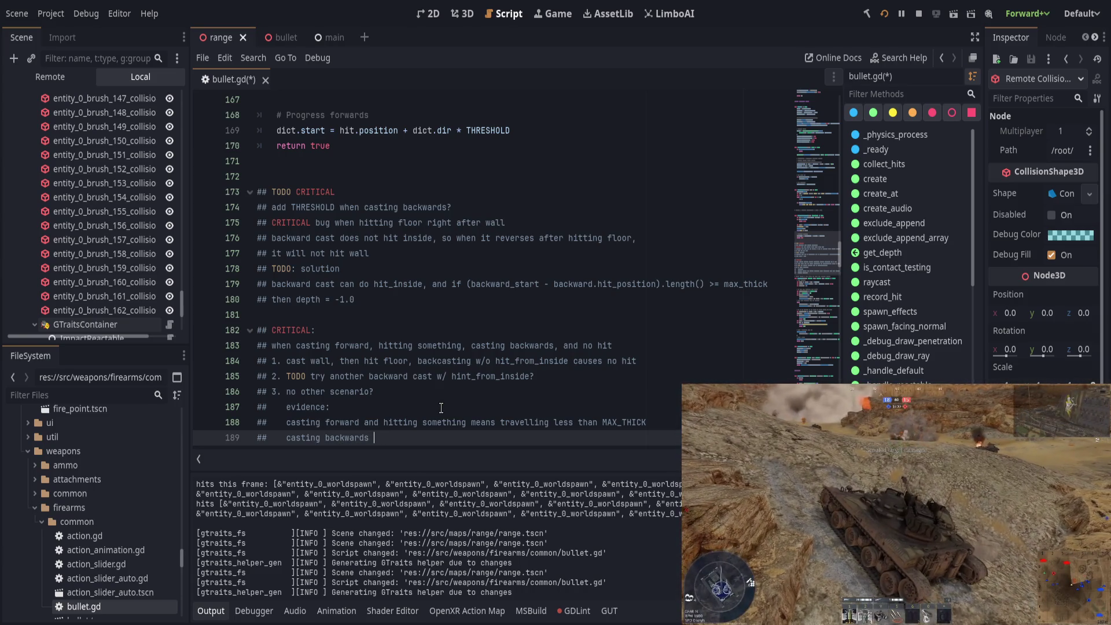
pyautogui.write('ns we shou')
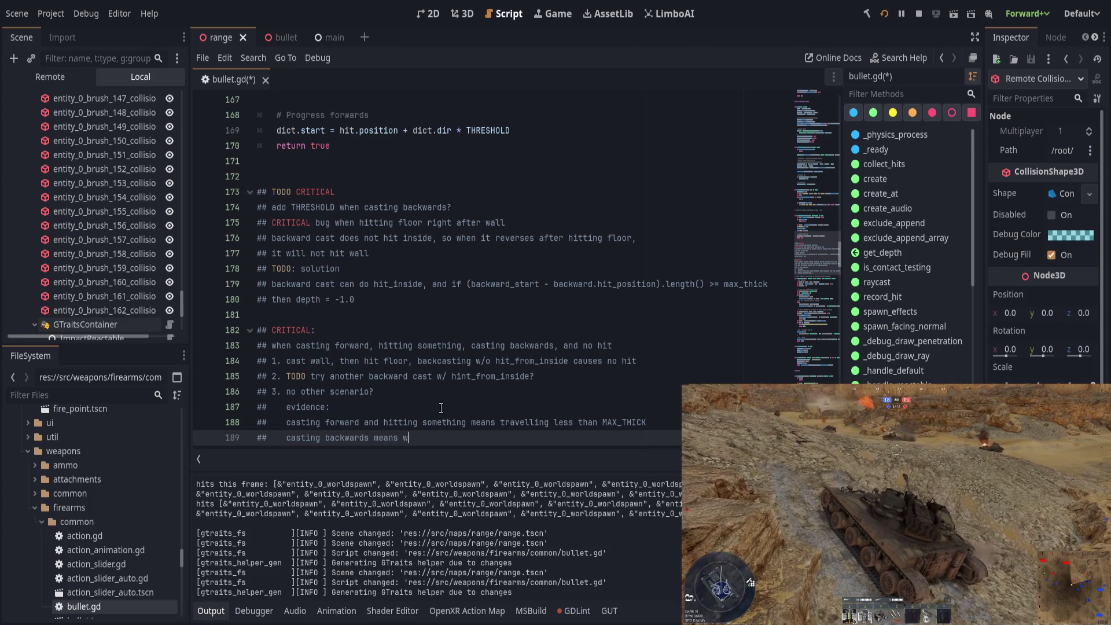
pyautogui.write('ld at least')
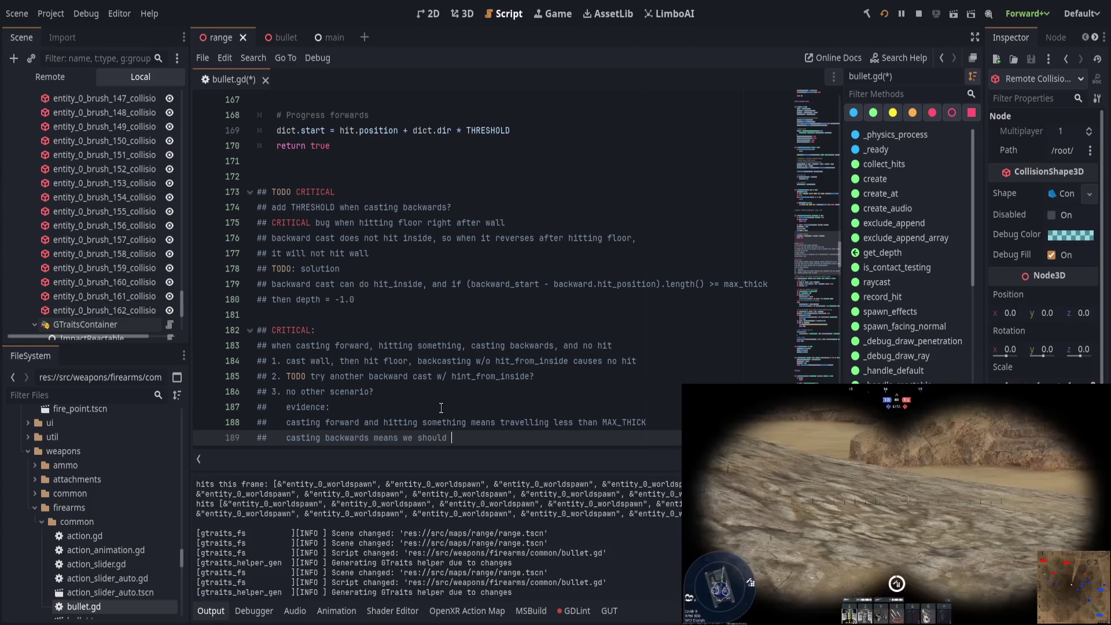
pyautogui.write(' hit outse')
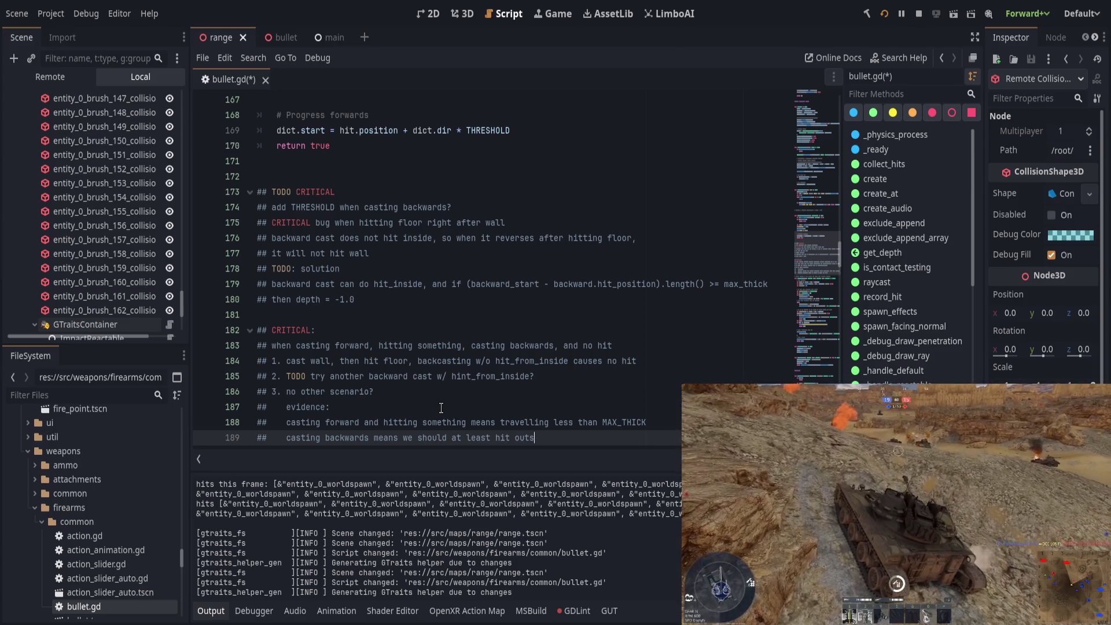
pyautogui.press('BackSpace')
pyautogui.press('BackSpace')
pyautogui.press('BackSpace')
pyautogui.write('rseve')
pyautogui.press('BackSpace')
pyautogui.press('BackSpace')
pyautogui.write('lves')
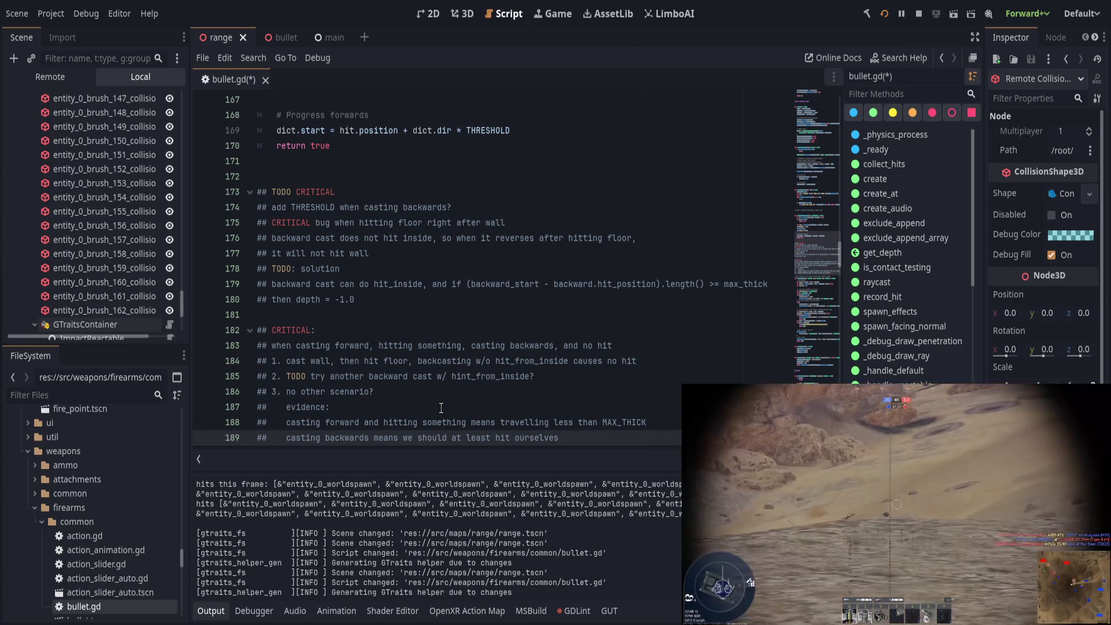
# Step: Conclude ':. not hitting ourselves means we encounter this bug, guranteed' and add blank lines
pyautogui.press('Return')
pyautogui.write('##    ')
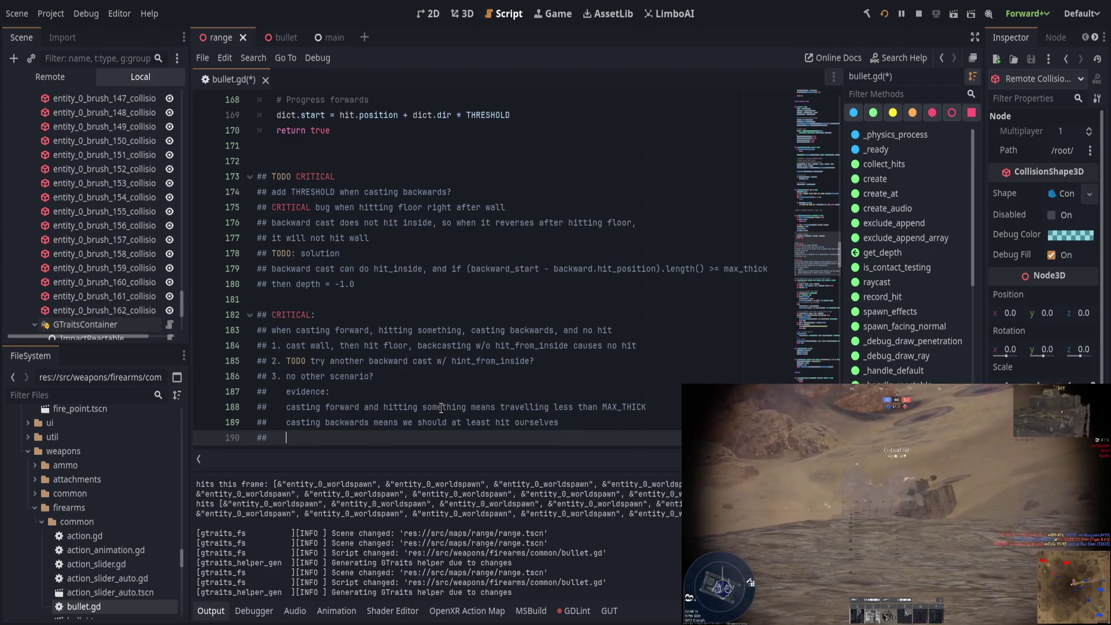
pyautogui.write(':. ')
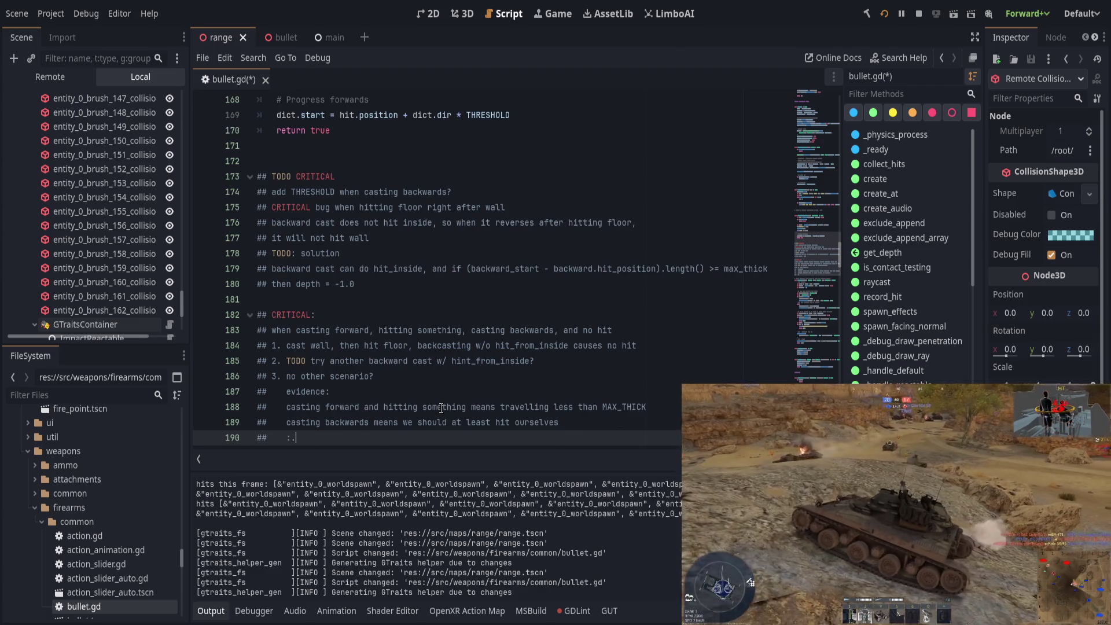
pyautogui.write('not hitting ou')
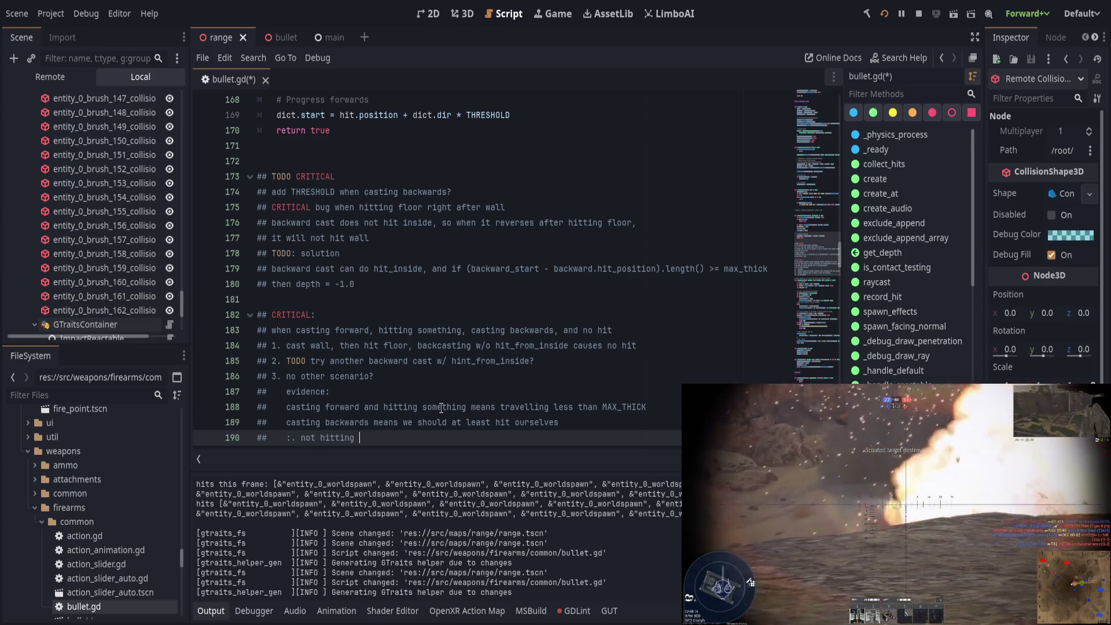
pyautogui.write('rselves meas')
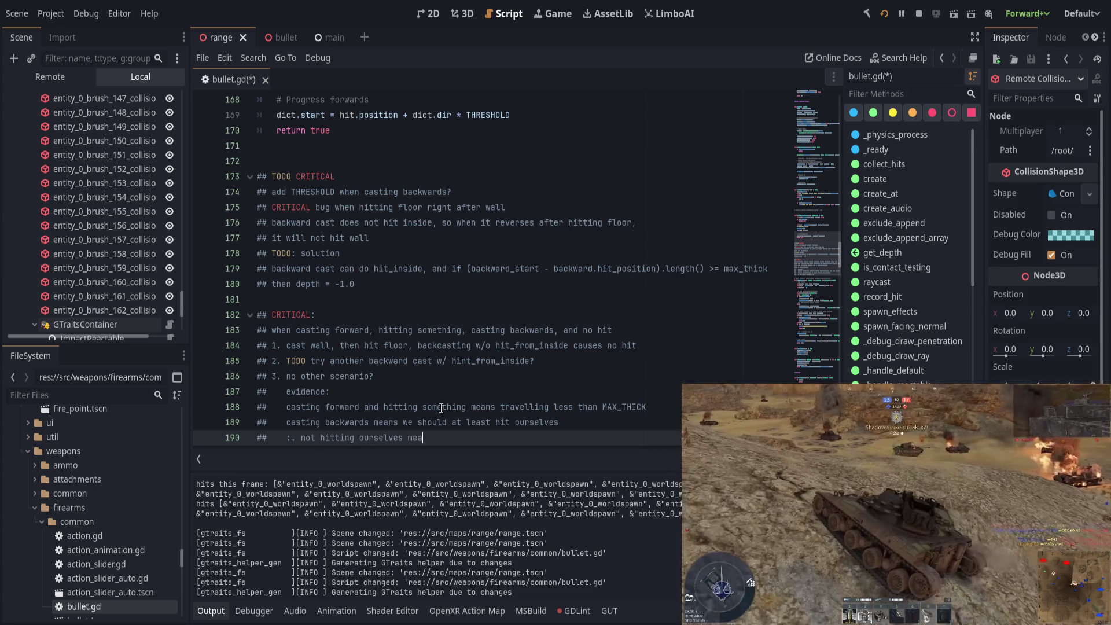
pyautogui.press('BackSpace')
pyautogui.write('ns we enco')
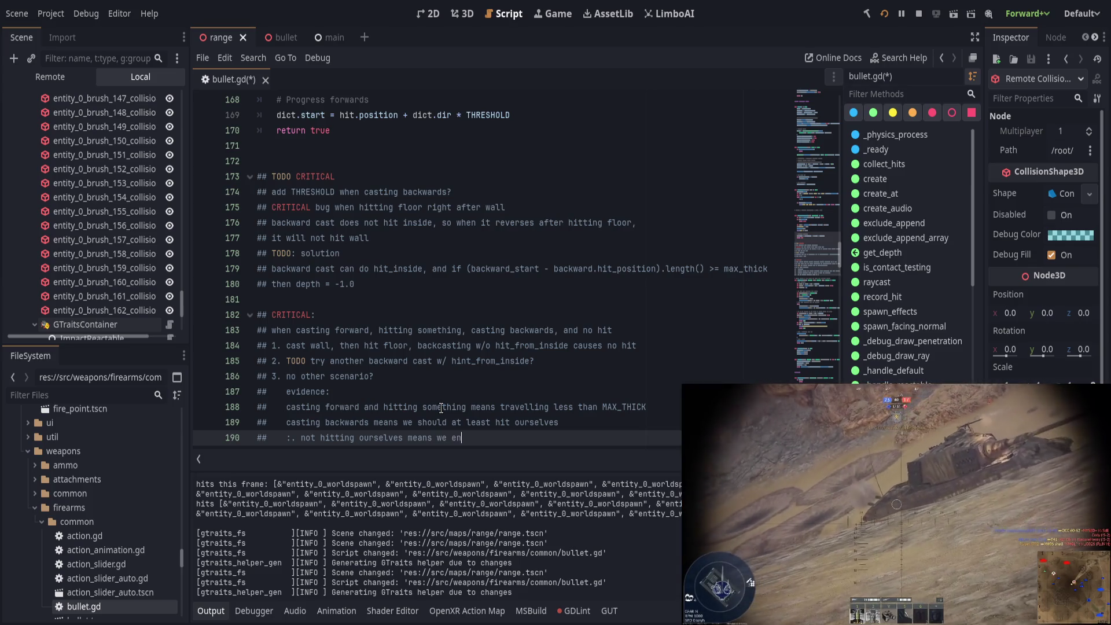
pyautogui.write('unter this ')
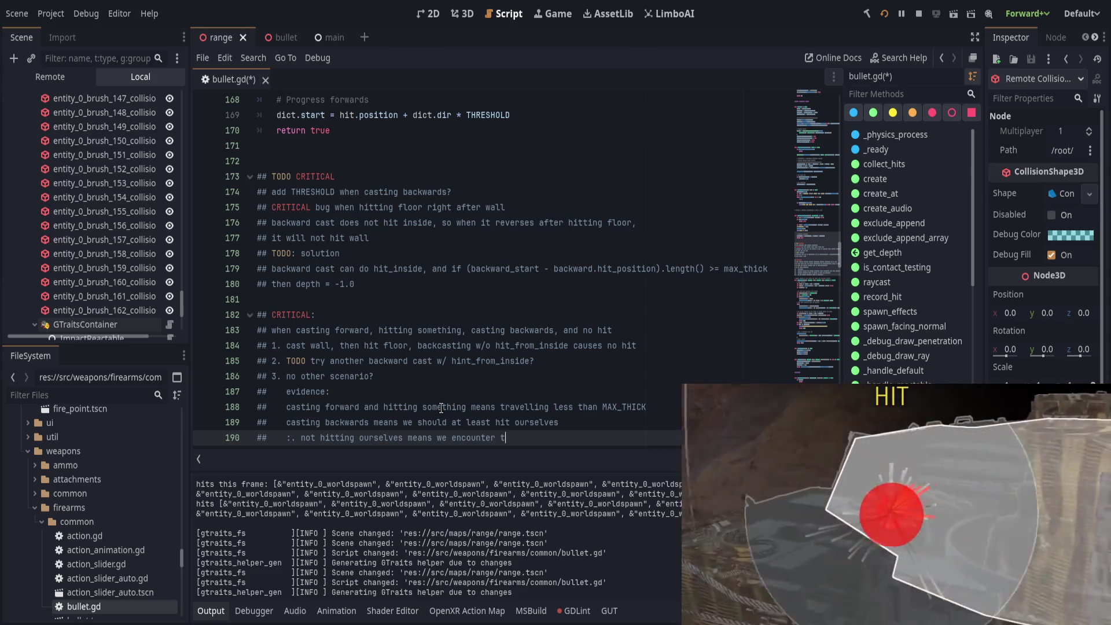
pyautogui.write('bug, gurantee')
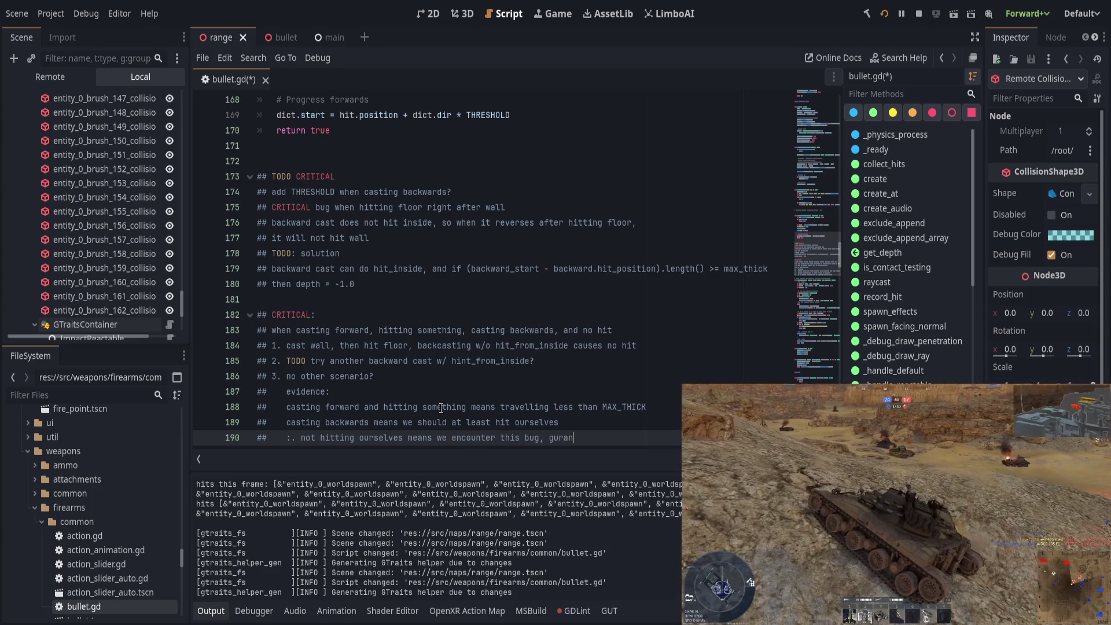
pyautogui.write('d')
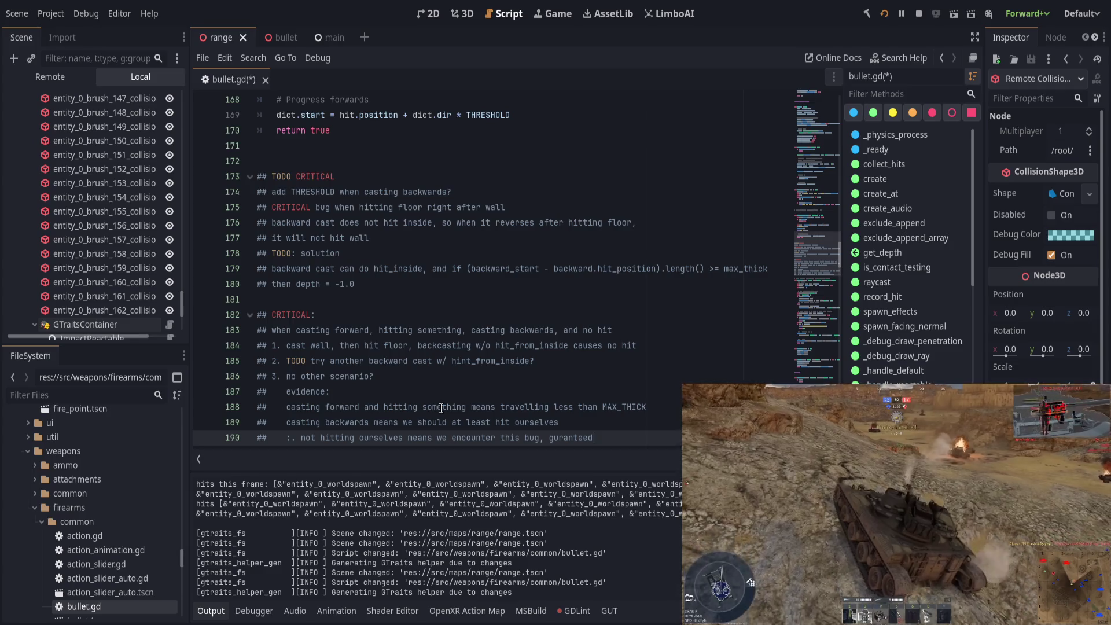
pyautogui.press('Return')
pyautogui.press('Return')
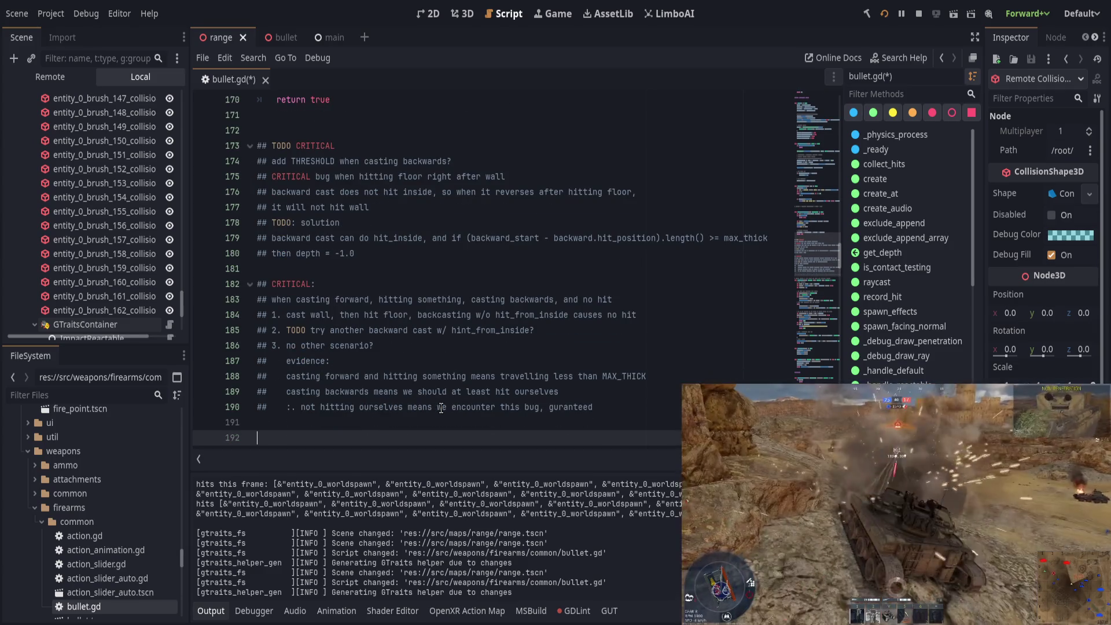
# Step: Add a '##' spacer and the '## can detect and apply solution:' heading
pyautogui.press('Up')
pyautogui.press('Up')
pyautogui.press('Down')
pyautogui.write('##')
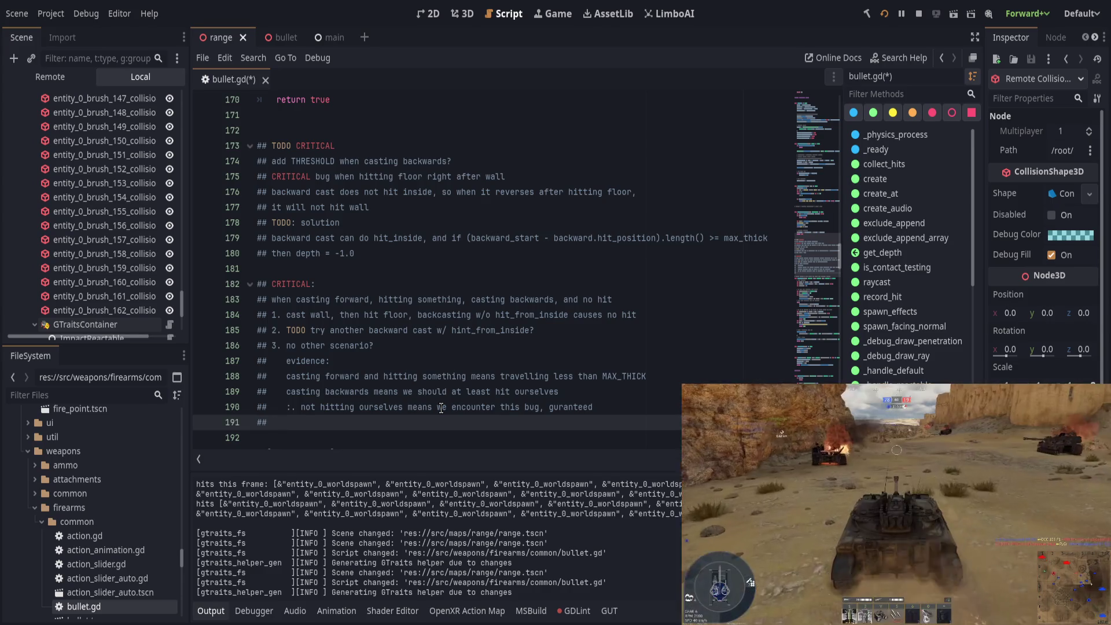
pyautogui.press('Down')
pyautogui.write('##    can detect ')
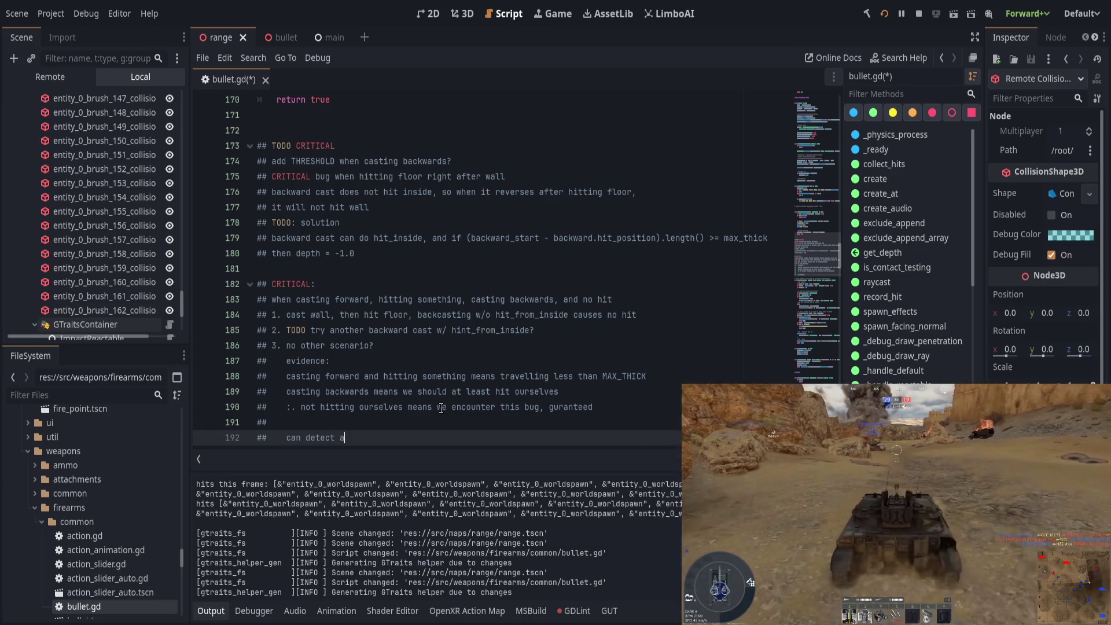
pyautogui.write('and apply soluti')
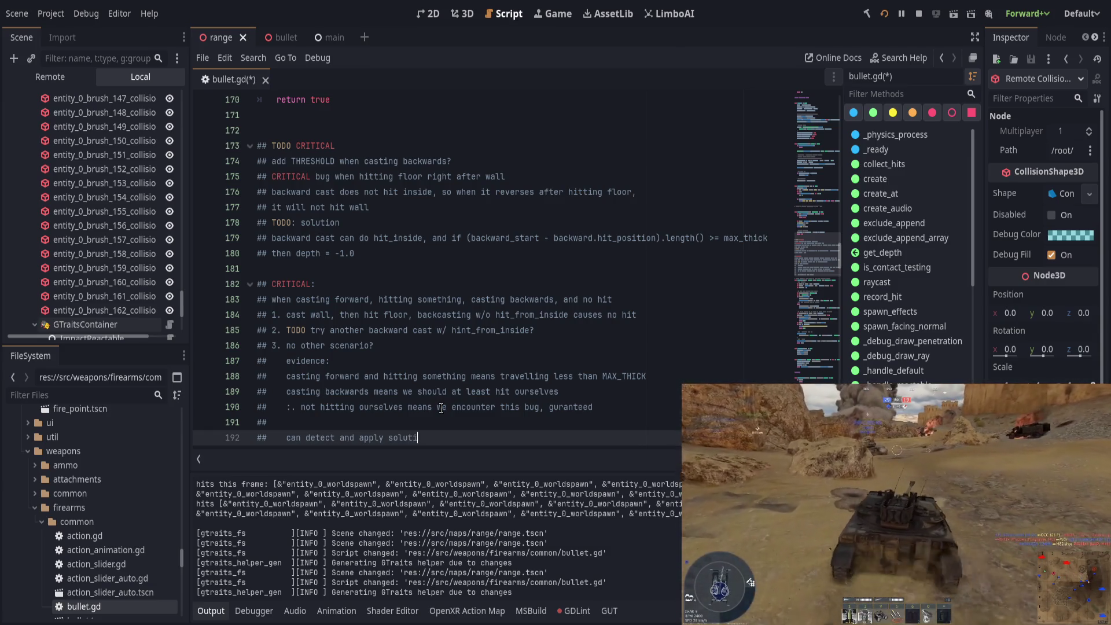
pyautogui.write('on:')
pyautogui.press('Return')
# Step: Write a solution line reading 'forward's contact point was the thick'
pyautogui.write('##')
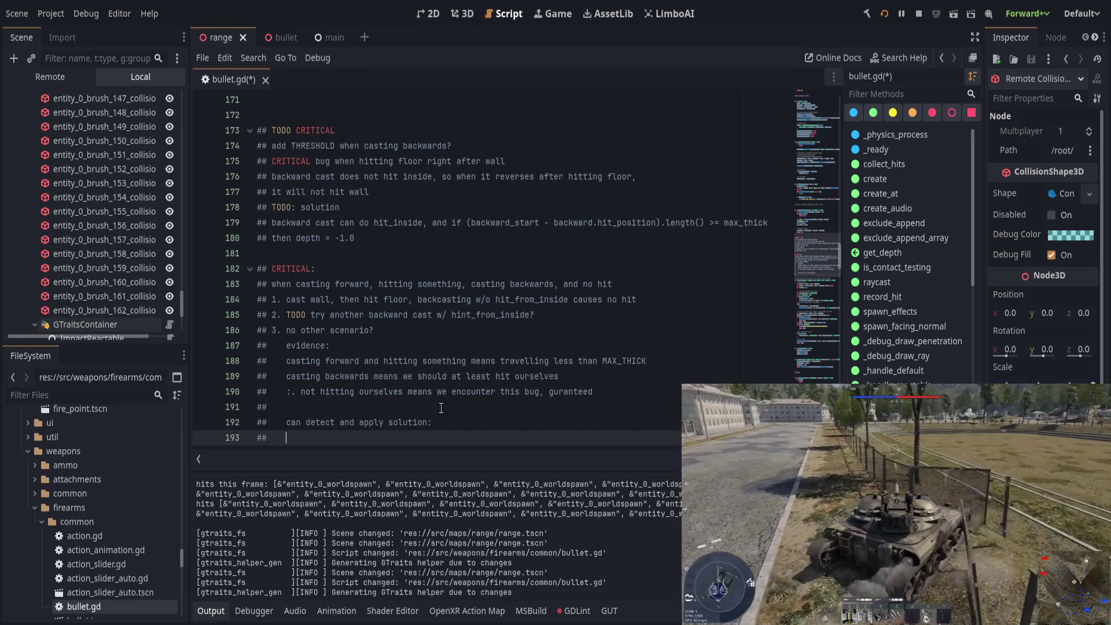
pyautogui.write('    contact ')
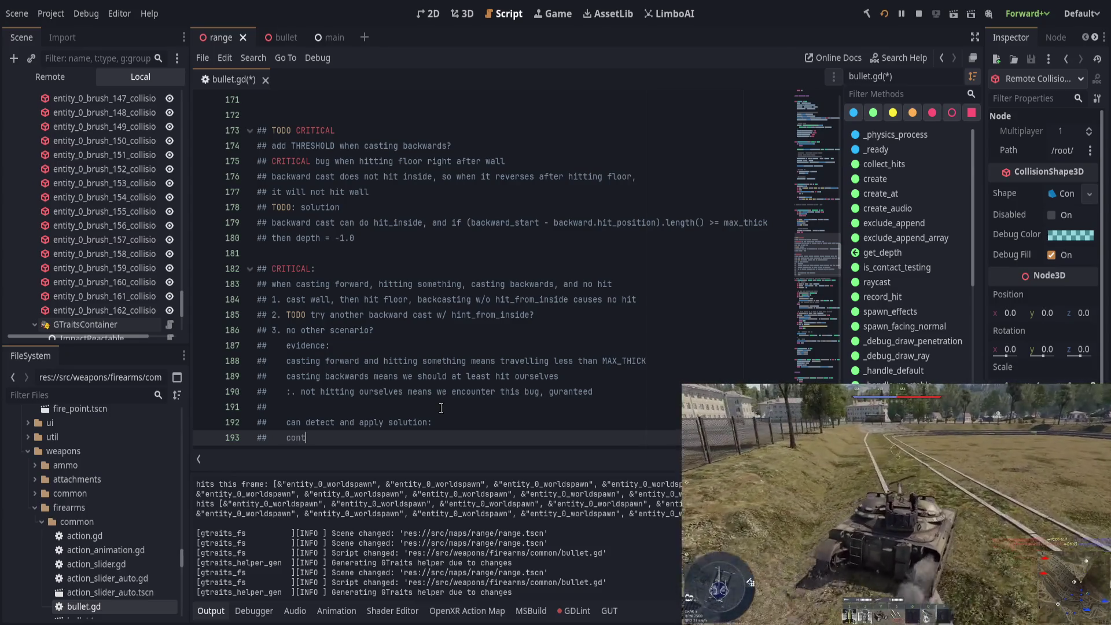
pyautogui.write('point was the ')
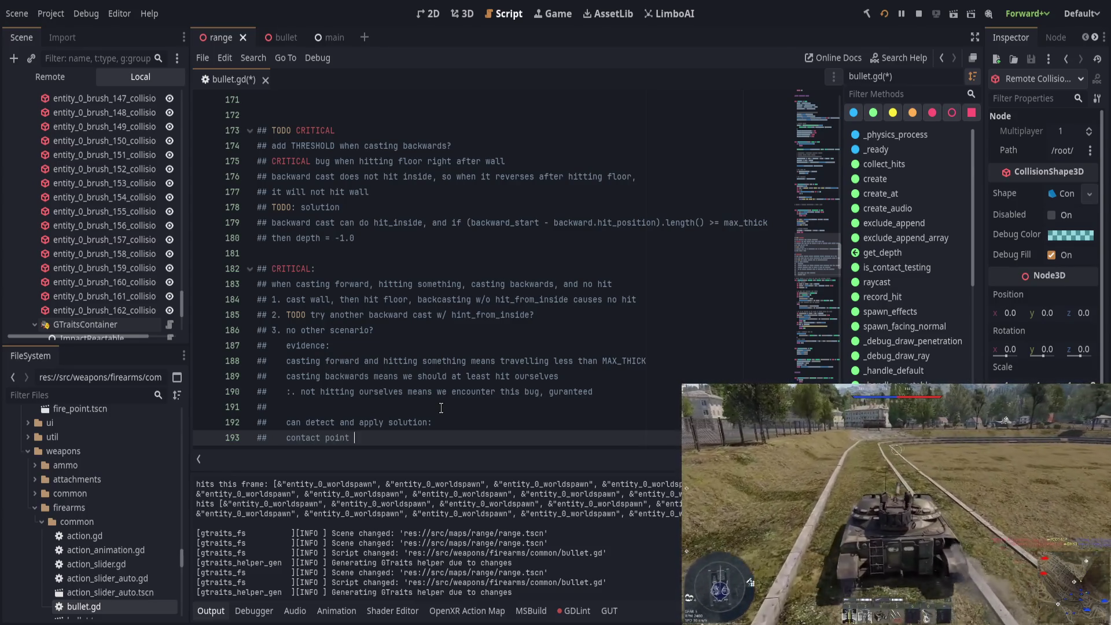
pyautogui.write('max')
pyautogui.press('BackSpace')
pyautogui.press('BackSpace')
pyautogui.press('BackSpace')
pyautogui.write('thick')
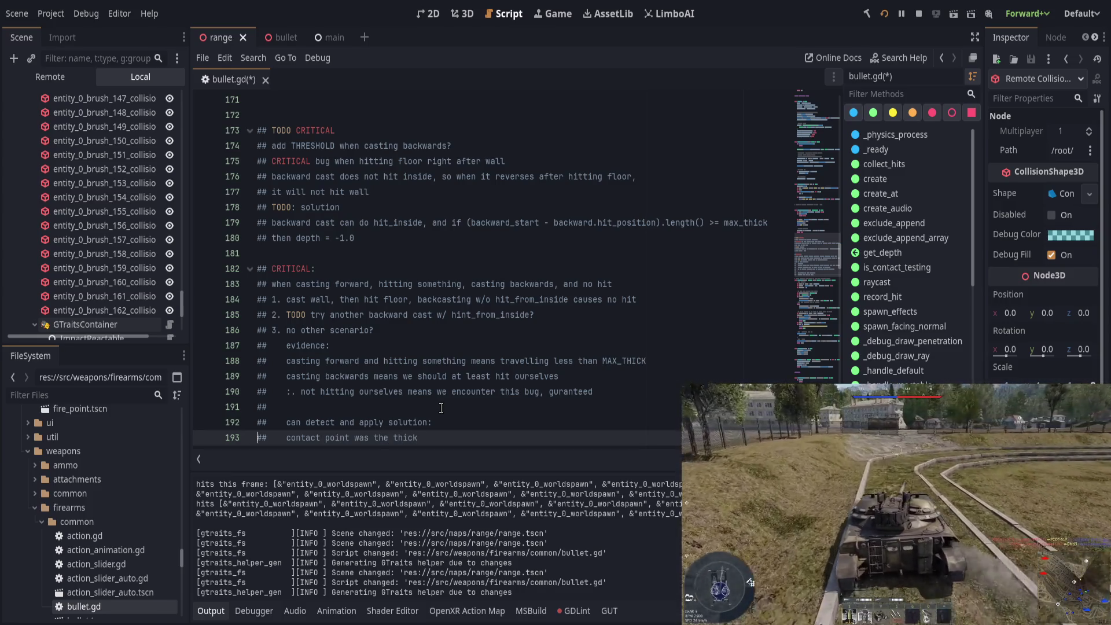
pyautogui.hotkey('ctrl', 'Left')
pyautogui.hotkey('ctrl', 'Left')
pyautogui.hotkey('ctrl', 'Left')
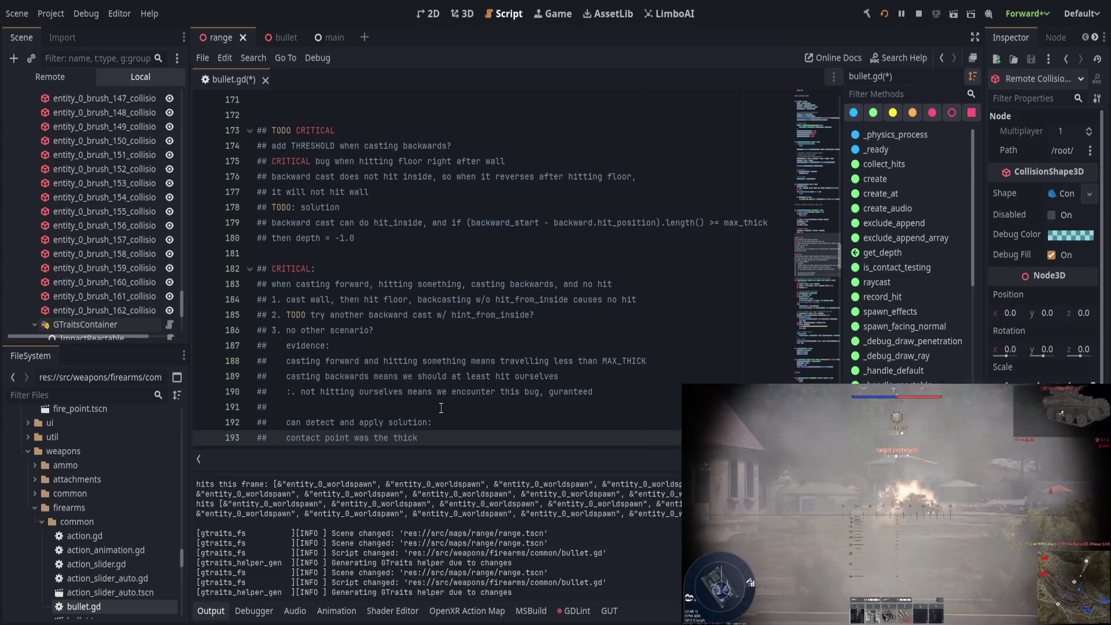
pyautogui.write('forward')
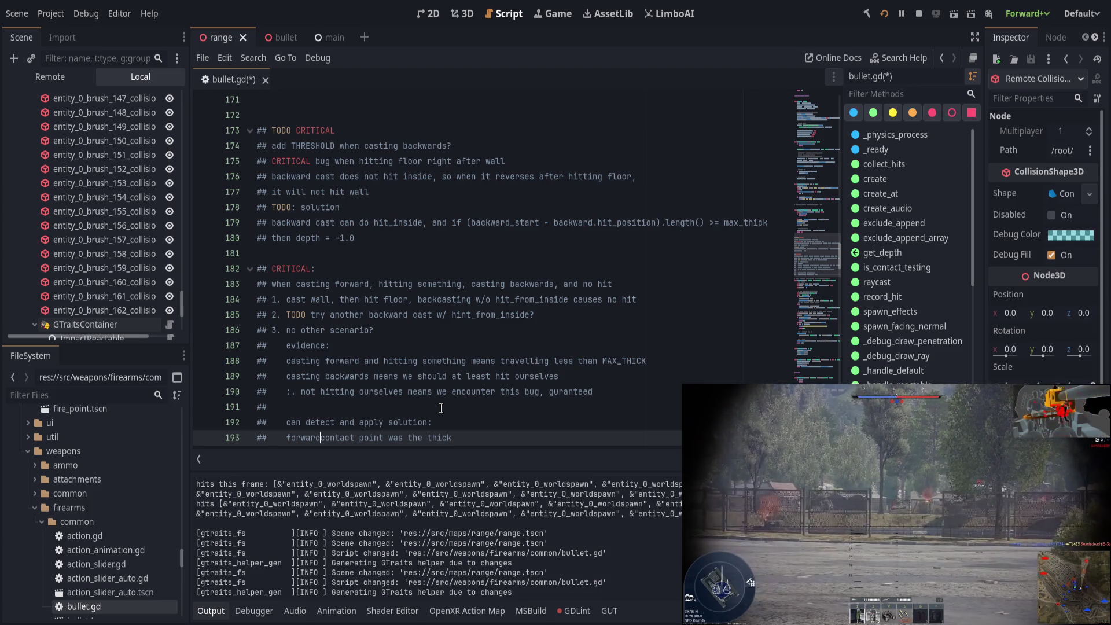
pyautogui.write("'s")
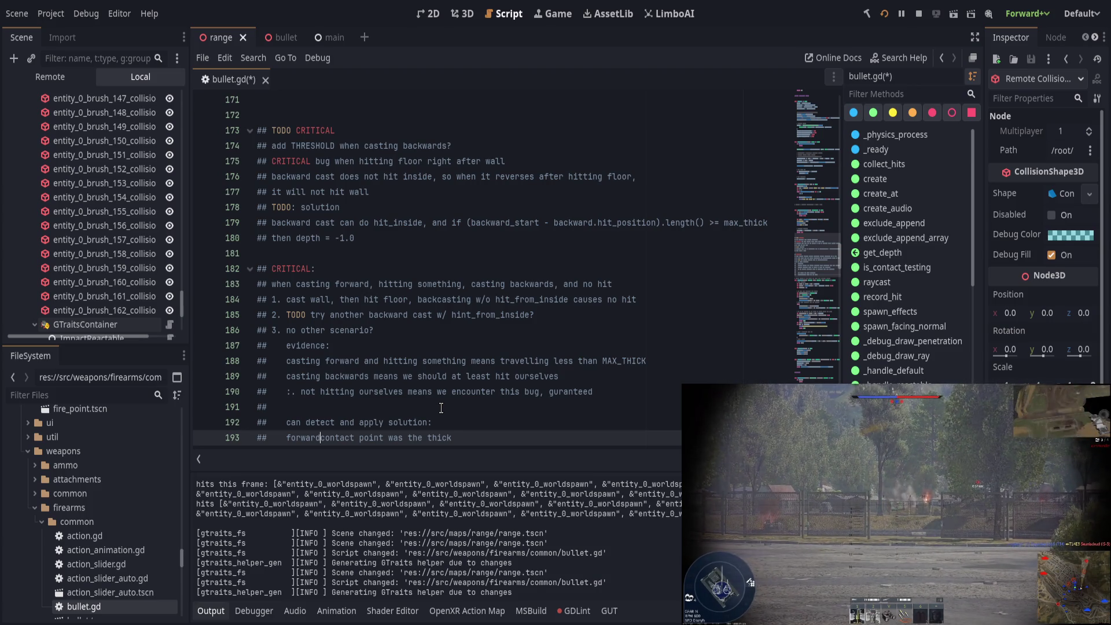
pyautogui.press('BackSpace')
pyautogui.press('BackSpace')
pyautogui.press('BackSpace')
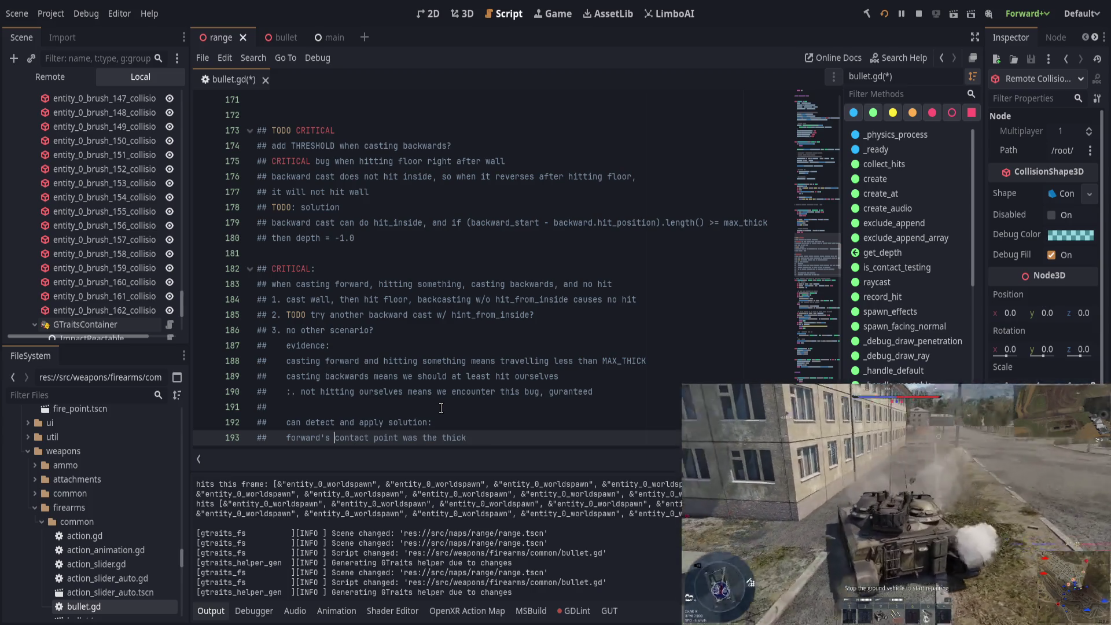
pyautogui.write('hit p')
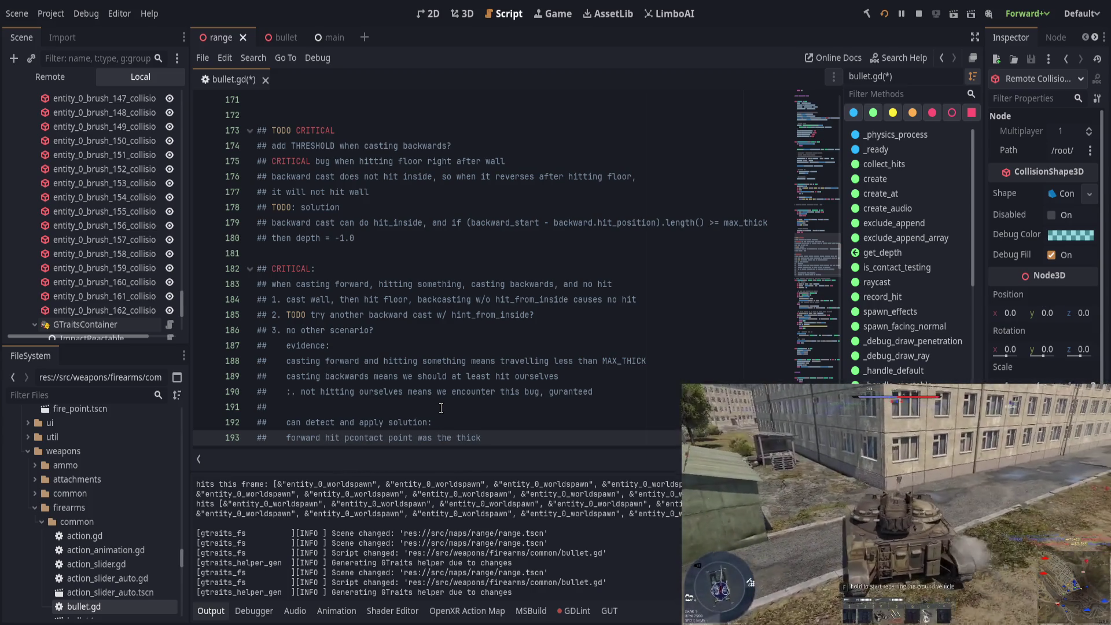
pyautogui.press('BackSpace')
pyautogui.press('BackSpace')
pyautogui.press('BackSpace')
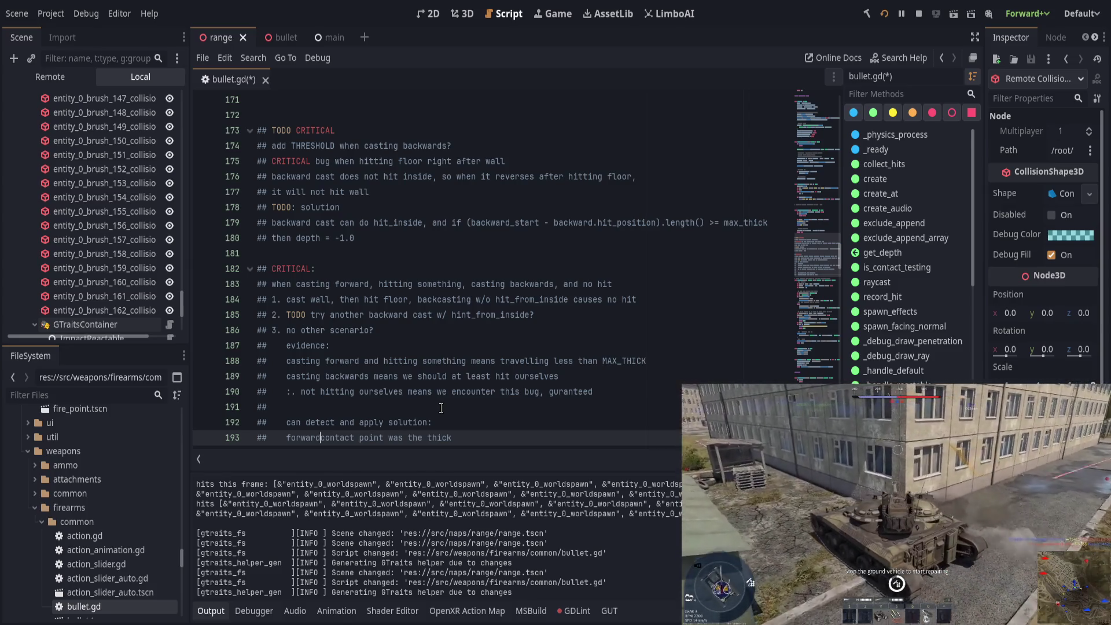
pyautogui.write("'s")
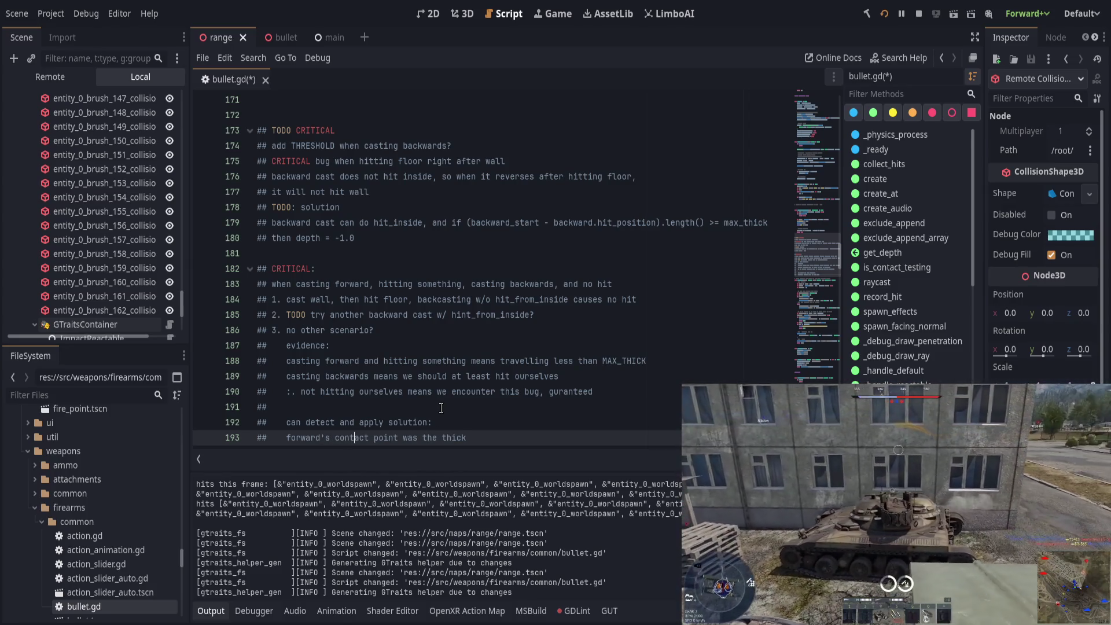
# Step: Bracket '[forward's contact point]' and continue 'hit the next object at the edge of ours, forward.positi'
pyautogui.hotkey('ctrl', 'shift', 'Left')
pyautogui.hotkey('ctrl', 'shift', 'Left')
pyautogui.hotkey('ctrl', 'shift', 'Left')
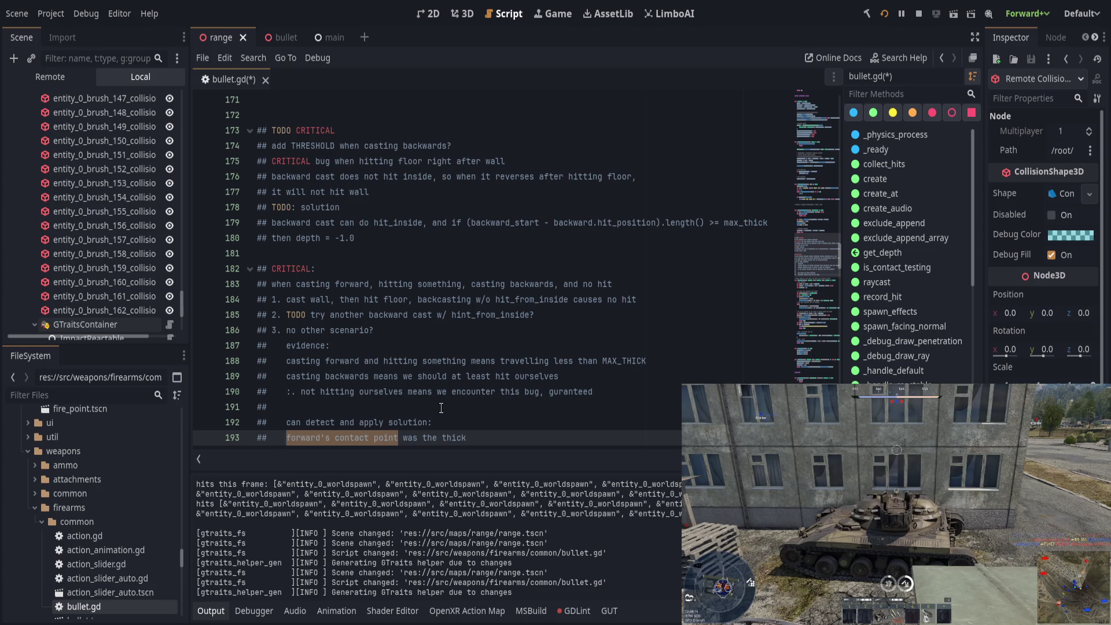
pyautogui.write('[')
pyautogui.press('End')
pyautogui.press('BackSpace')
pyautogui.press('BackSpace')
pyautogui.press('BackSpace')
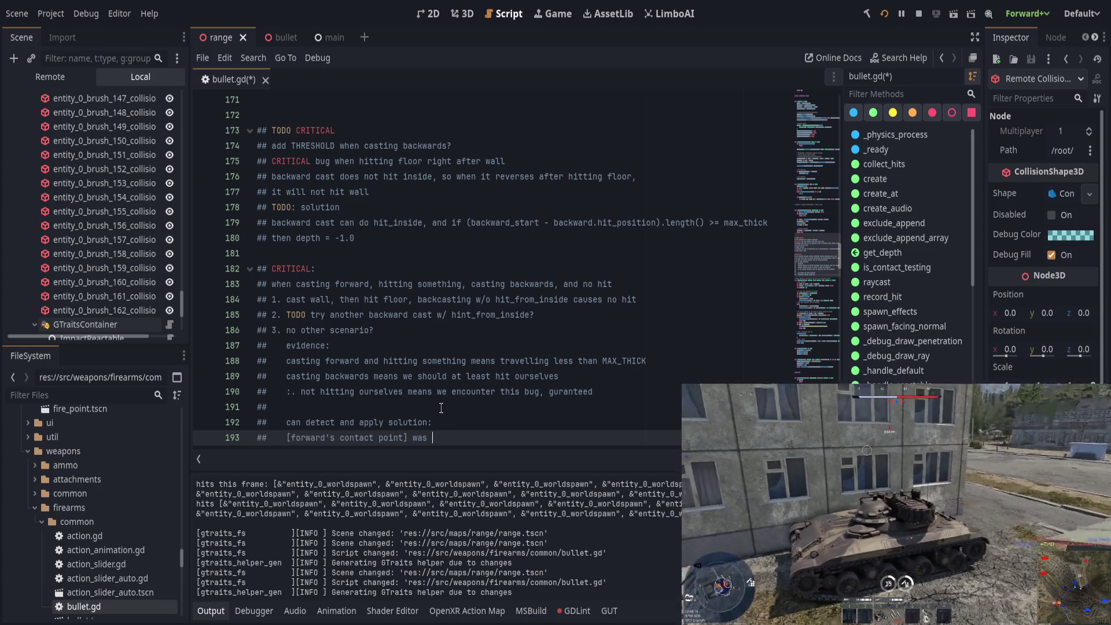
pyautogui.write('hit the next obje')
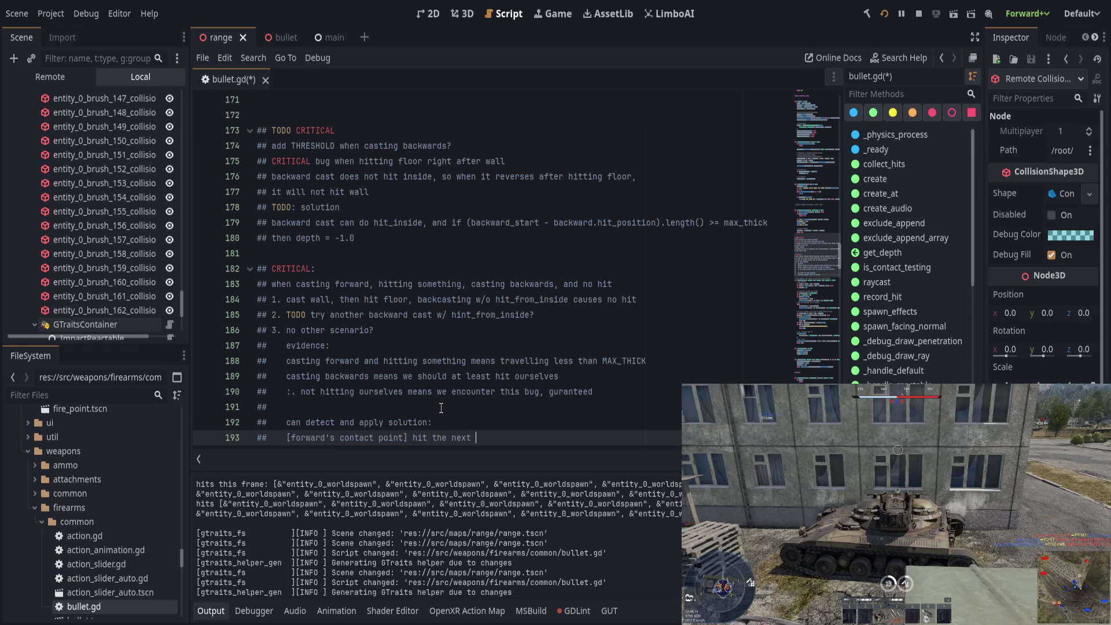
pyautogui.write('ct at t')
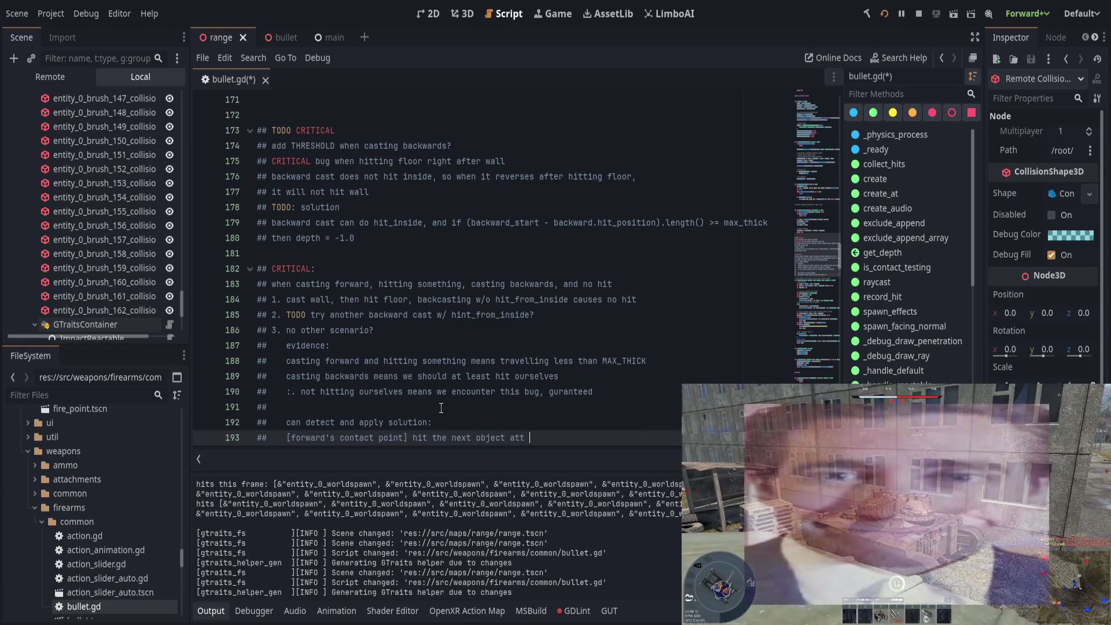
pyautogui.write('he edge of ')
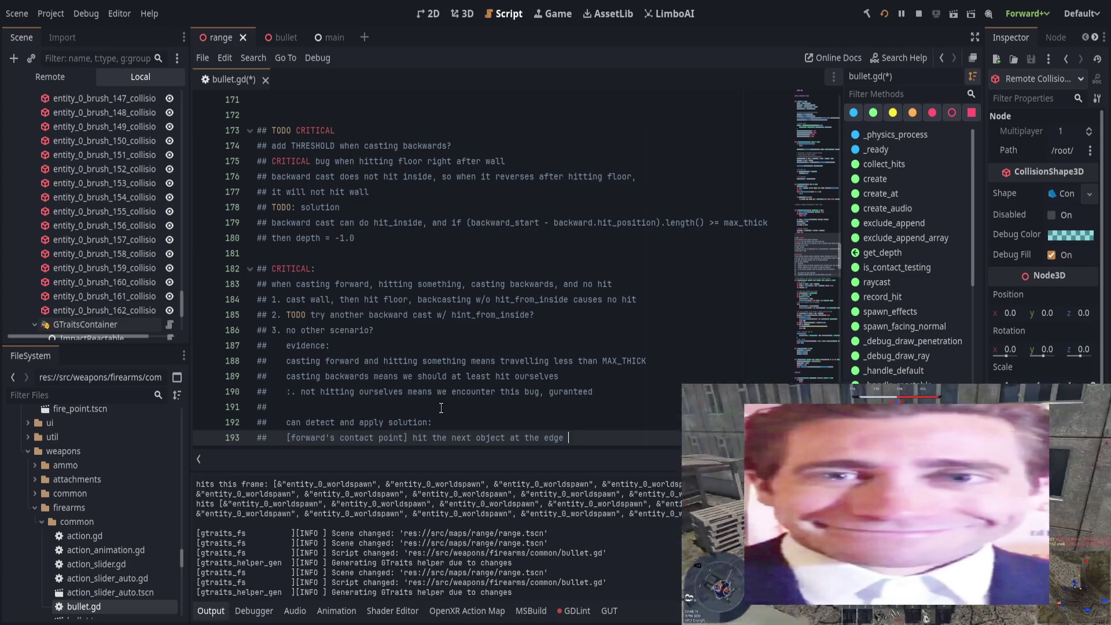
pyautogui.write('ours, for')
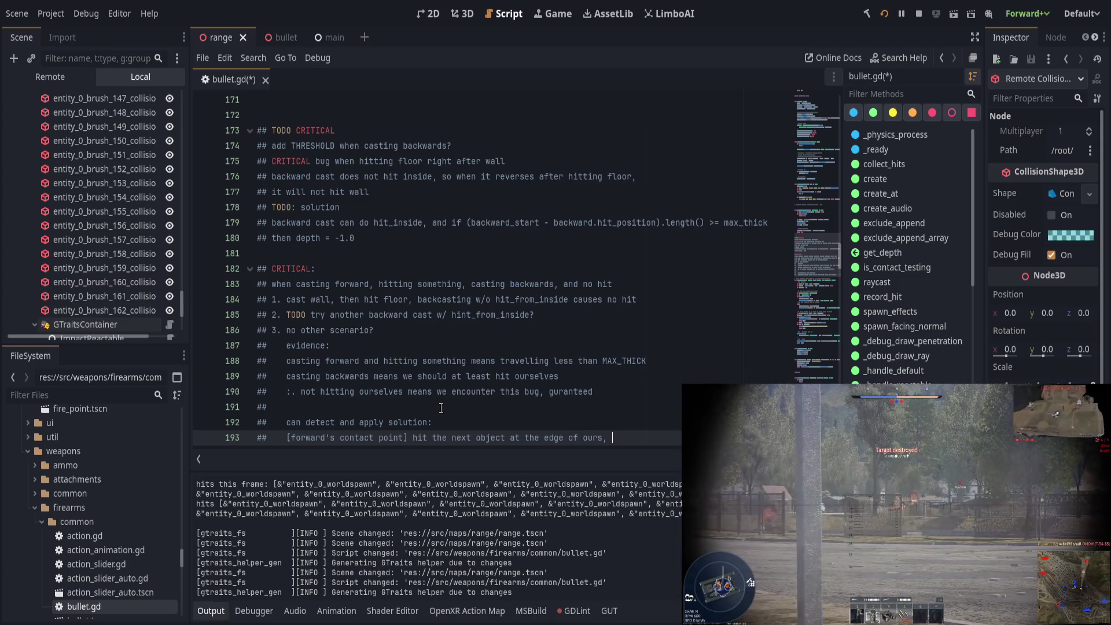
pyautogui.write('ward.positi')
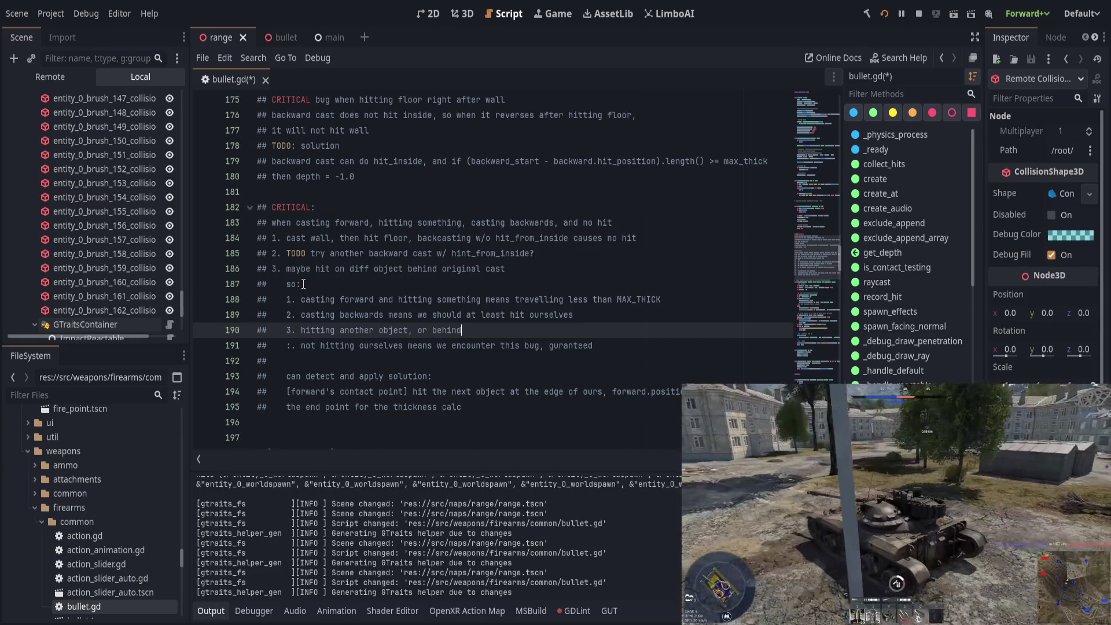
# Step: Finish point 3 with ''behind' original contact', make it read 'without hitting another object', and select the old conclusion
pyautogui.write("'behind' original ")
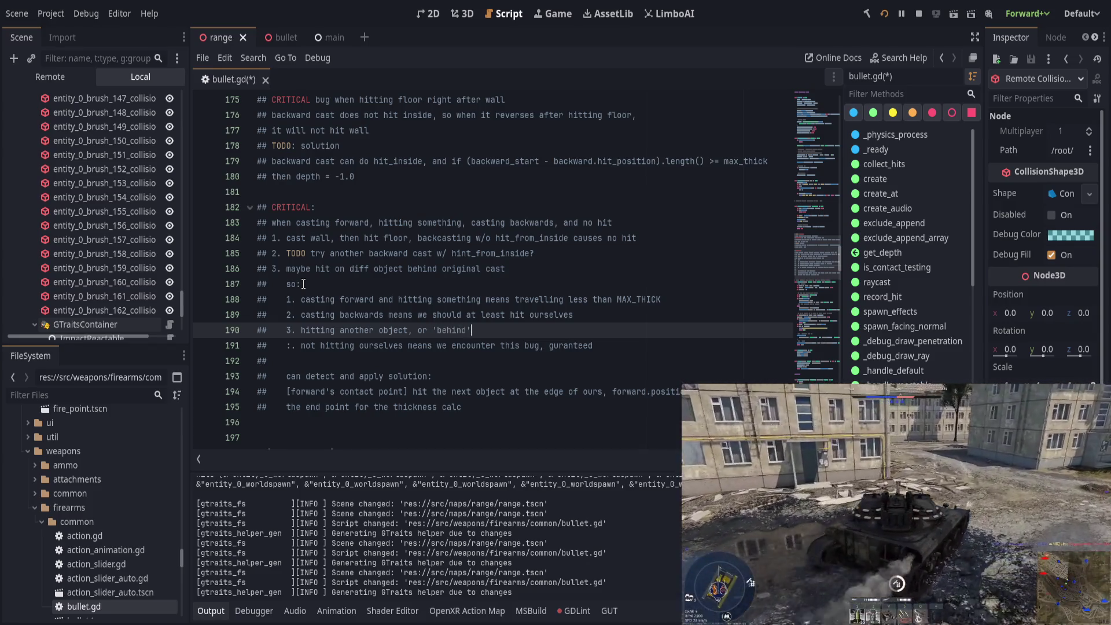
pyautogui.write('contact,')
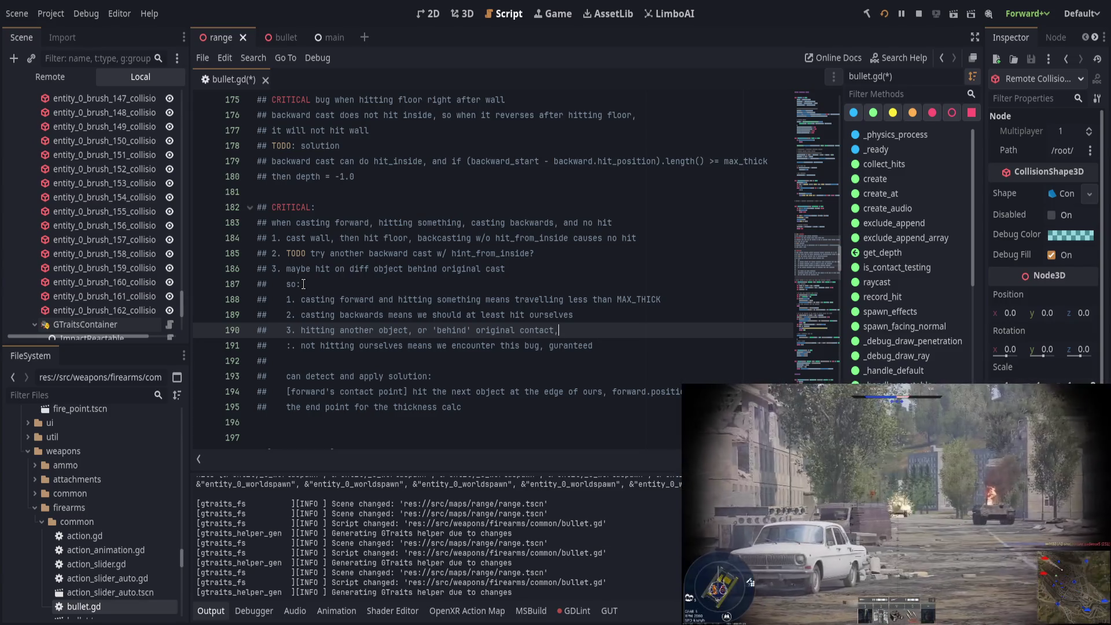
pyautogui.click(302, 331)
pyautogui.write('without')
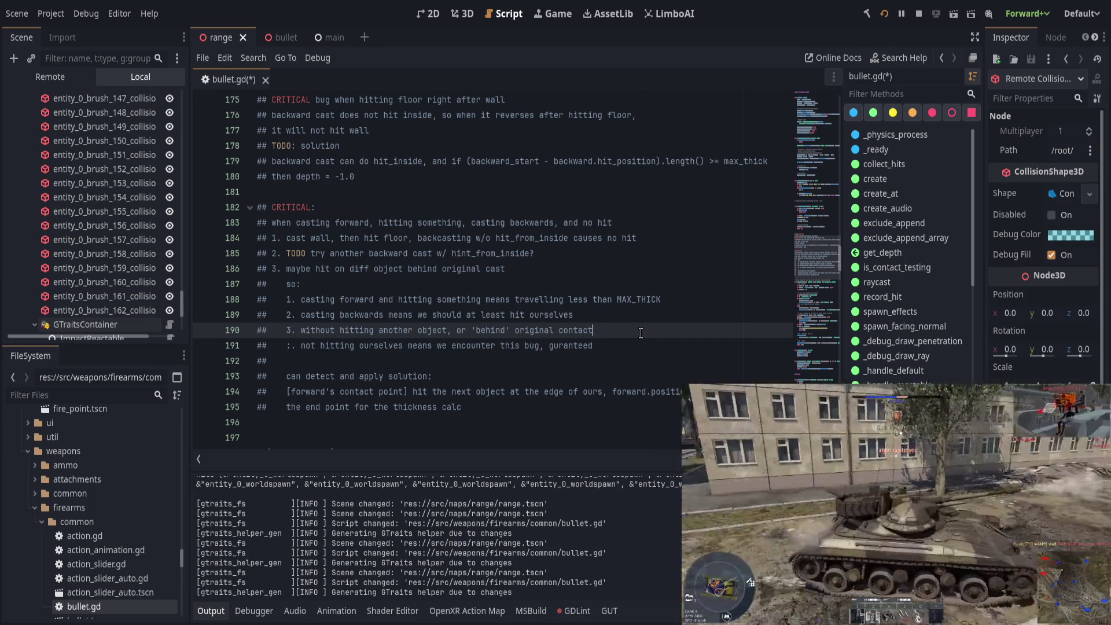
pyautogui.moveTo(301, 345); pyautogui.dragTo(638, 343)
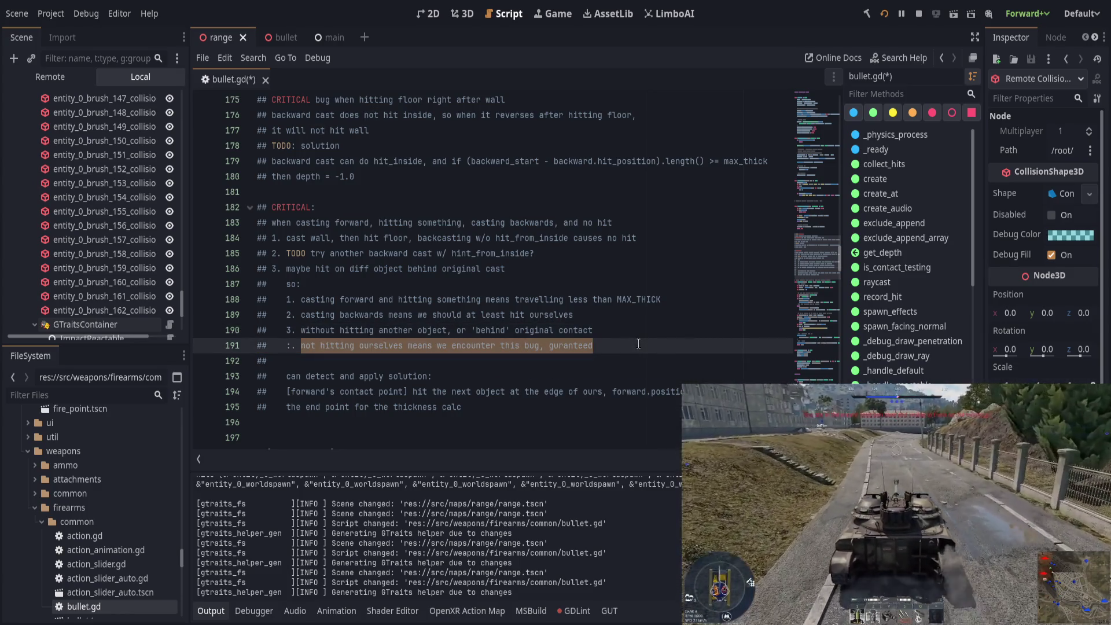
# Step: Replace the conclusion with 'this bug is the guranteed reason' and review the so-list points
pyautogui.write('this bug is ')
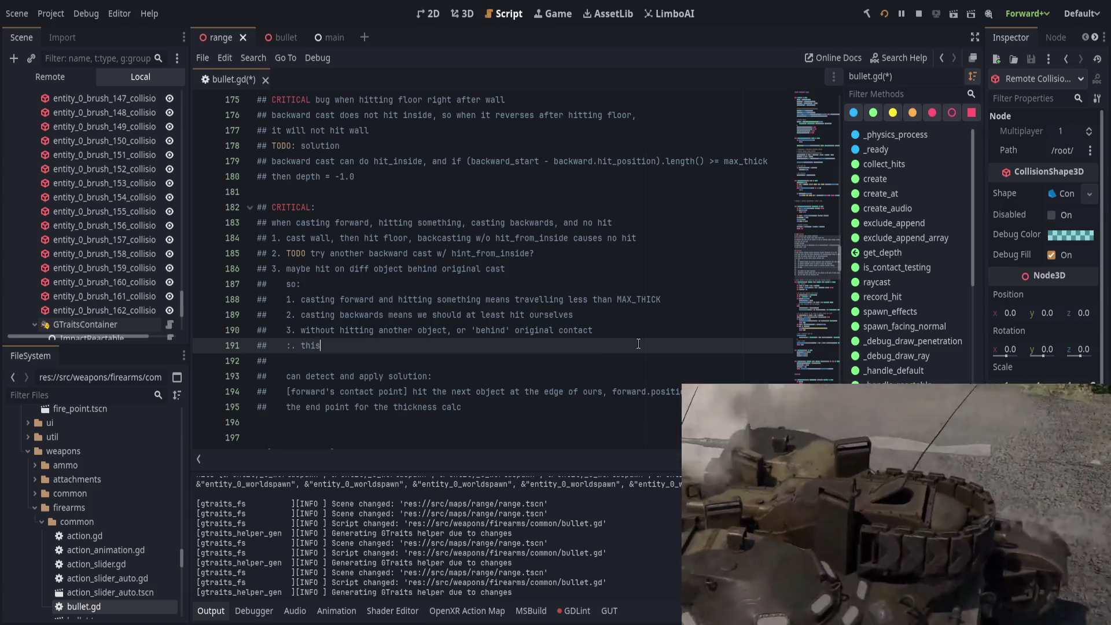
pyautogui.write('the guranteed ')
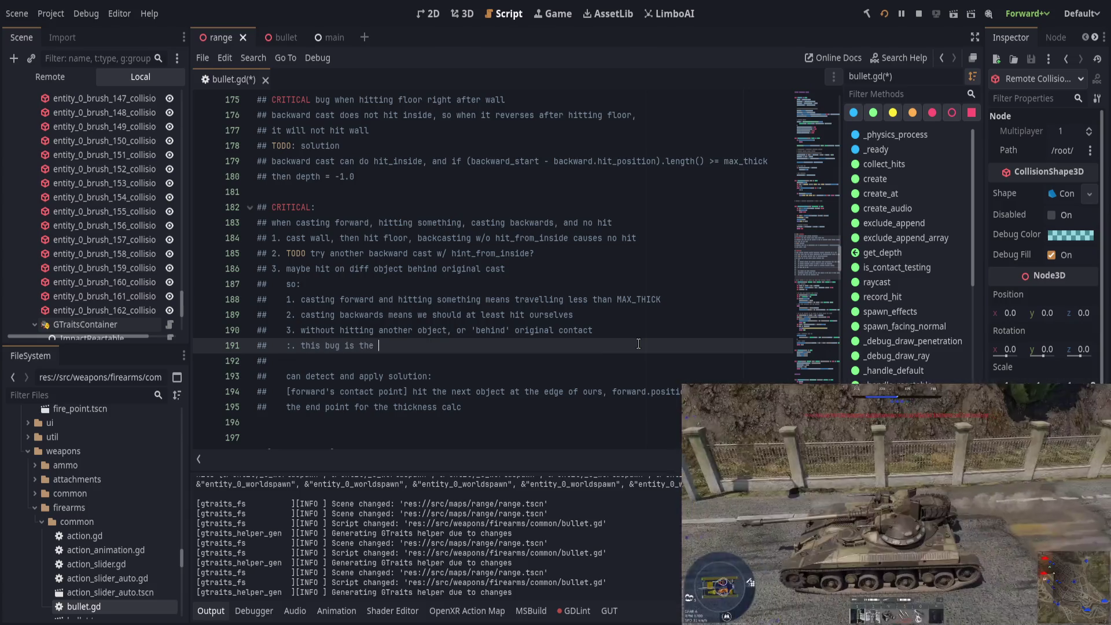
pyautogui.write('reason')
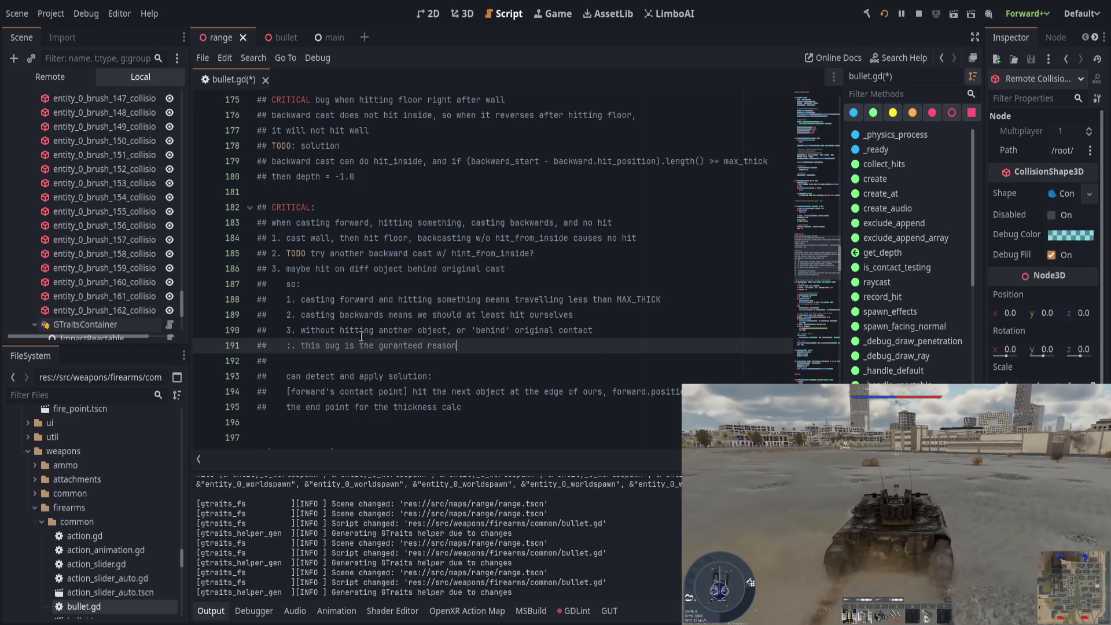
pyautogui.click(318, 327)
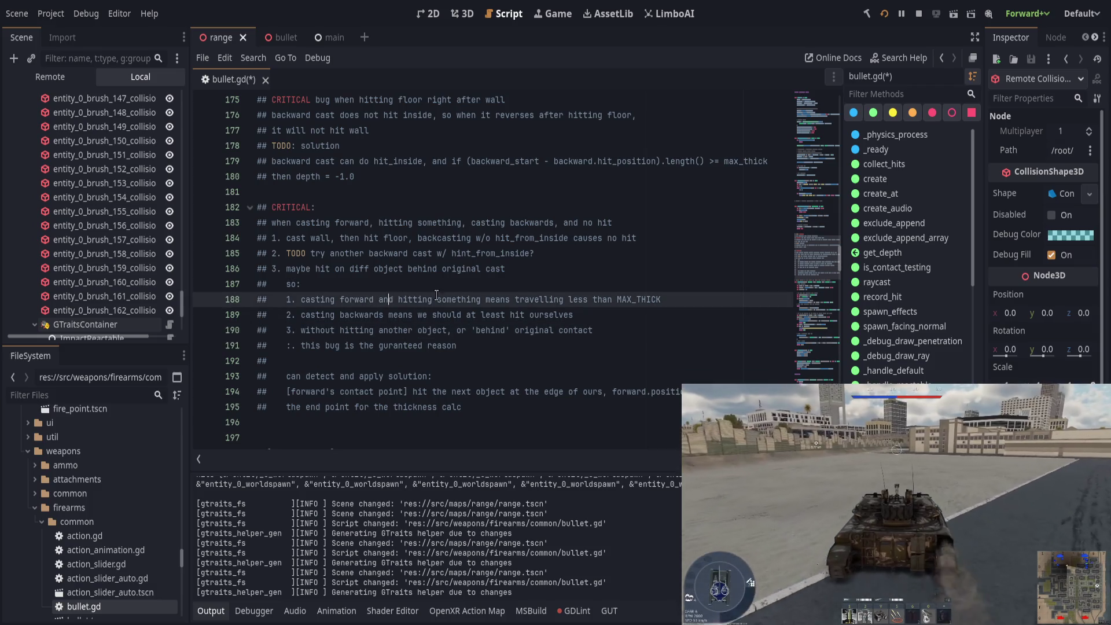
pyautogui.moveTo(389, 299); pyautogui.dragTo(608, 299)
pyautogui.click(721, 306)
pyautogui.moveTo(301, 314); pyautogui.dragTo(613, 316)
# Step: Reword point 3 to 'if not hitting ourselves, or hitting ourselves 'behind' original contact'
pyautogui.click(613, 316)
pyautogui.moveTo(301, 330); pyautogui.dragTo(635, 333)
pyautogui.click(635, 332)
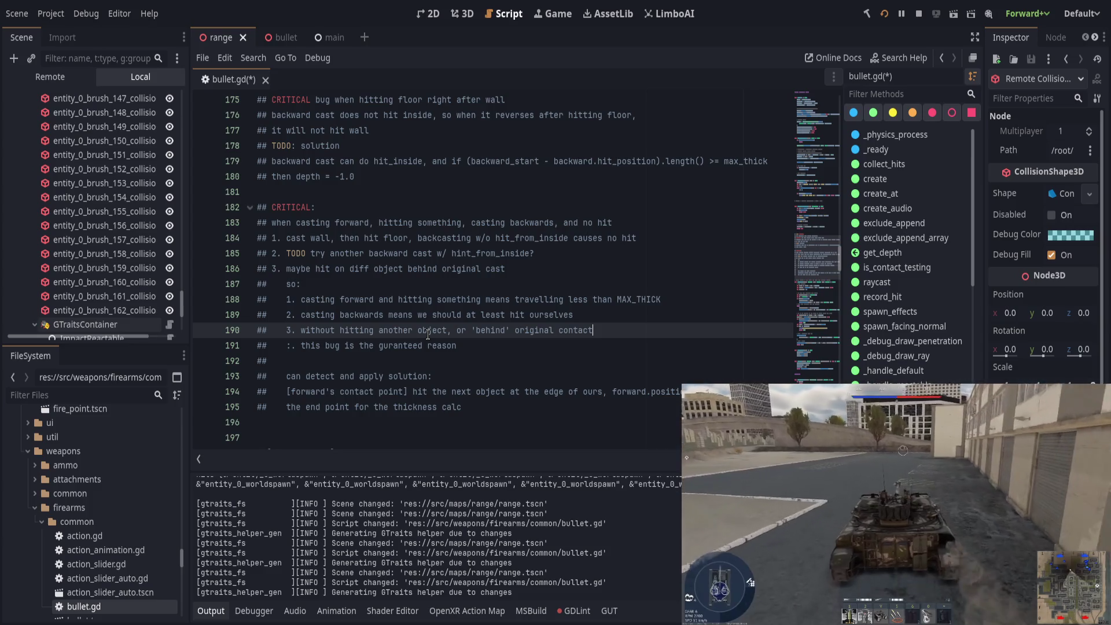
pyautogui.moveTo(300, 330); pyautogui.dragTo(447, 330)
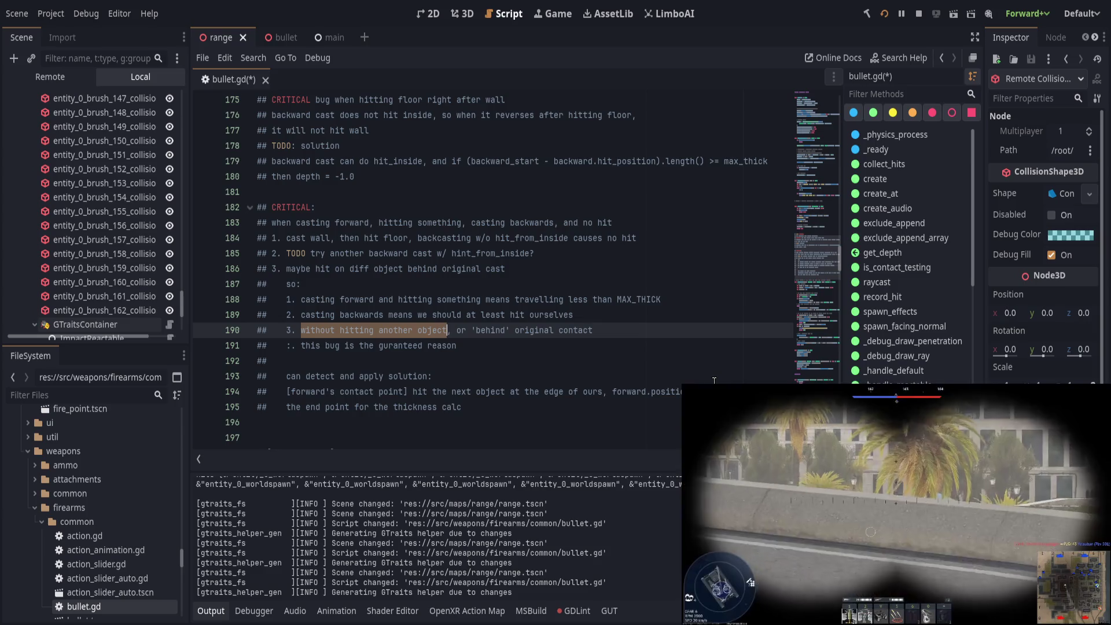
pyautogui.write('if not hi')
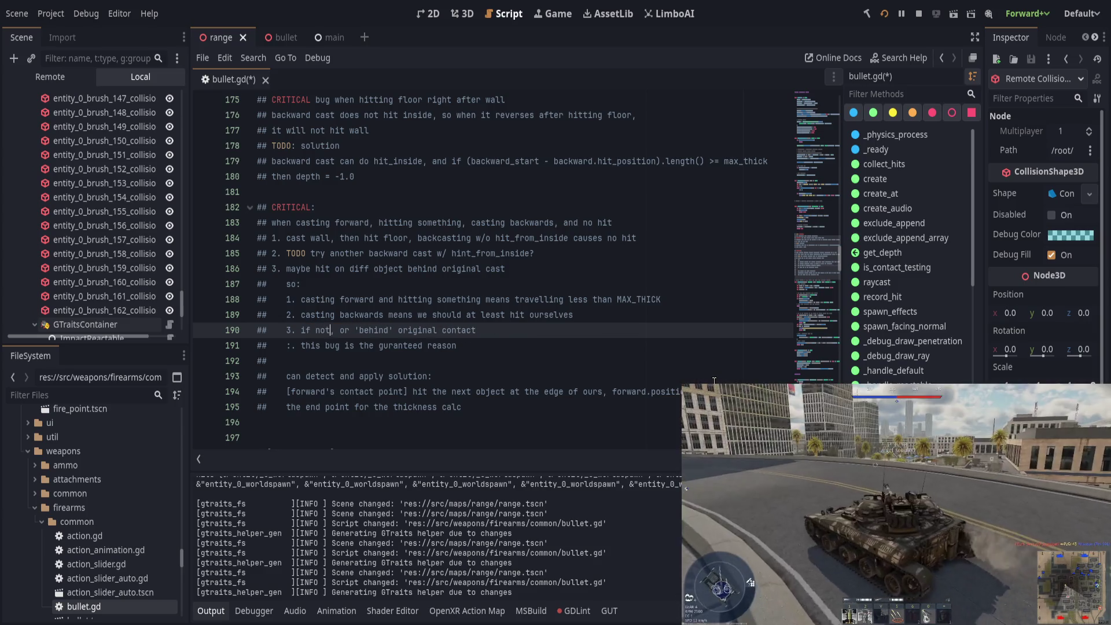
pyautogui.write('tting oursel')
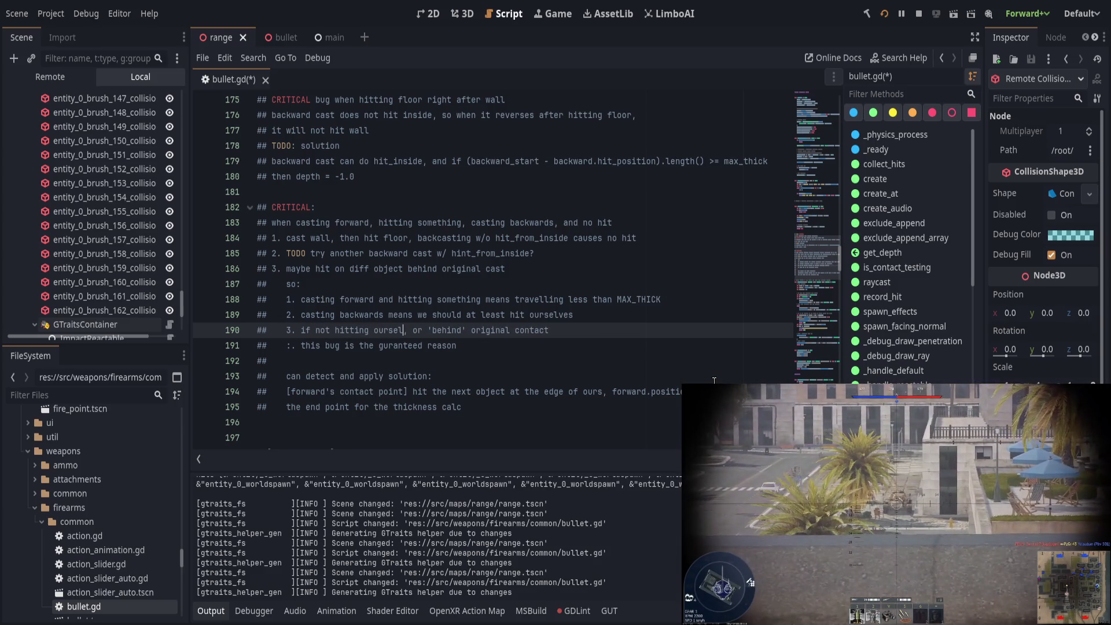
pyautogui.write('ves,')
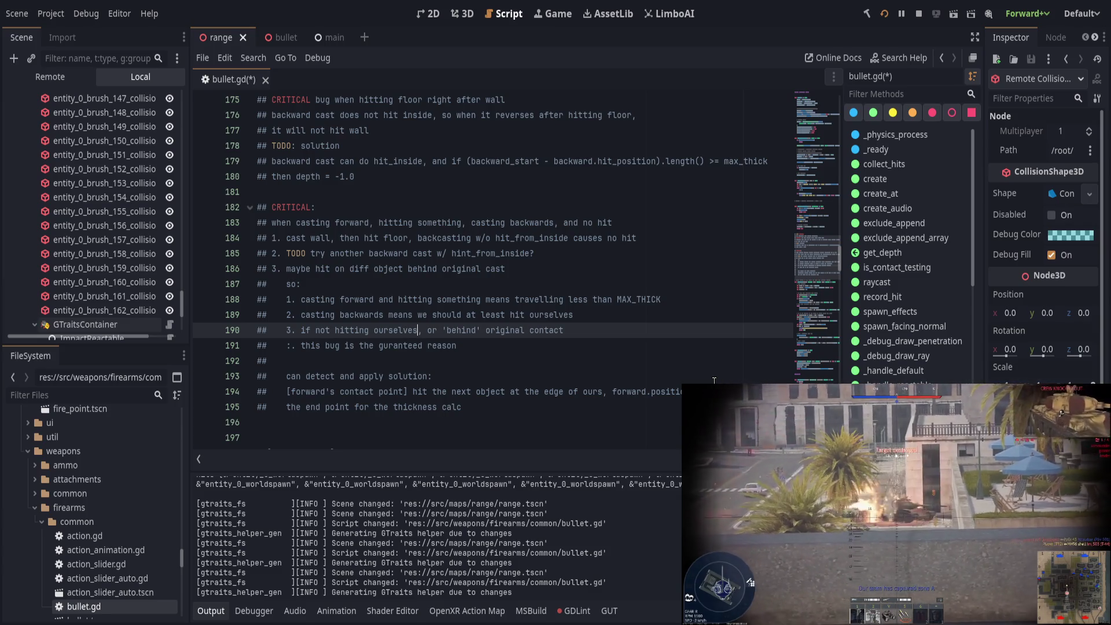
pyautogui.write(' or hitting our')
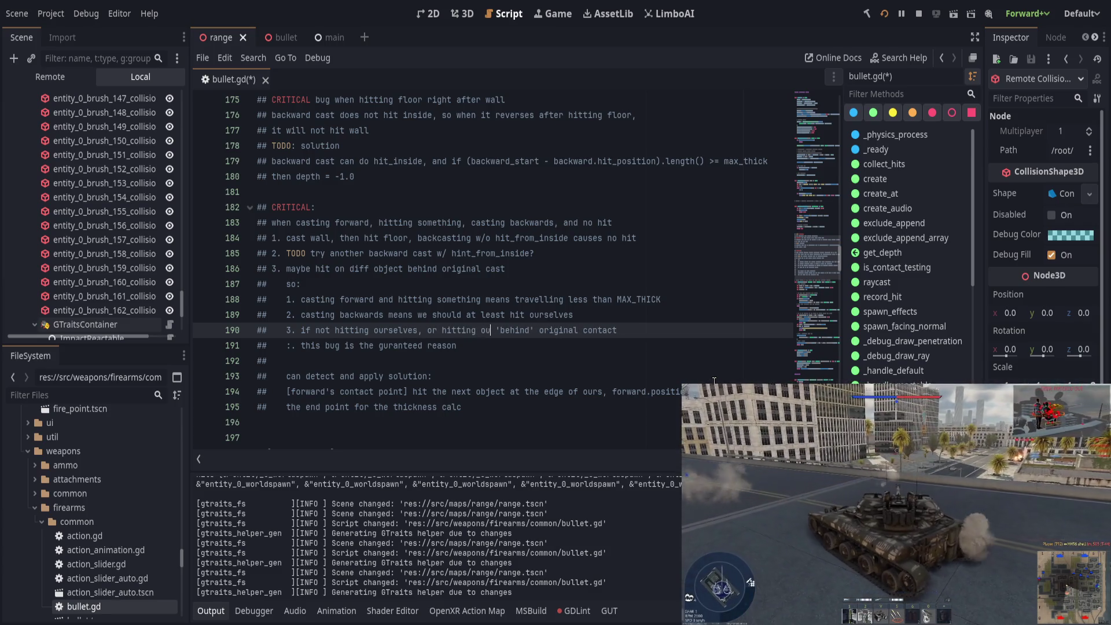
pyautogui.write('selves')
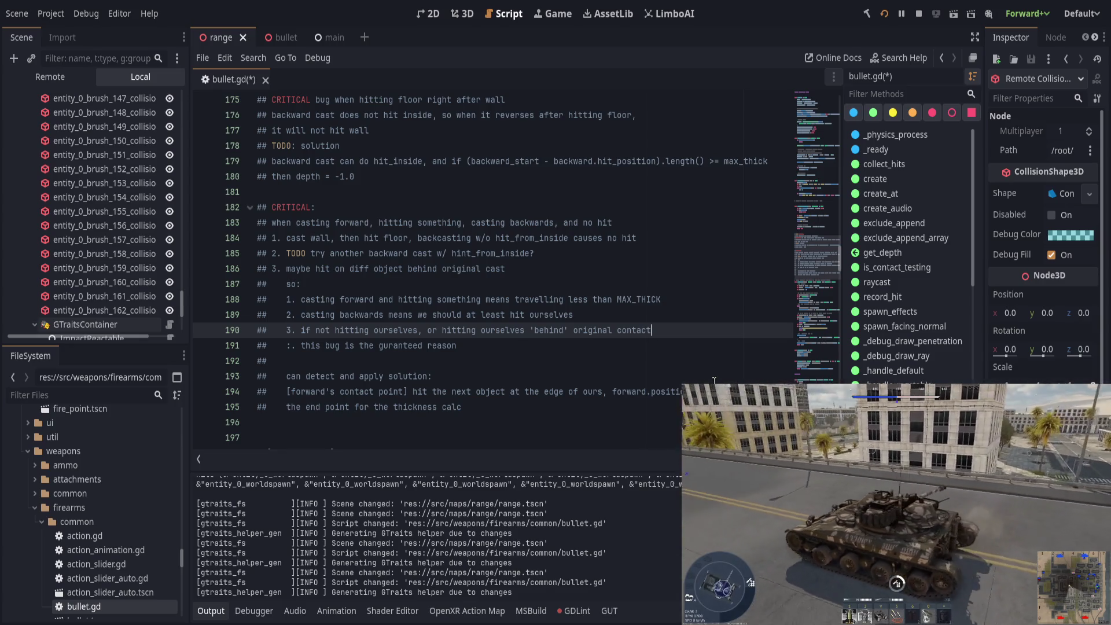
pyautogui.press('Down')
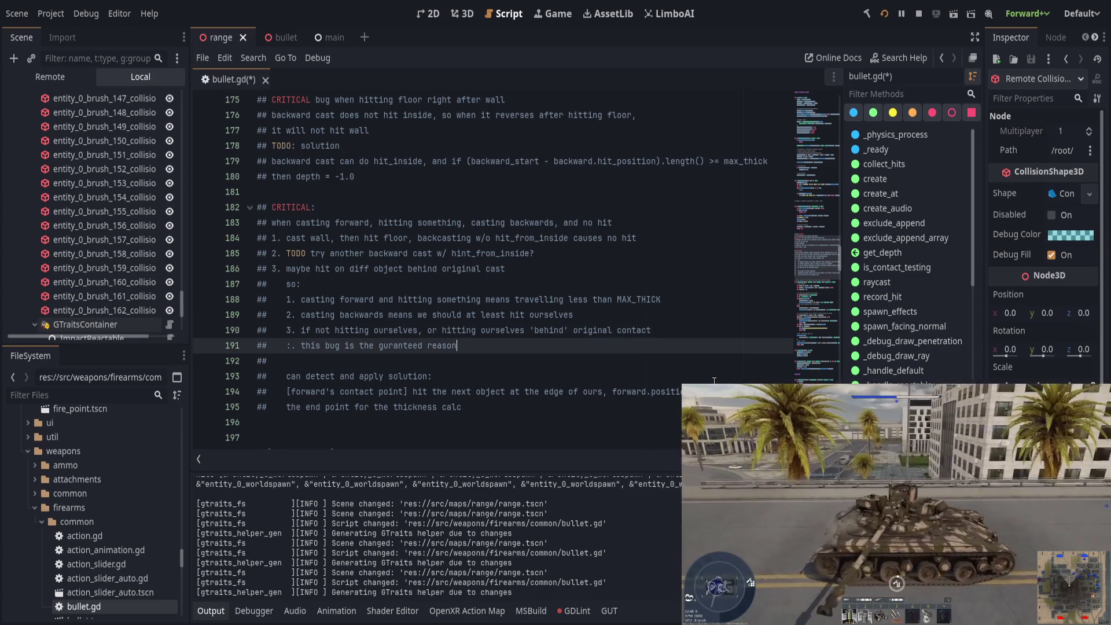
pyautogui.press('Down')
pyautogui.press('Down')
# Step: Retitle line 193 to '## solution', briefly indenting lines 194–195 then undoing it
pyautogui.hotkey('shift', 'Home')
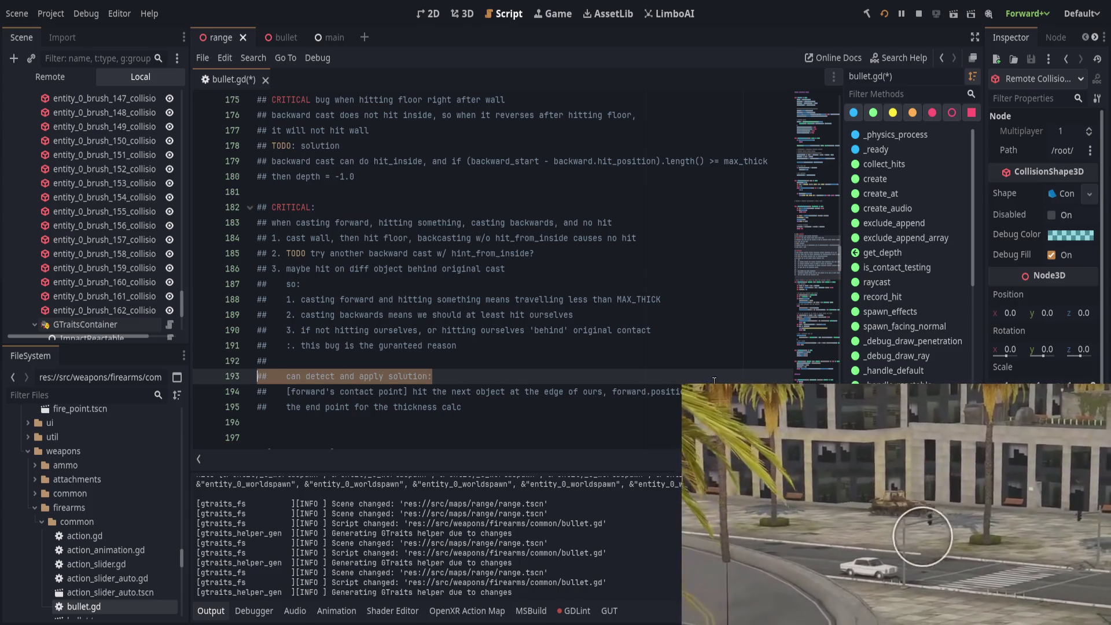
pyautogui.write('##    solution:')
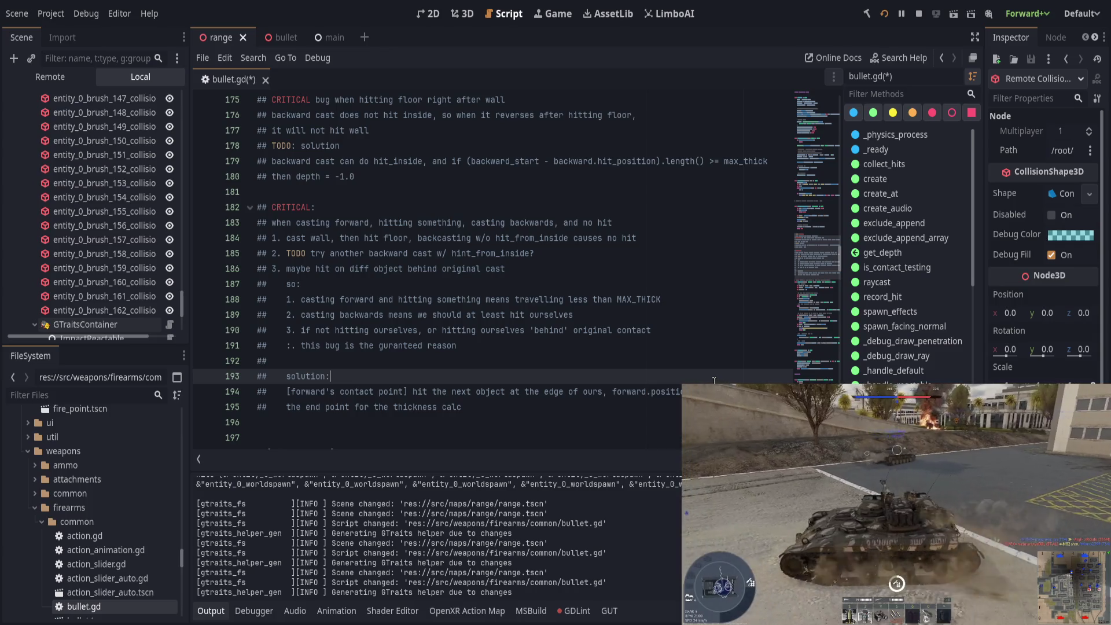
pyautogui.press('Down')
pyautogui.hotkey('shift', 'Down')
pyautogui.press('Tab')
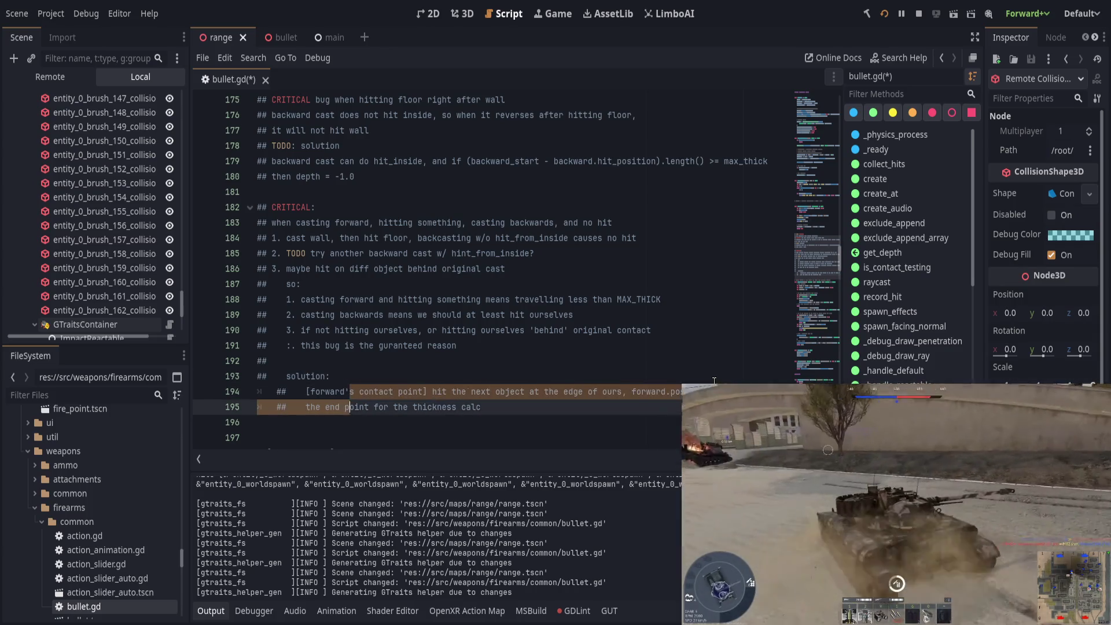
pyautogui.hotkey('shift', 'Tab')
pyautogui.press('End')
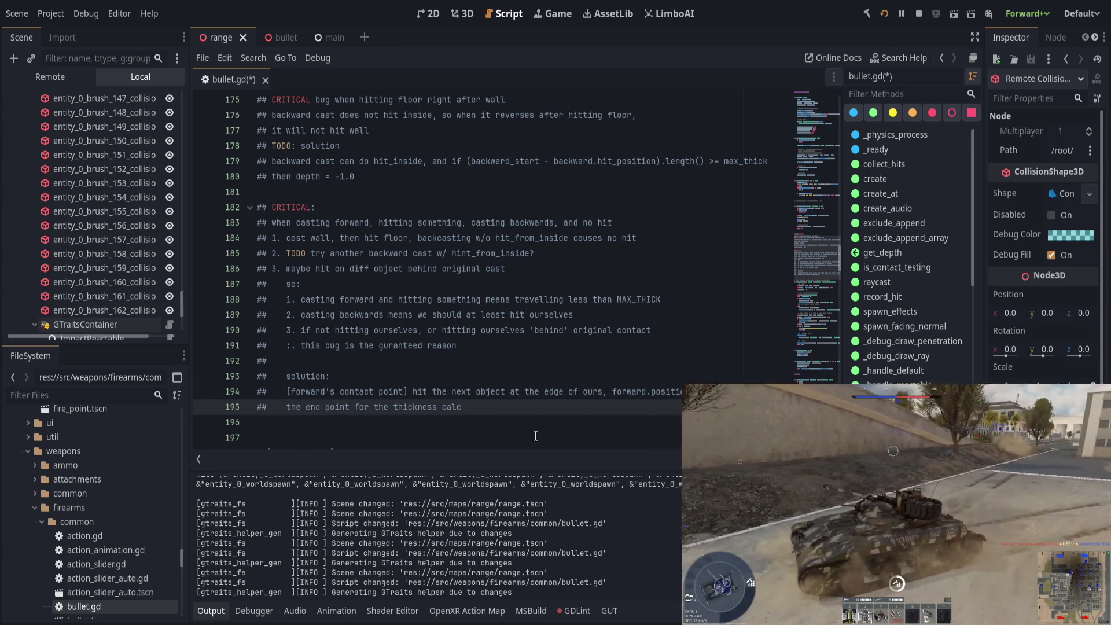
# Step: Review the words of the forward contact-point solution line and save bullet.gd
pyautogui.doubleClick(308, 391)
pyautogui.doubleClick(353, 391)
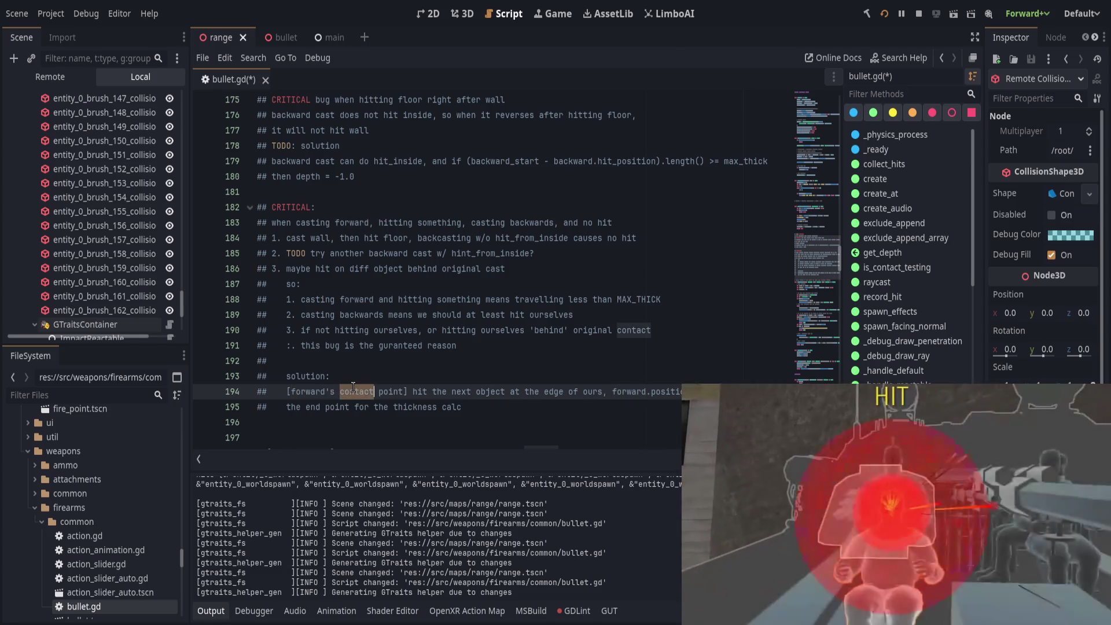
pyautogui.doubleClick(393, 391)
pyautogui.doubleClick(420, 391)
pyautogui.click(573, 391)
pyautogui.doubleClick(644, 391)
pyautogui.click(666, 393)
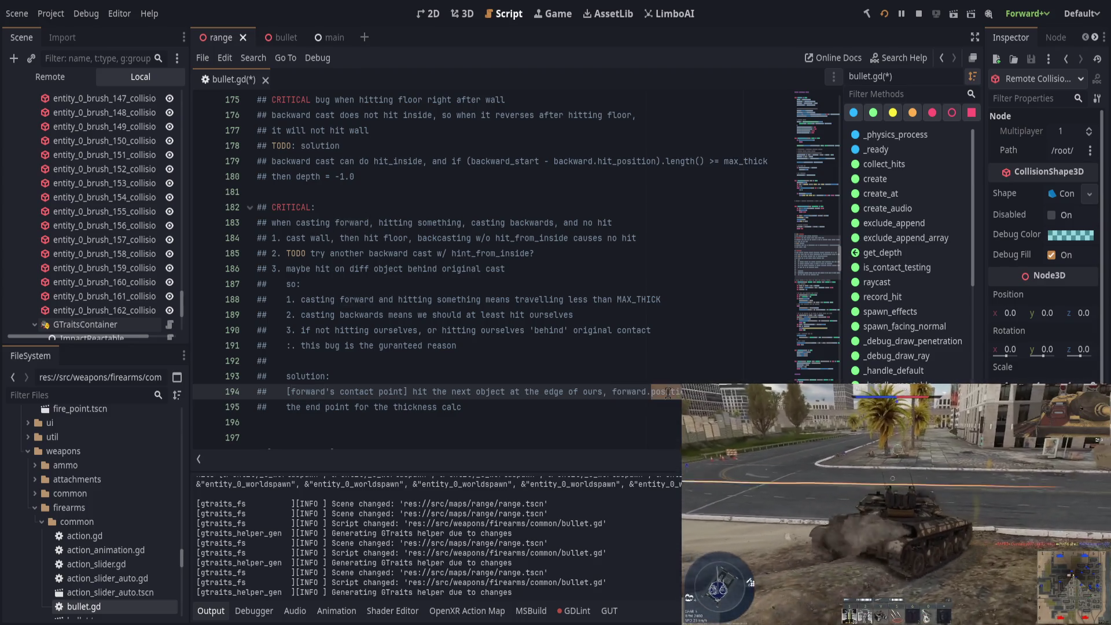
pyautogui.click(558, 408)
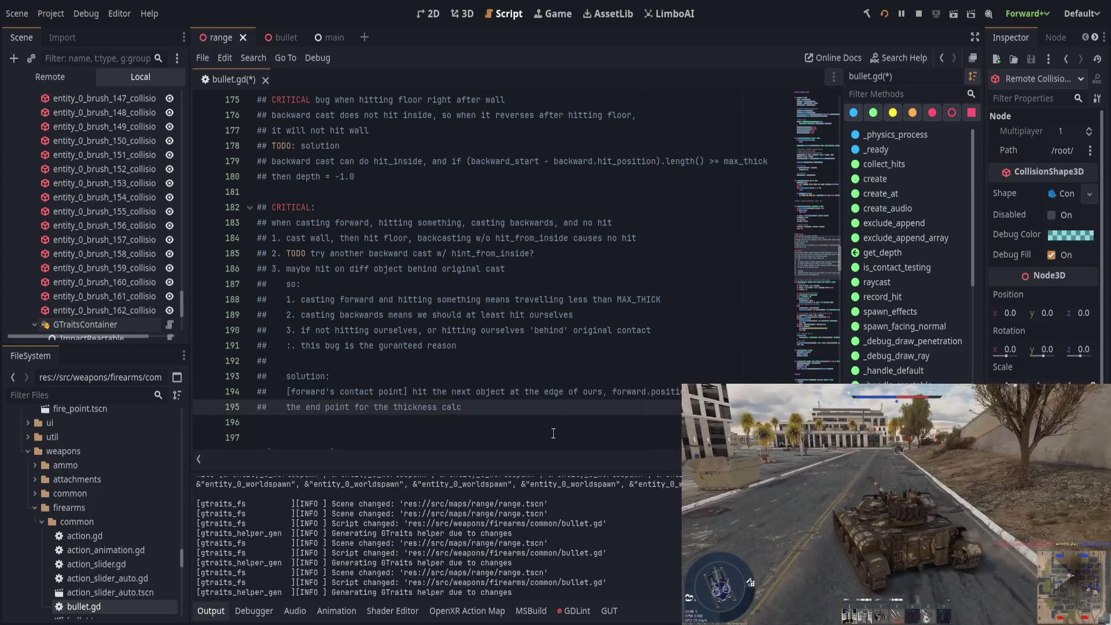
pyautogui.hotkey('ctrl', 's')
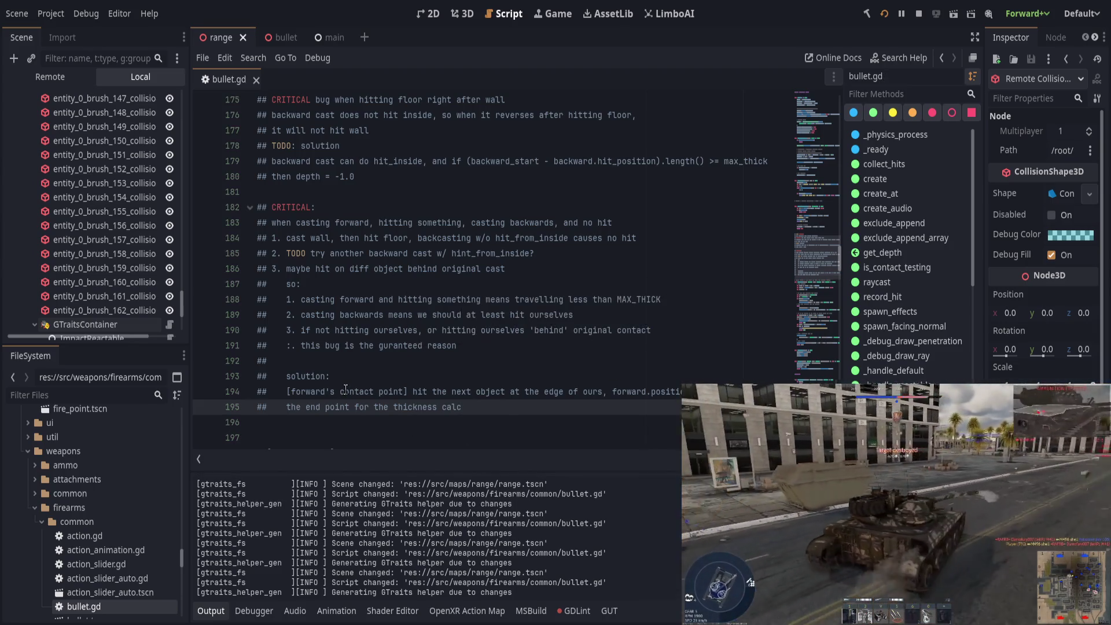
pyautogui.scroll(2, 347, 389)
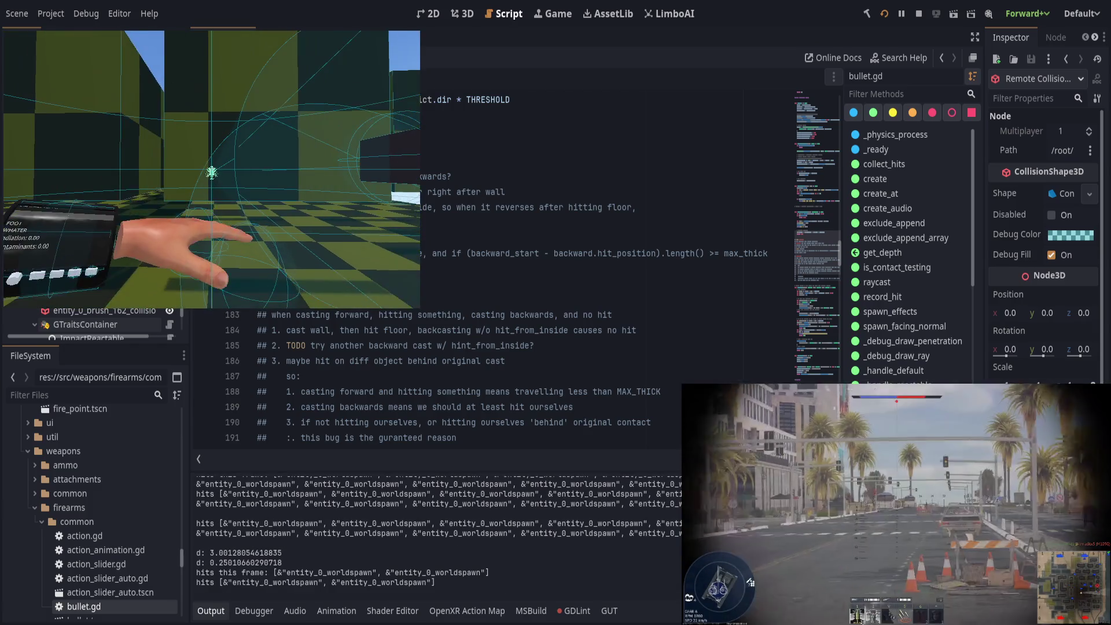
# Step: Run the game to test the bullet, switching between game and editor, then restart the run
pyautogui.click(575, 254)
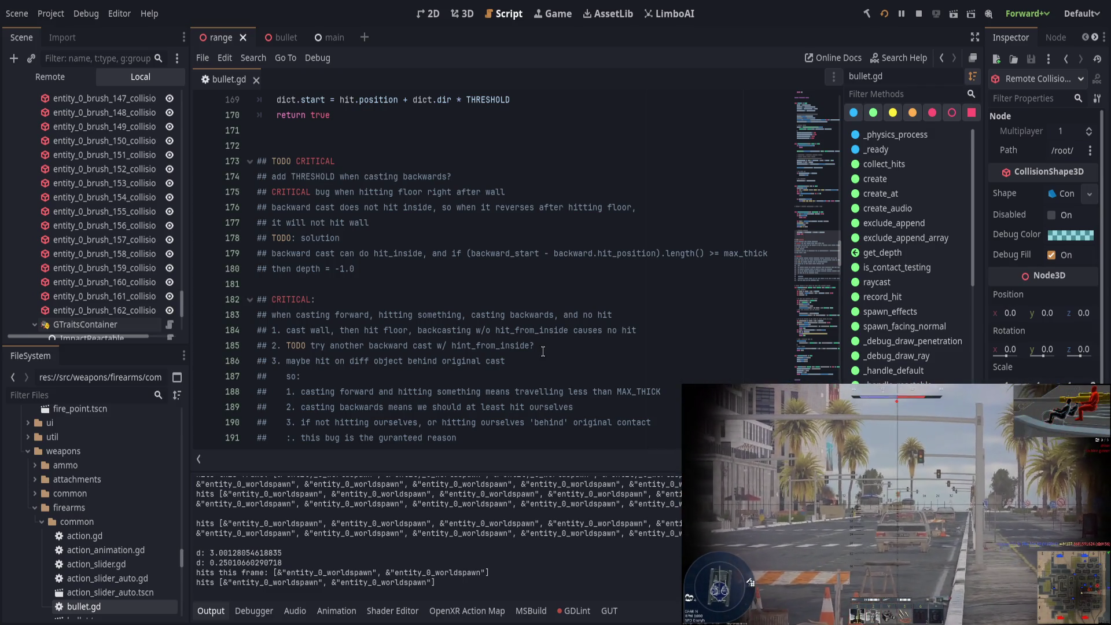
pyautogui.hotkey('ctrl', 's')
pyautogui.hotkey('alt', 'Tab')
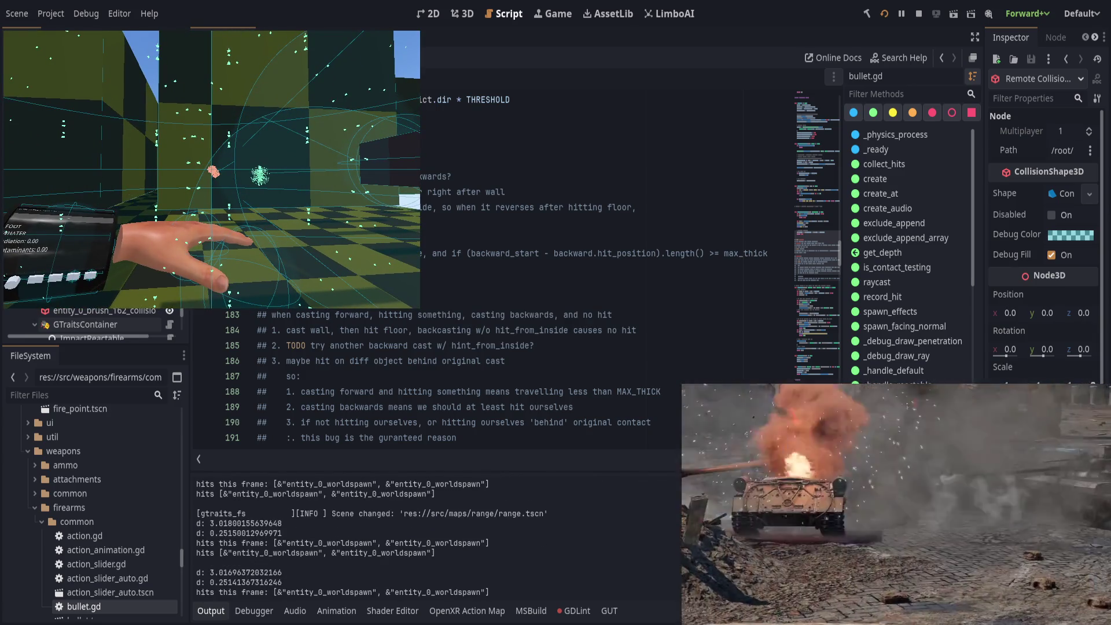
pyautogui.press('F5')
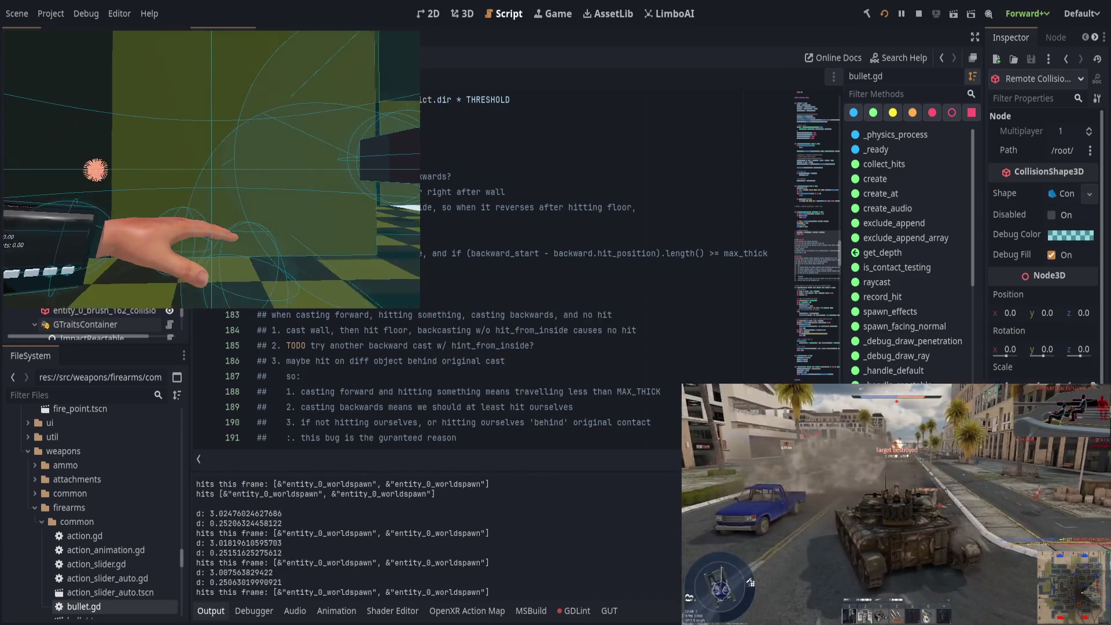
pyautogui.click(470, 314)
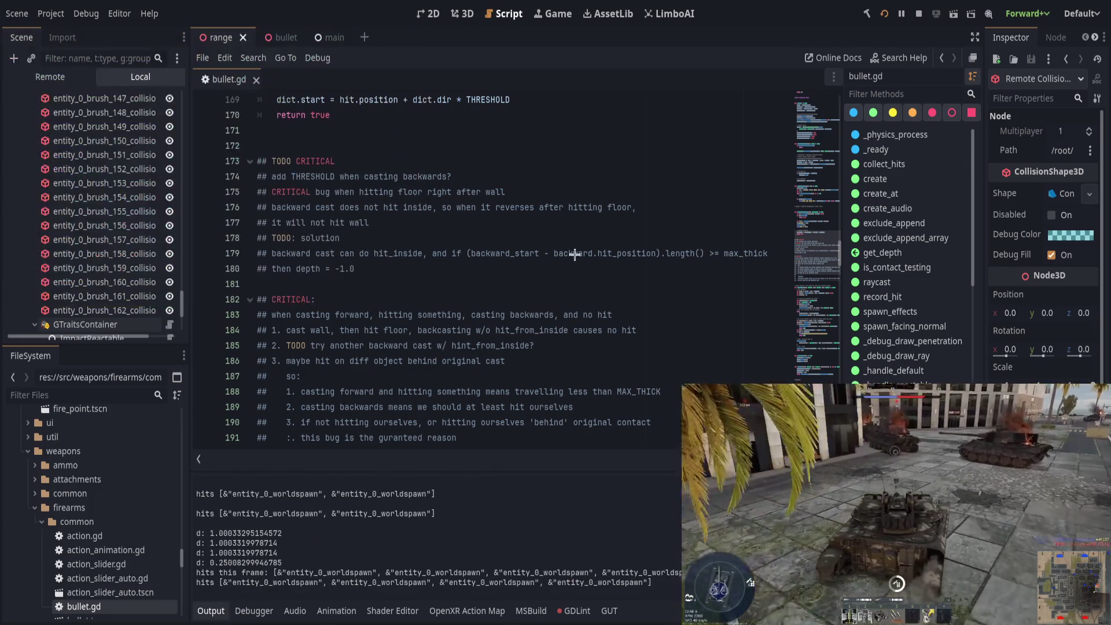
pyautogui.press('F5')
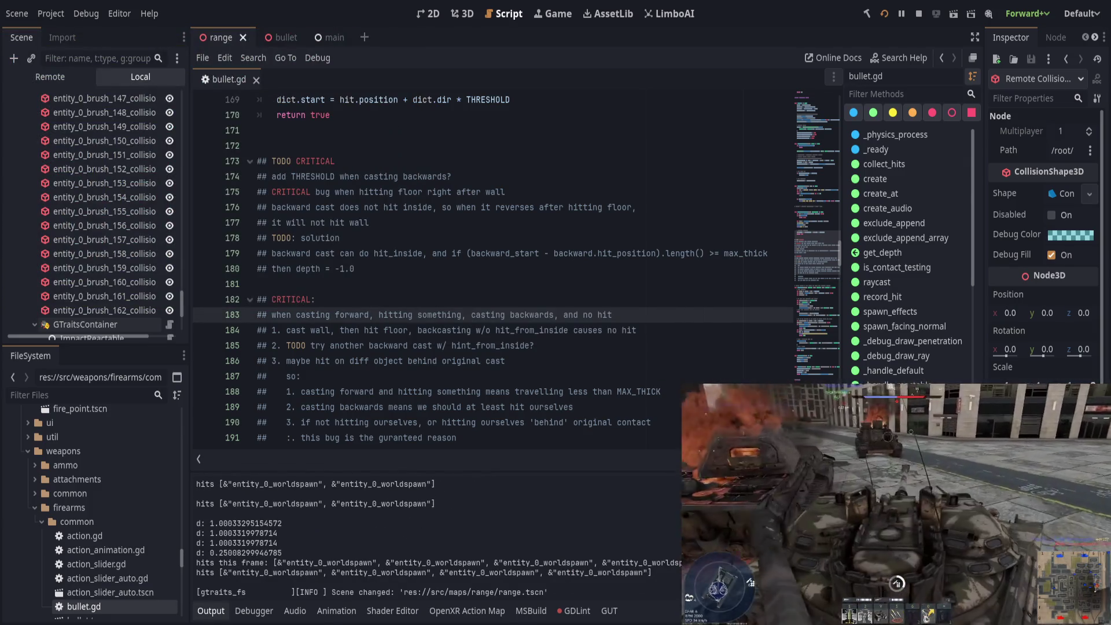
pyautogui.press('F5')
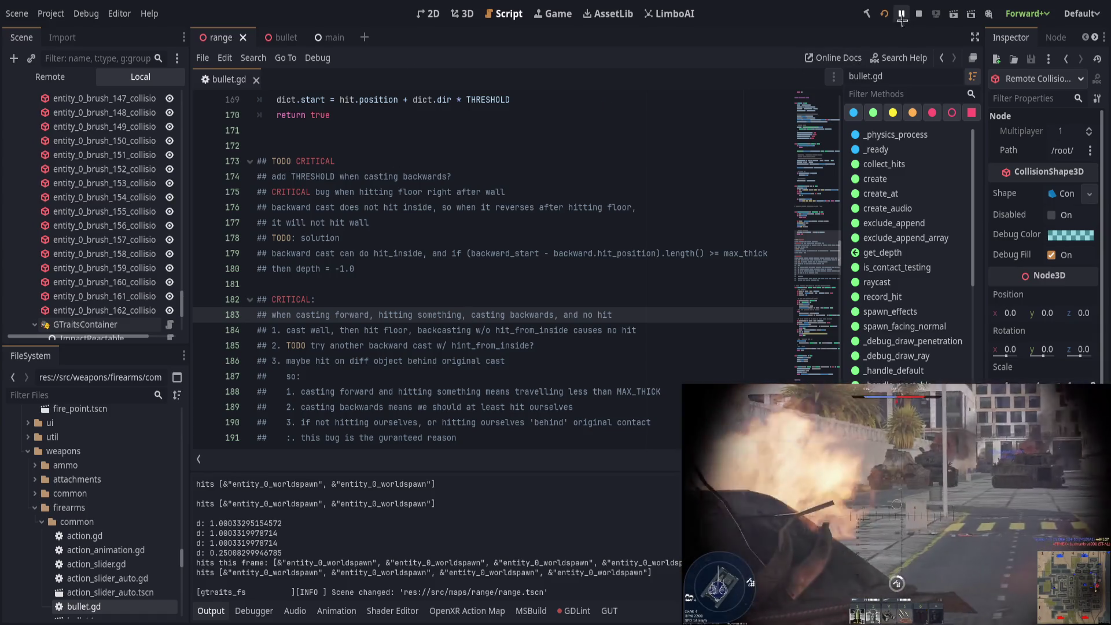
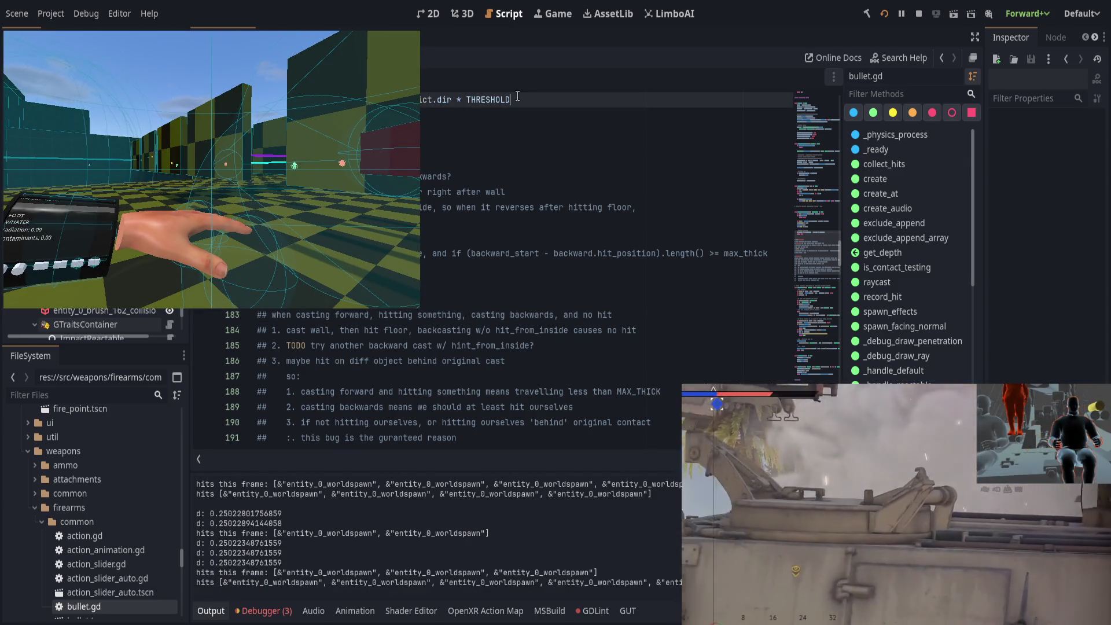
# Step: Review bullet.gd's CRITICAL comments and fold/unfold get_depth in Godot, then switch to Zed
pyautogui.click(492, 269)
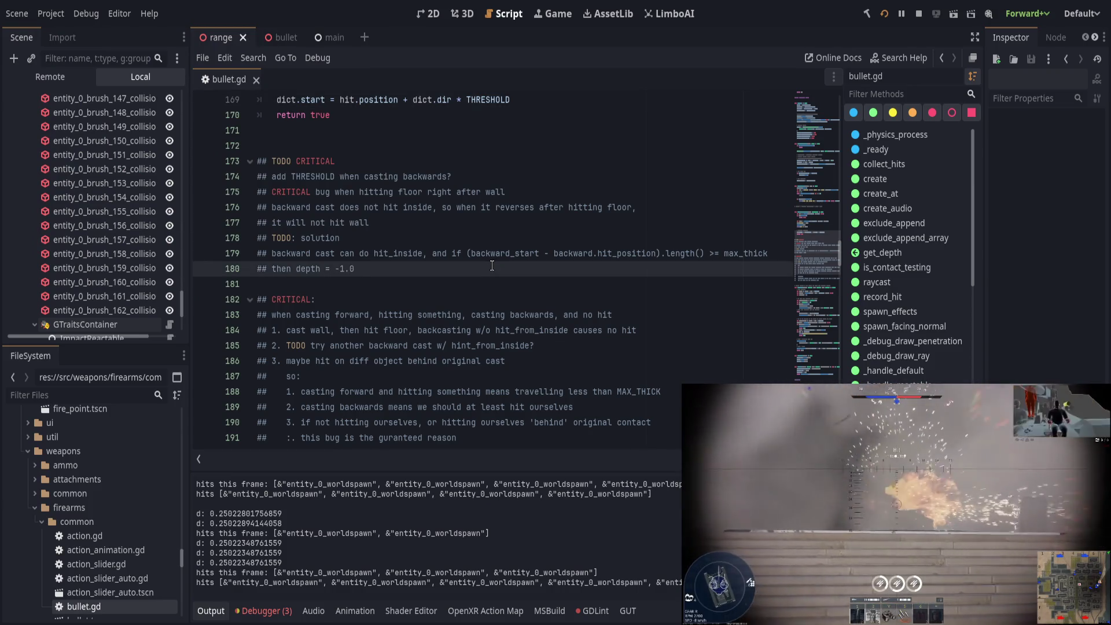
pyautogui.scroll(-2, 498, 278)
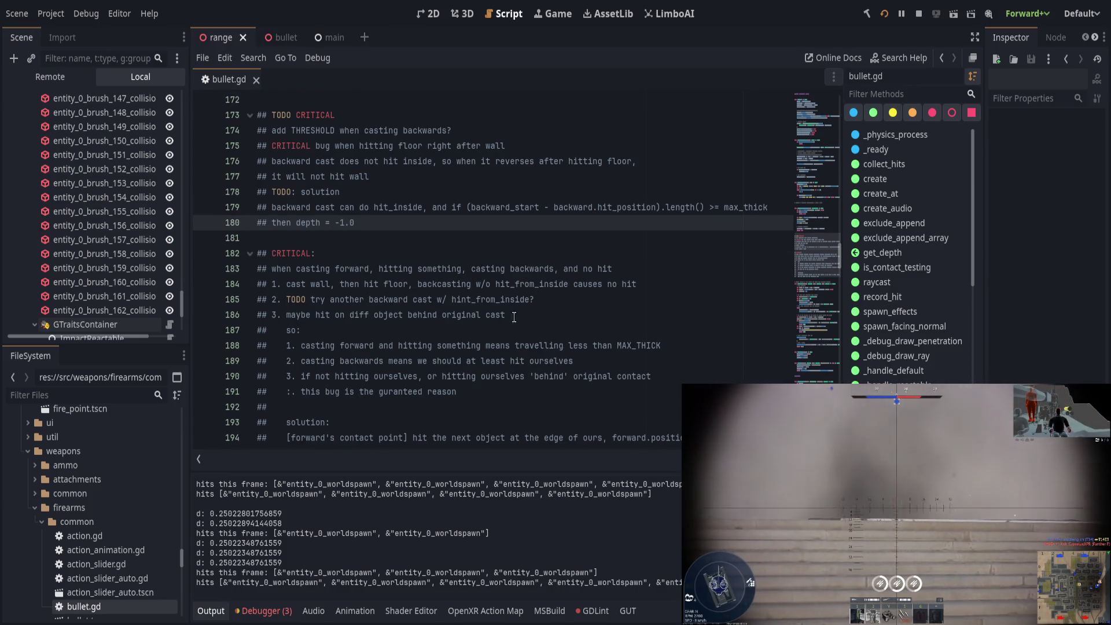
pyautogui.scroll(-2, 544, 376)
pyautogui.scroll(-3, 547, 386)
pyautogui.click(250, 285)
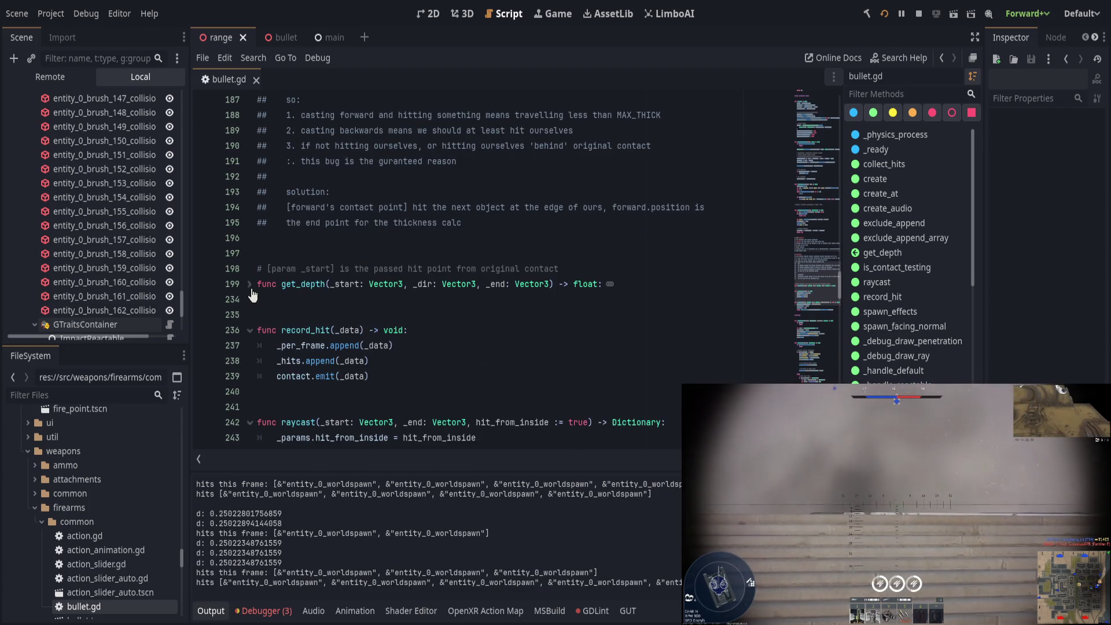
pyautogui.click(250, 285)
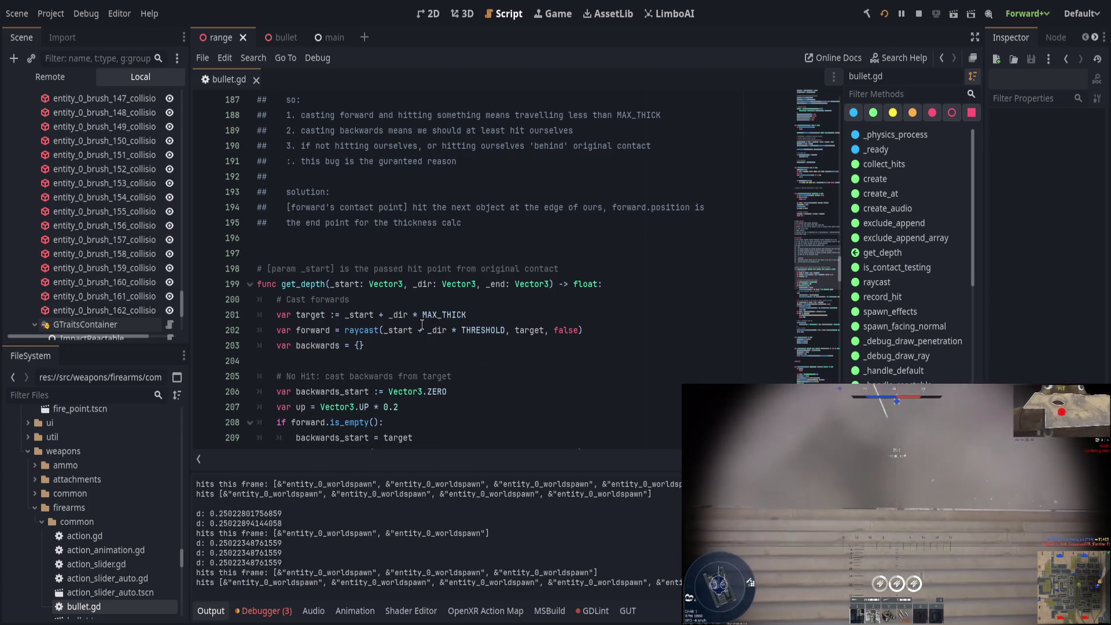
pyautogui.scroll(1, 422, 324)
pyautogui.hotkey('alt', 'Tab')
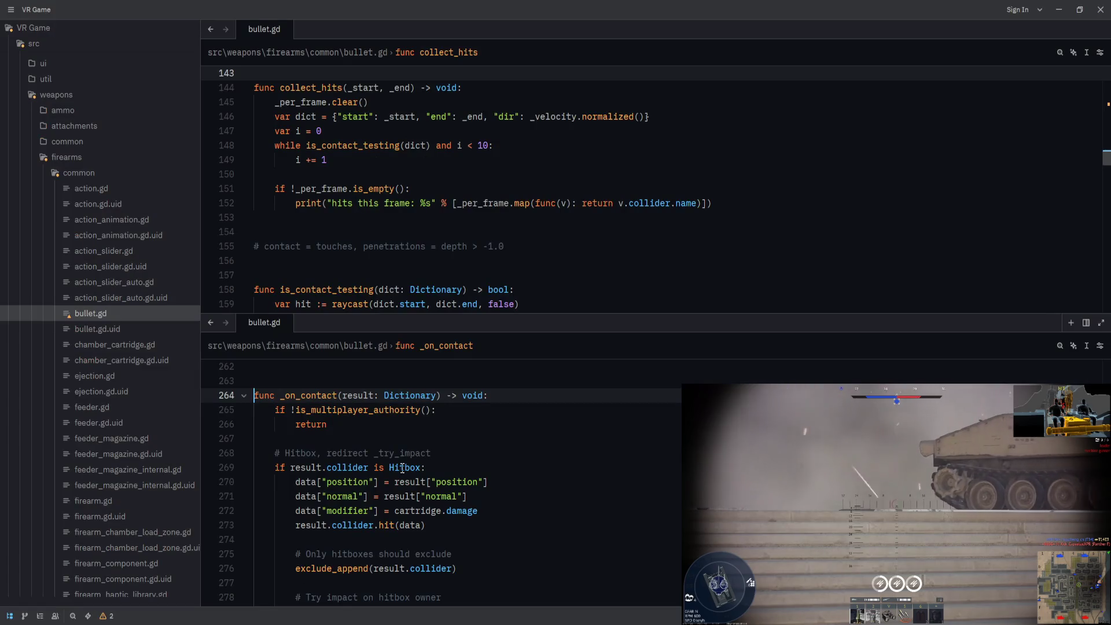
# Step: Restart all language servers and show bullet.gd's symbol outline in a narrower sidebar
pyautogui.click(85, 619)
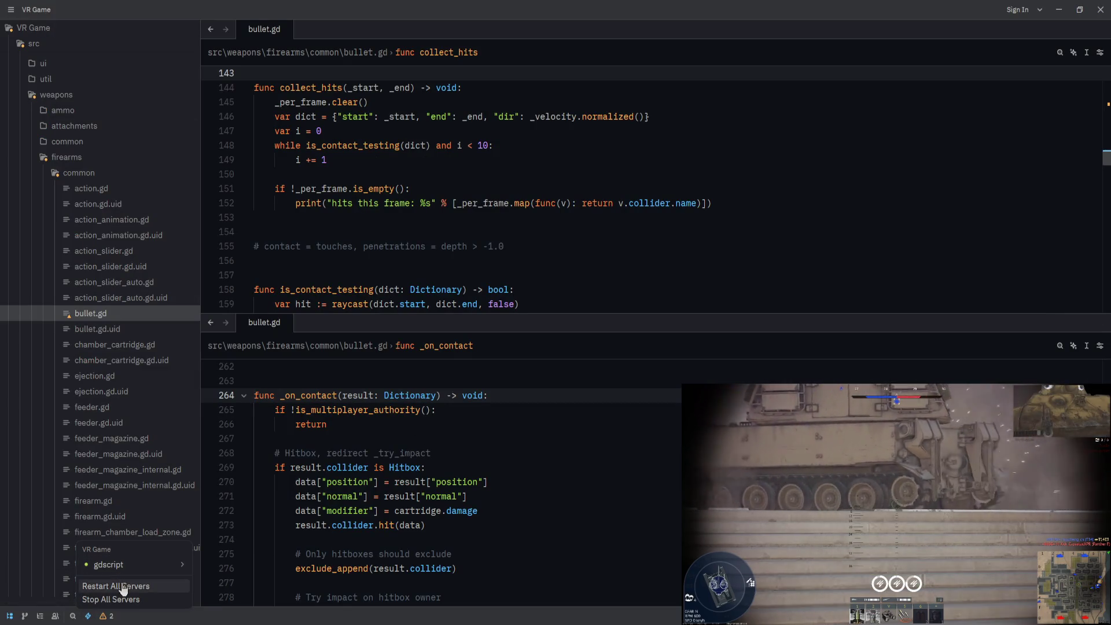
pyautogui.click(90, 583)
pyautogui.scroll(15, 507, 262)
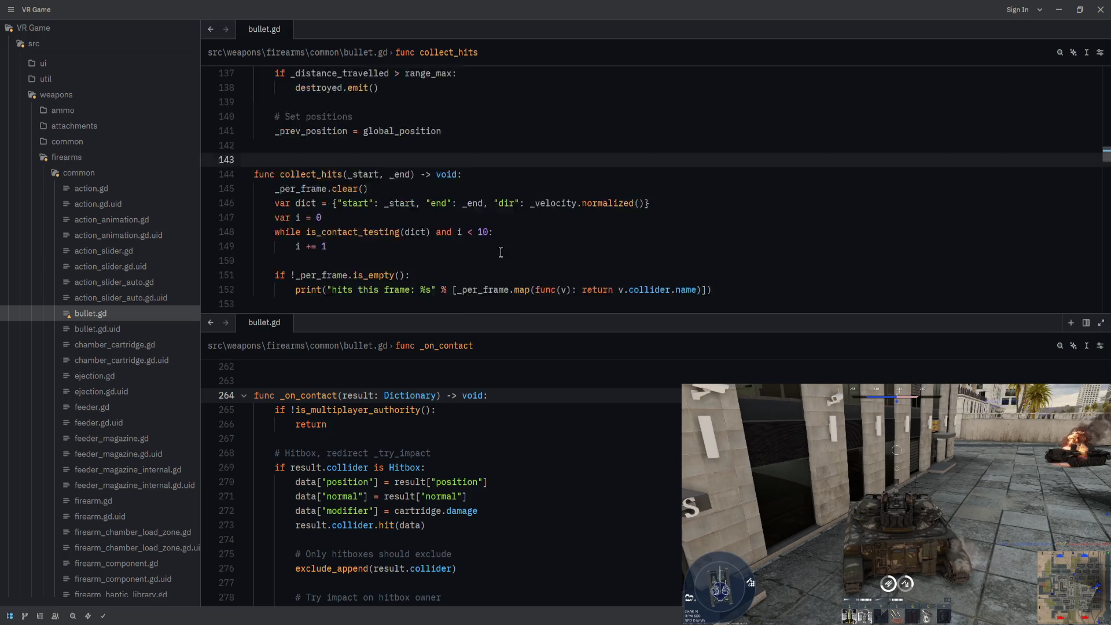
pyautogui.scroll(7, 507, 262)
pyautogui.scroll(20, 349, 415)
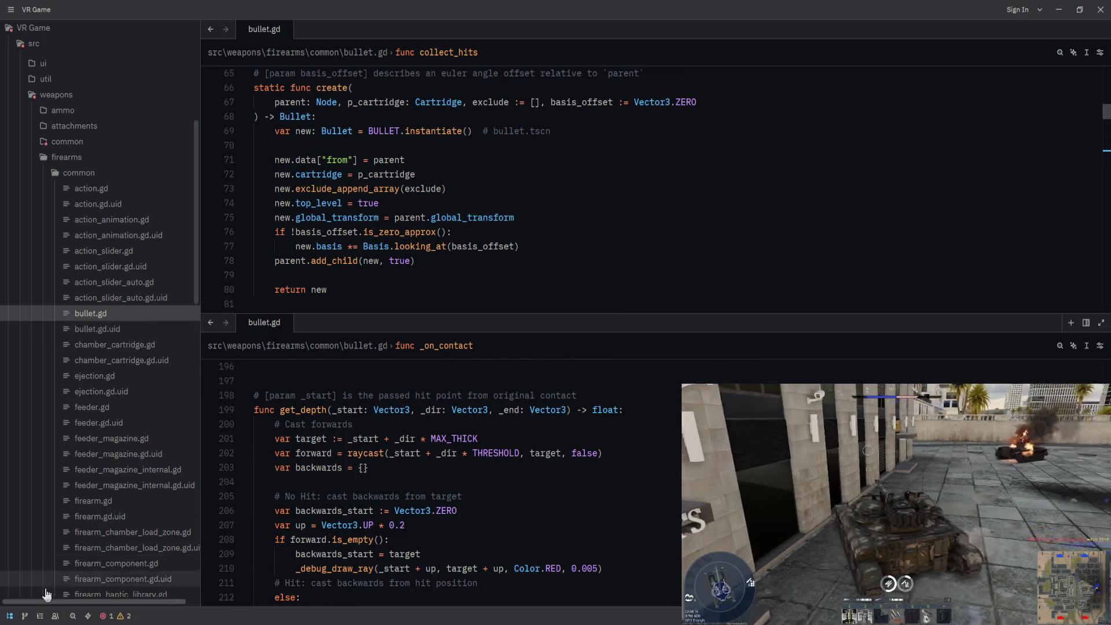
pyautogui.click(40, 617)
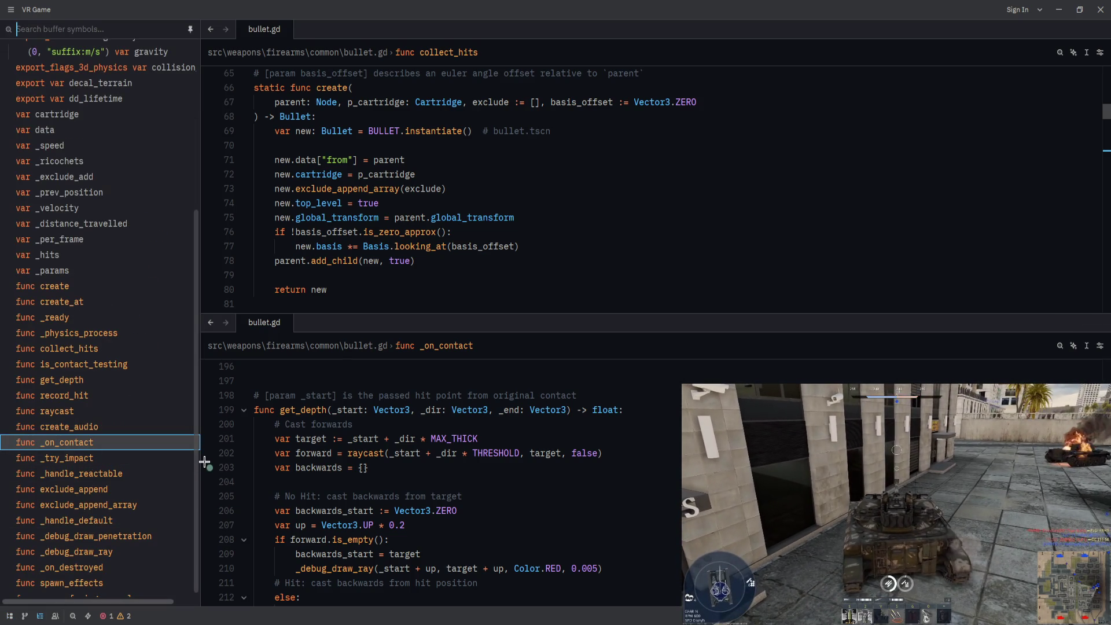
pyautogui.moveTo(200, 467); pyautogui.dragTo(144, 467)
# Step: Jump to the get_depth function declaration via the outline
pyautogui.click(278, 485)
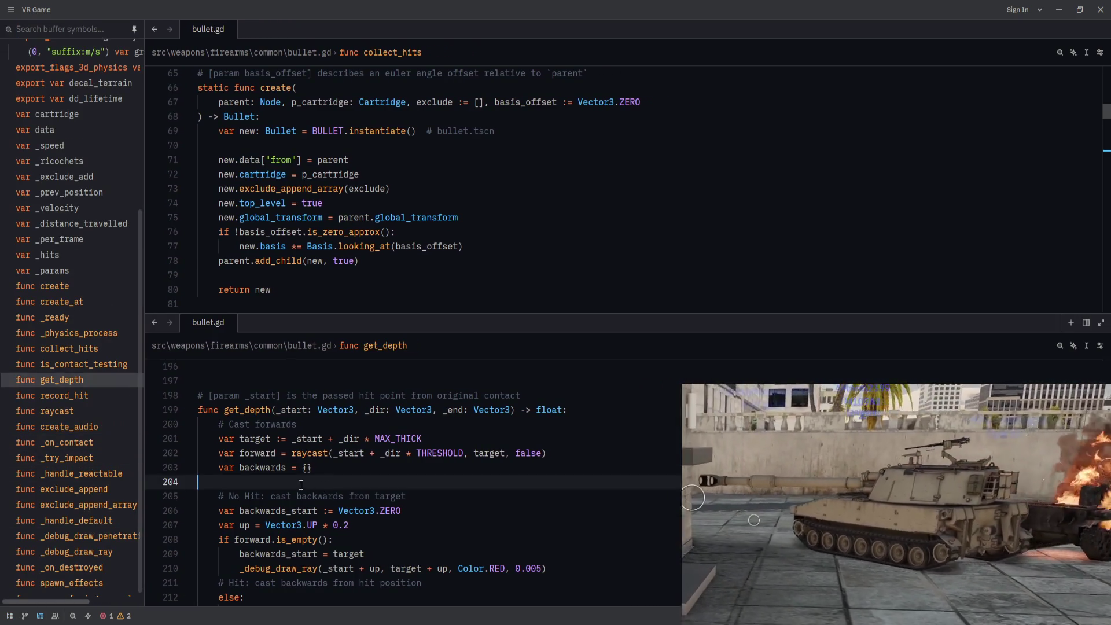
pyautogui.click(72, 525)
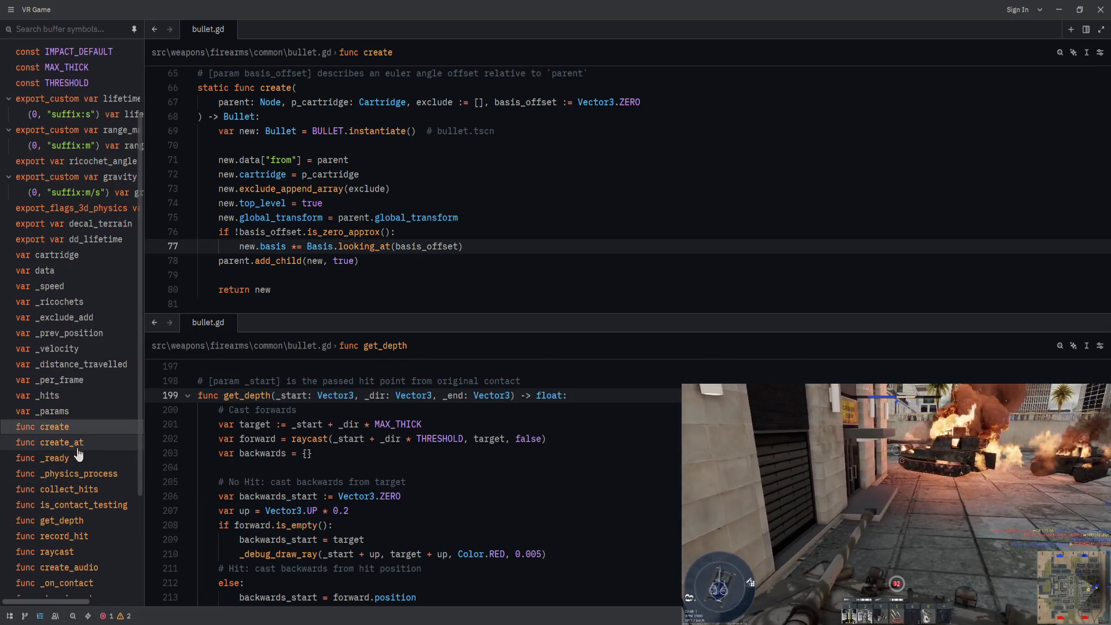
pyautogui.scroll(-1, 86, 481)
pyautogui.click(90, 475)
pyautogui.scroll(3, 414, 296)
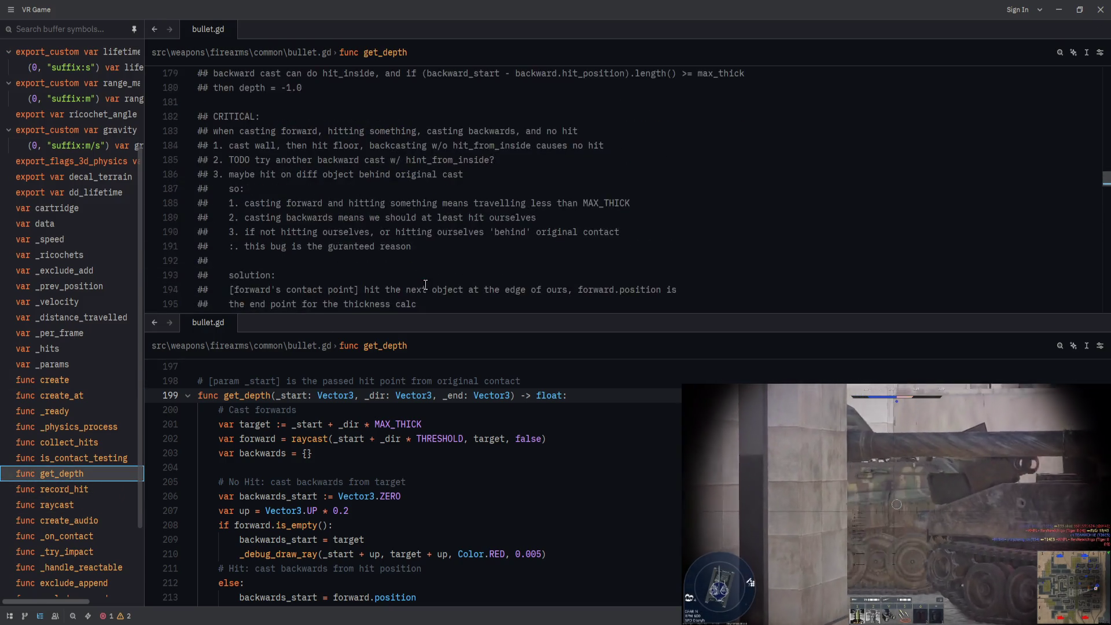
pyautogui.scroll(1, 458, 301)
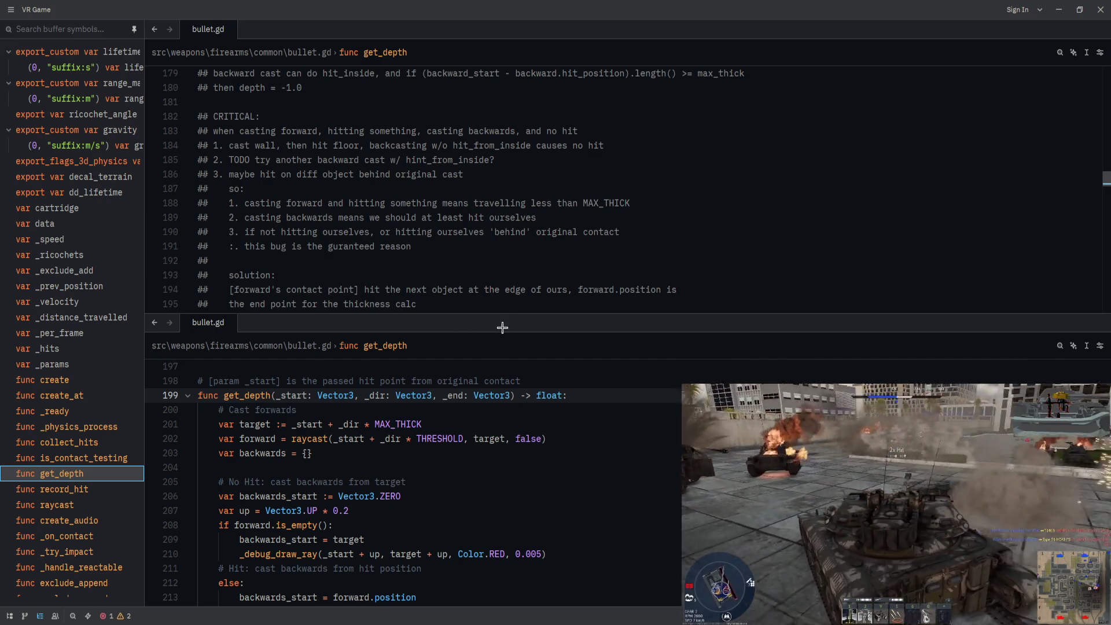
# Step: Enlarge the lower split pane and look over get_depth around lines 203–206
pyautogui.moveTo(508, 314); pyautogui.dragTo(520, 263)
pyautogui.scroll(-1, 553, 198)
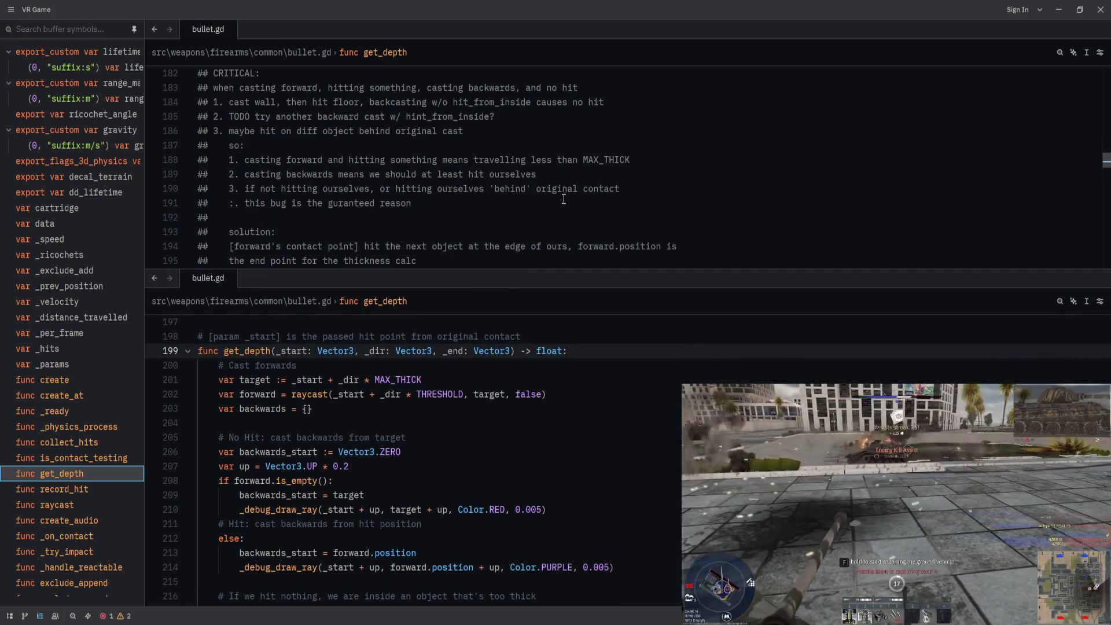
pyautogui.click(512, 337)
pyautogui.click(501, 409)
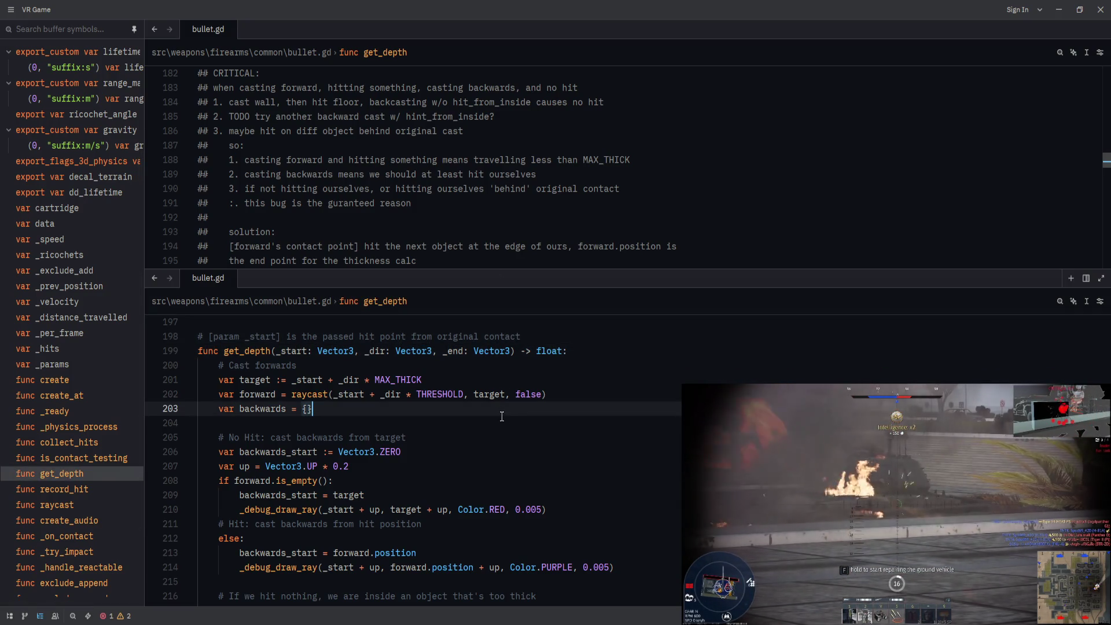
pyautogui.click(553, 446)
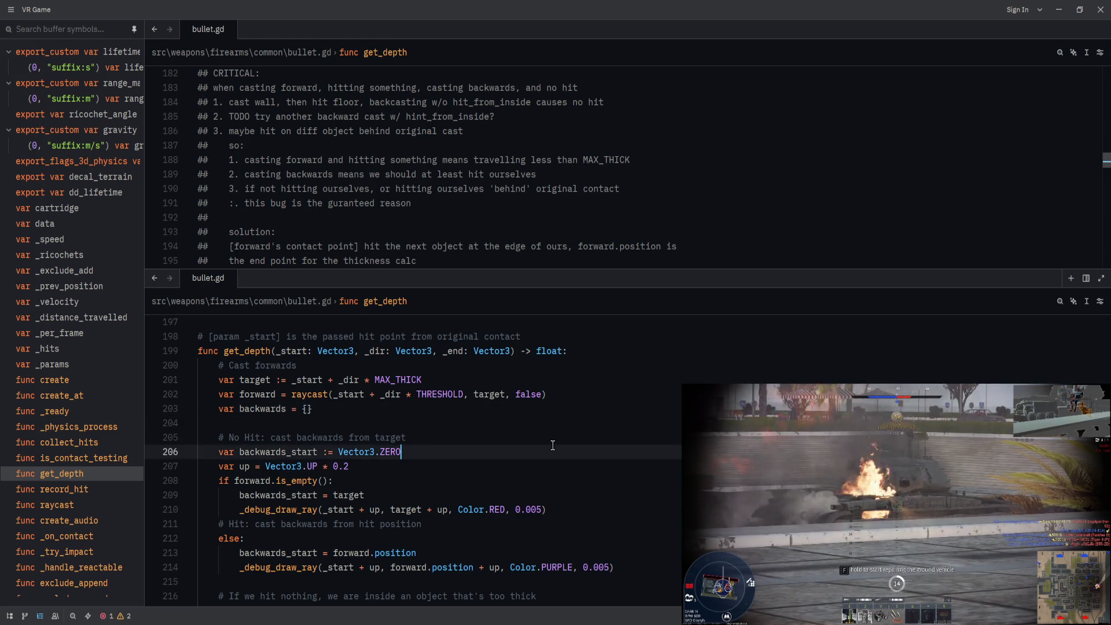
pyautogui.scroll(-1, 552, 446)
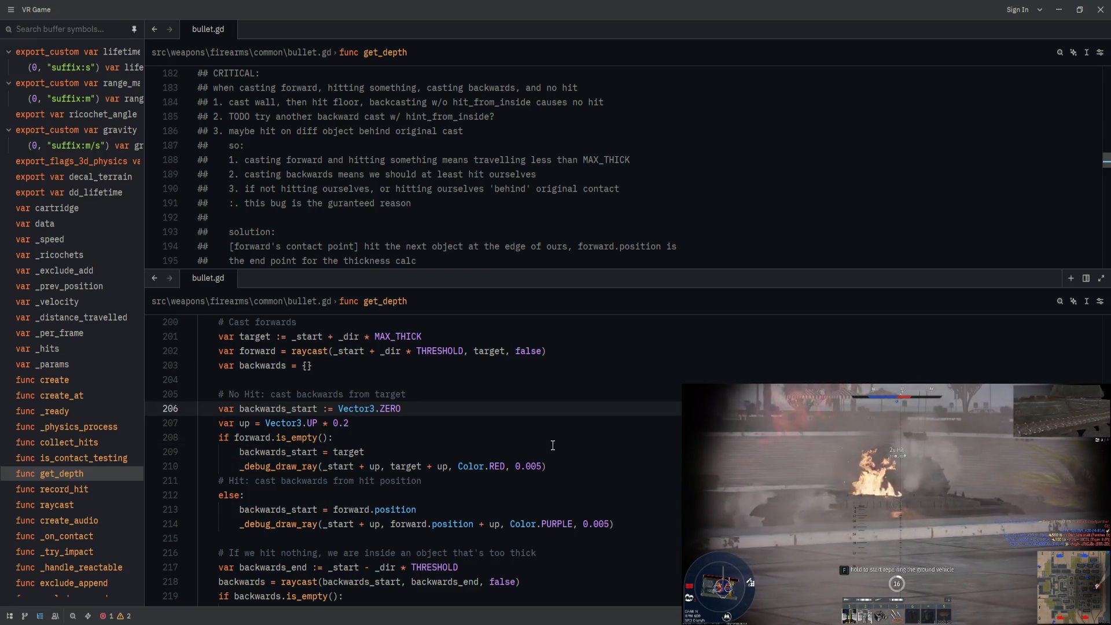
pyautogui.scroll(-2, 553, 445)
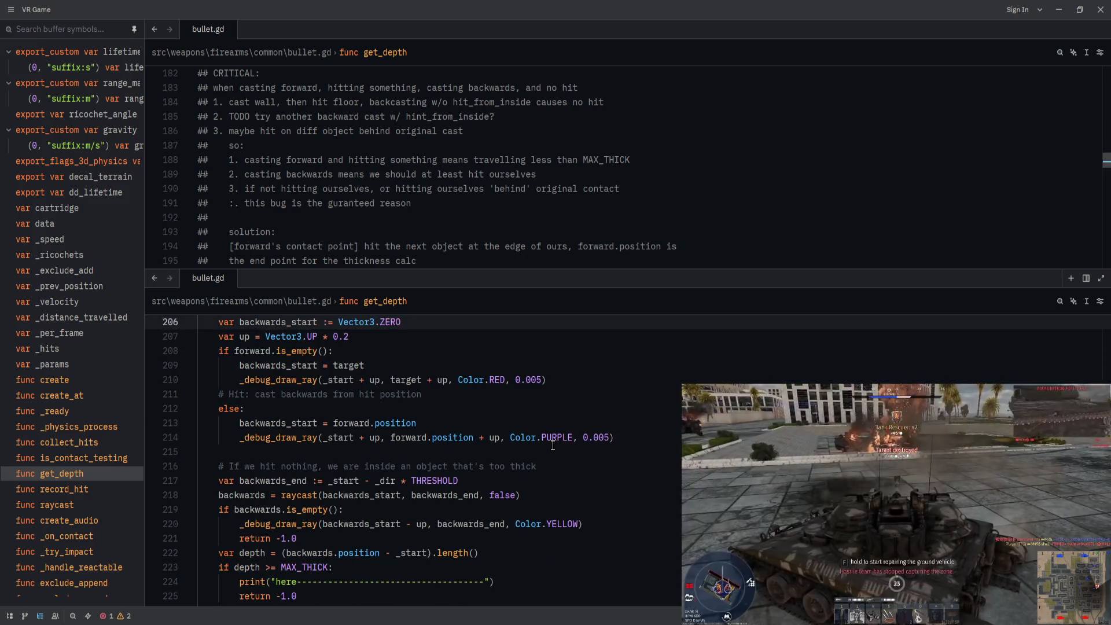
# Step: Select the 'too thick' comment on line 216 and move it down one line
pyautogui.click(592, 422)
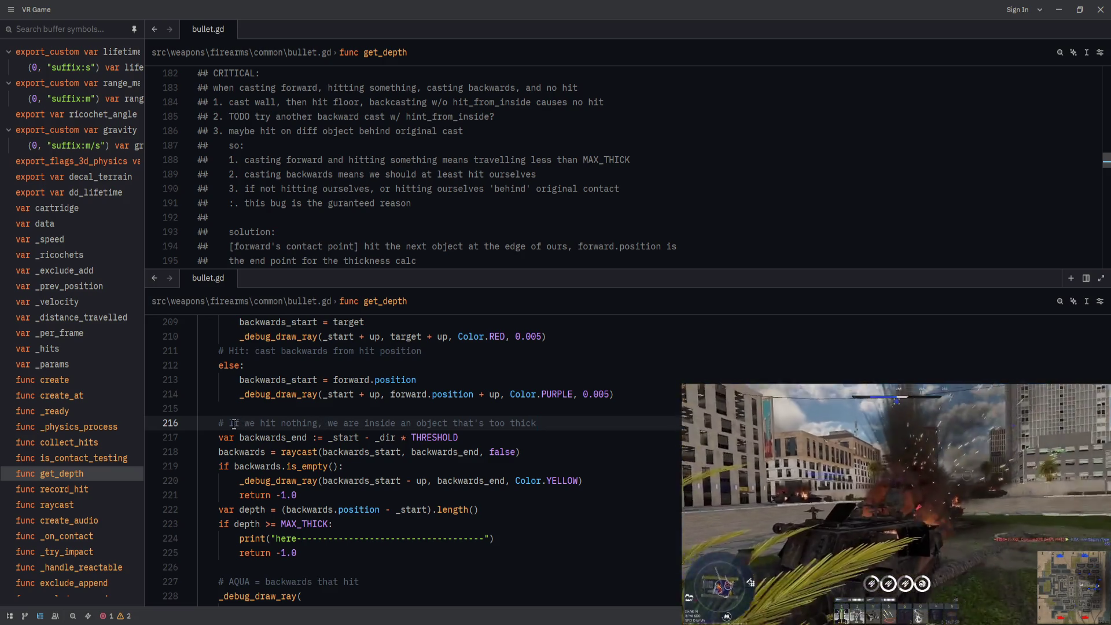
pyautogui.moveTo(230, 423); pyautogui.dragTo(583, 424)
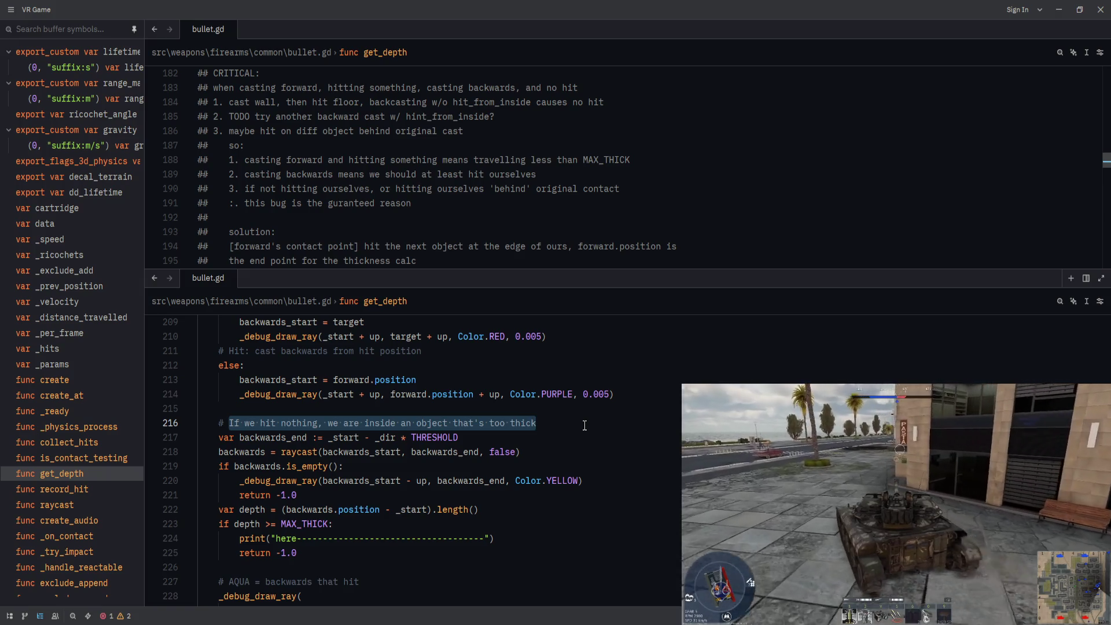
pyautogui.hotkey('alt', 'Down')
pyautogui.hotkey('alt', 'Down')
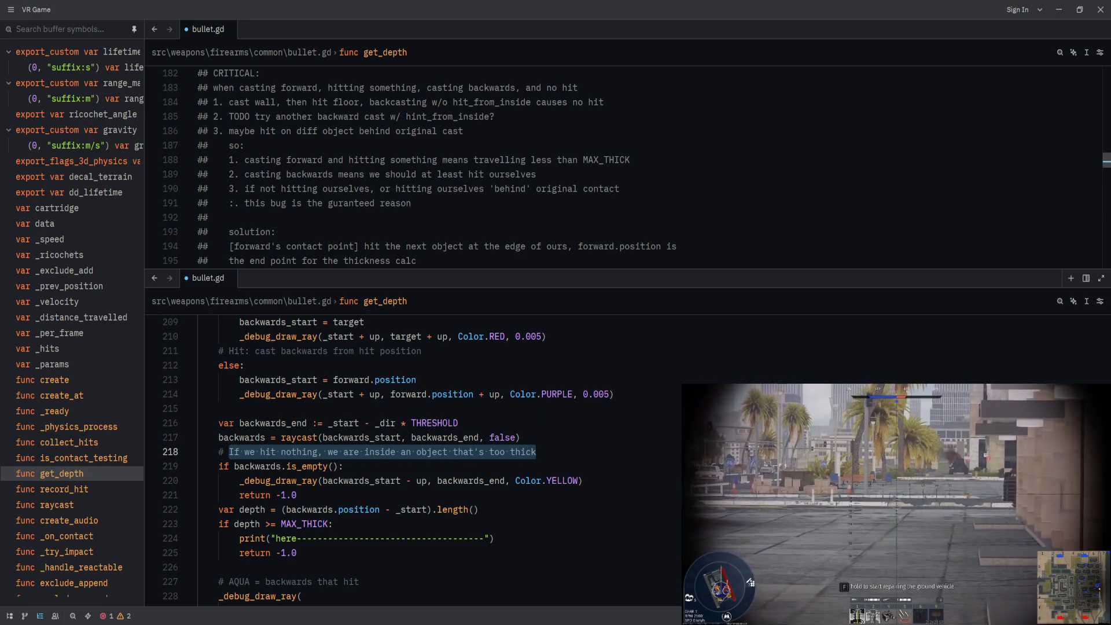
# Step: Rewrite the moved comment as '# No hit', then go to 'backwards' on line 219
pyautogui.write('Hit No')
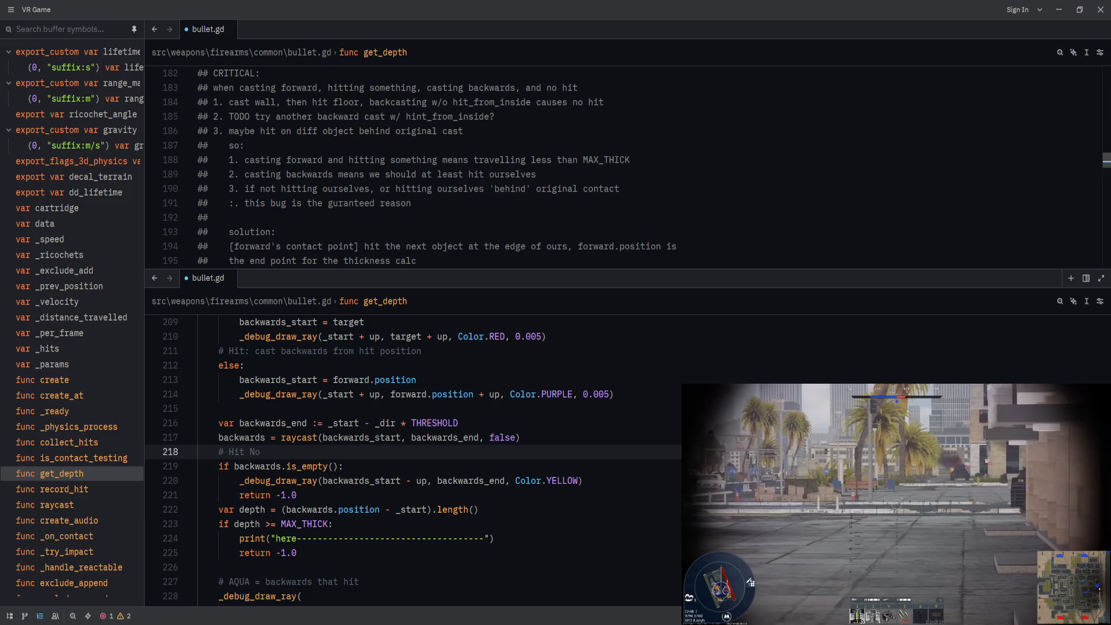
pyautogui.press('BackSpace')
pyautogui.press('BackSpace')
pyautogui.press('BackSpace')
pyautogui.write('No hit')
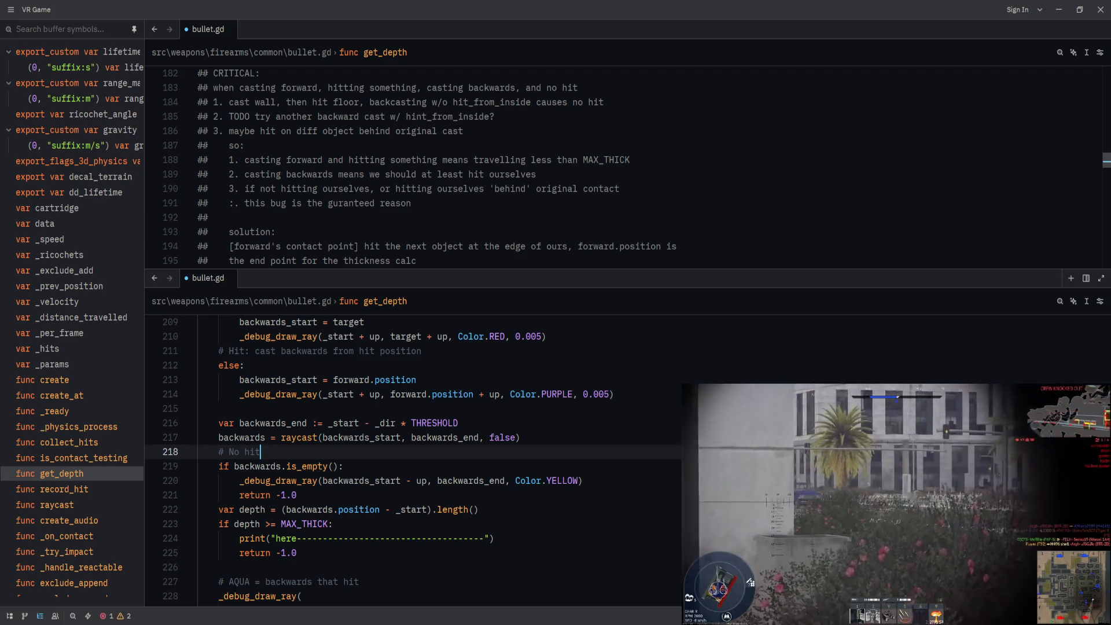
pyautogui.press('Down')
pyautogui.hotkey('ctrl', 'Left')
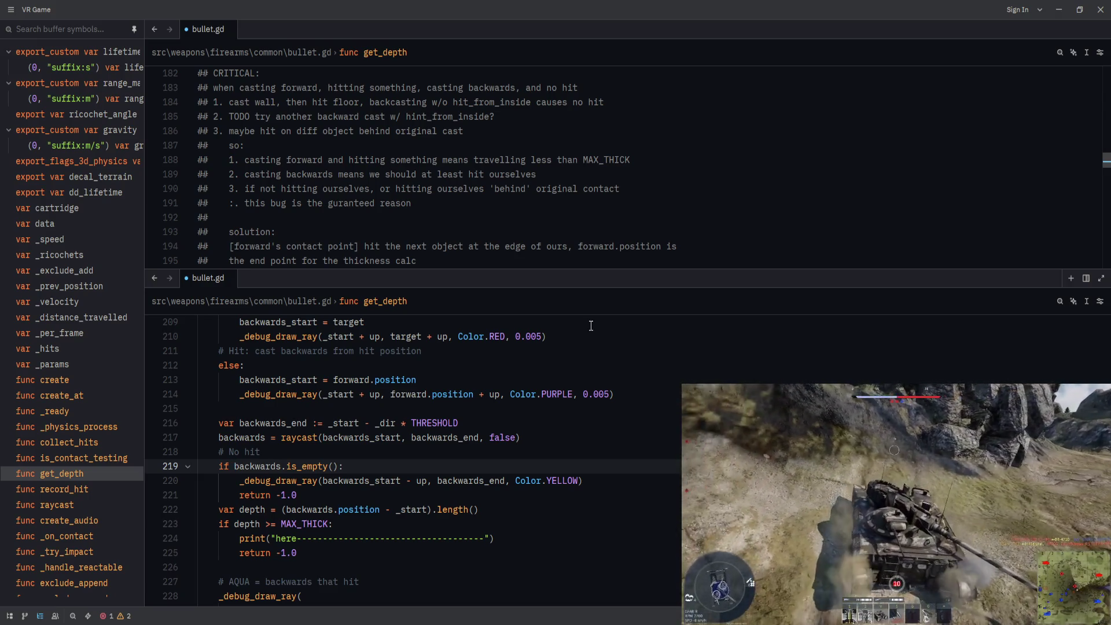
# Step: Review get_depth's hit-position branch and check where 'forward' is defined
pyautogui.scroll(2, 591, 325)
pyautogui.click(249, 394)
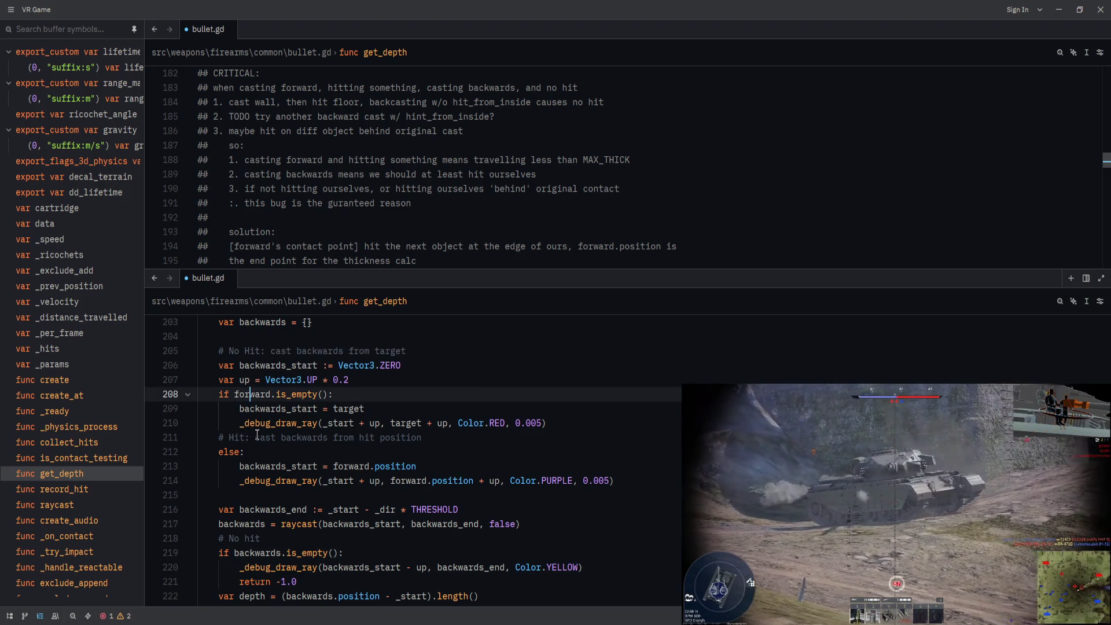
pyautogui.moveTo(257, 435); pyautogui.dragTo(455, 481)
pyautogui.click(640, 481)
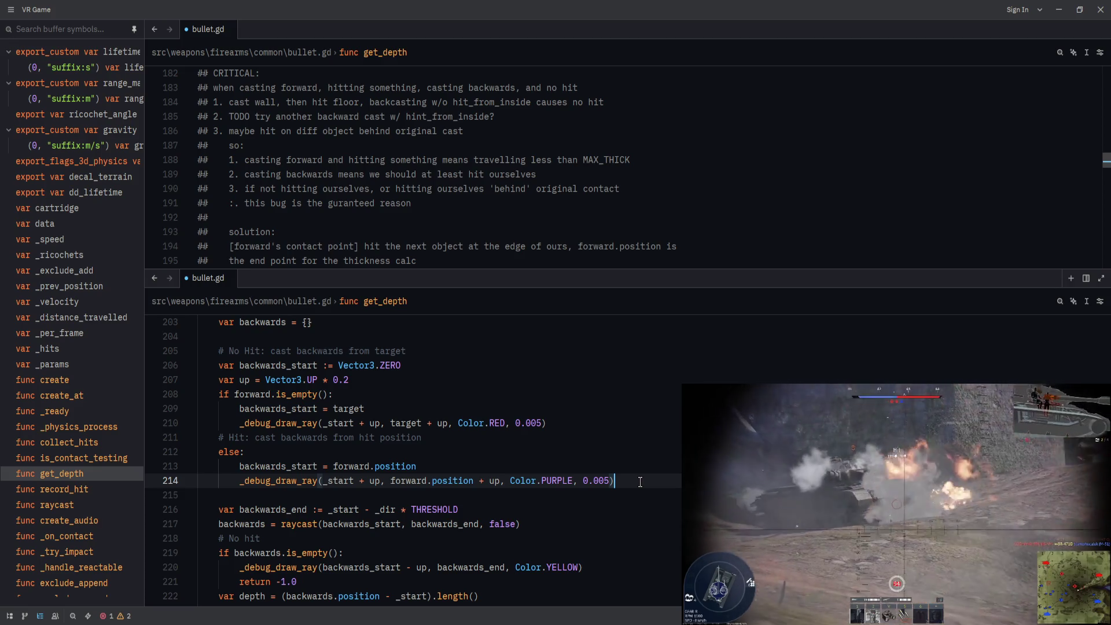
pyautogui.scroll(2, 620, 483)
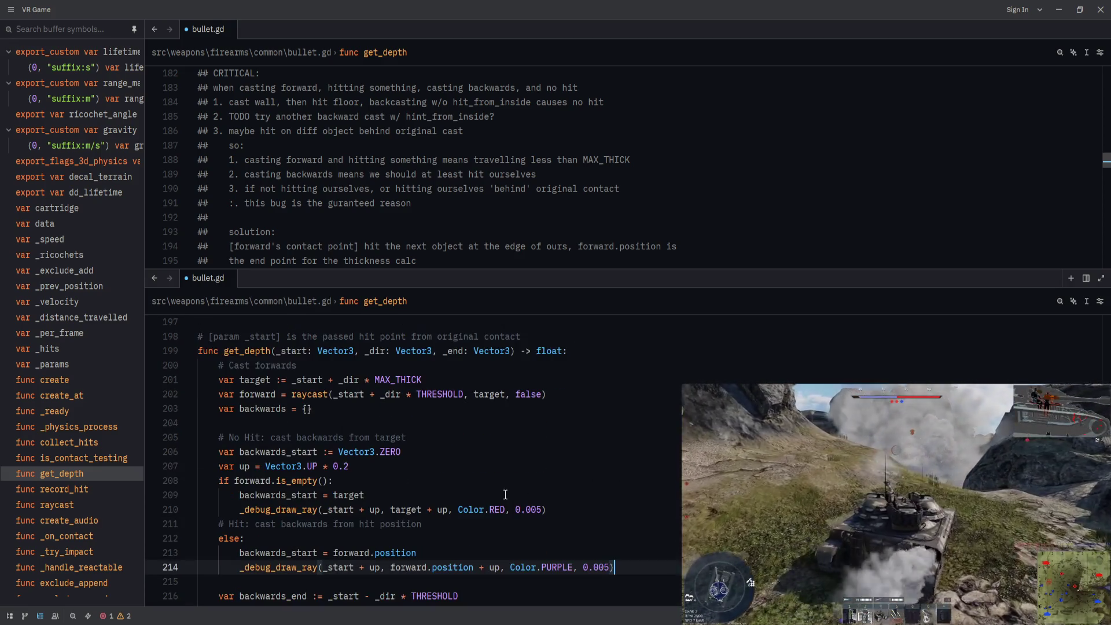
pyautogui.scroll(-1, 506, 494)
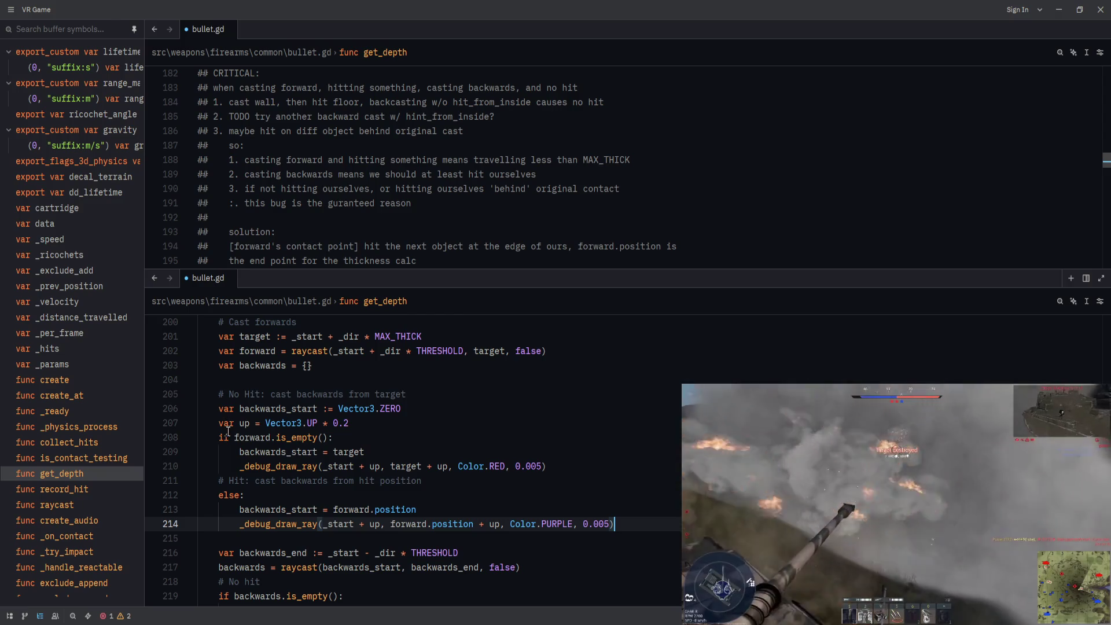
pyautogui.click(271, 437)
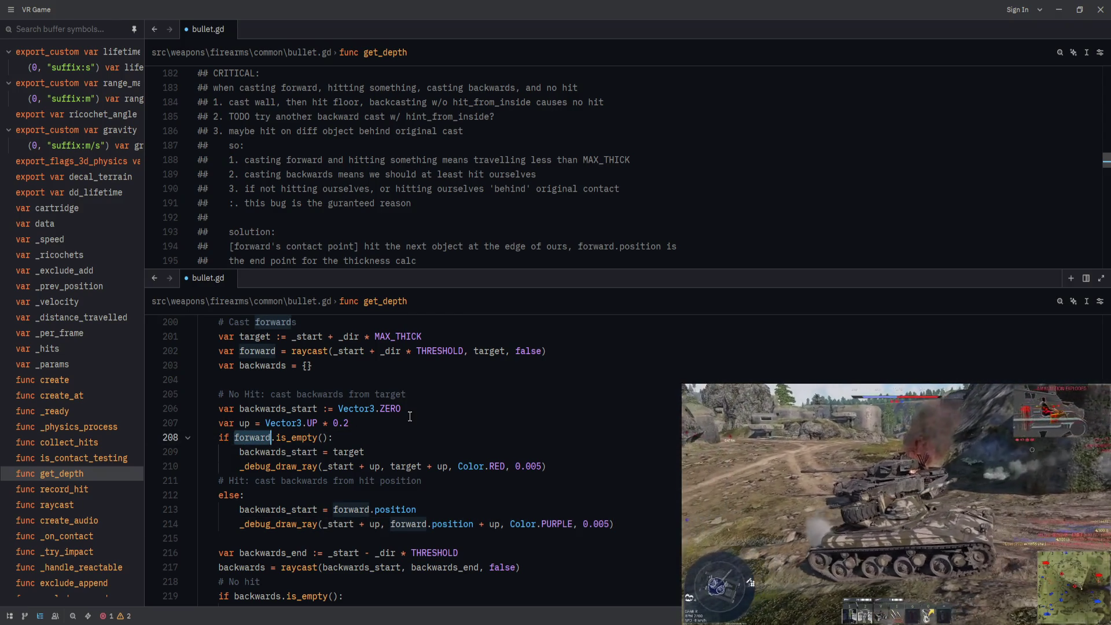
pyautogui.click(429, 409)
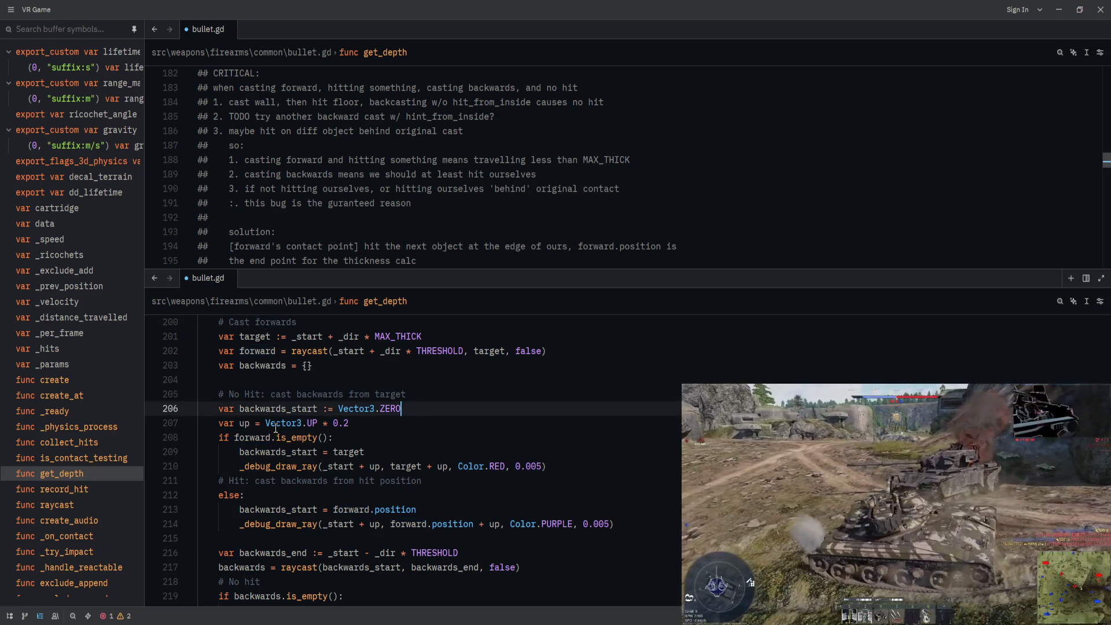
pyautogui.click(262, 437)
pyautogui.click(251, 437)
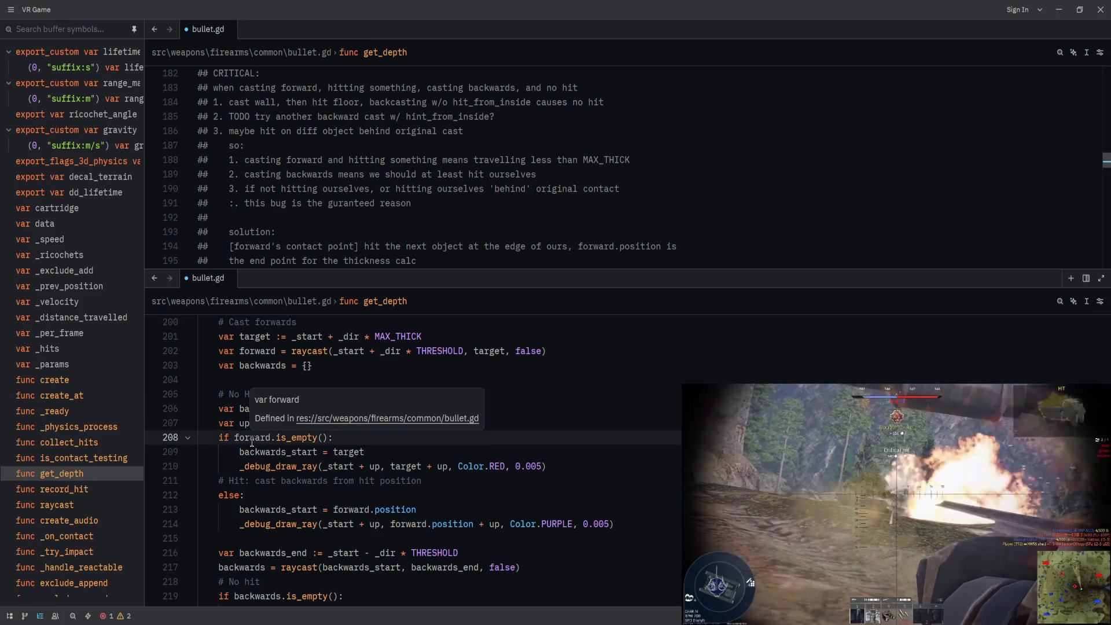
# Step: Look over lines 212–213 and return to the hit branch's backwards_start assignment
pyautogui.click(301, 500)
pyautogui.tripleClick(285, 515)
pyautogui.click(468, 512)
pyautogui.scroll(-1, 315, 505)
pyautogui.scroll(-2, 315, 505)
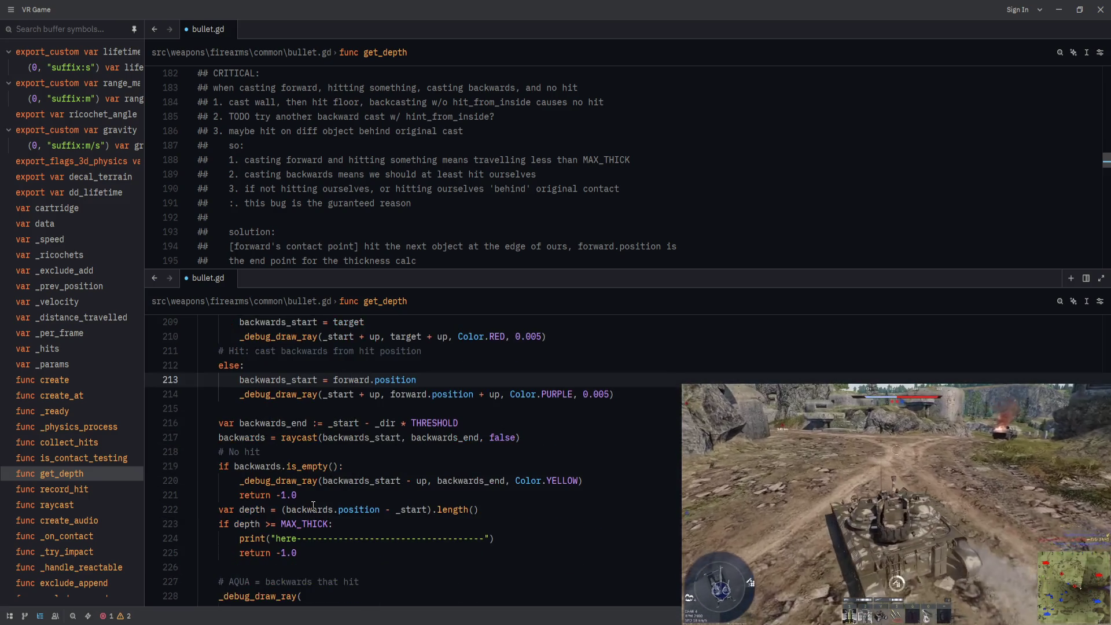
pyautogui.scroll(2, 313, 506)
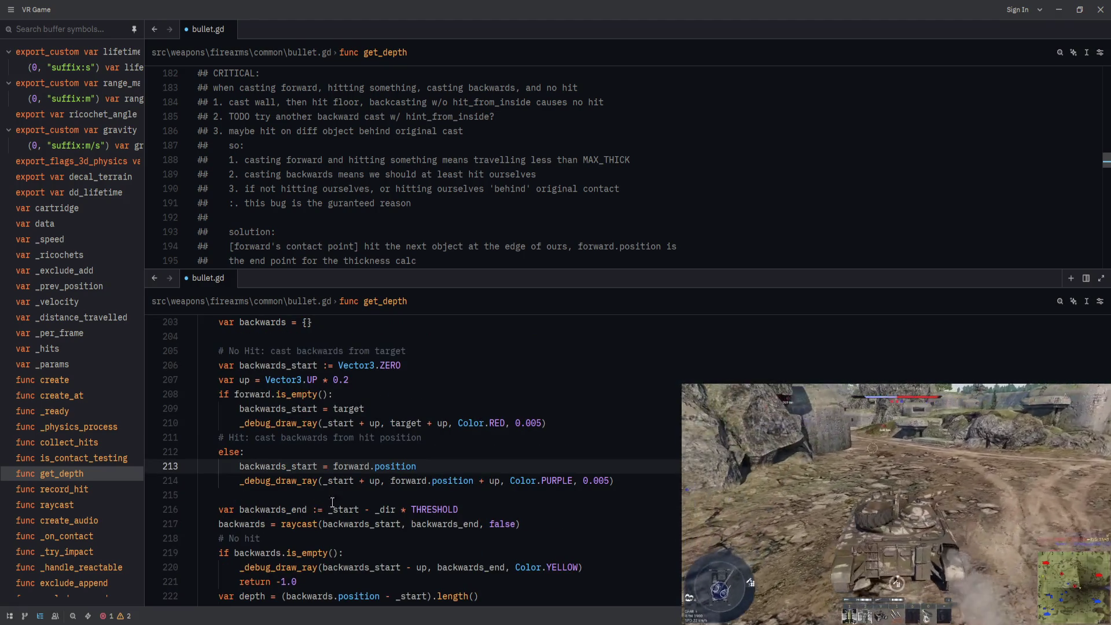
pyautogui.click(462, 437)
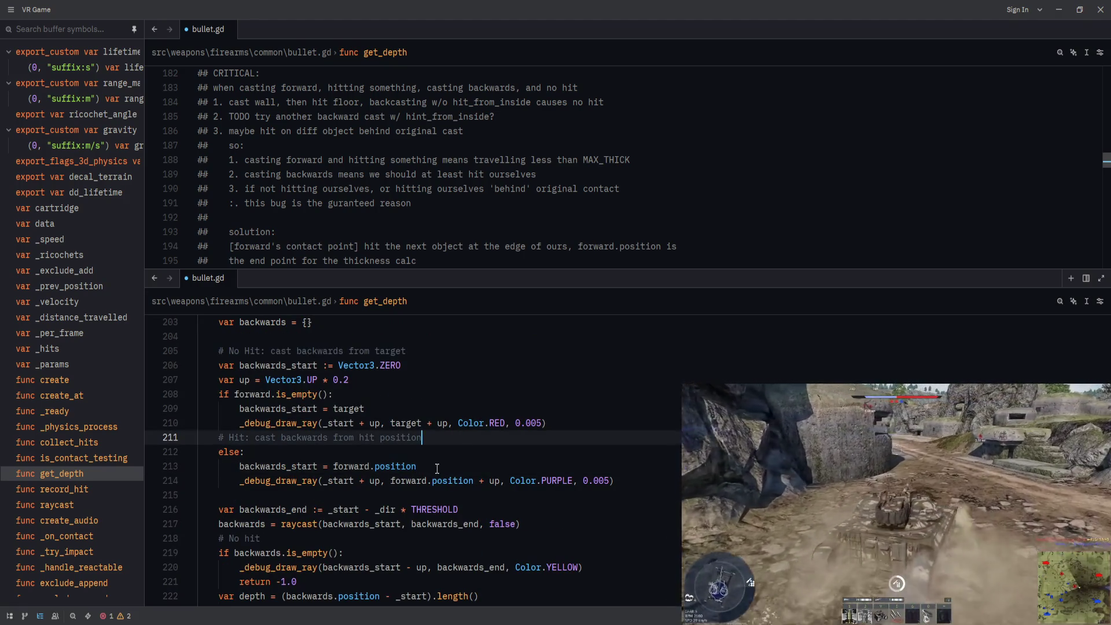
pyautogui.click(439, 466)
pyautogui.scroll(1, 423, 485)
pyautogui.scroll(-1, 420, 486)
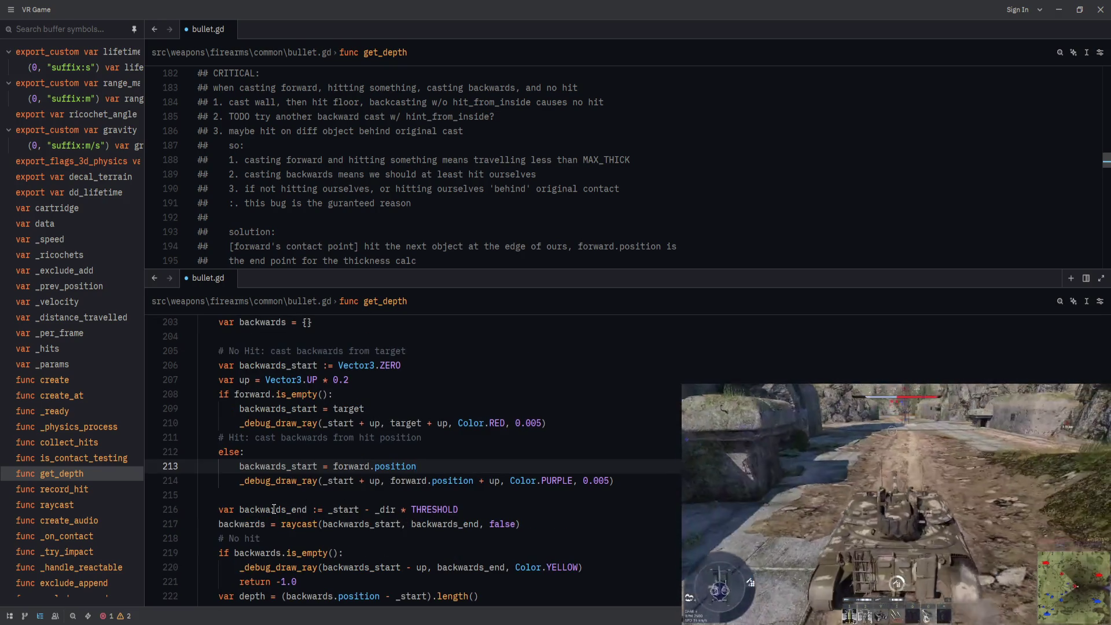
# Step: In the hit branch, replace backwards_start with 'var b' assigned a raycast( call
pyautogui.doubleClick(302, 468)
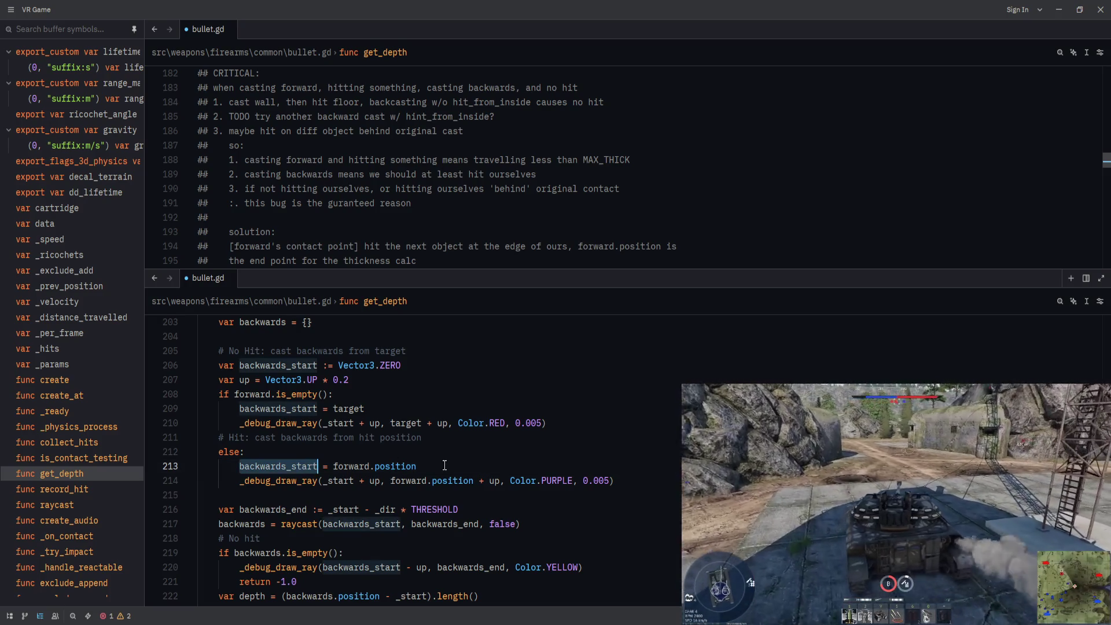
pyautogui.write('var b')
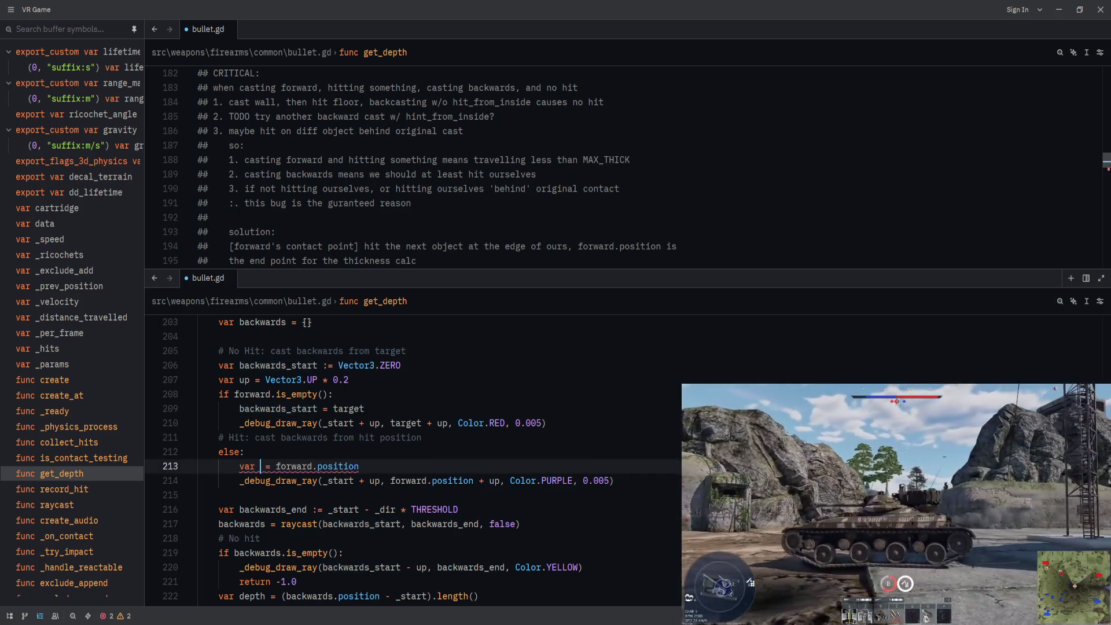
pyautogui.press('Right')
pyautogui.press('Right')
pyautogui.press('Right')
pyautogui.write('raycast(')
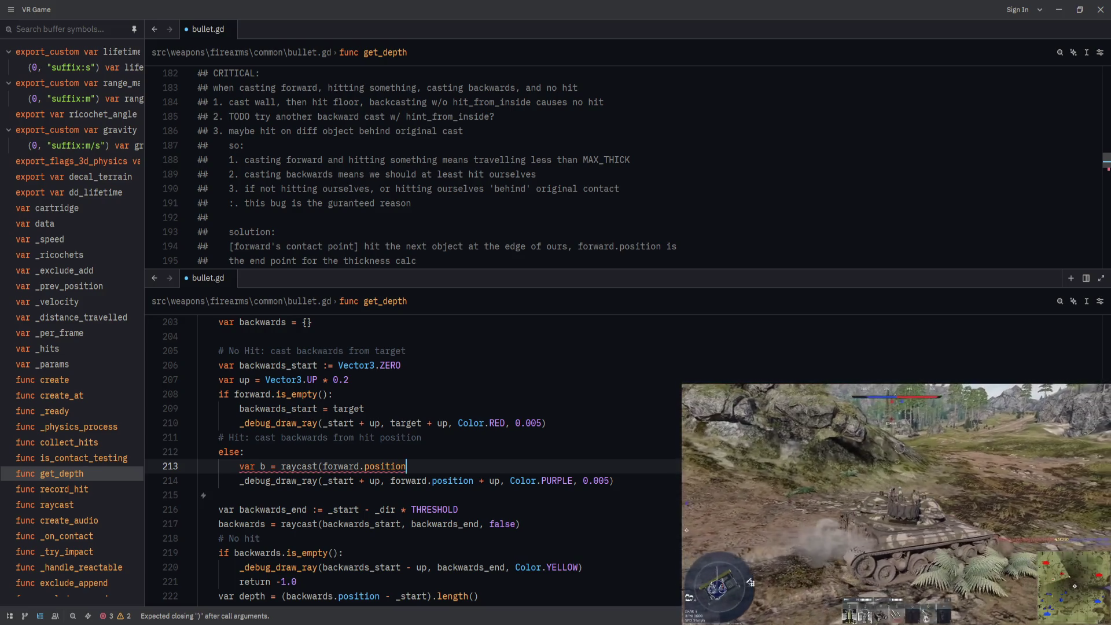
pyautogui.write(', back')
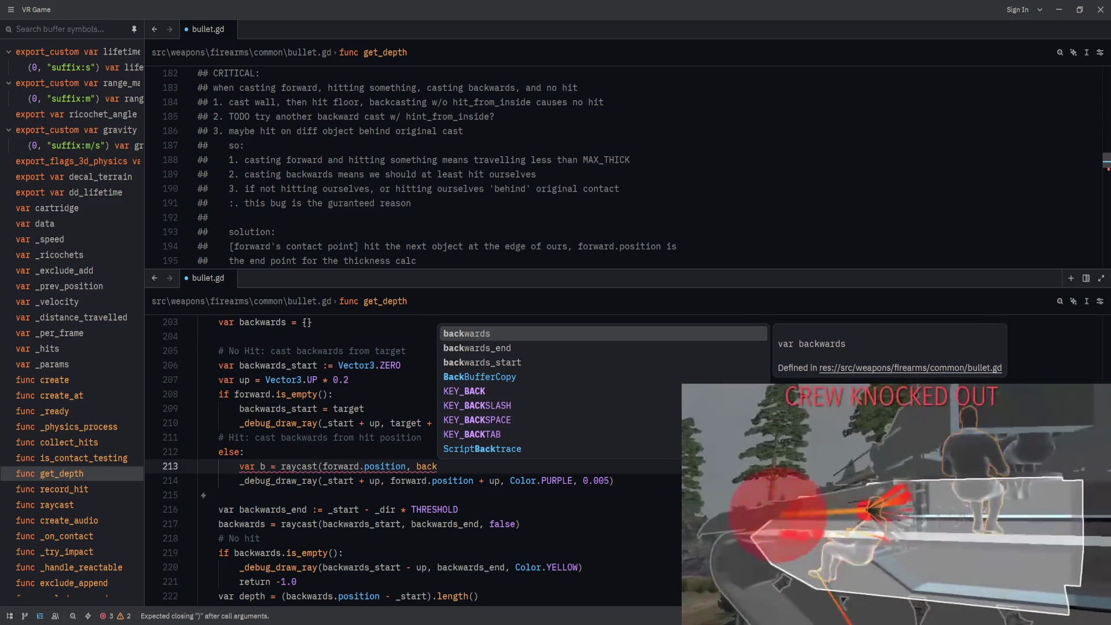
pyautogui.press('BackSpace')
pyautogui.press('BackSpace')
pyautogui.press('BackSpace')
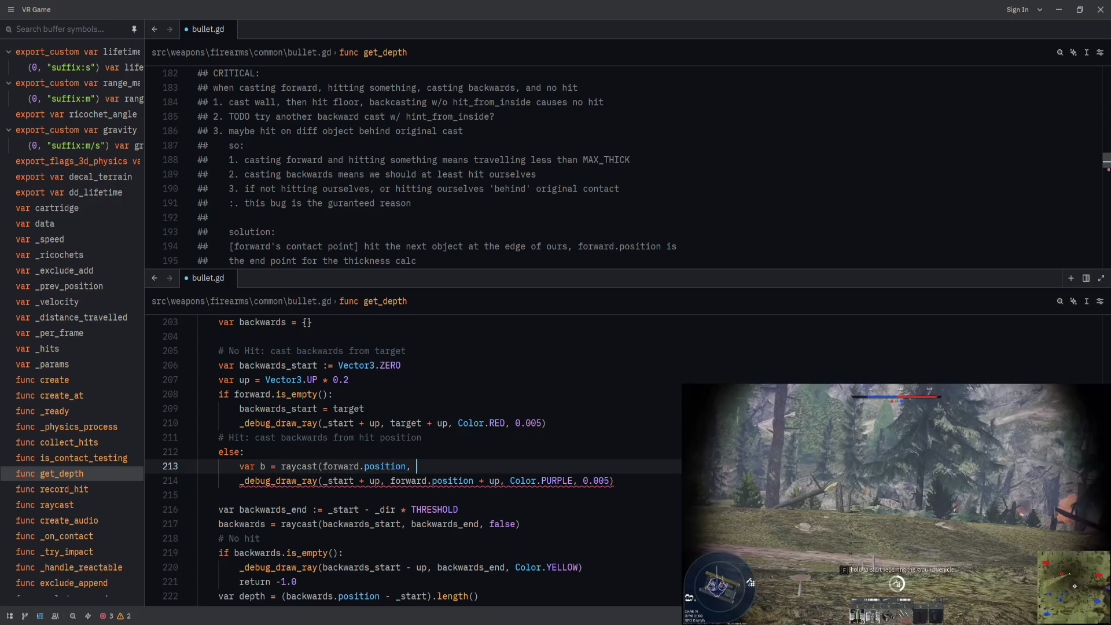
# Step: Move the backwards_end declaration under backwards_start and rename it backwards_target
pyautogui.click(475, 501)
pyautogui.hotkey('alt', 'Down')
pyautogui.hotkey('alt', 'Down')
pyautogui.hotkey('alt', 'Up')
pyautogui.hotkey('alt', 'Up')
pyautogui.hotkey('alt', 'Up')
pyautogui.hotkey('alt', 'Up')
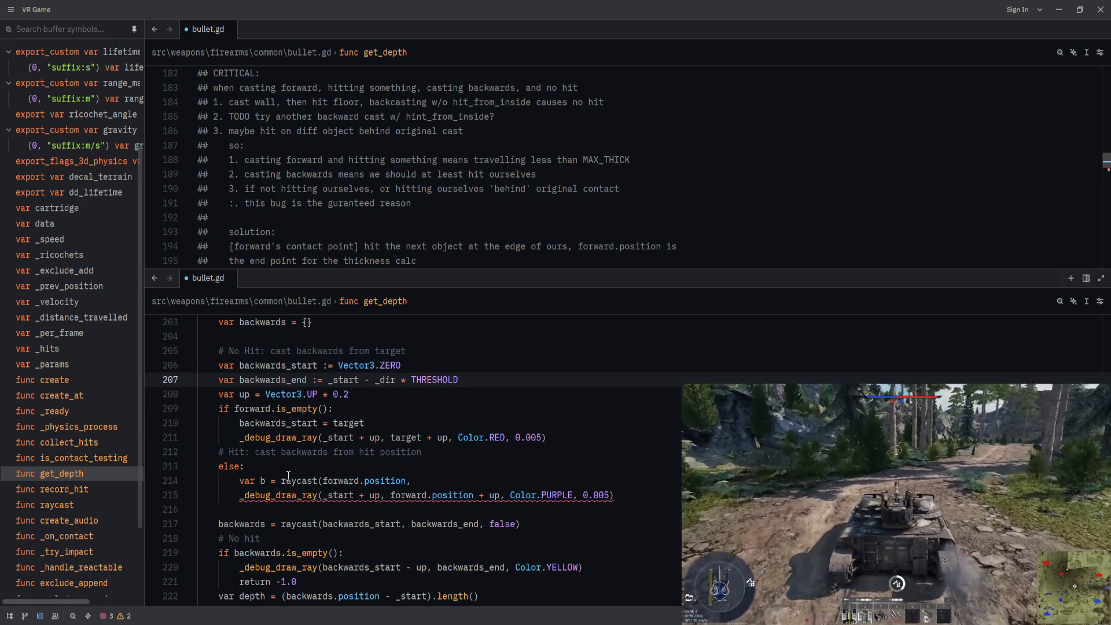
pyautogui.press('Up')
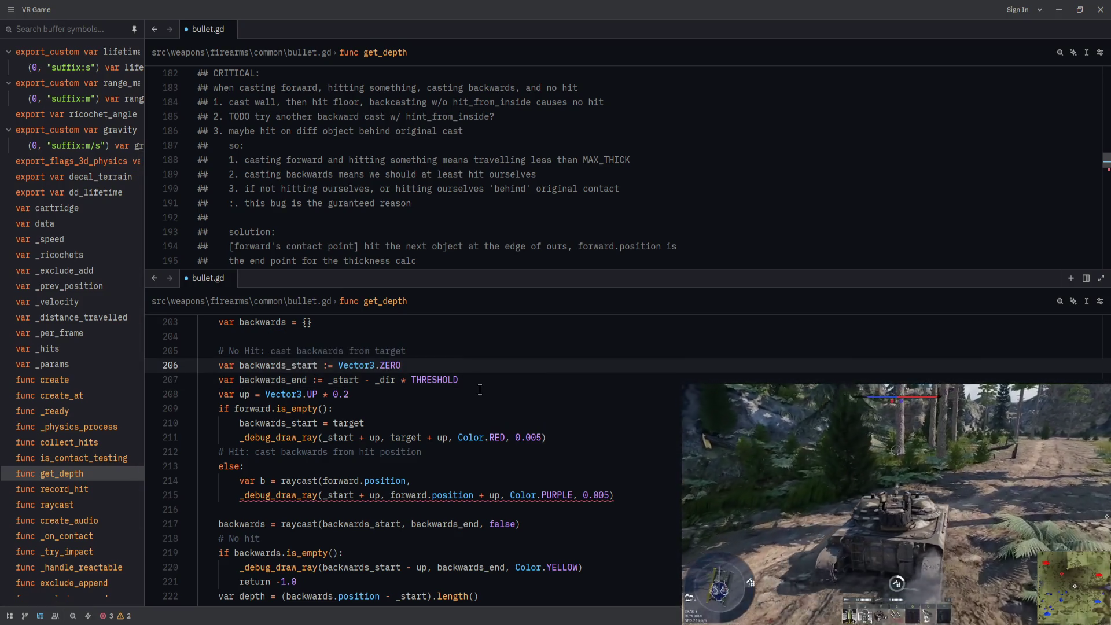
pyautogui.moveTo(291, 380); pyautogui.dragTo(306, 384)
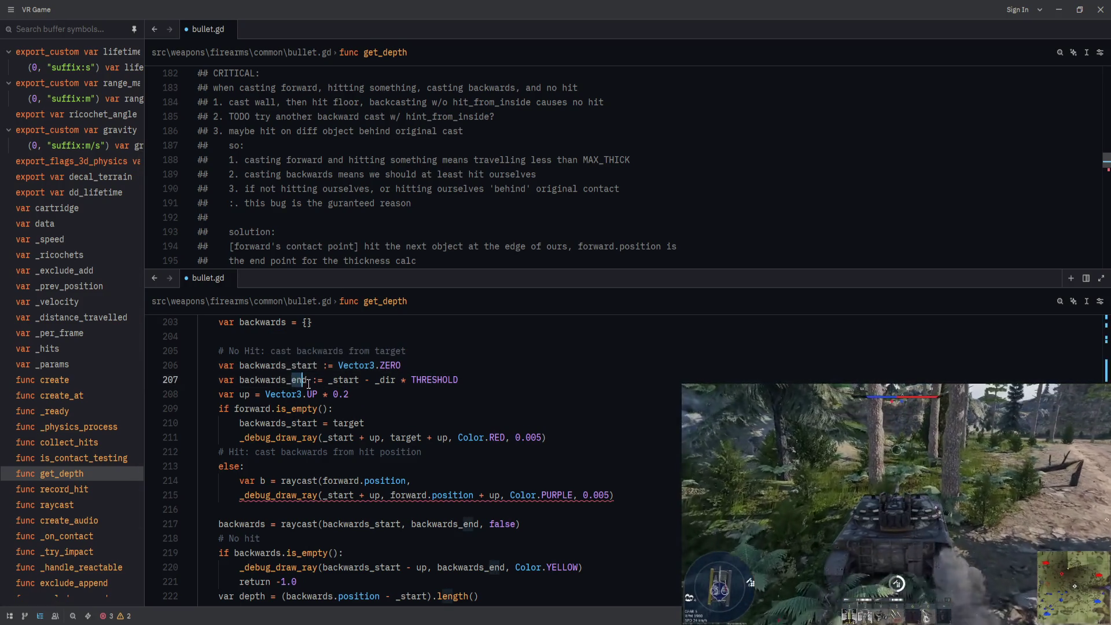
pyautogui.write('target')
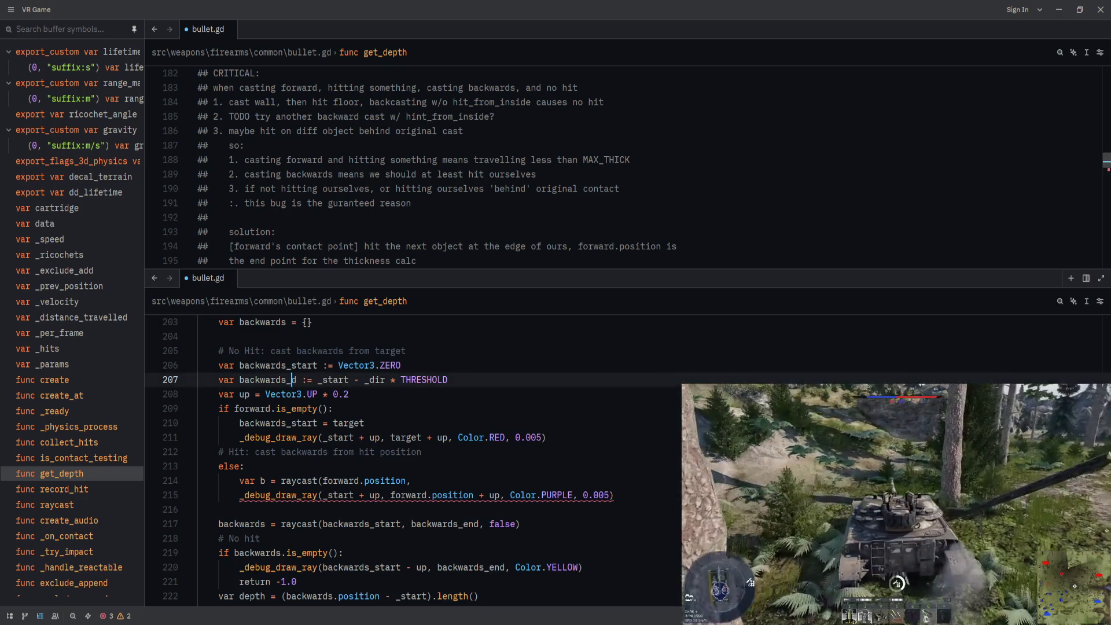
pyautogui.doubleClick(284, 376)
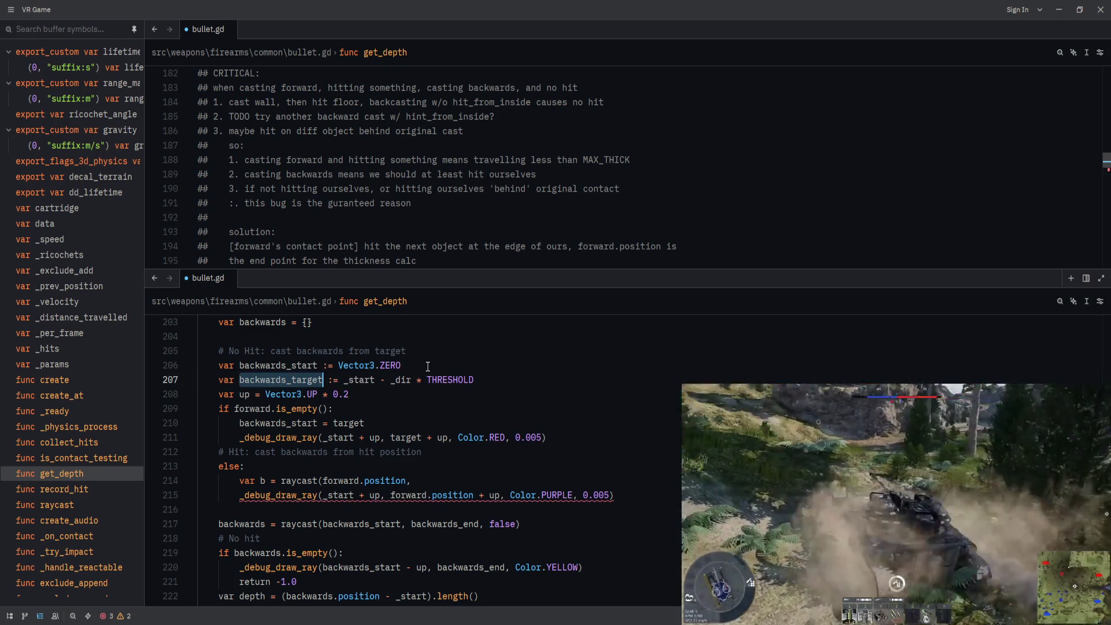
pyautogui.click(455, 364)
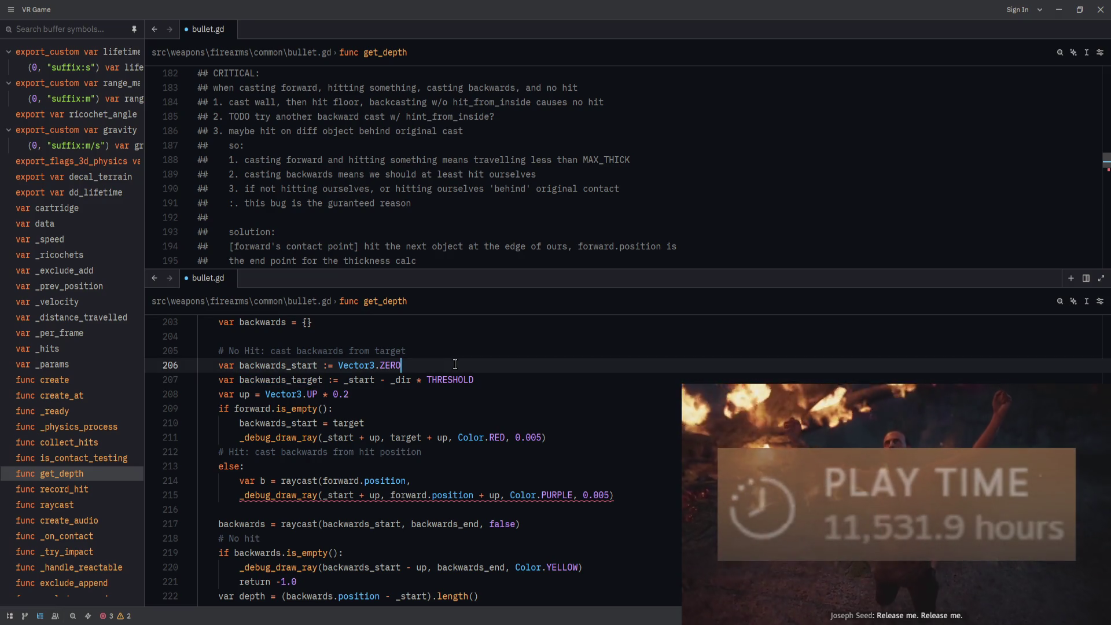
# Step: In the no-hit branch, write 'var b = raycast(target, backwards_target)'
pyautogui.moveTo(331, 426); pyautogui.dragTo(240, 426)
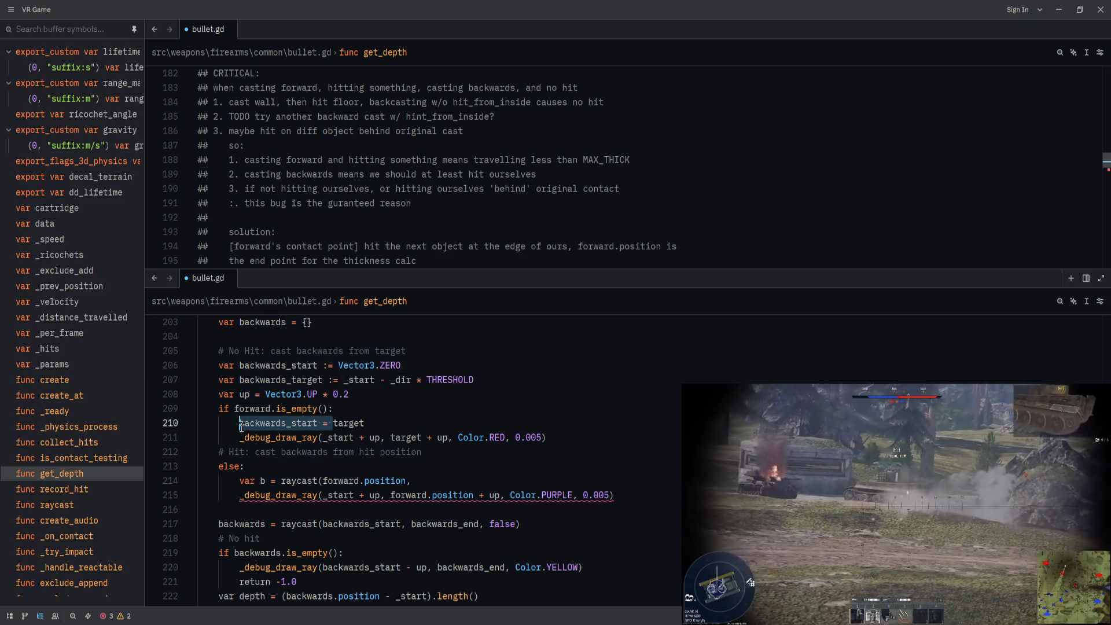
pyautogui.write('var b = ')
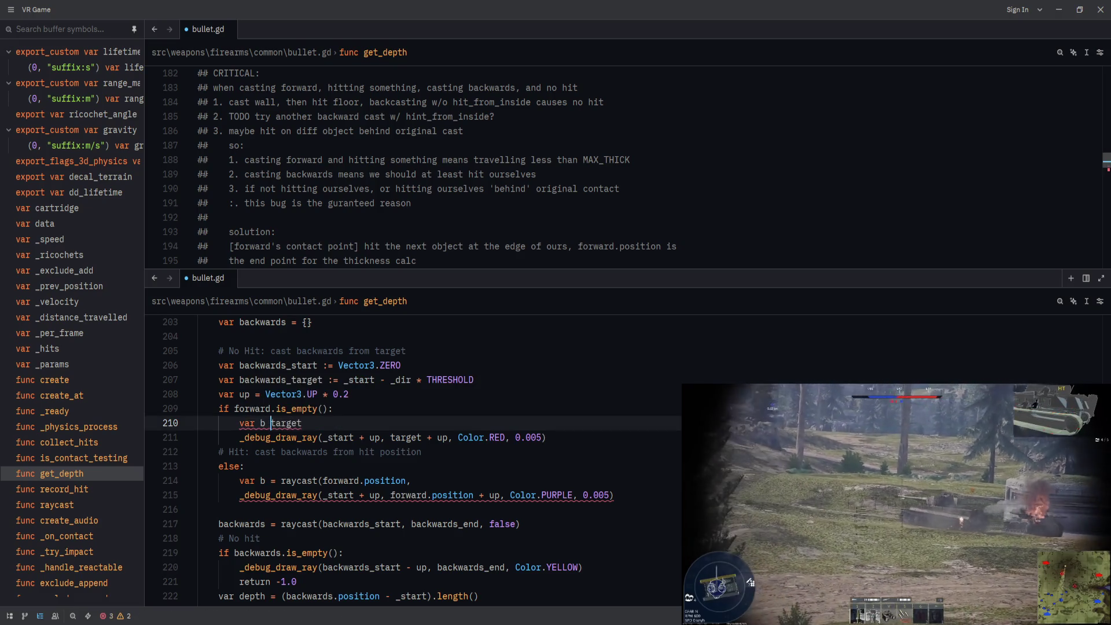
pyautogui.write('raycast(target')
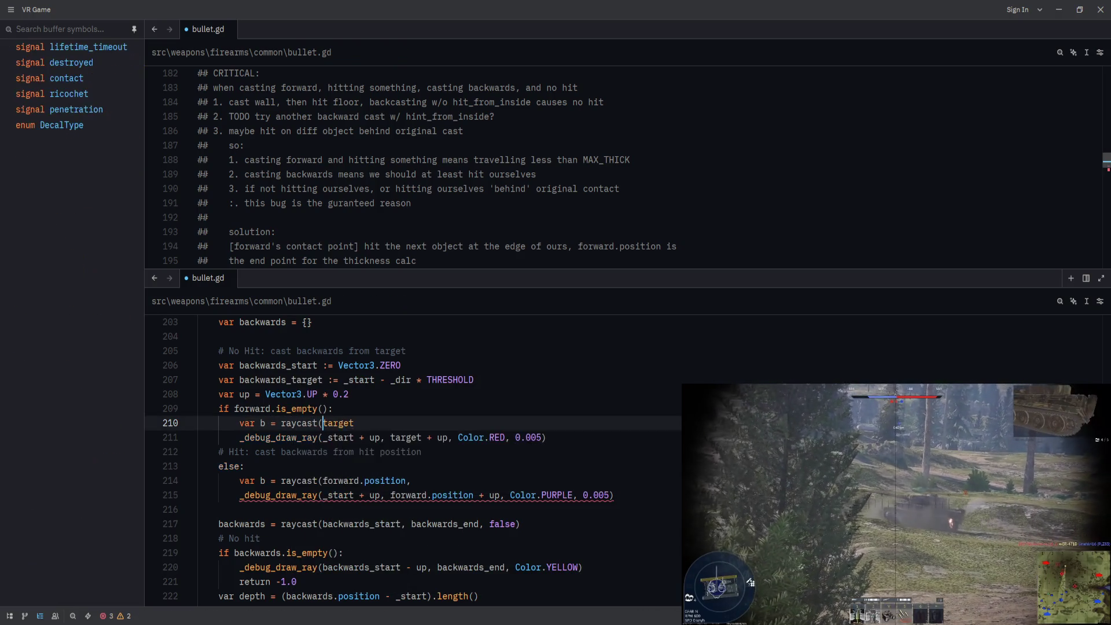
pyautogui.write(', back')
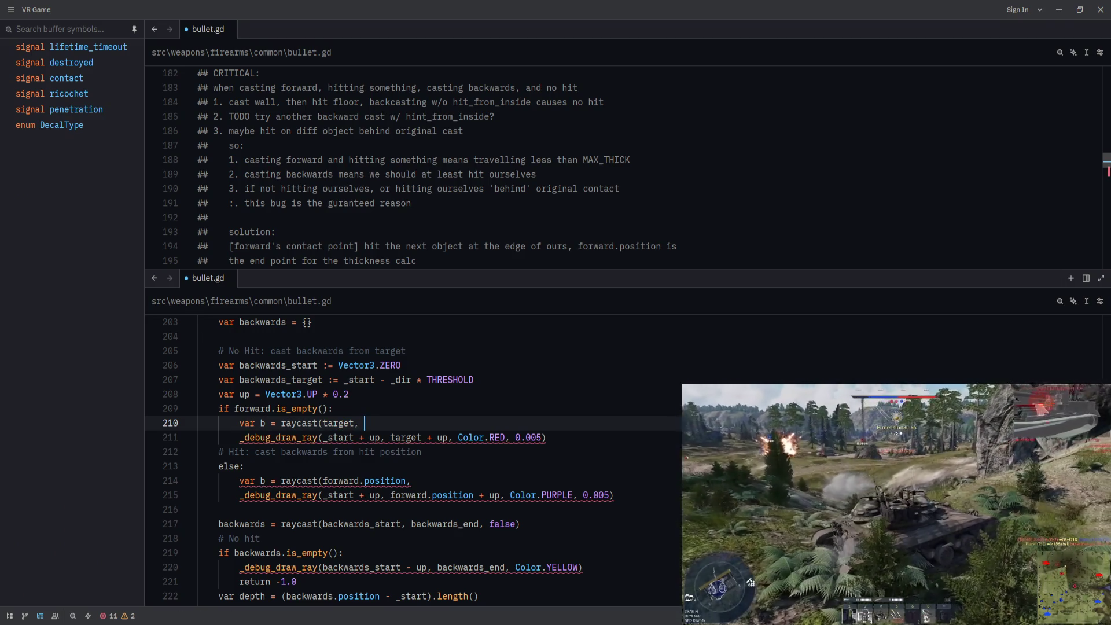
pyautogui.write('war')
pyautogui.press('Down')
pyautogui.press('Down')
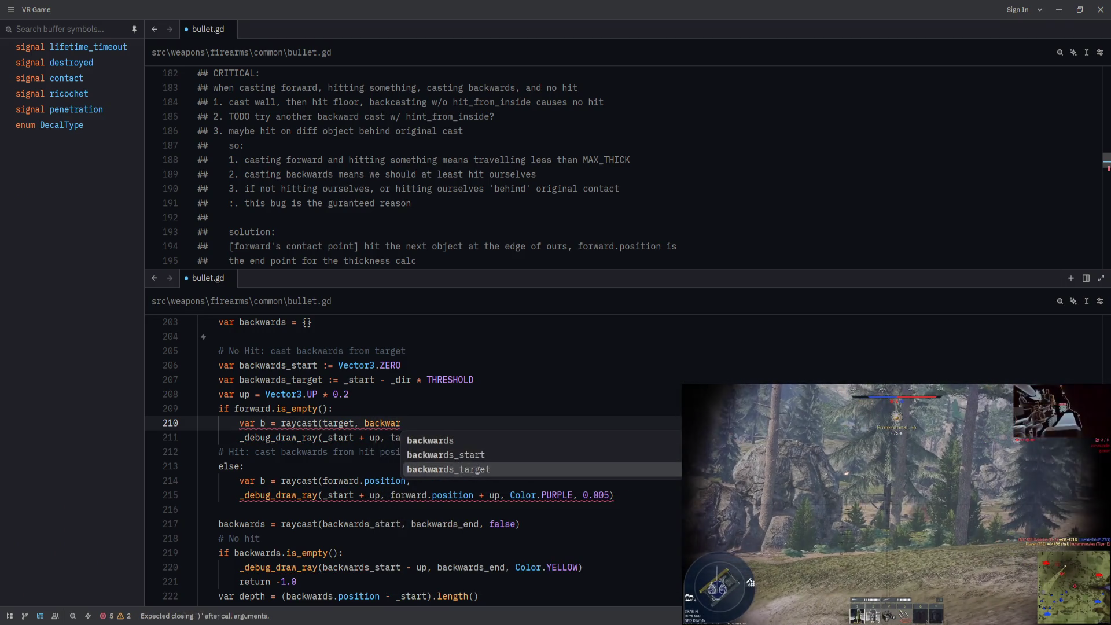
pyautogui.press('Return')
pyautogui.write(')')
# Step: Finish the hit branch's raycast call with backwards_target as its second argument
pyautogui.click(463, 480)
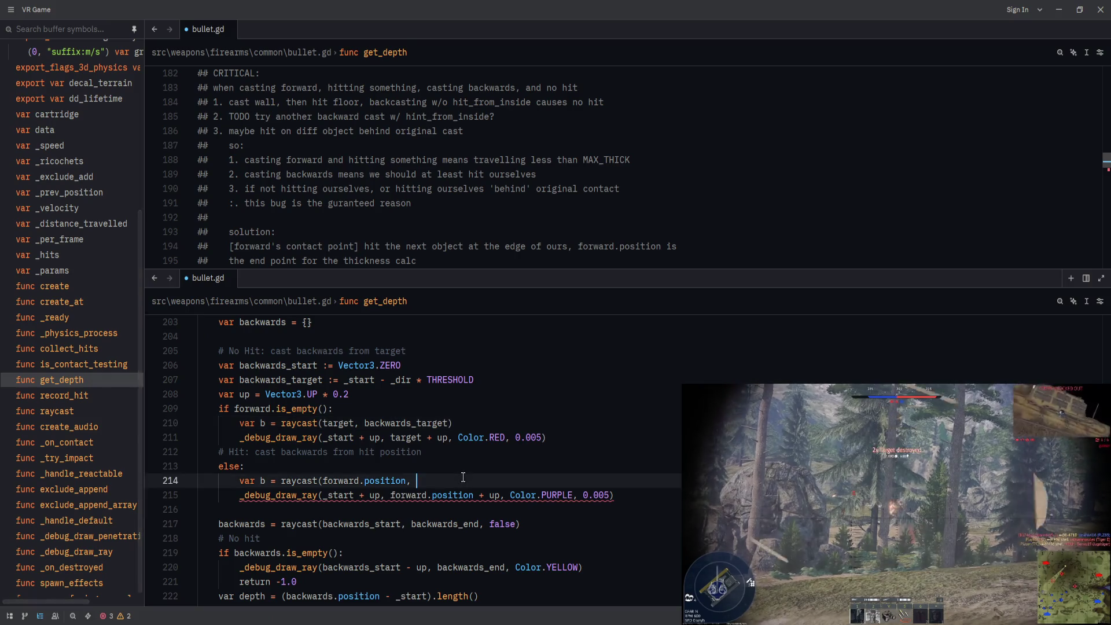
pyautogui.write('backwar')
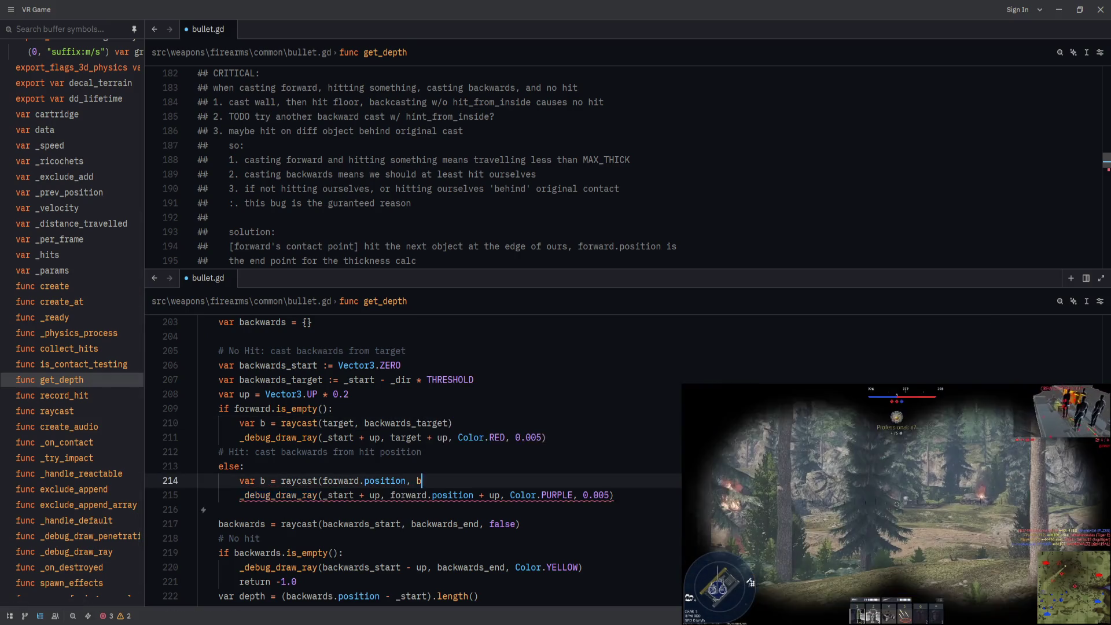
pyautogui.write('ds_t')
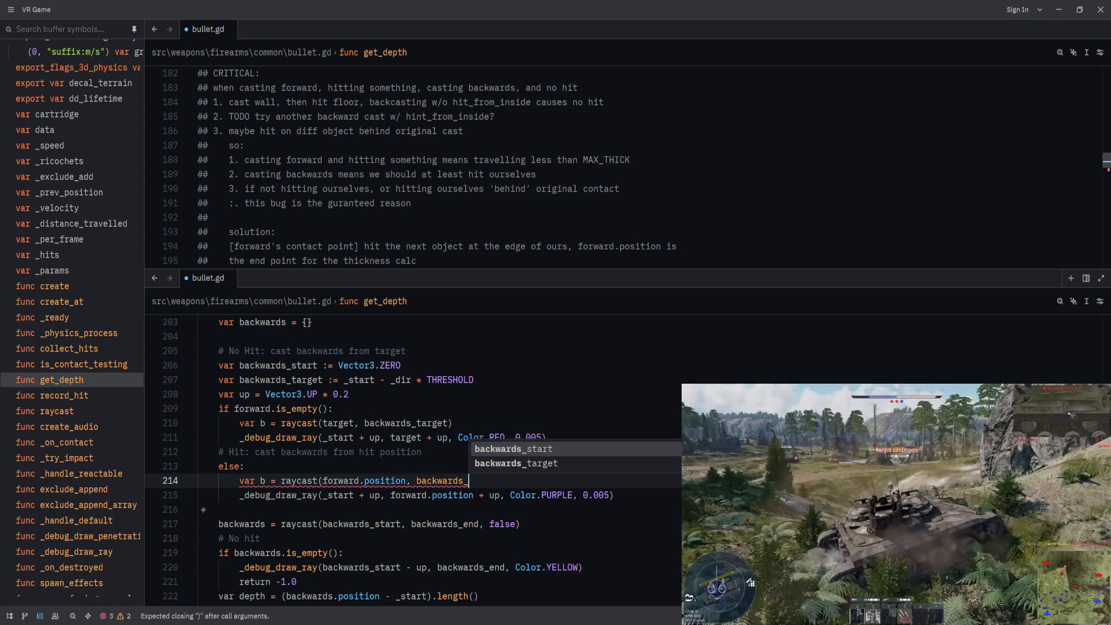
pyautogui.press('Return')
pyautogui.write(')')
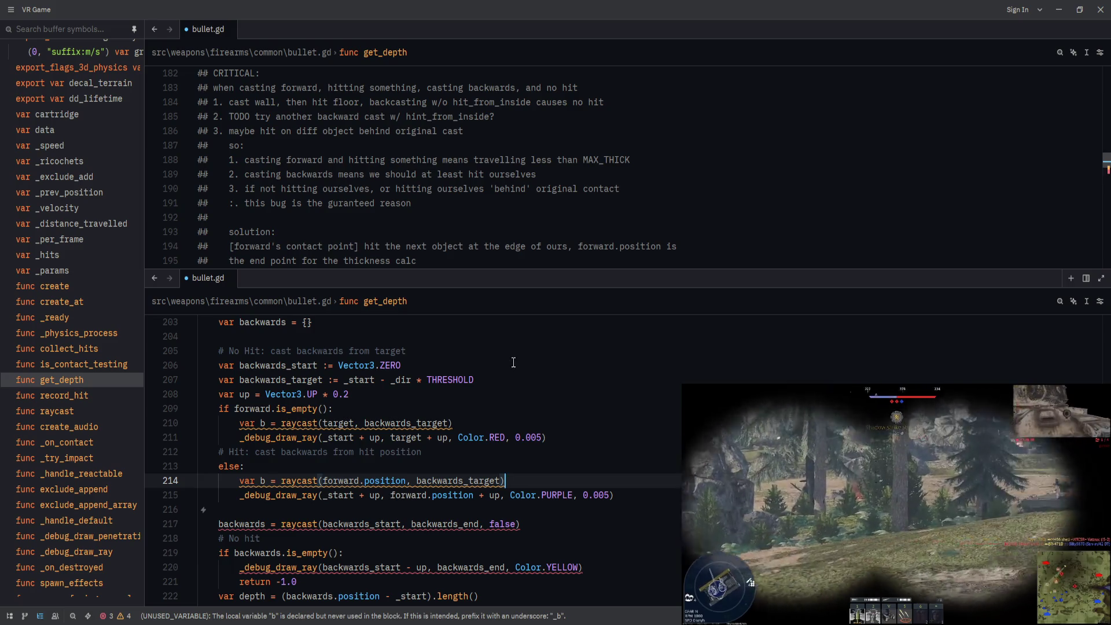
# Step: Delete the backwards_start declaration line
pyautogui.click(502, 365)
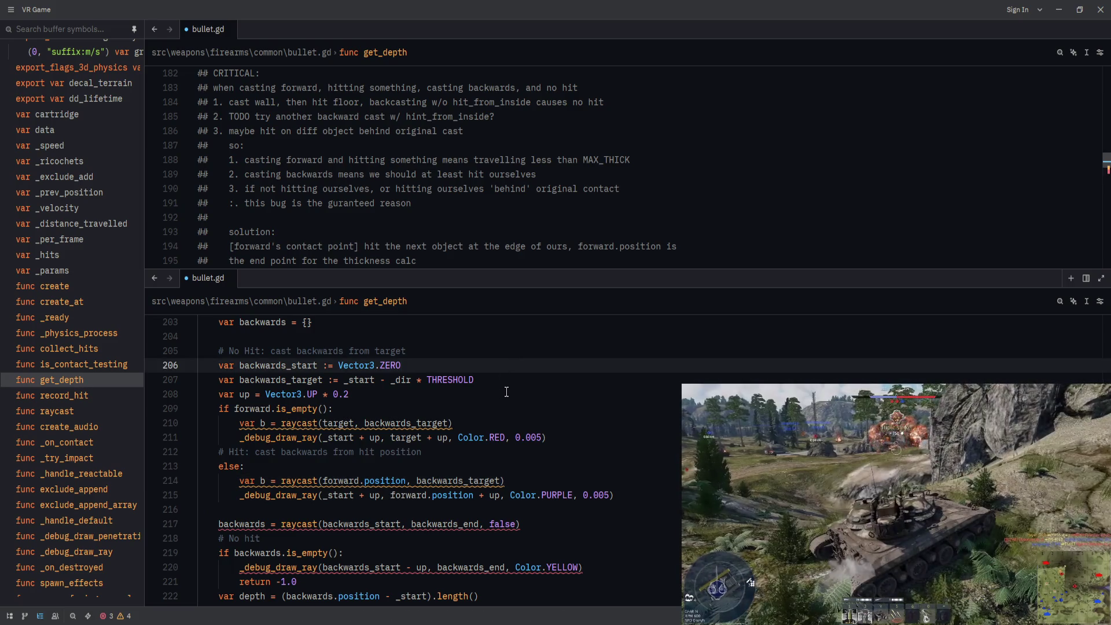
pyautogui.hotkey('ctrl', 'x')
pyautogui.click(411, 381)
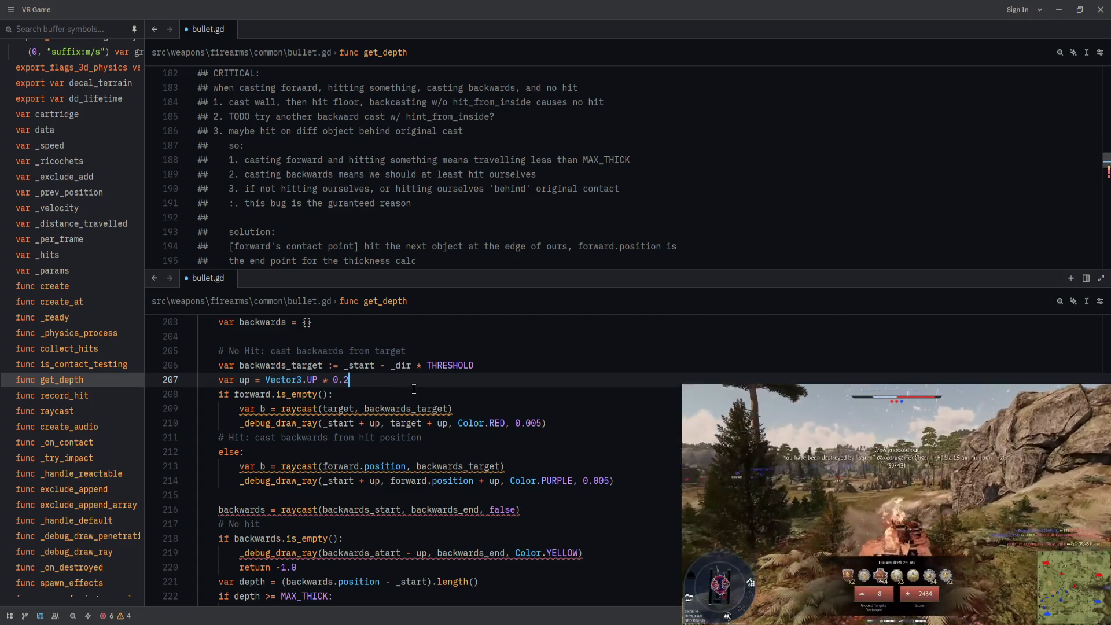
pyautogui.click(541, 511)
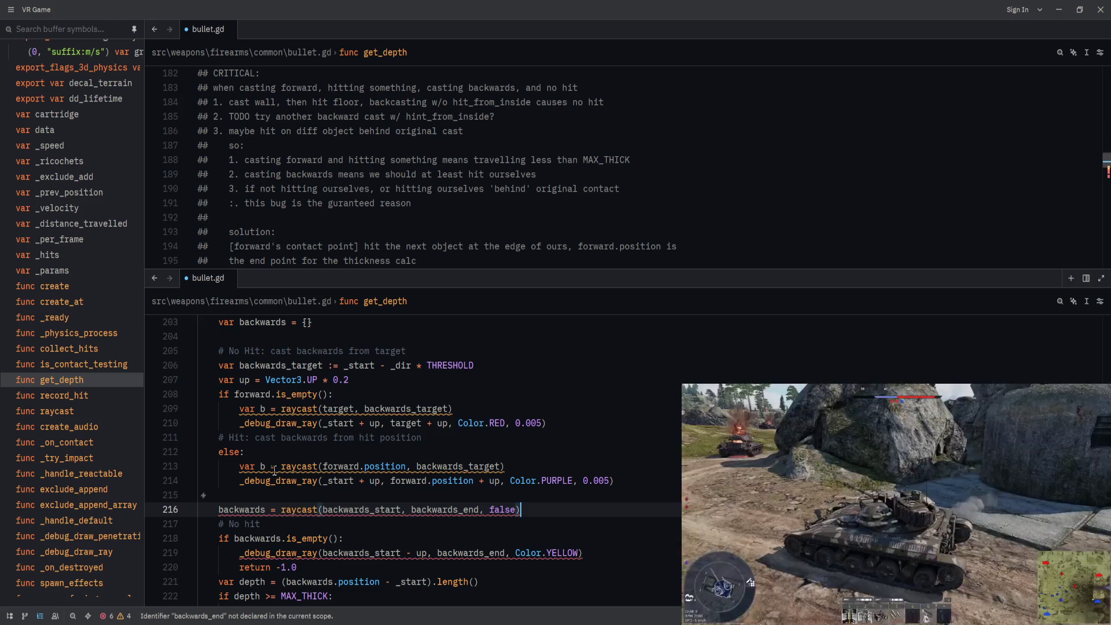
pyautogui.moveTo(307, 407)
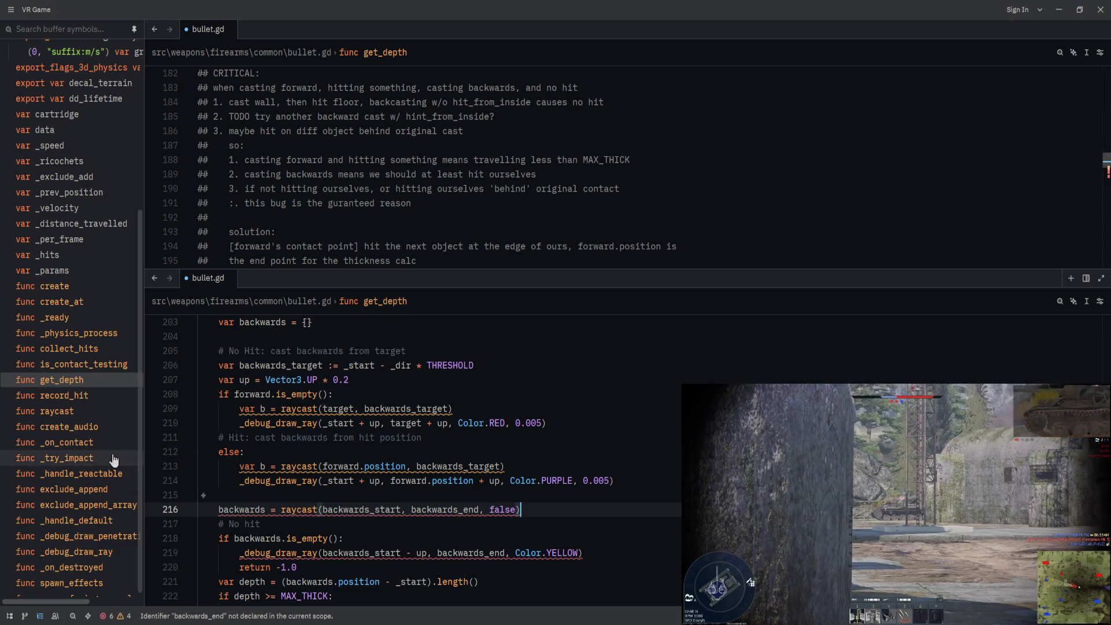
# Step: Change raycast's hit_from_inside default value to false
pyautogui.click(57, 411)
pyautogui.doubleClick(540, 452)
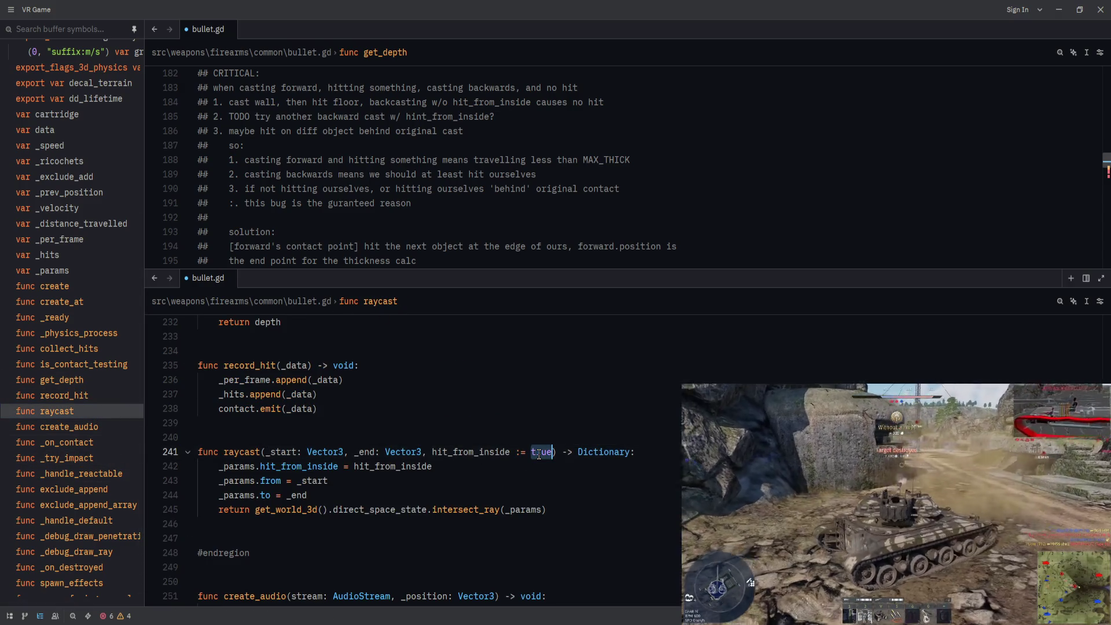
pyautogui.write('false')
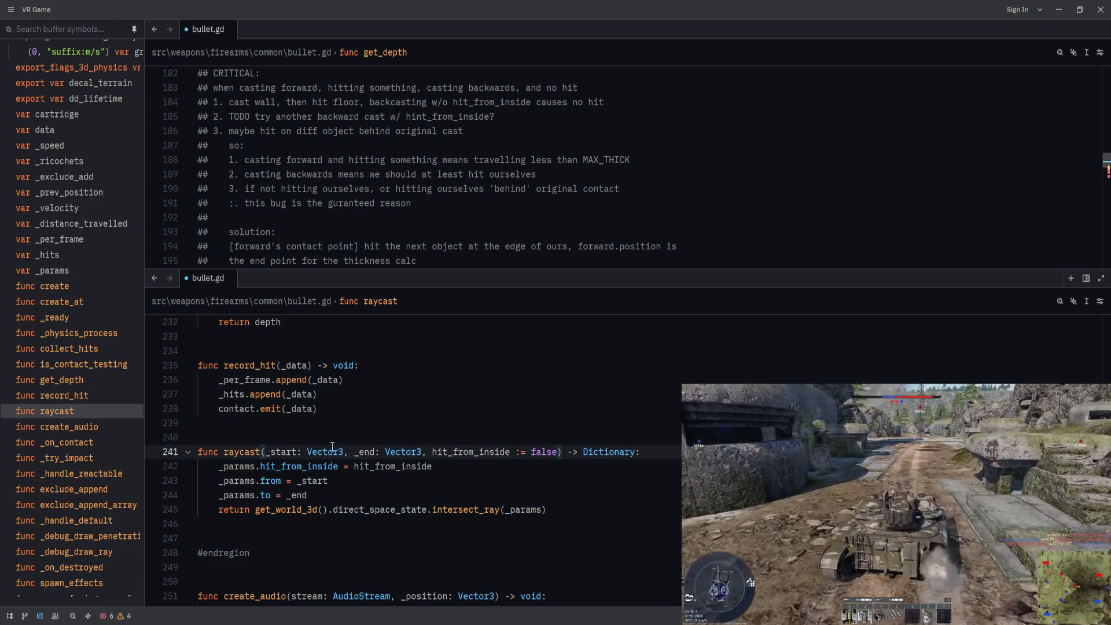
# Step: Below raycast, declare 'func raycast_from_inside(_start: Vector3, _end: Vector3) -> Dictionary:'
pyautogui.click(352, 523)
pyautogui.press('Return')
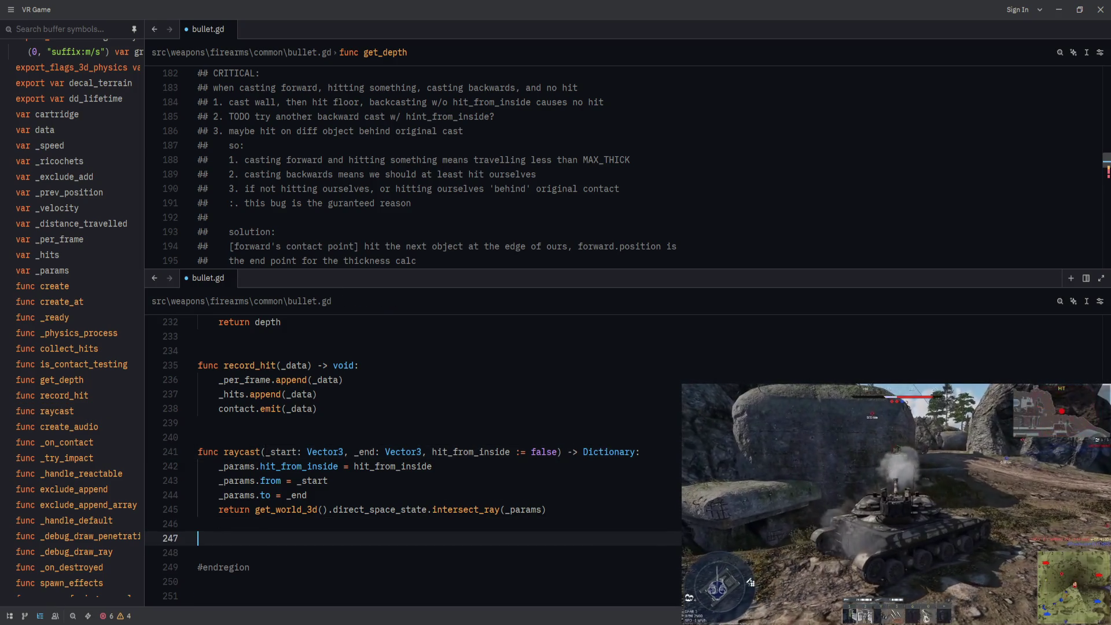
pyautogui.write('func raycast_from')
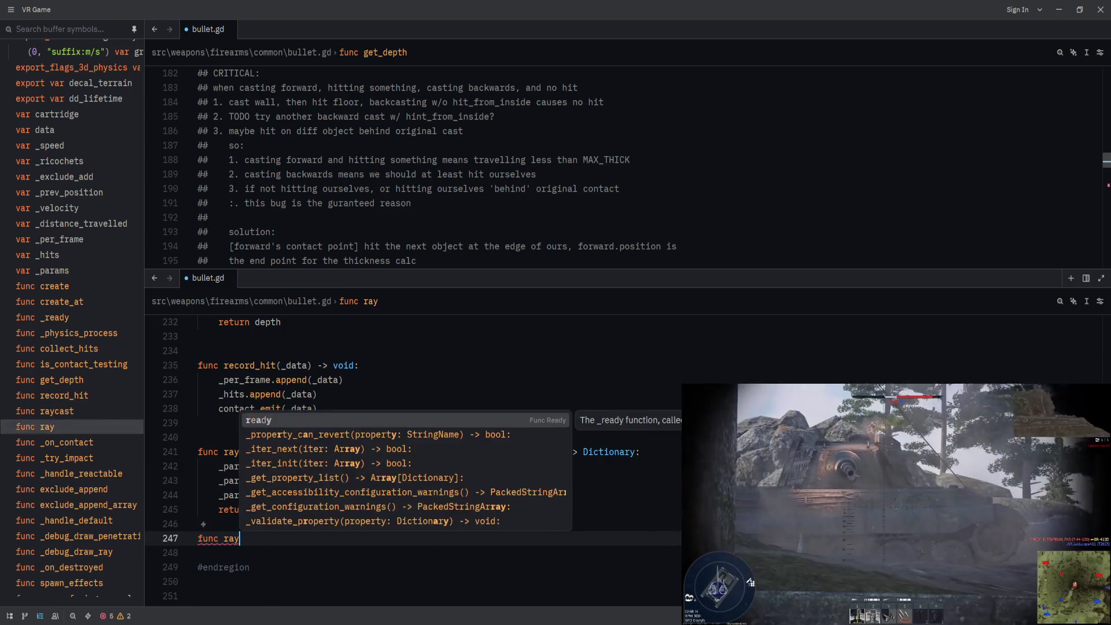
pyautogui.write('_inside')
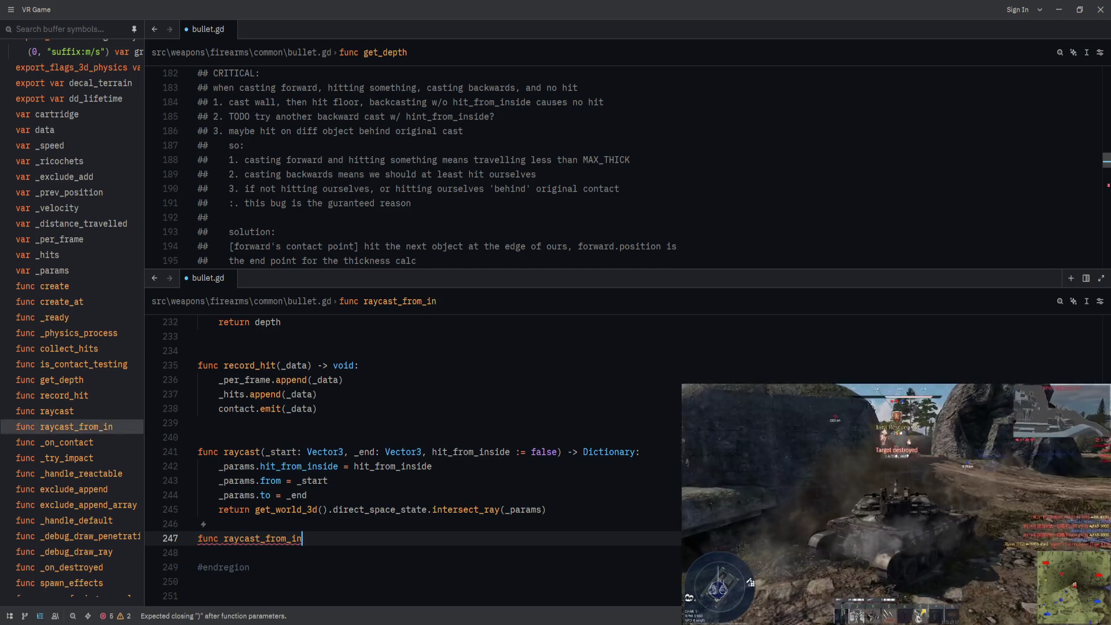
pyautogui.write('(_start:')
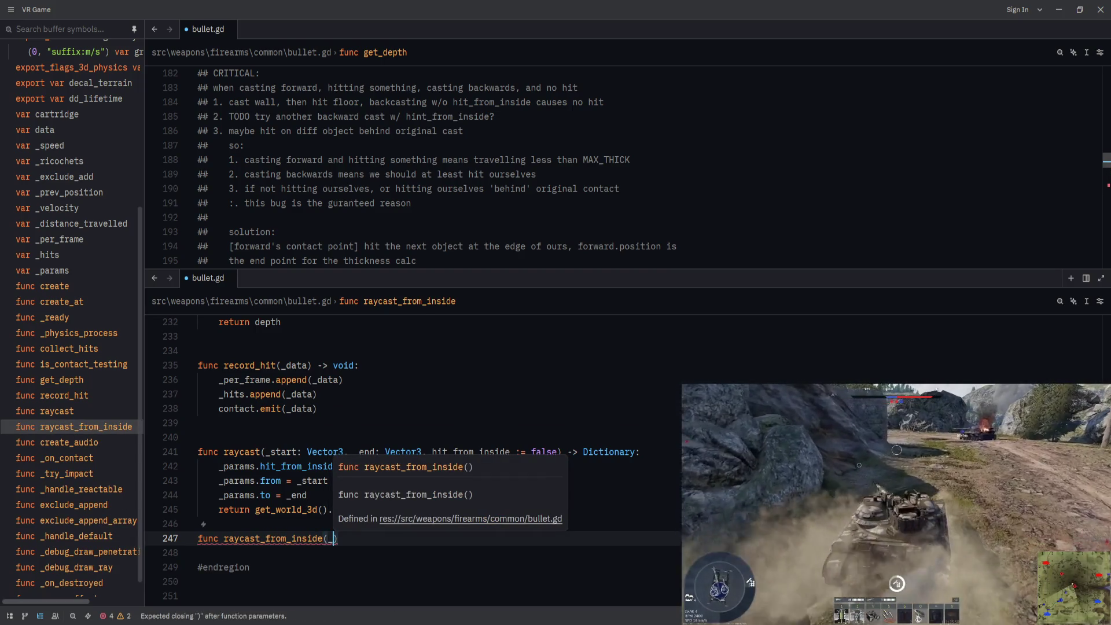
pyautogui.write(' Vector3')
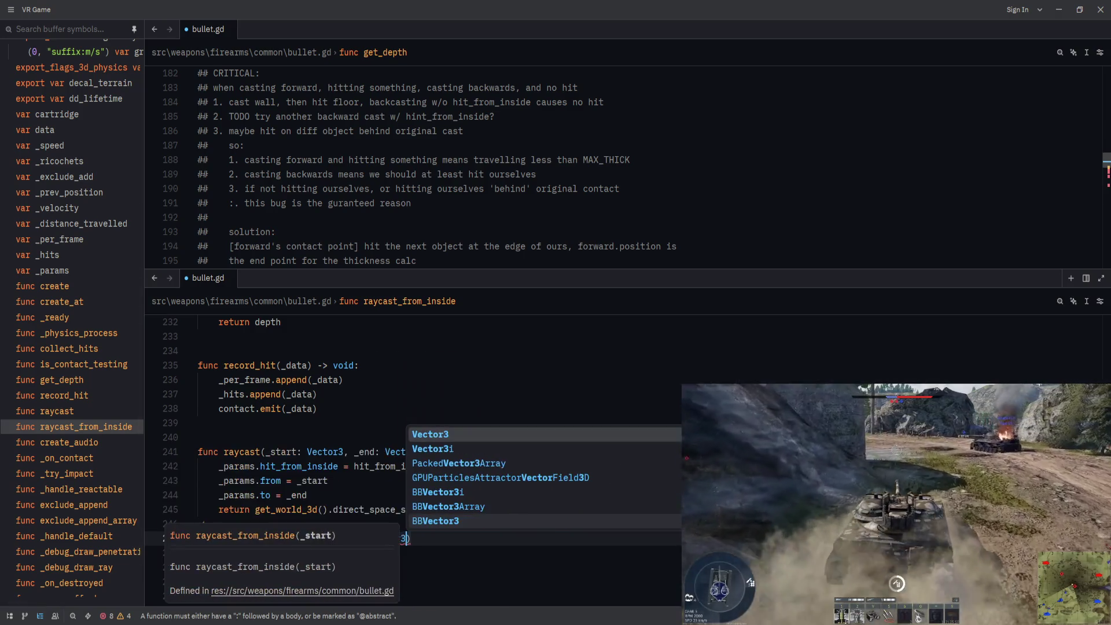
pyautogui.write(', _end:Vec')
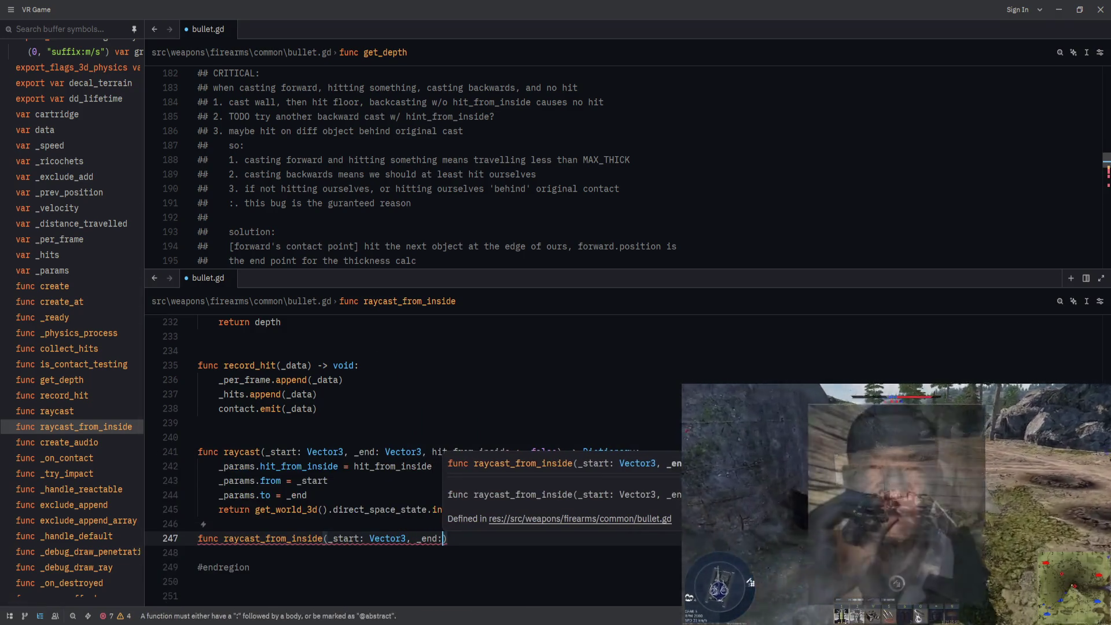
pyautogui.write('tor3) -> Di')
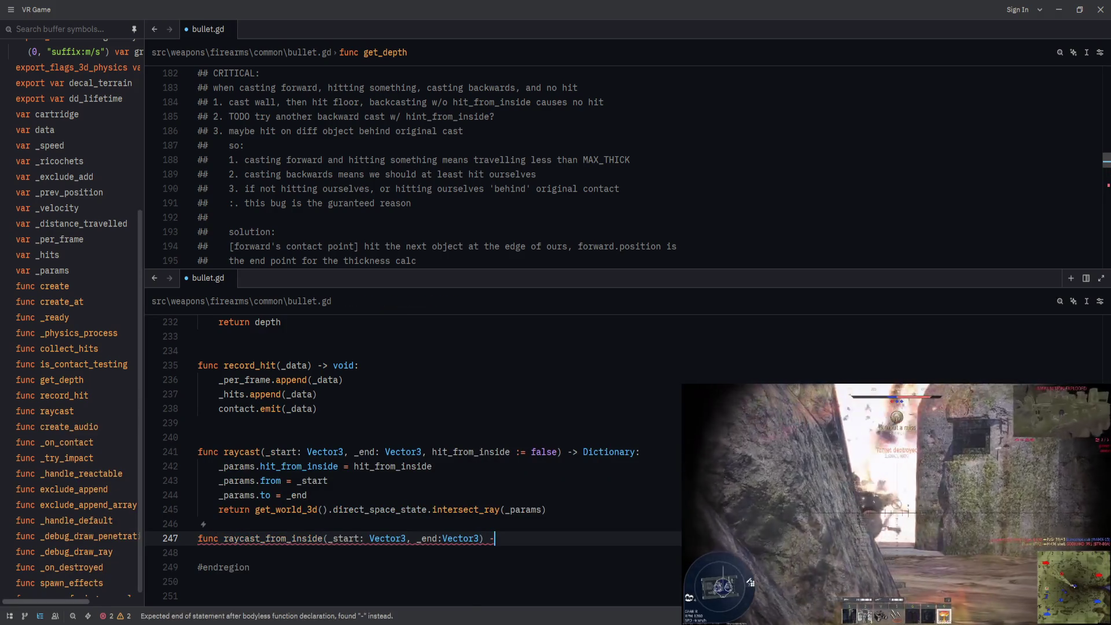
pyautogui.write('c')
pyautogui.press('Return')
pyautogui.write(':')
pyautogui.press('Return')
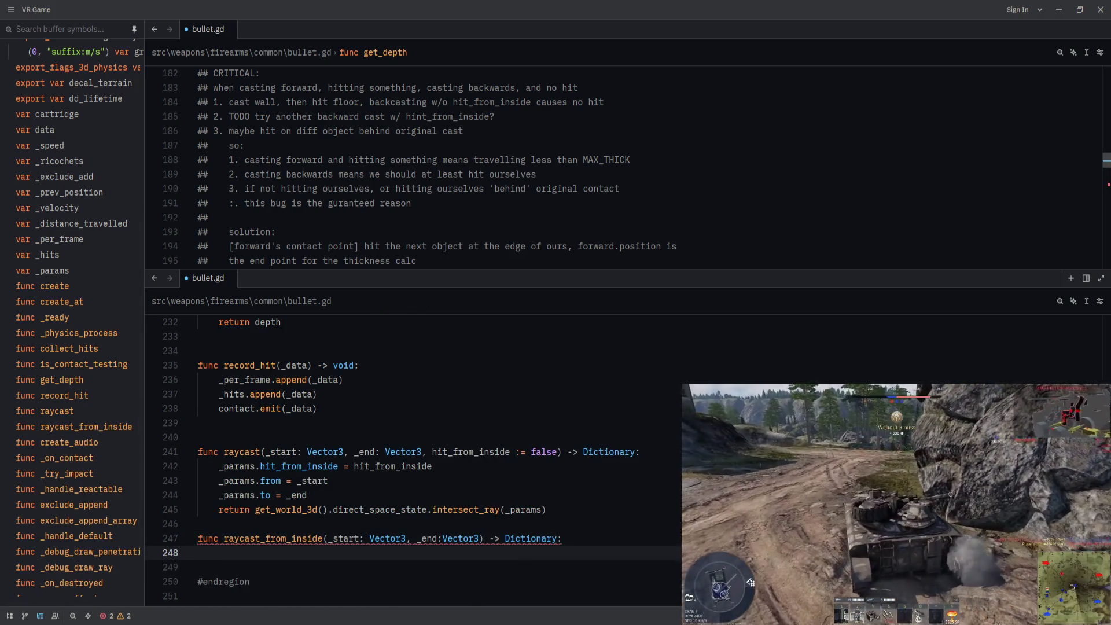
pyautogui.click(543, 470)
# Step: Copy raycast's four body lines into raycast_from_inside with hit_from_inside set to true
pyautogui.moveTo(581, 509)
pyautogui.mouseDown()
pyautogui.moveTo(199, 495)
pyautogui.moveTo(198, 466)
pyautogui.mouseUp()
pyautogui.hotkey('ctrl', 'c')
pyautogui.click(289, 554)
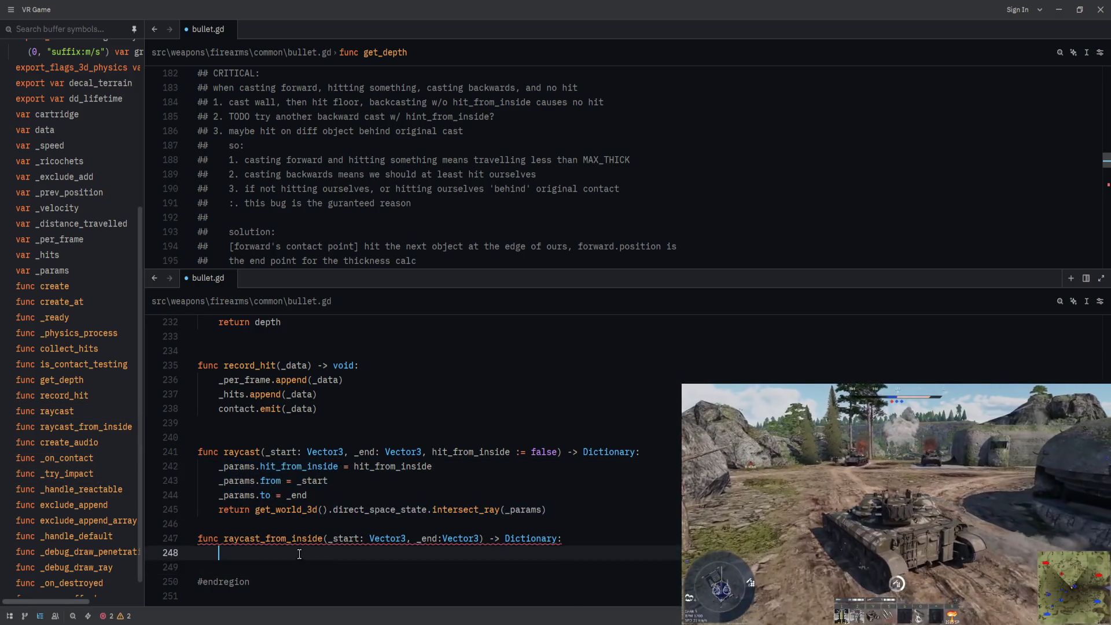
pyautogui.hotkey('ctrl', 'v')
pyautogui.press('Up')
pyautogui.press('Up')
pyautogui.press('Up')
pyautogui.doubleClick(392, 512)
pyautogui.write('true')
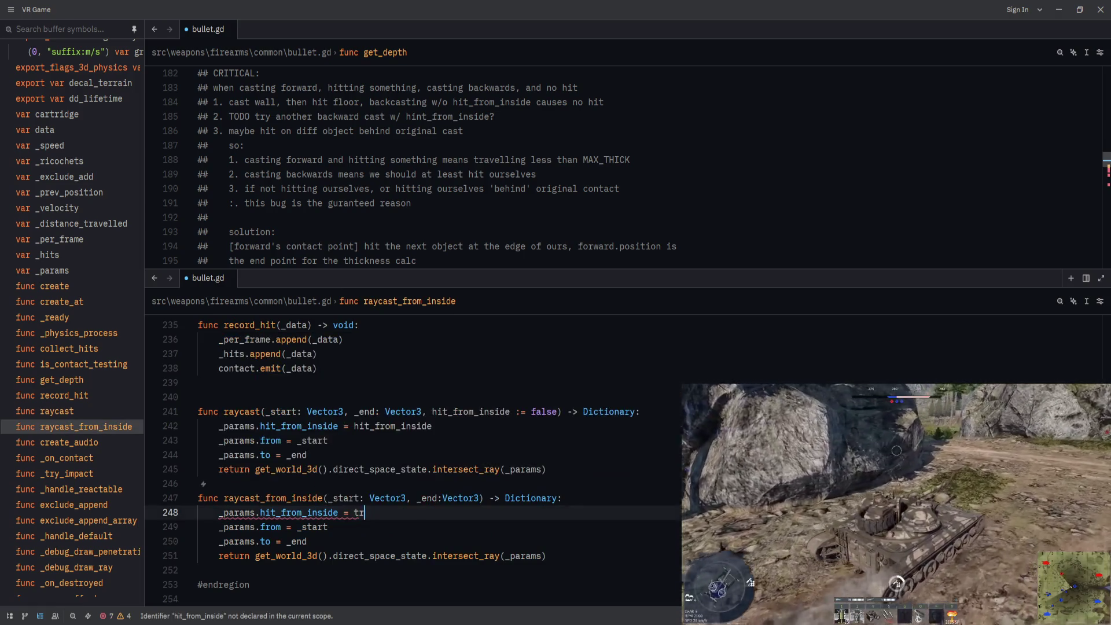
# Step: Remove the hit_from_inside parameter and its assignment line from raycast
pyautogui.tripleClick(510, 431)
pyautogui.press('BackSpace')
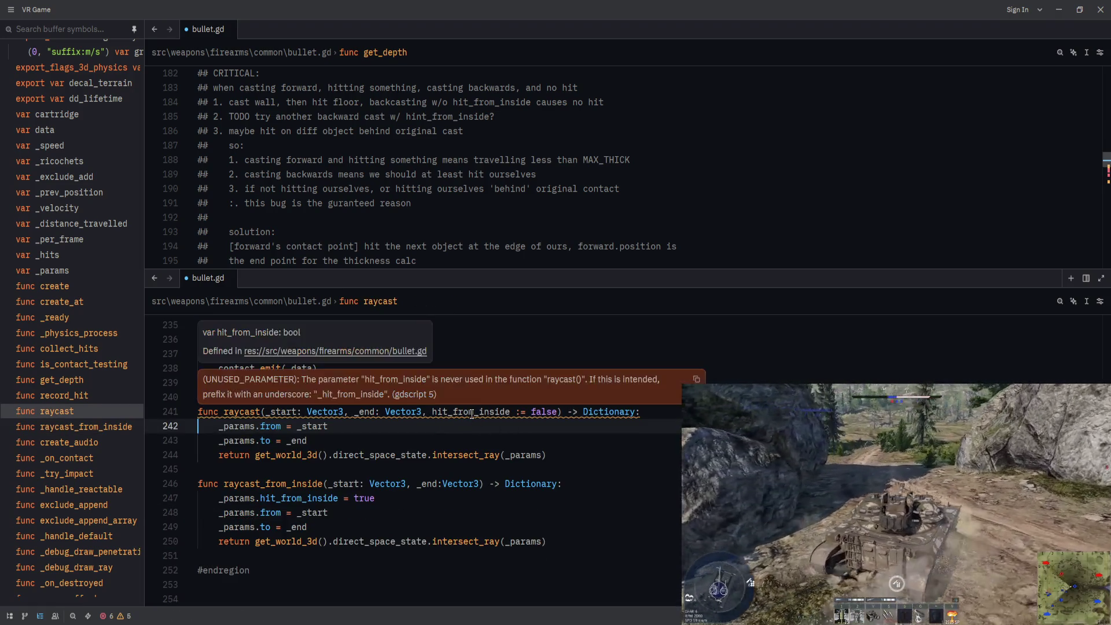
pyautogui.moveTo(432, 412); pyautogui.dragTo(557, 411)
pyautogui.press('BackSpace')
pyautogui.press('BackSpace')
pyautogui.press('BackSpace')
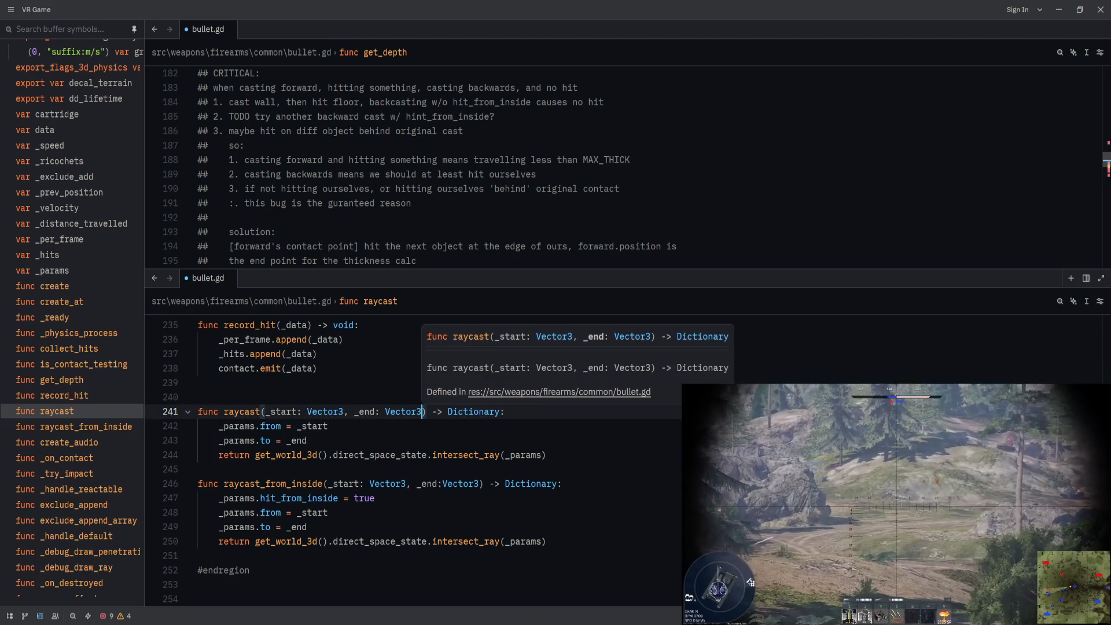
pyautogui.press('Down')
pyautogui.press('Down')
pyautogui.press('Down')
pyautogui.press('Down')
pyautogui.press('Down')
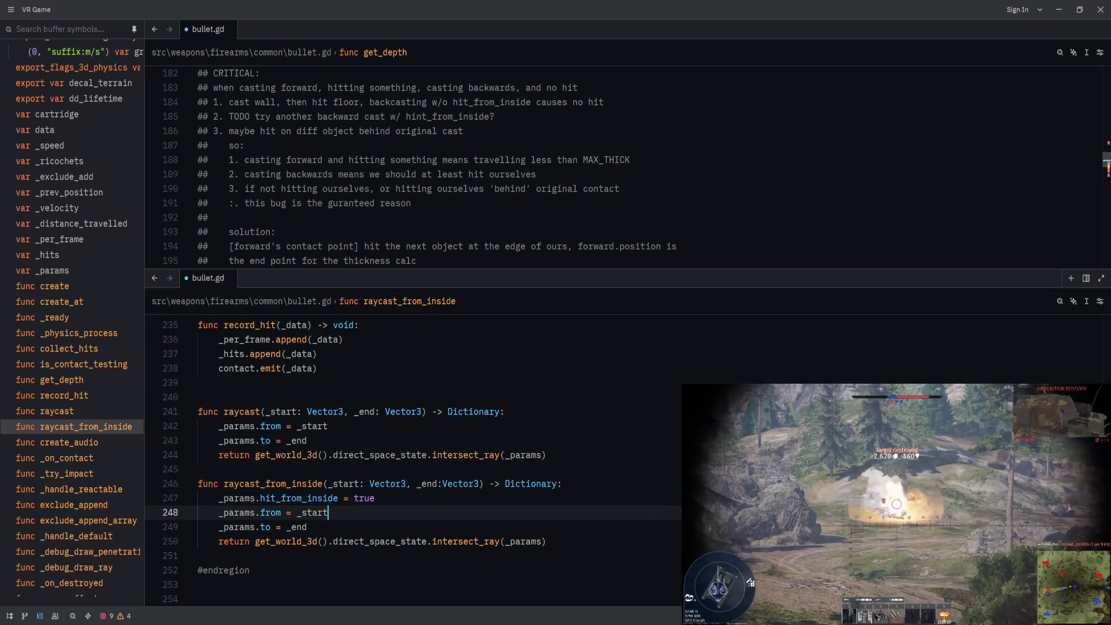
pyautogui.press('Up')
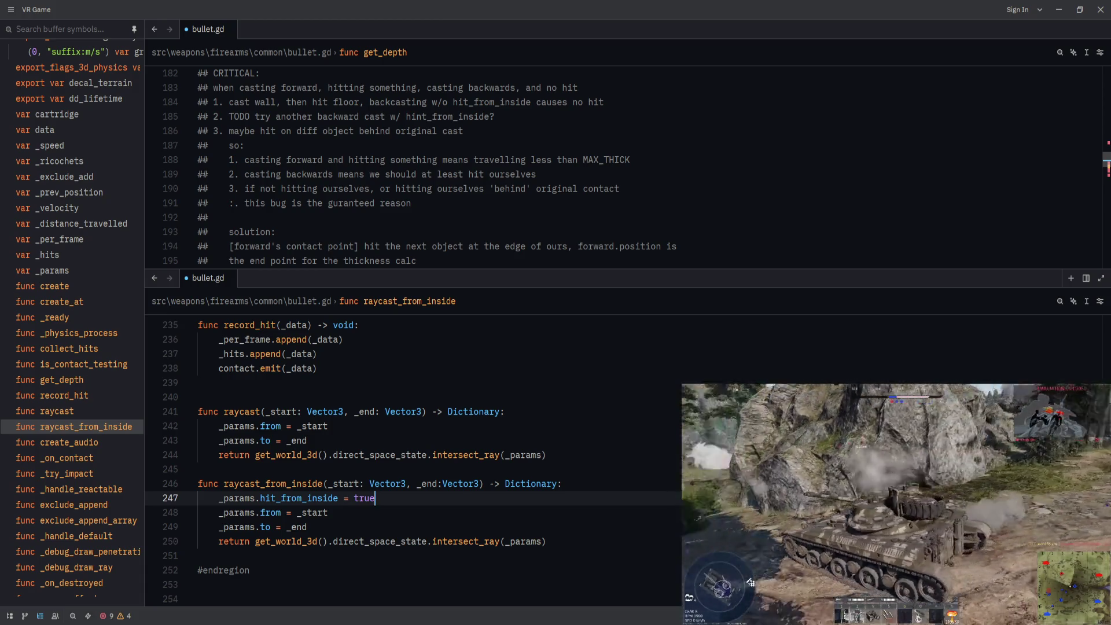
# Step: Add '_params.hit_from_inside = false' at the top of raycast's body and save bullet.gd
pyautogui.click(554, 411)
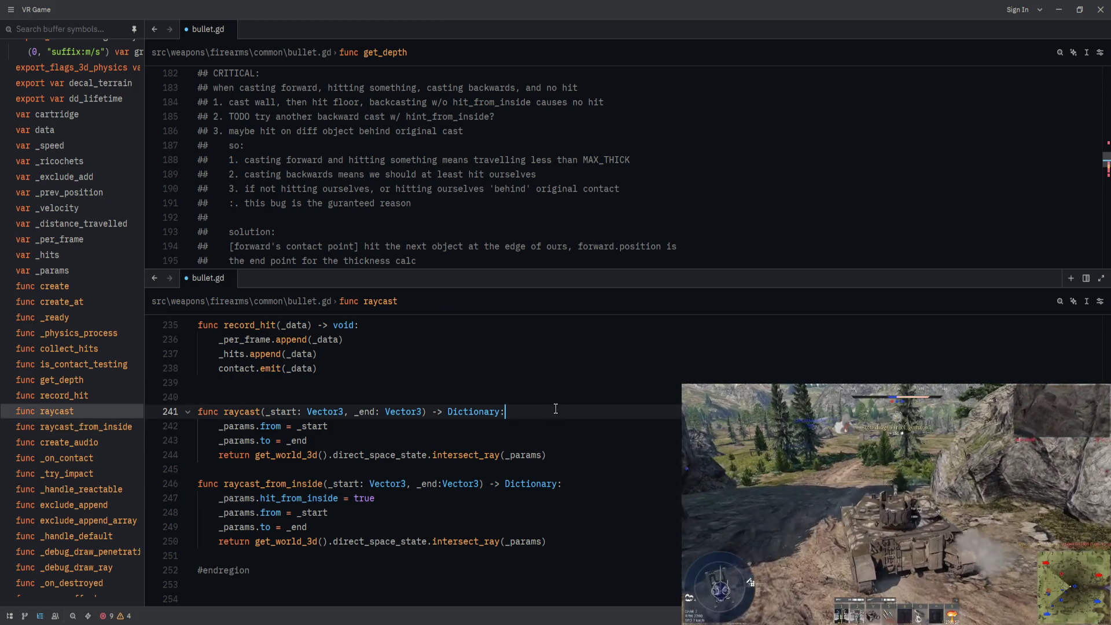
pyautogui.press('Return')
pyautogui.write('_params.')
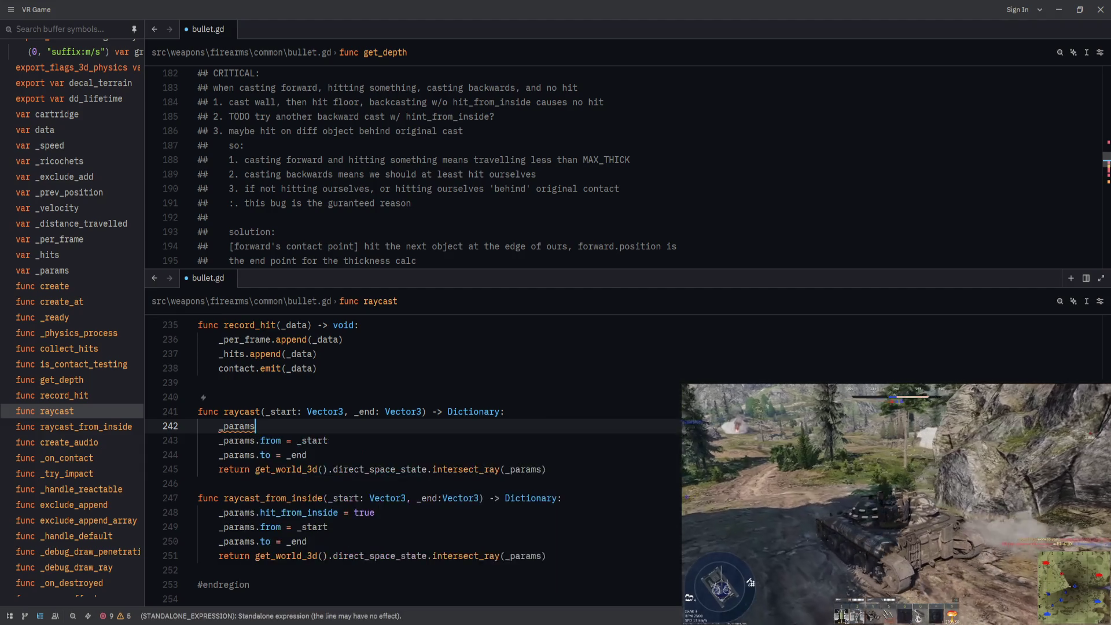
pyautogui.write('hit')
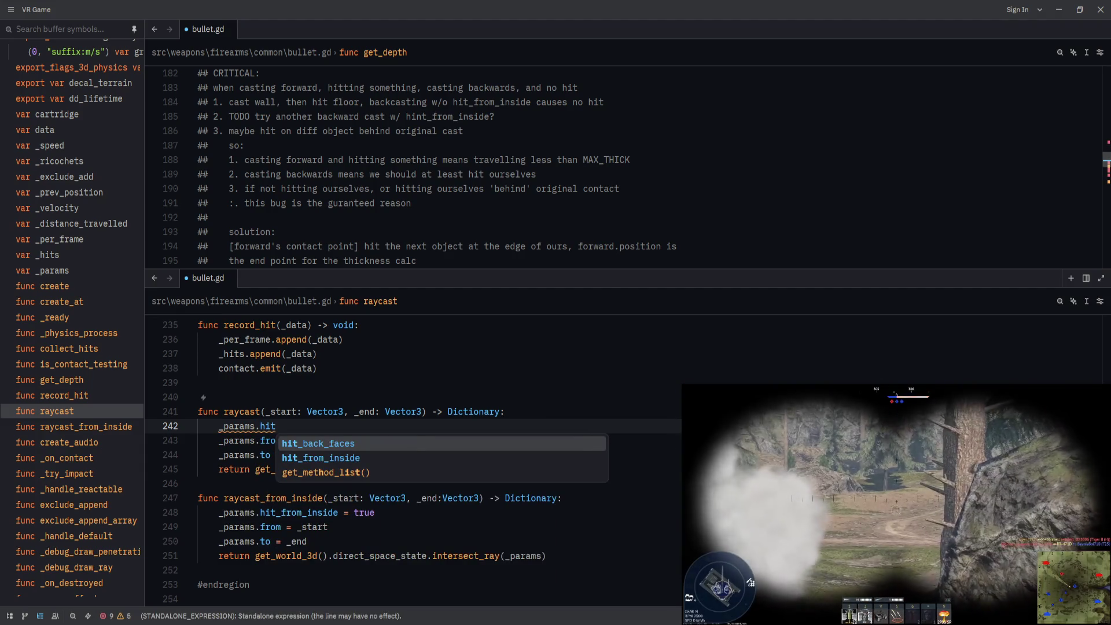
pyautogui.write('_fr')
pyautogui.press('Return')
pyautogui.write('alse')
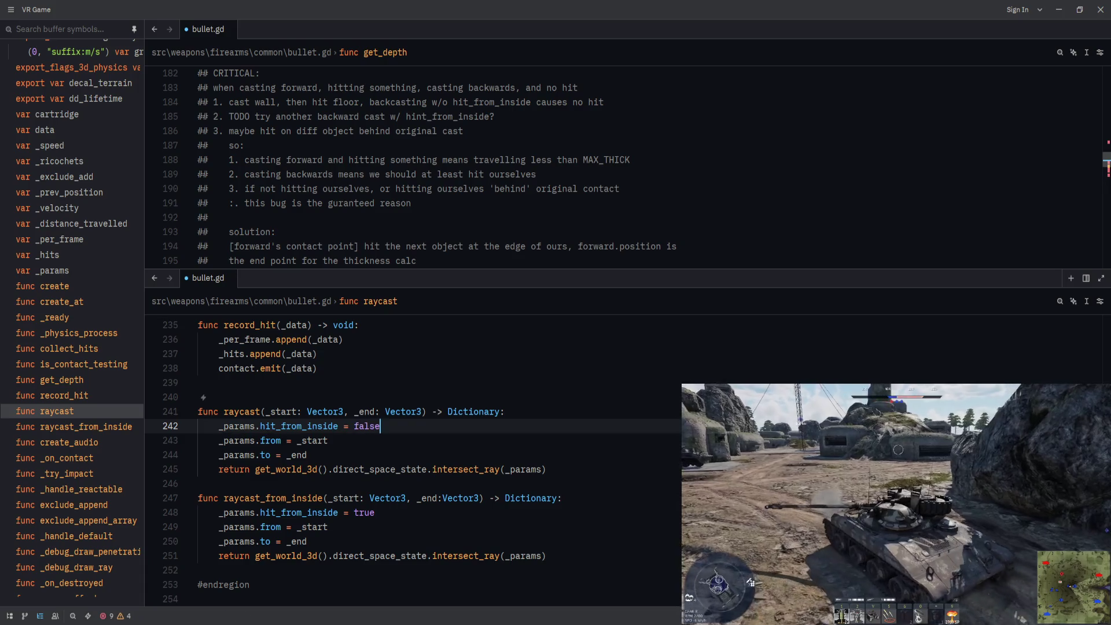
pyautogui.press('Down')
pyautogui.press('Down')
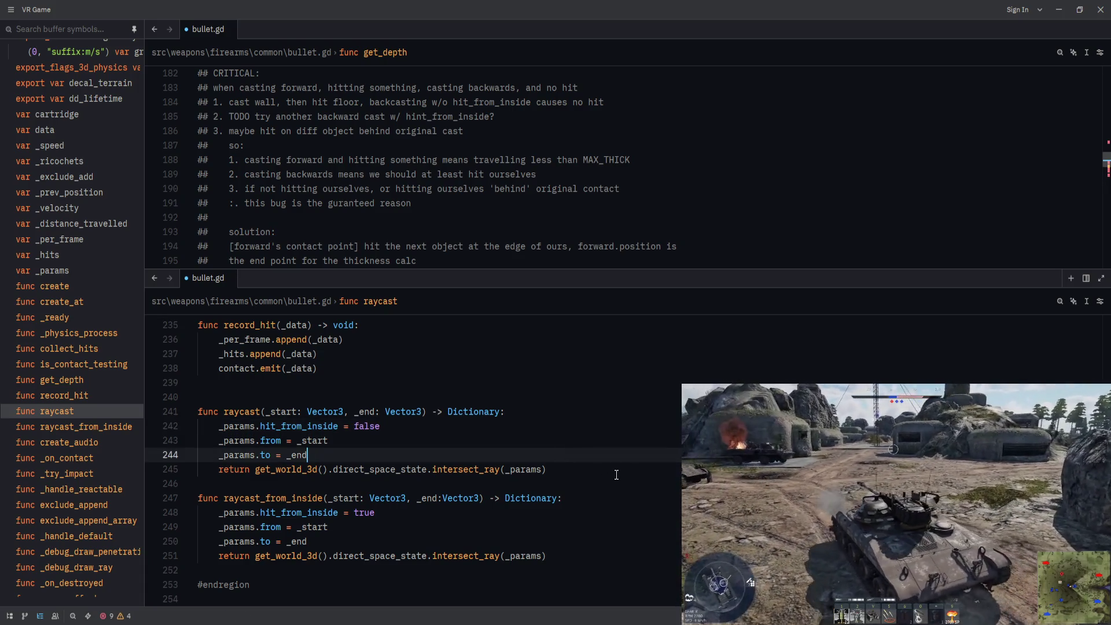
pyautogui.hotkey('ctrl', 's')
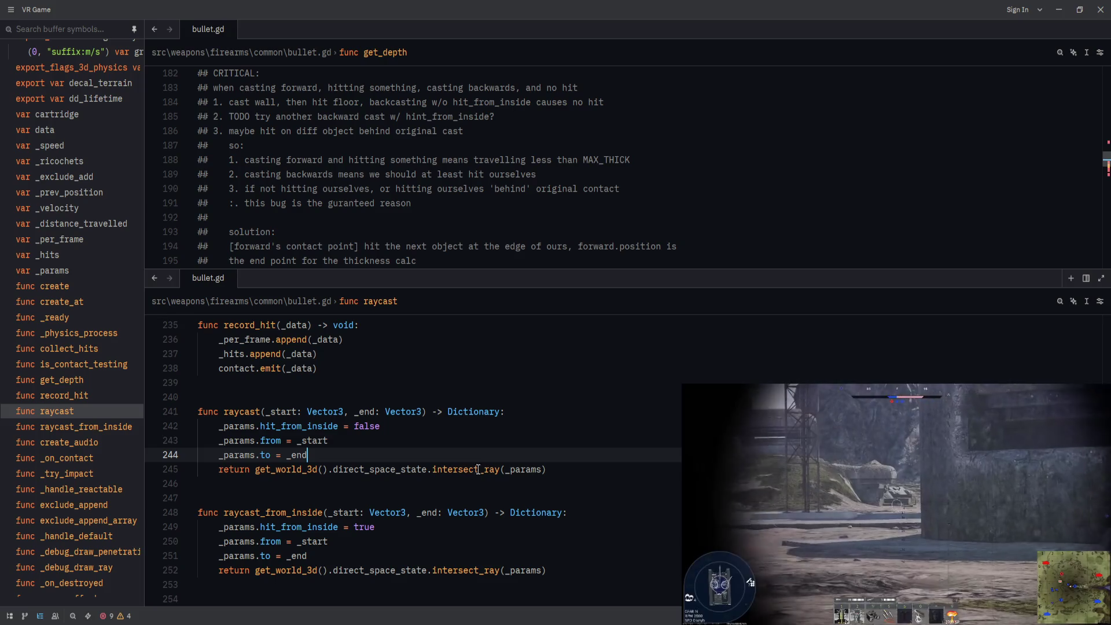
pyautogui.click(483, 444)
# Step: From the diagnostics list, delete the extra ', false' argument from line 202's raycast call
pyautogui.click(107, 616)
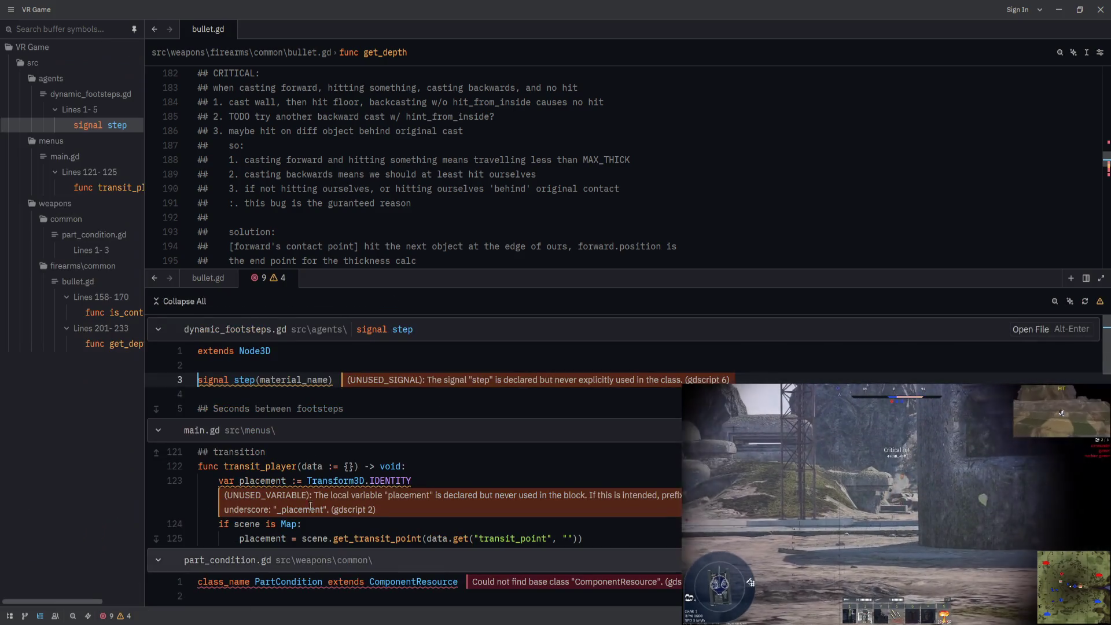
pyautogui.scroll(-3, 353, 447)
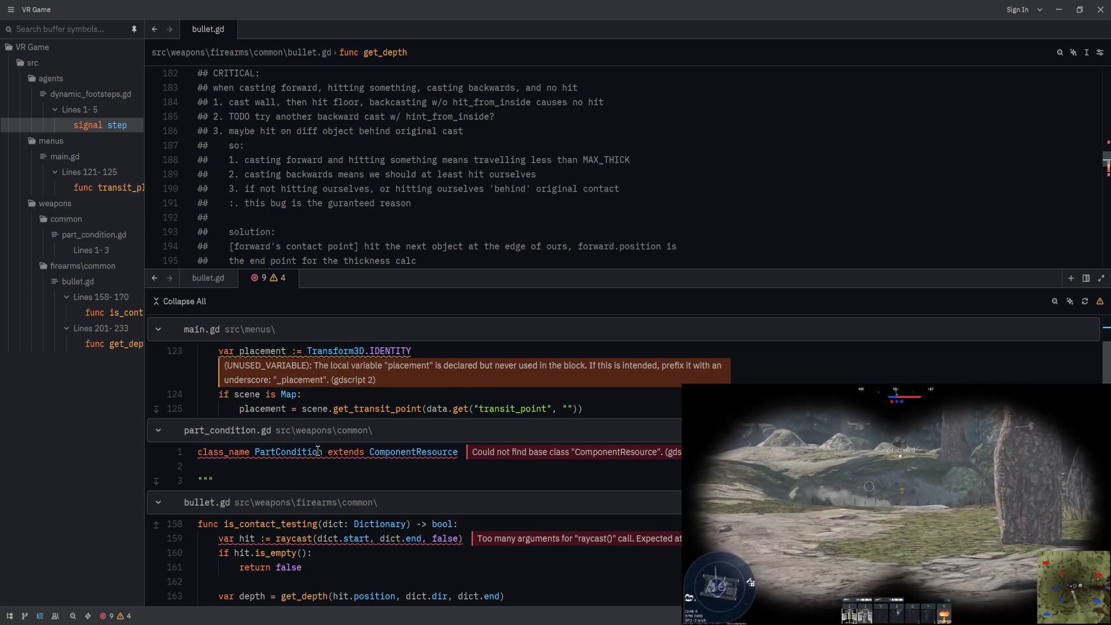
pyautogui.scroll(-5, 318, 451)
pyautogui.scroll(1, 316, 521)
pyautogui.scroll(-1, 315, 533)
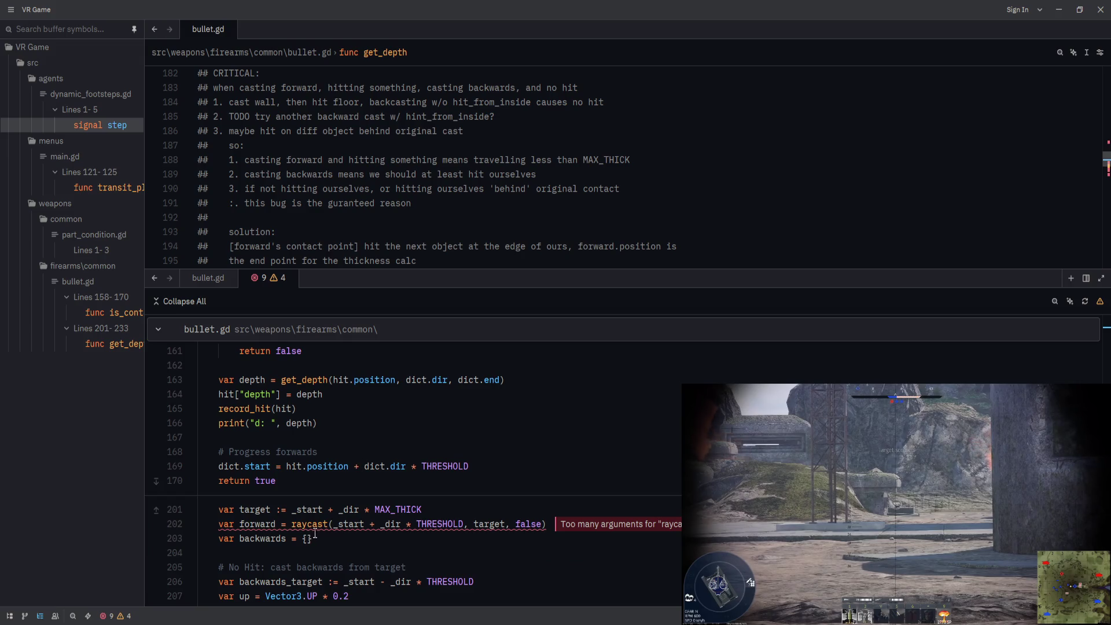
pyautogui.doubleClick(530, 524)
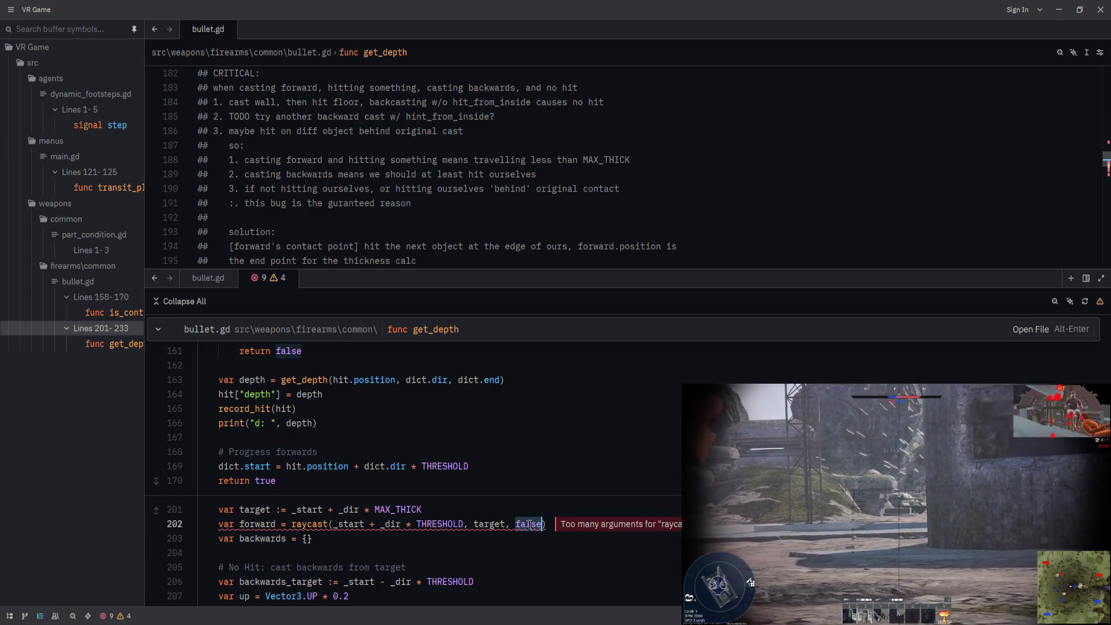
pyautogui.press('BackSpace')
pyautogui.press('BackSpace')
pyautogui.press('BackSpace')
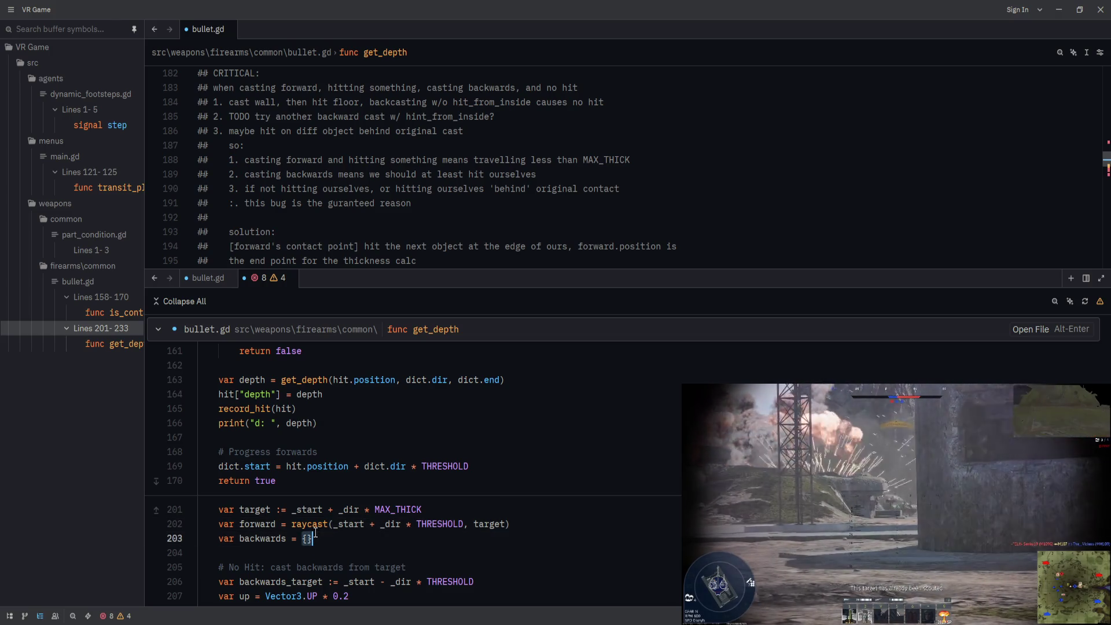
pyautogui.doubleClick(312, 524)
pyautogui.hotkey('ctrl', 'f')
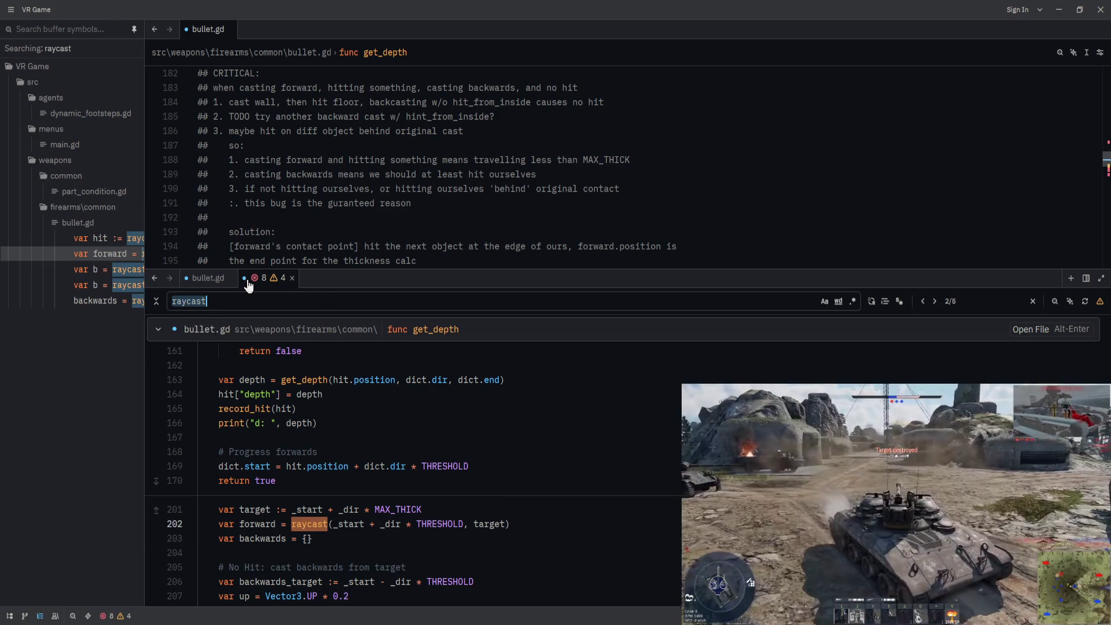
# Step: Close the errors list, search for raycast, and remove the extra false argument on line 159
pyautogui.middleClick(258, 281)
pyautogui.click(361, 476)
pyautogui.hotkey('ctrl', 'f')
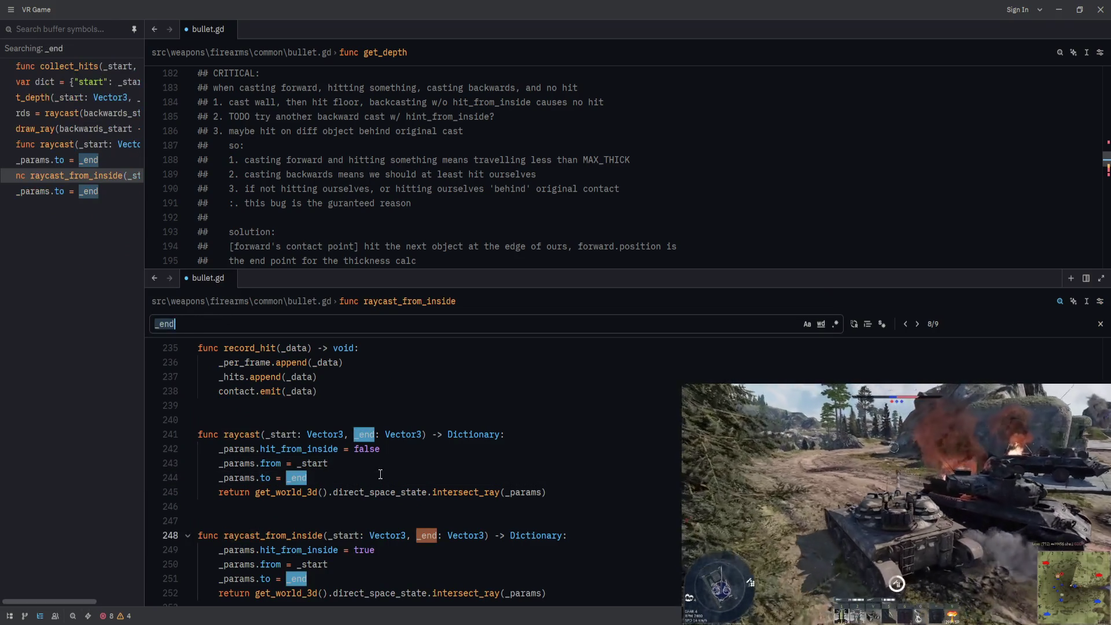
pyautogui.write('raycast')
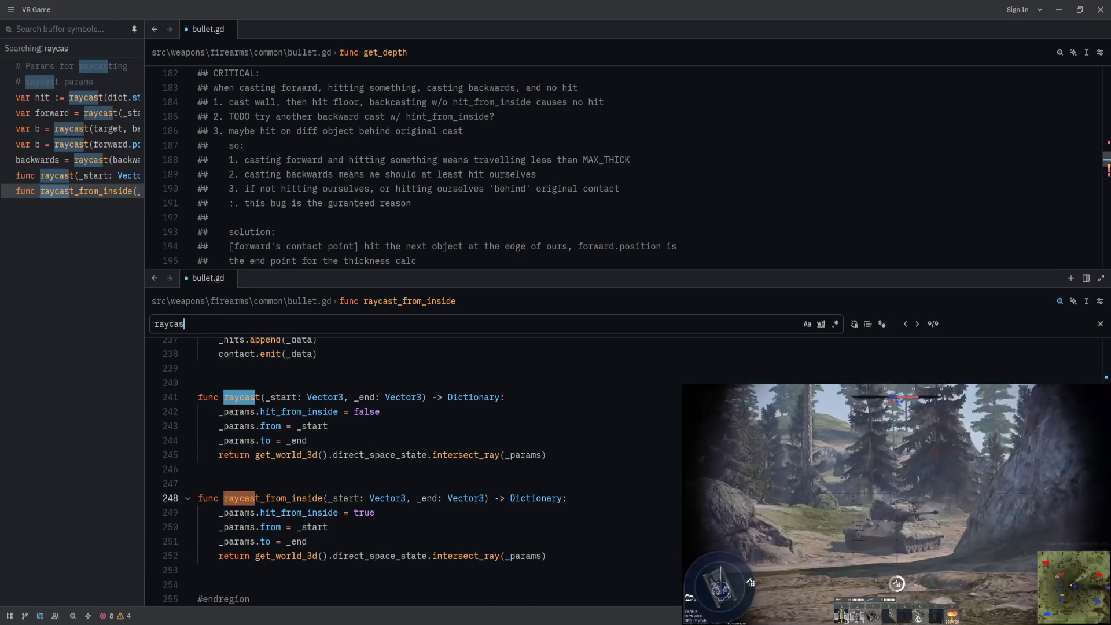
pyautogui.hotkey('shift', 'Return')
pyautogui.hotkey('shift', 'Return')
pyautogui.hotkey('shift', 'Return')
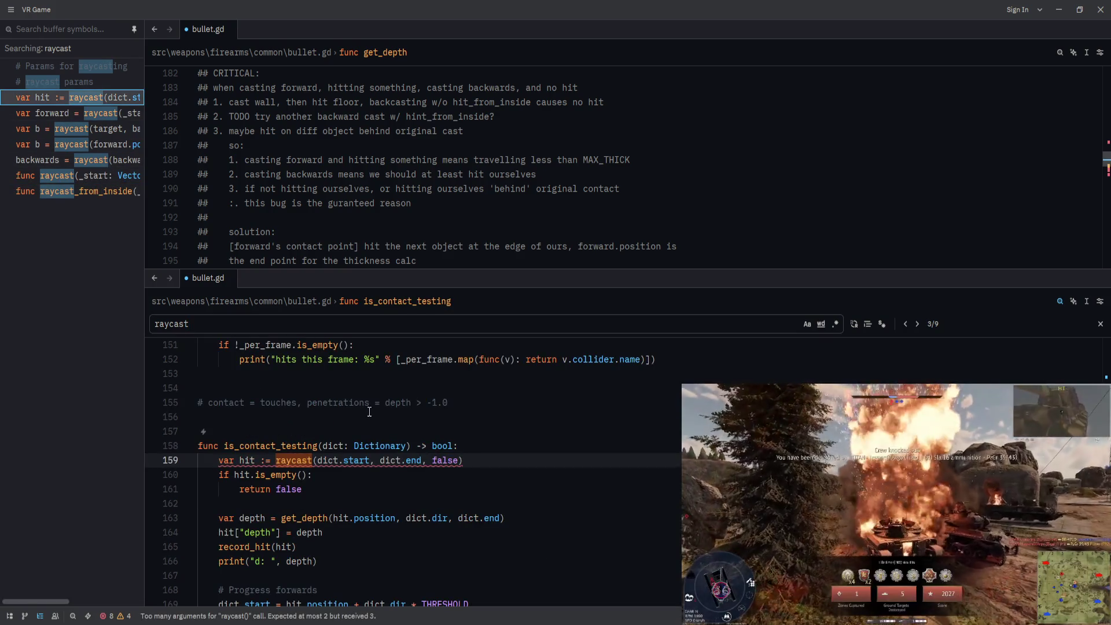
pyautogui.doubleClick(446, 460)
pyautogui.press('BackSpace')
pyautogui.press('BackSpace')
pyautogui.press('BackSpace')
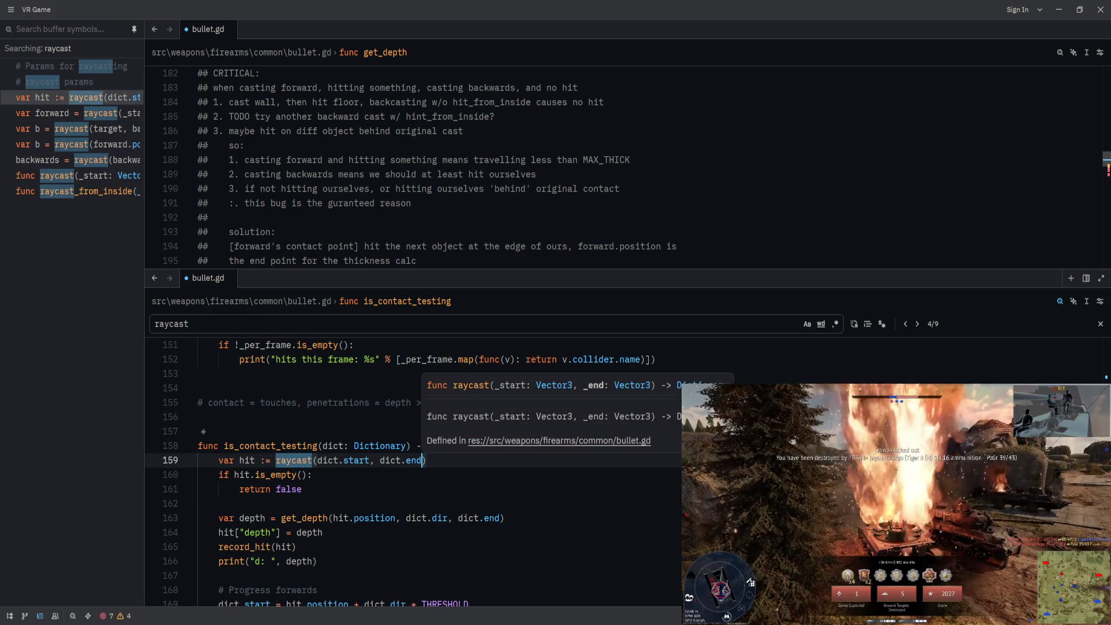
# Step: Delete line 216, 'backwards = raycast(backwards_start, backwards_end, false)'
pyautogui.hotkey('ctrl', 'shift', 'b')
pyautogui.press('Down')
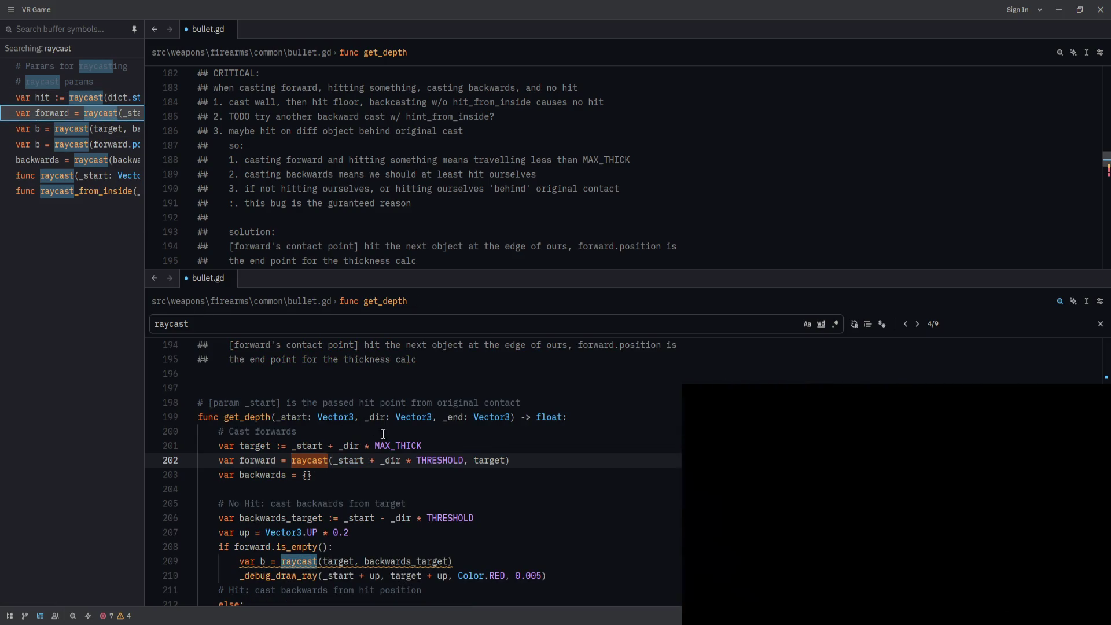
pyautogui.moveTo(303, 461)
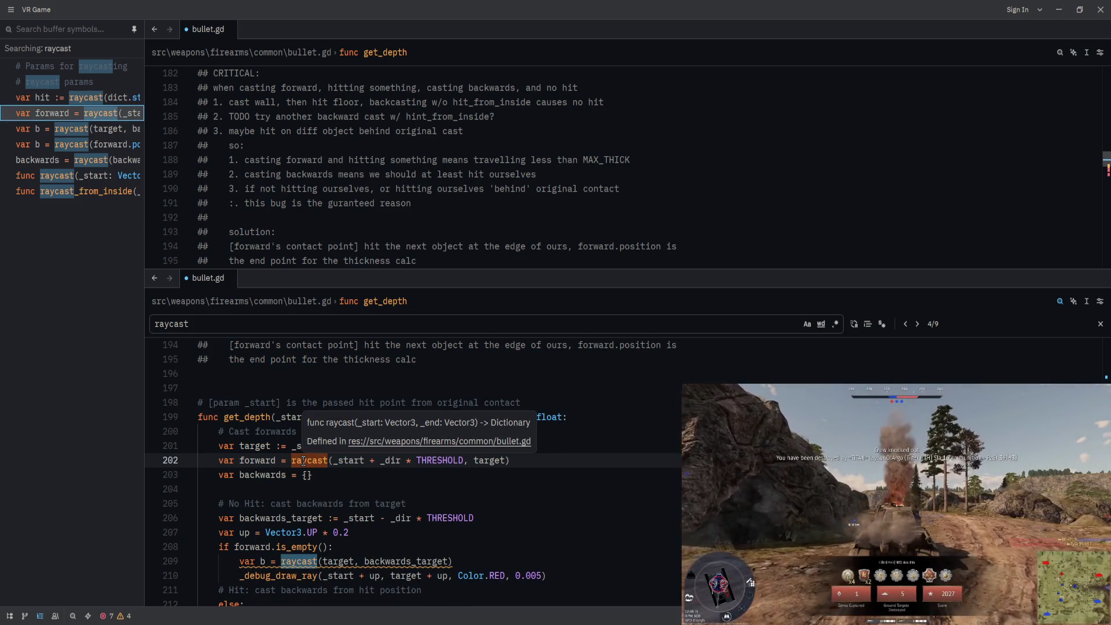
pyautogui.click(602, 461)
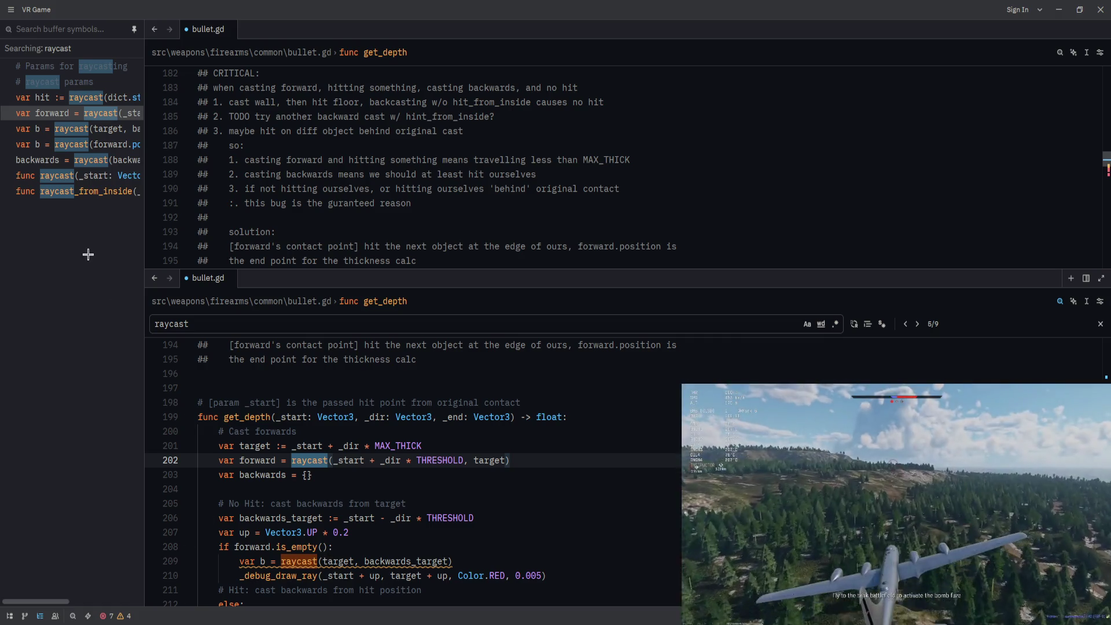
pyautogui.click(74, 132)
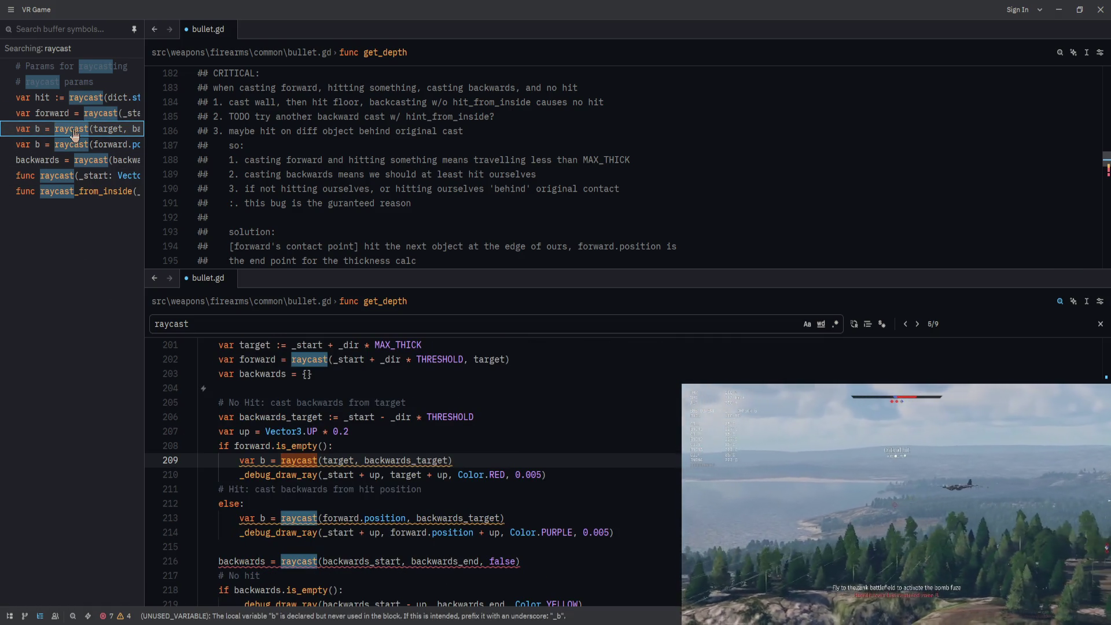
pyautogui.click(520, 561)
pyautogui.doubleClick(502, 560)
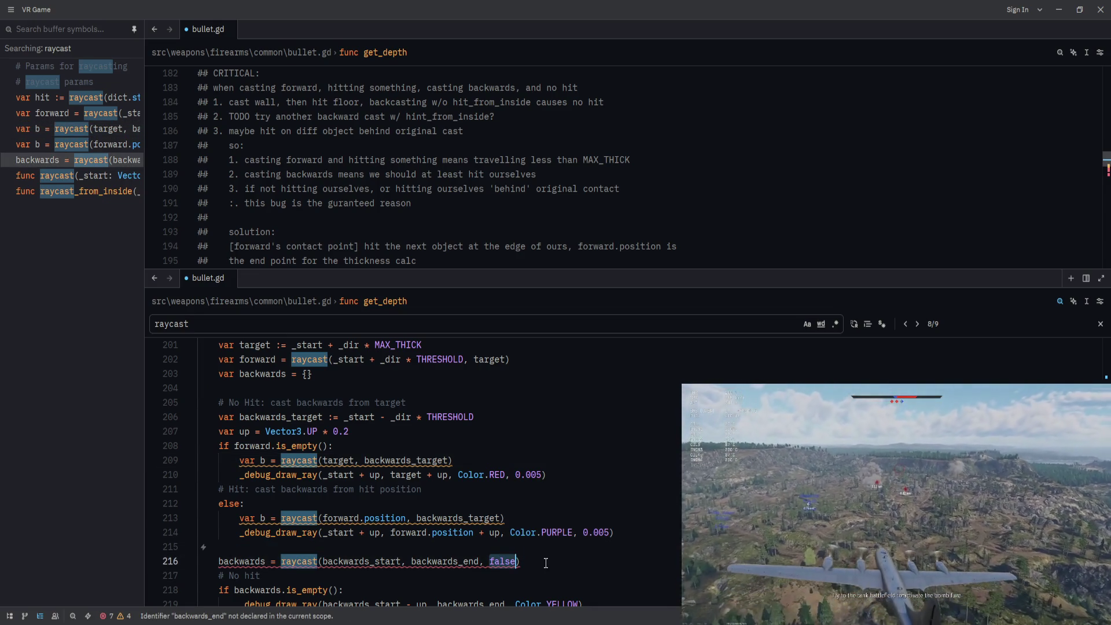
pyautogui.tripleClick(545, 561)
pyautogui.press('BackSpace')
pyautogui.scroll(-1, 635, 545)
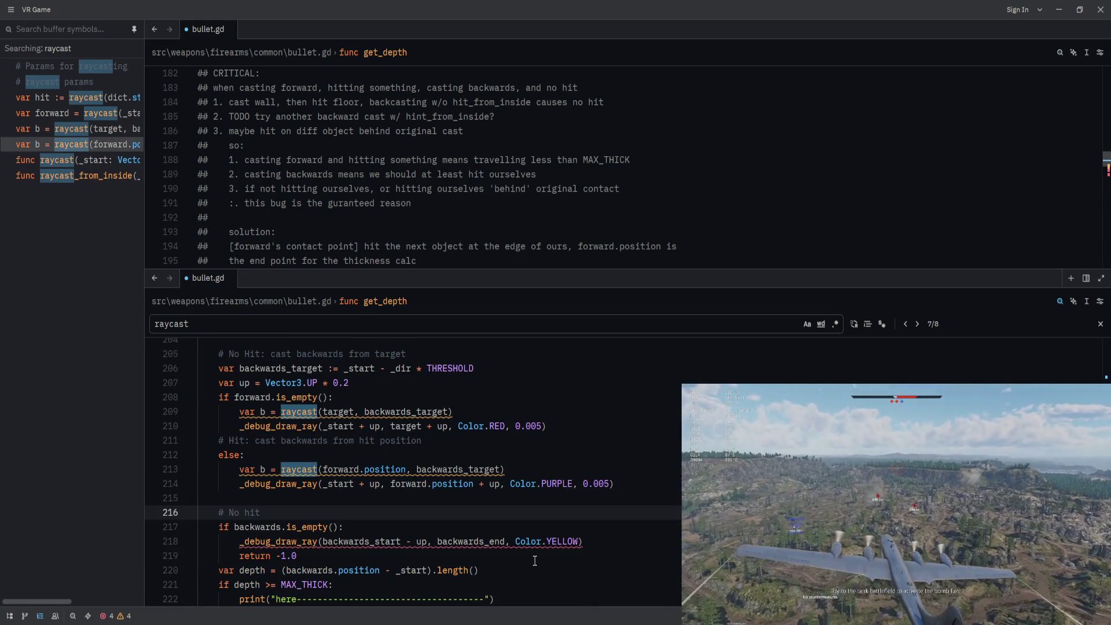
# Step: Rename the variable b to backwards on lines 209 and 213, then save bullet.gd
pyautogui.click(635, 545)
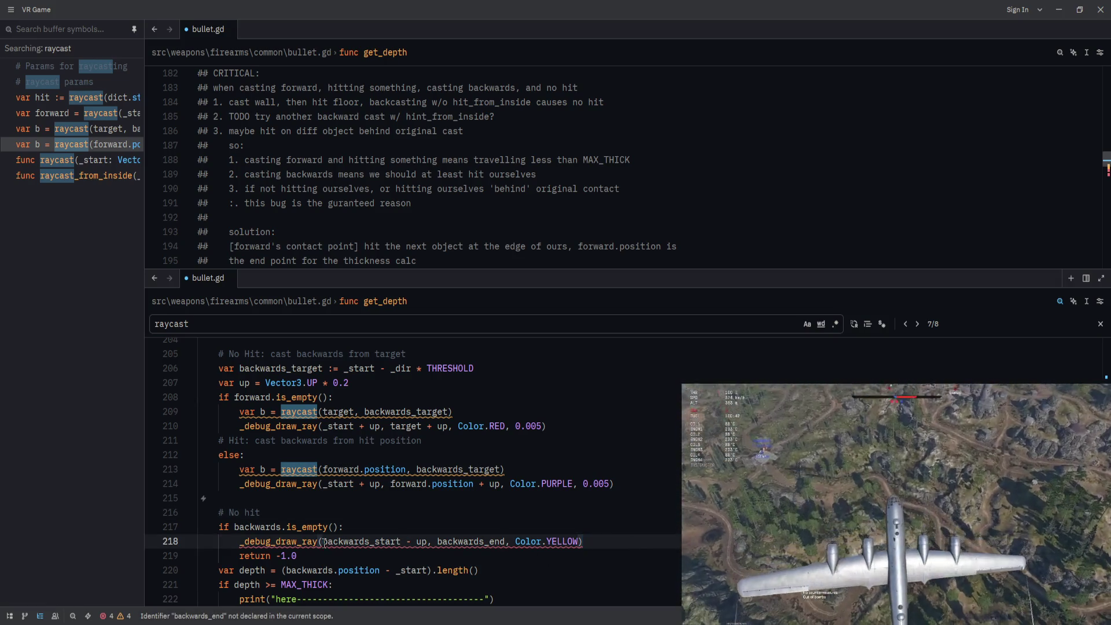
pyautogui.scroll(1, 324, 542)
pyautogui.click(266, 455)
pyautogui.write('ac')
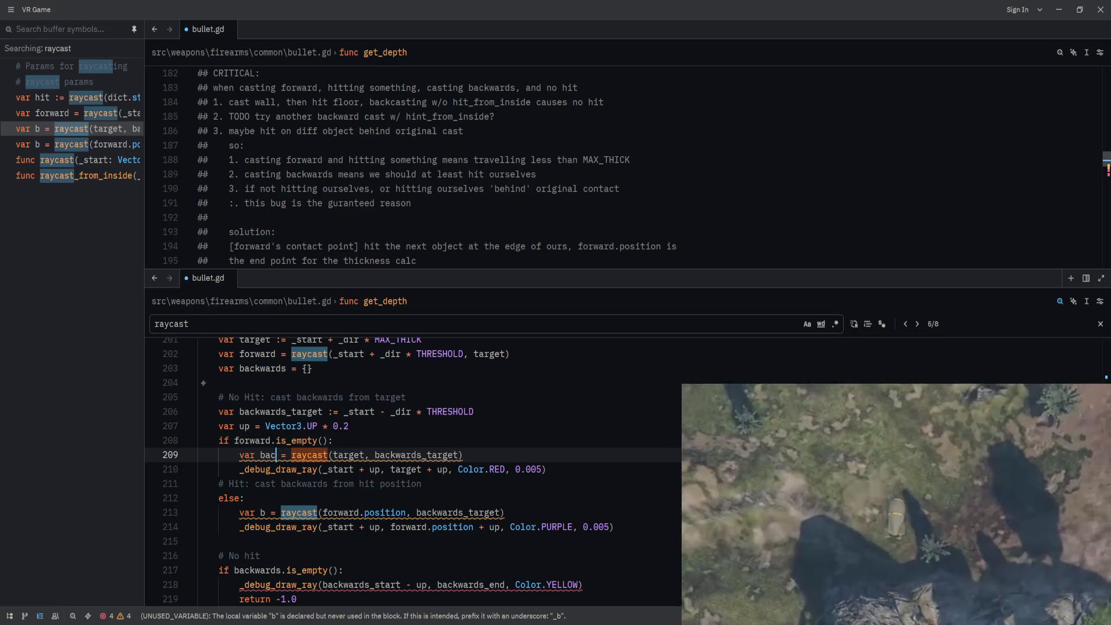
pyautogui.write('kwards')
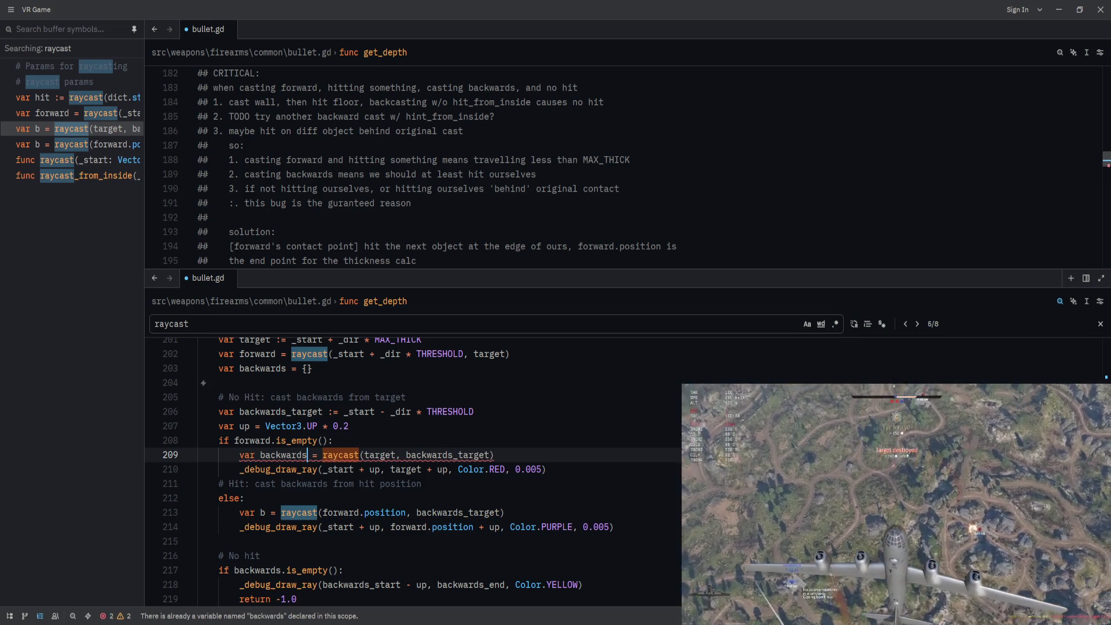
pyautogui.doubleClick(283, 455)
pyautogui.hotkey('ctrl', 'c')
pyautogui.doubleClick(263, 513)
pyautogui.hotkey('ctrl', 'v')
pyautogui.press('F3')
pyautogui.scroll(-1, 599, 515)
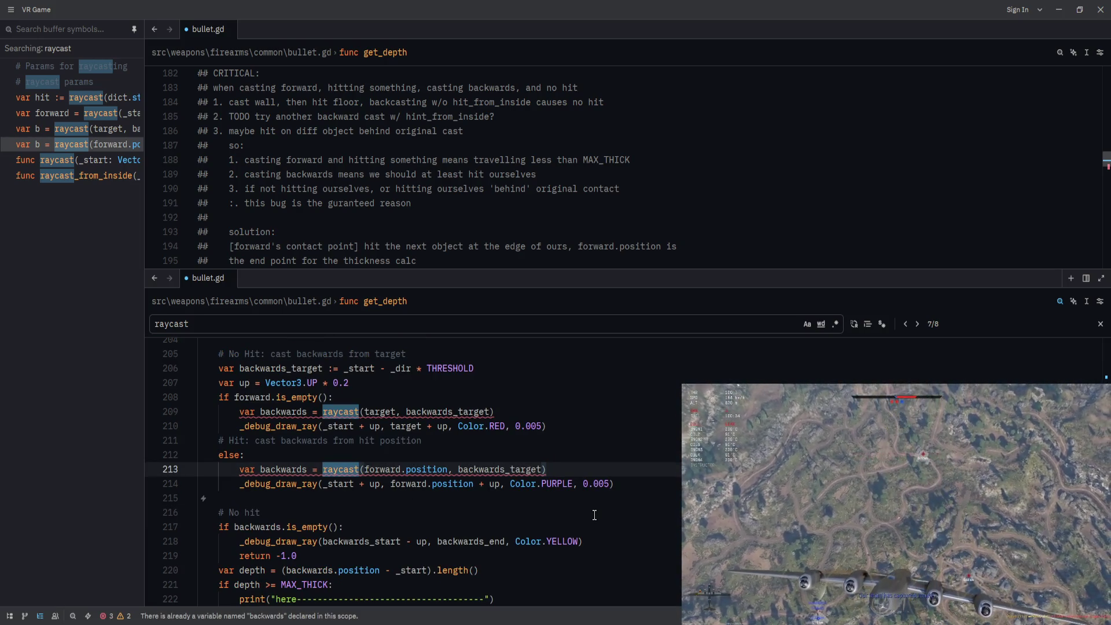
pyautogui.hotkey('ctrl', 's')
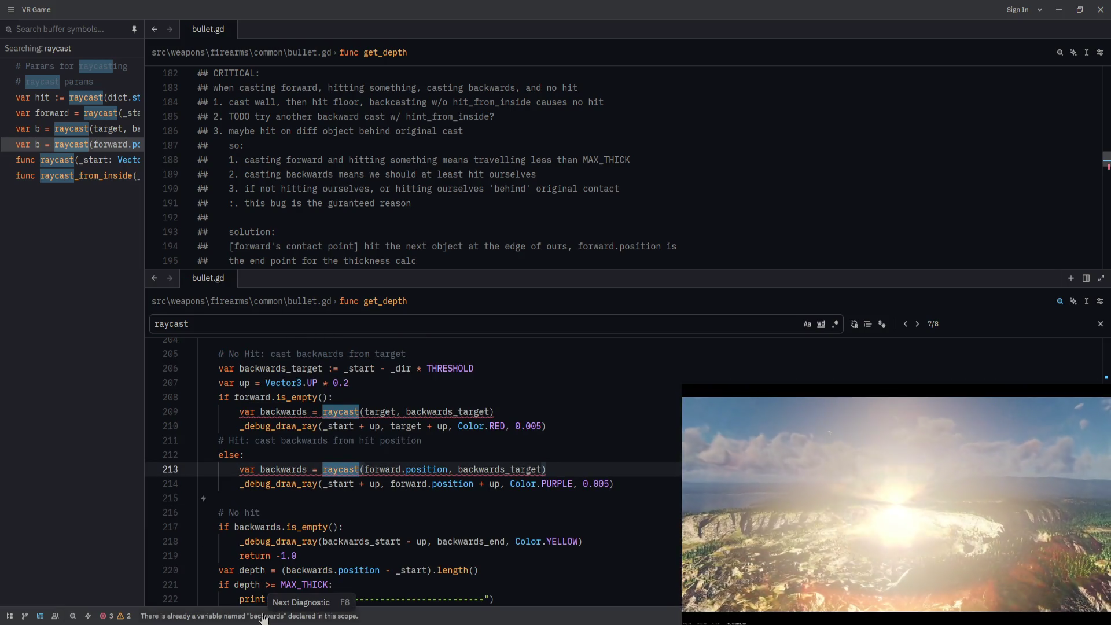
# Step: Remove the 'var' keyword from lines 209 and 213 and fix line 213's indentation
pyautogui.scroll(2, 272, 554)
pyautogui.click(359, 410)
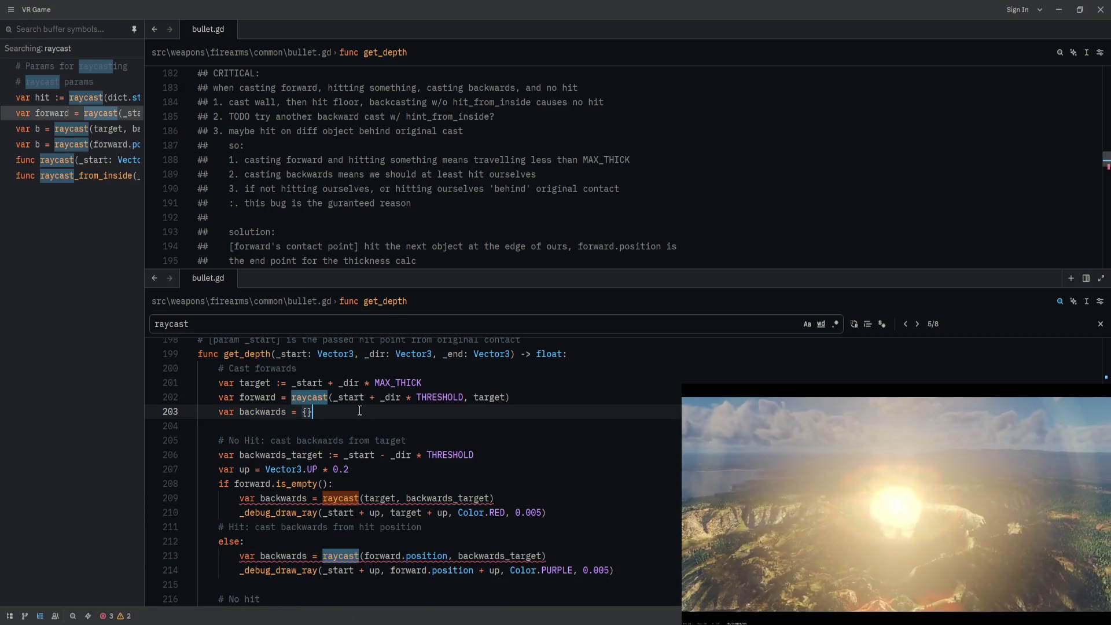
pyautogui.click(240, 498)
pyautogui.press('Delete')
pyautogui.press('Delete')
pyautogui.press('Delete')
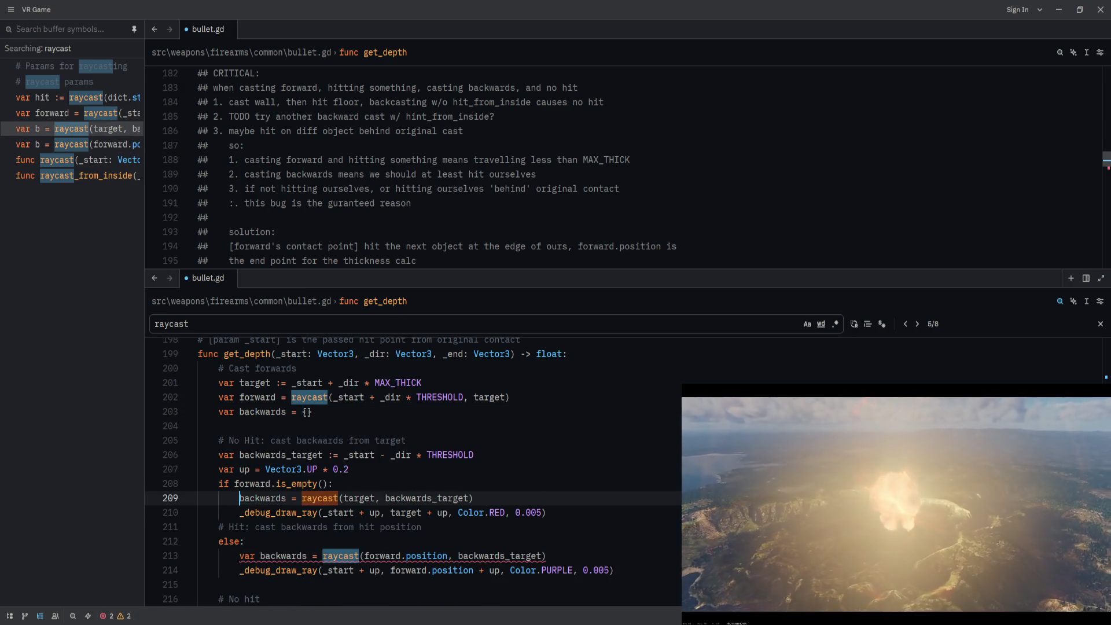
pyautogui.press('Down')
pyautogui.press('Down')
pyautogui.press('Down')
pyautogui.press('Down')
pyautogui.press('Delete')
pyautogui.press('Delete')
pyautogui.press('Delete')
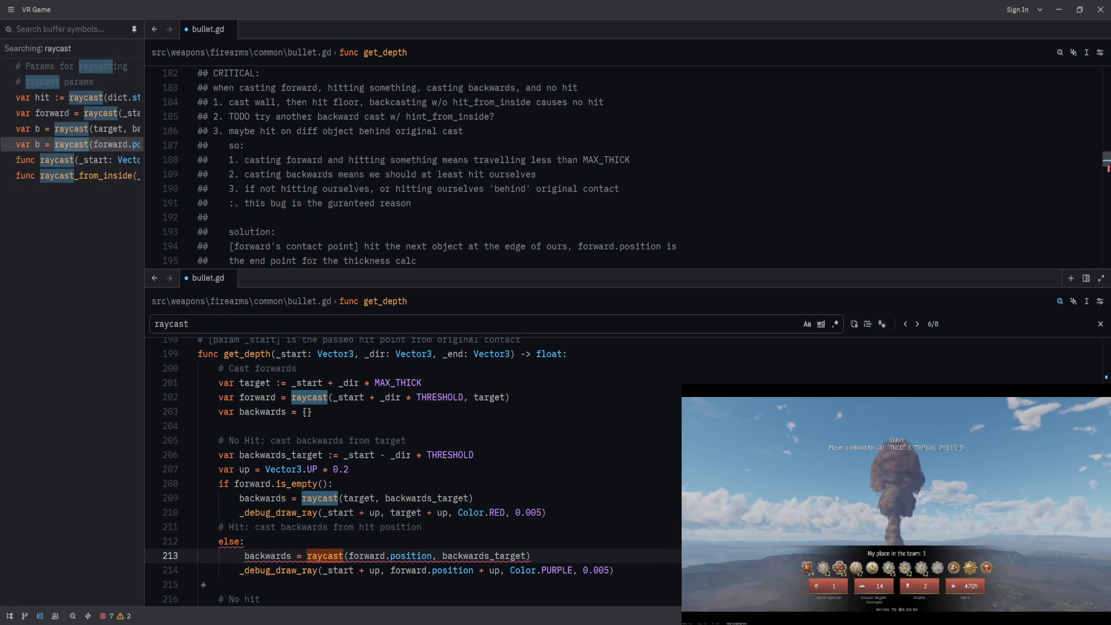
pyautogui.press('Delete')
# Step: Insert a blank line between the PURPLE debug ray and the '# No hit' check
pyautogui.click(265, 419)
pyautogui.scroll(-3, 312, 452)
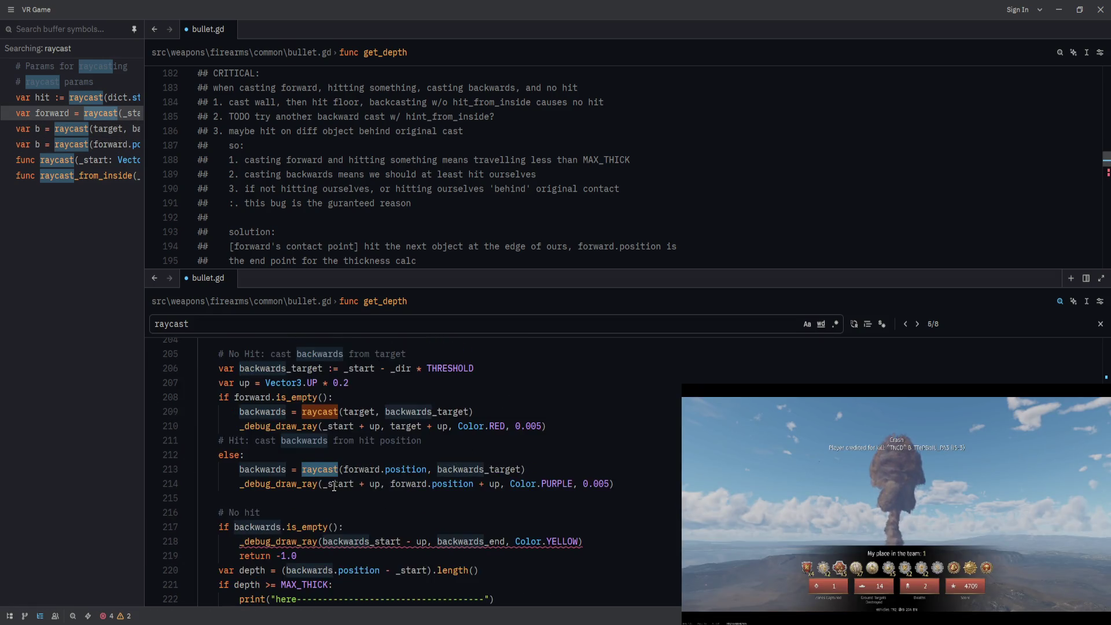
pyautogui.click(347, 482)
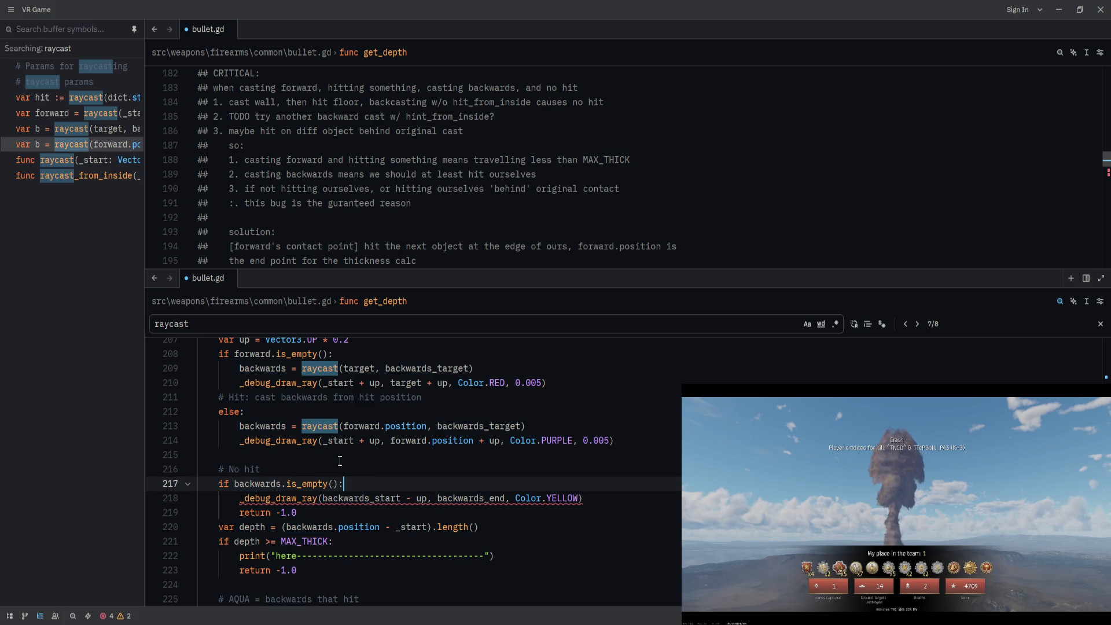
pyautogui.click(648, 443)
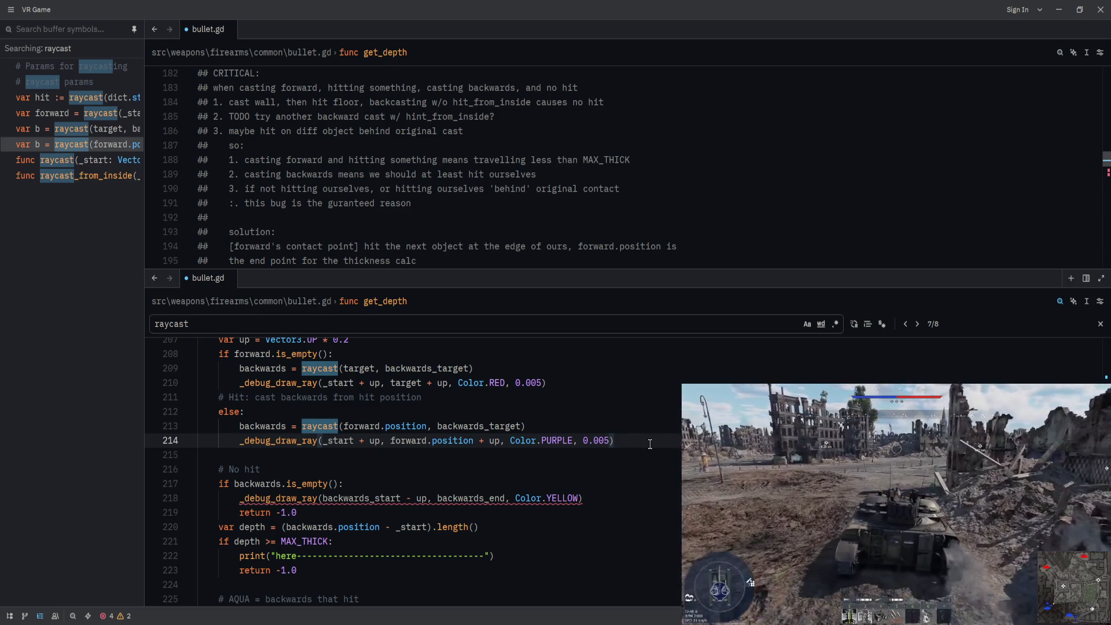
pyautogui.press('Return')
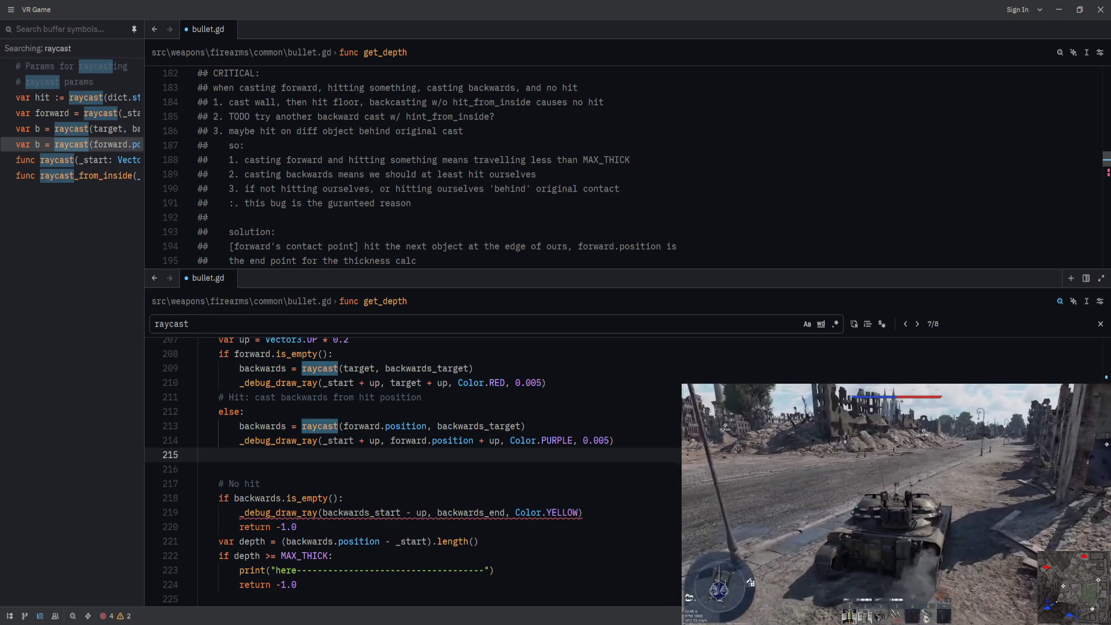
# Step: Move the purple debug ray above the backwards raycast, with a blank line before the raycast
pyautogui.press('Up')
pyautogui.hotkey('alt', 'Up')
pyautogui.press('Down')
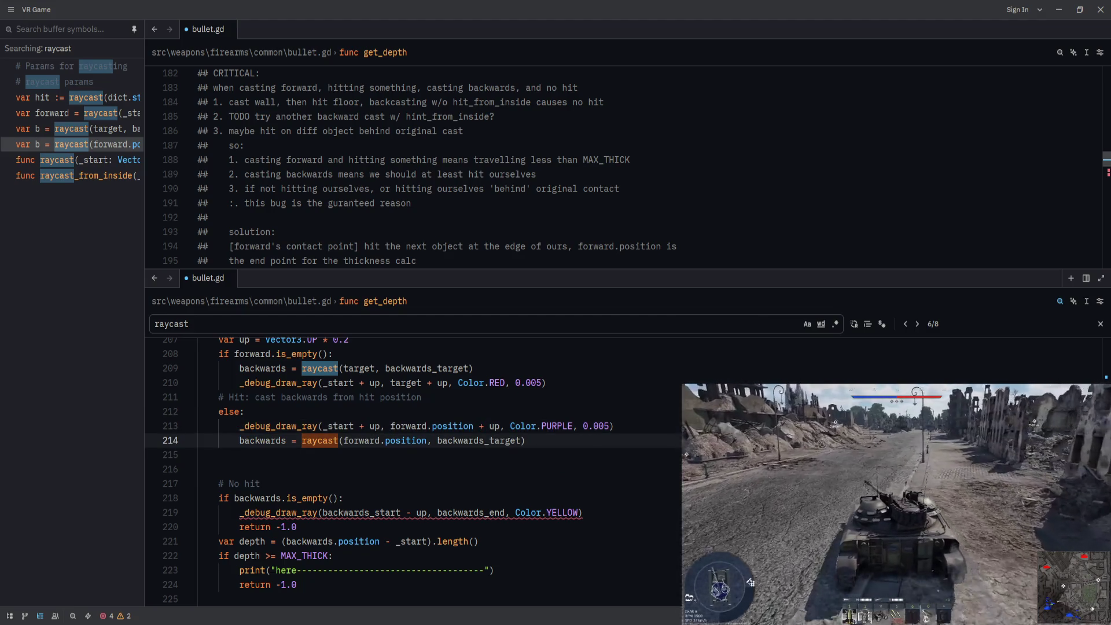
pyautogui.press('End')
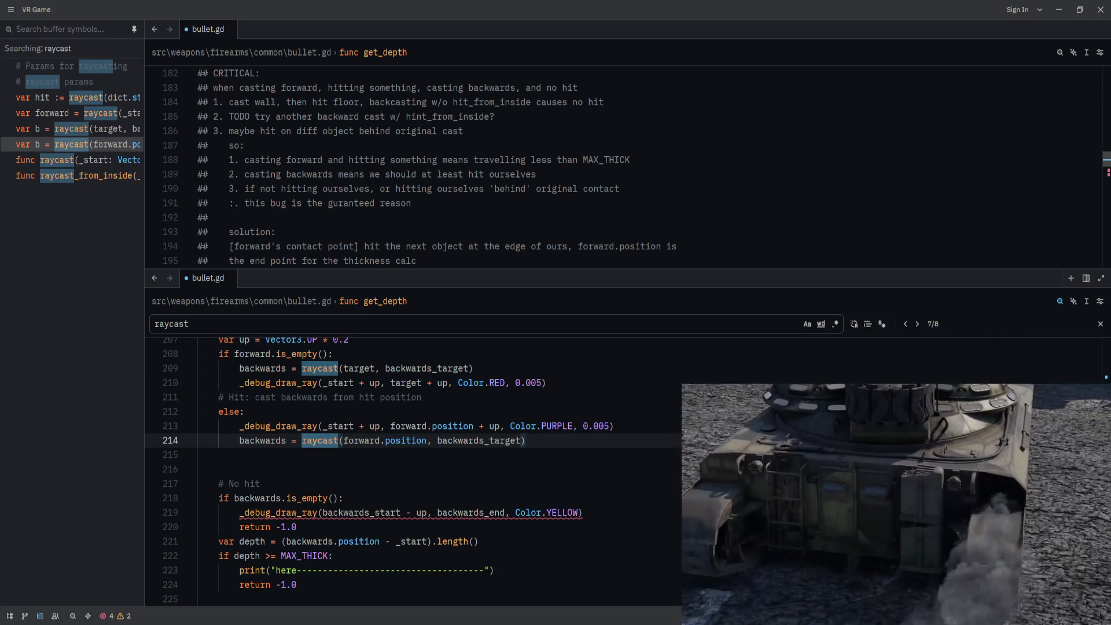
pyautogui.press('Up')
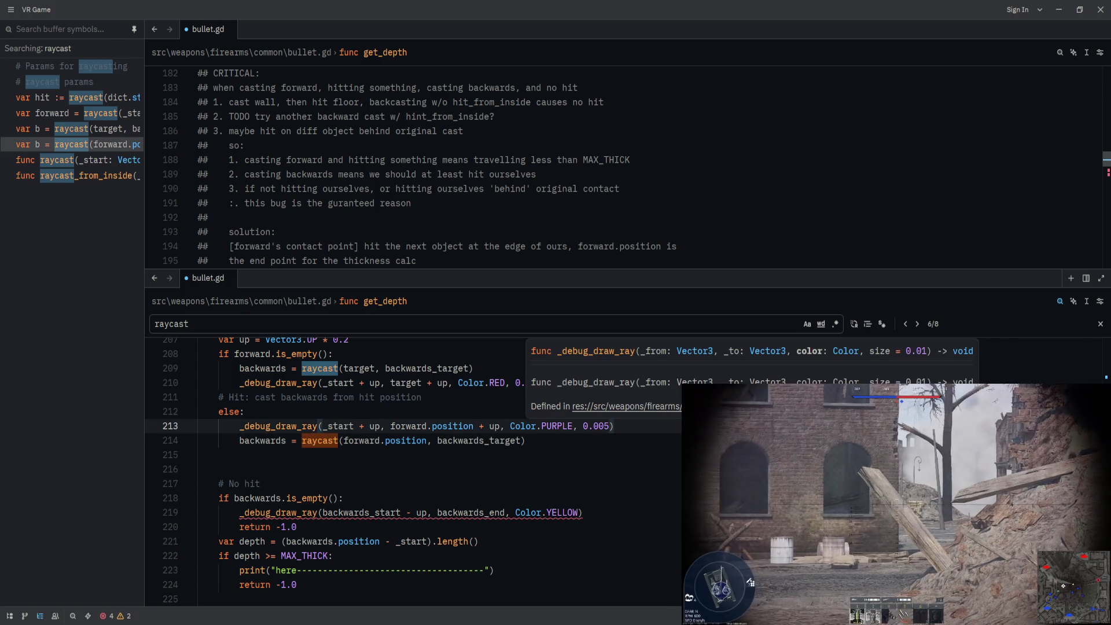
pyautogui.press('Down')
pyautogui.press('Return')
pyautogui.hotkey('alt', 'Up')
pyautogui.press('Down')
# Step: Add 'if !backwards.is_empty():' below the raycast, then switch to Godot to check errors
pyautogui.press('End')
pyautogui.press('Return')
pyautogui.write('if backwards.is')
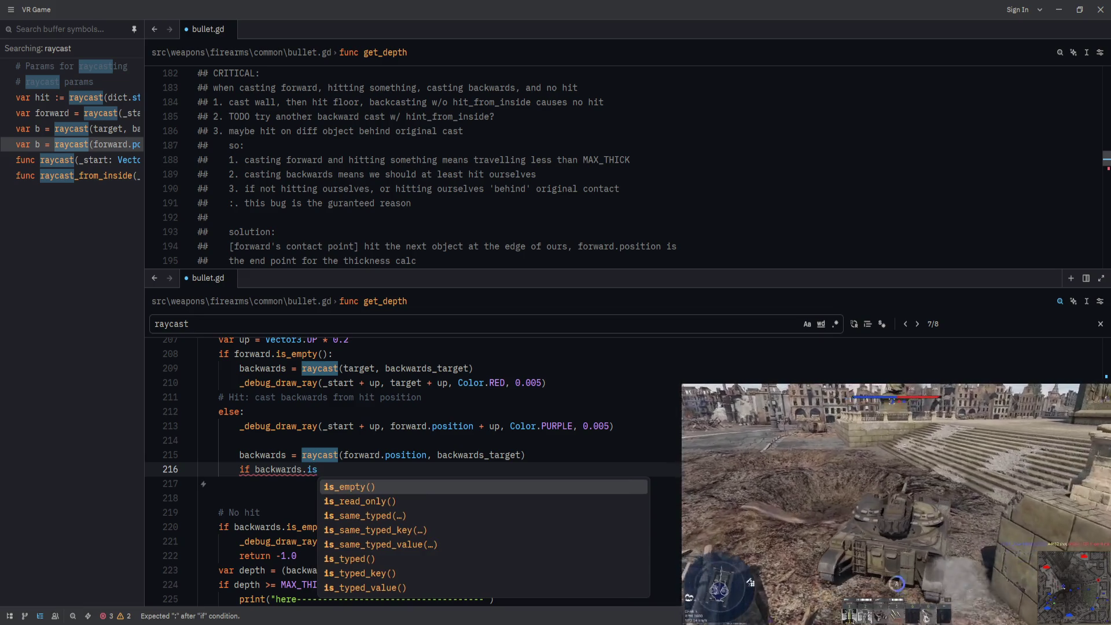
pyautogui.press('BackSpace')
pyautogui.press('BackSpace')
pyautogui.hotkey('ctrl', 'Left')
pyautogui.write('!')
pyautogui.press('End')
pyautogui.write('is')
pyautogui.press('Return')
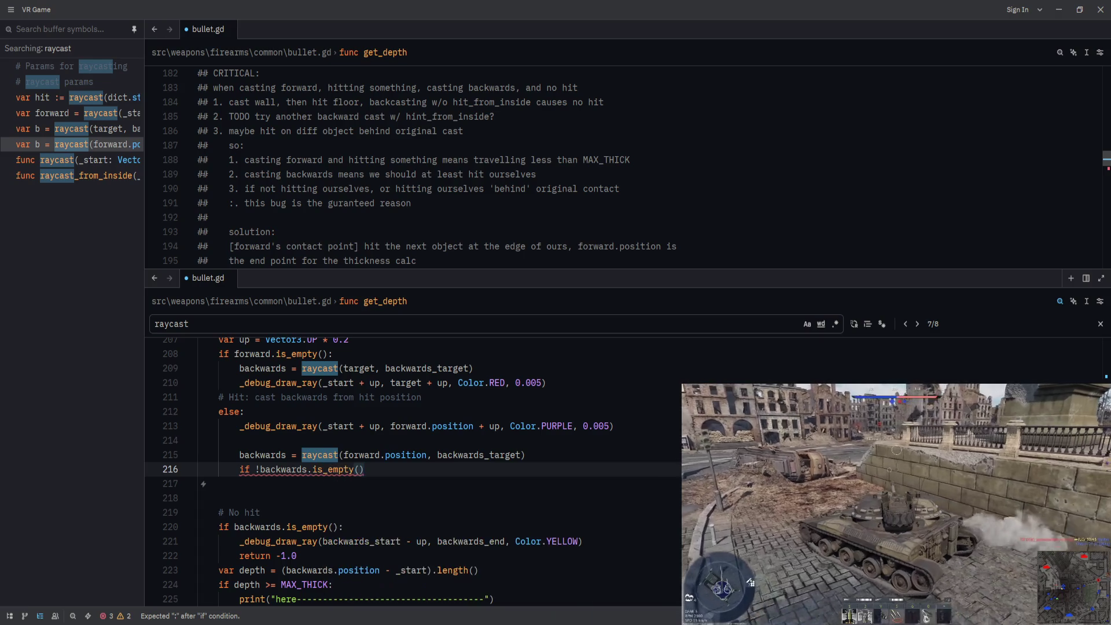
pyautogui.write(':')
pyautogui.press('Return')
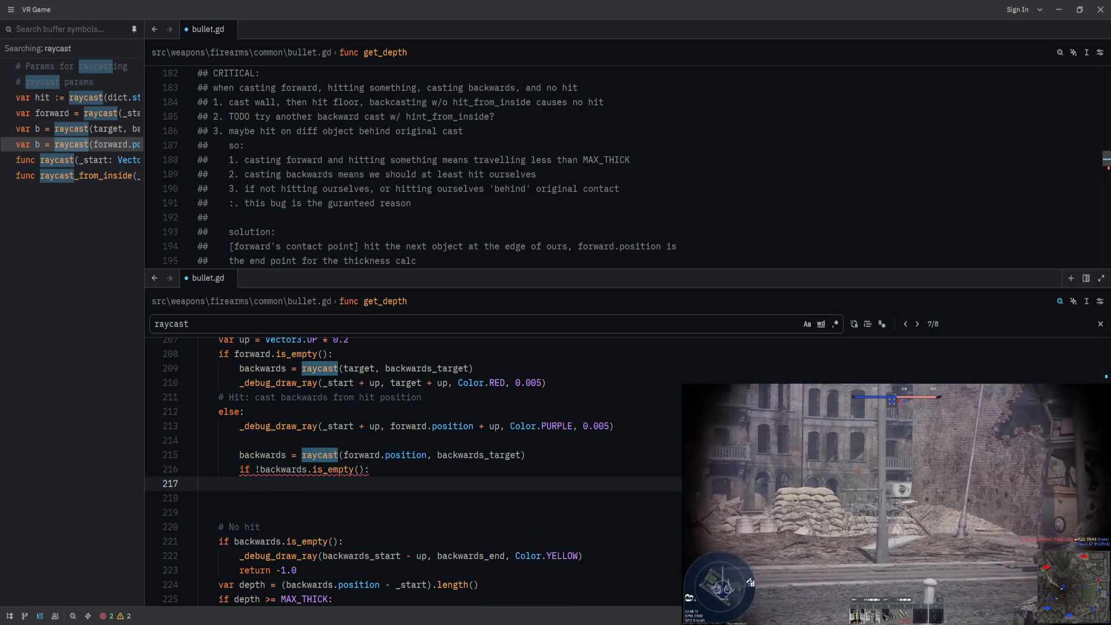
pyautogui.hotkey('alt', 'Tab')
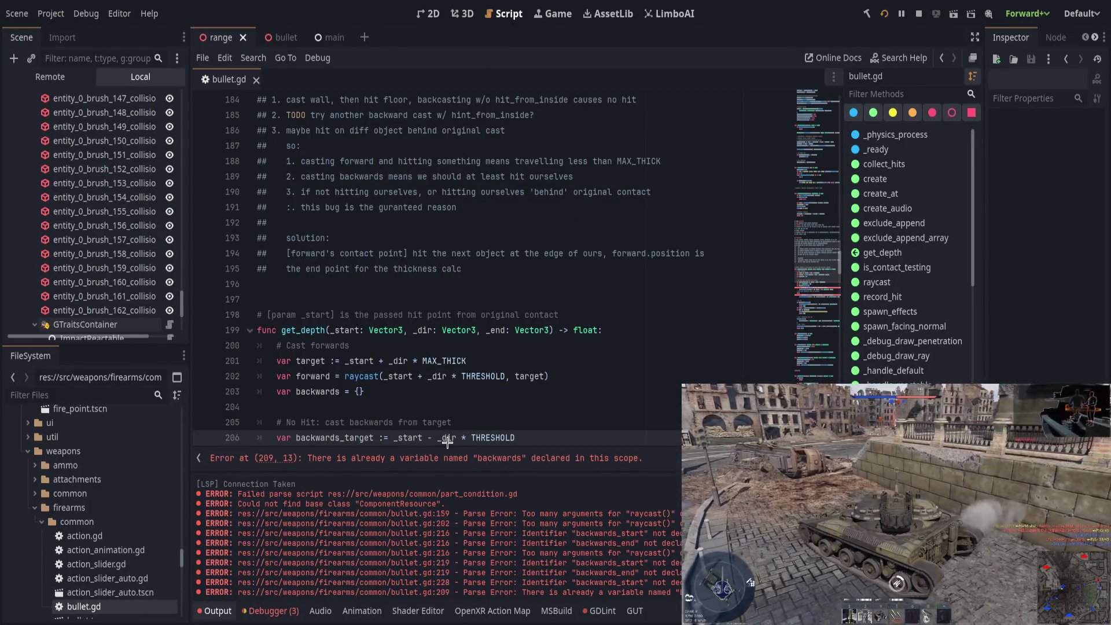
pyautogui.click(422, 306)
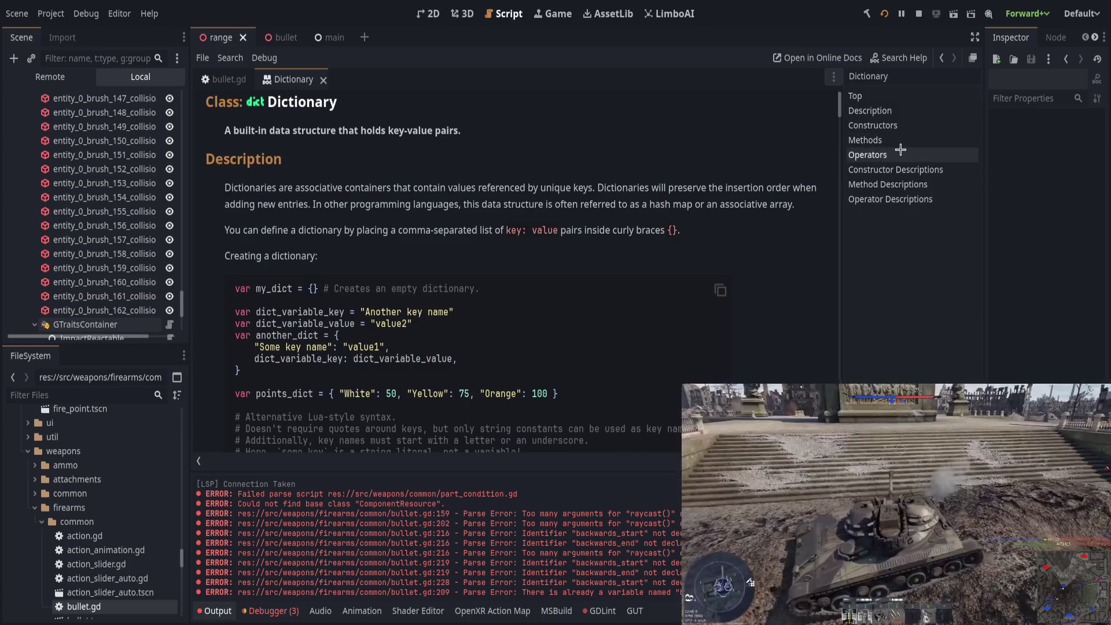
pyautogui.click(900, 150)
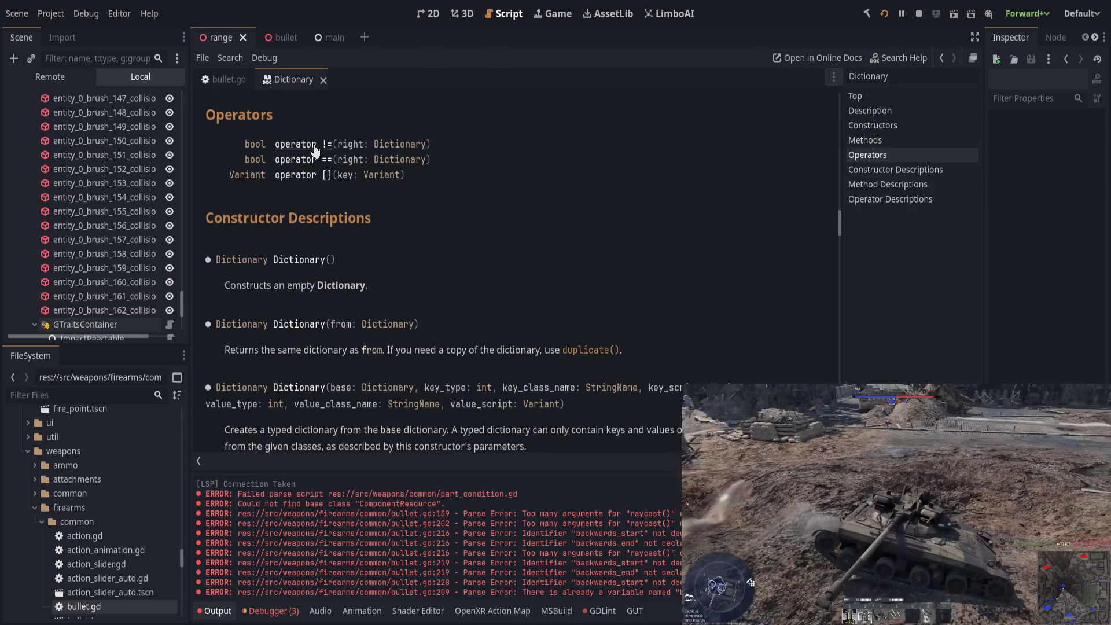
pyautogui.click(315, 150)
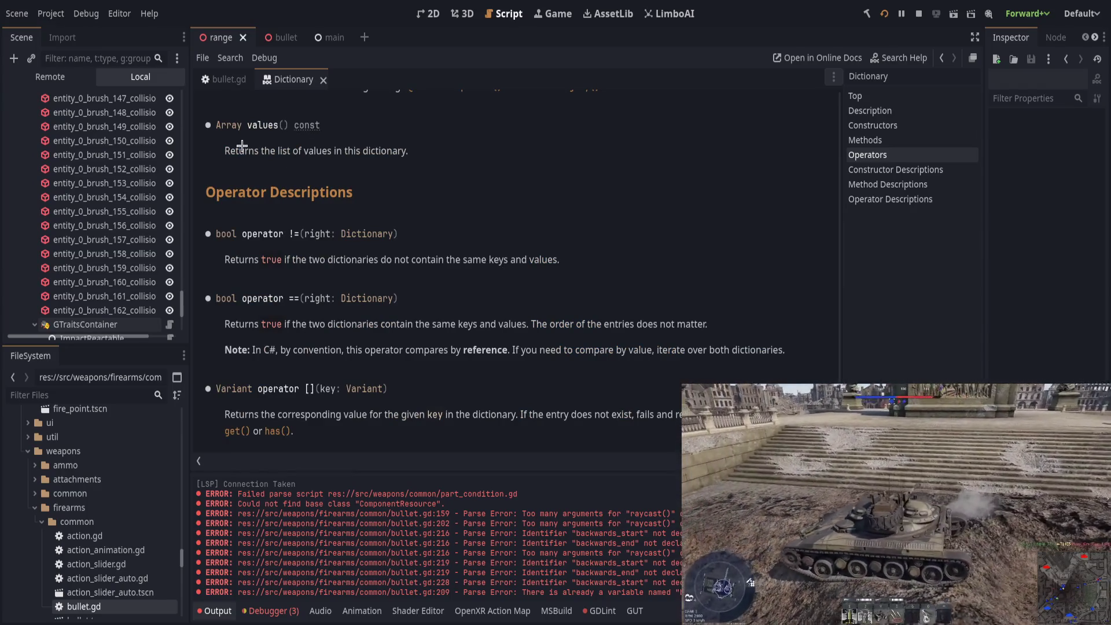
pyautogui.moveTo(239, 150); pyautogui.dragTo(361, 150)
pyautogui.moveTo(225, 259); pyautogui.dragTo(297, 261)
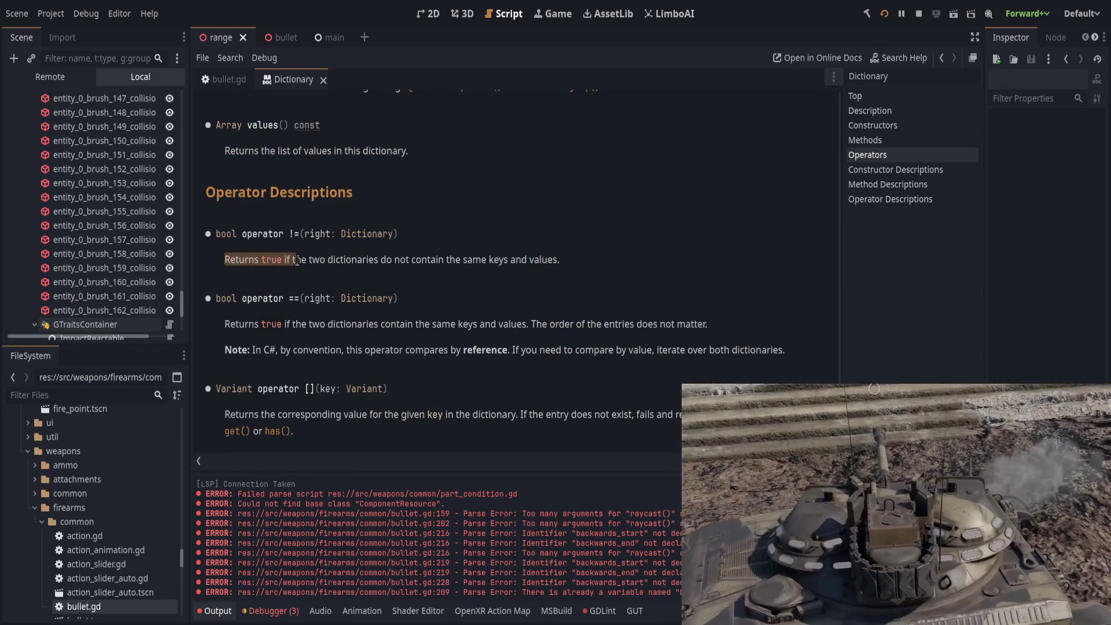
pyautogui.click(298, 261)
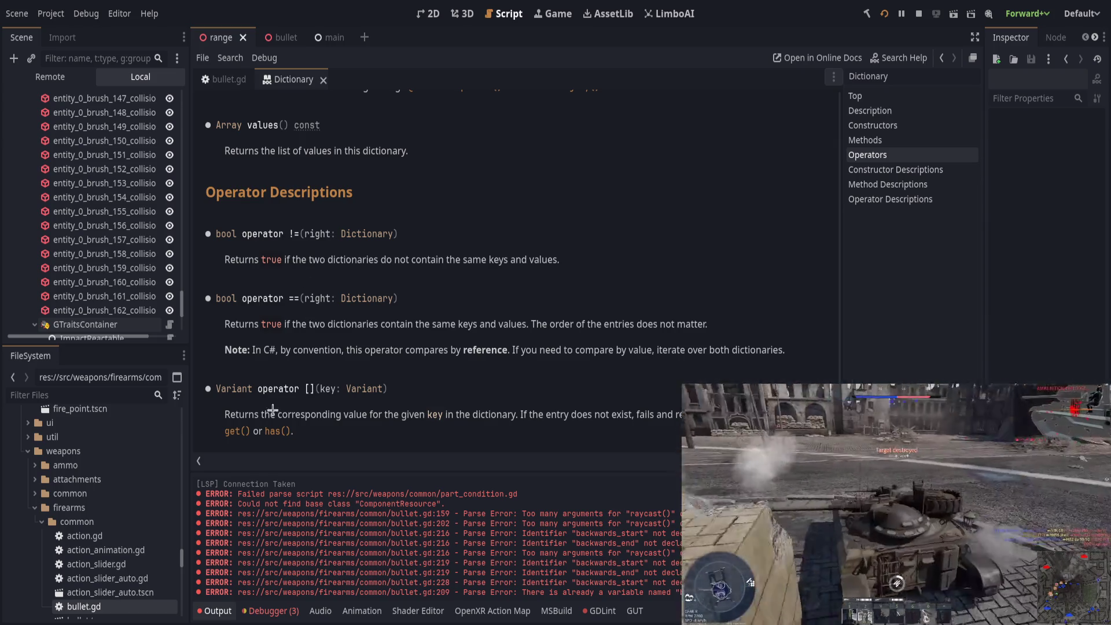
pyautogui.scroll(1, 346, 389)
pyautogui.scroll(-1, 346, 389)
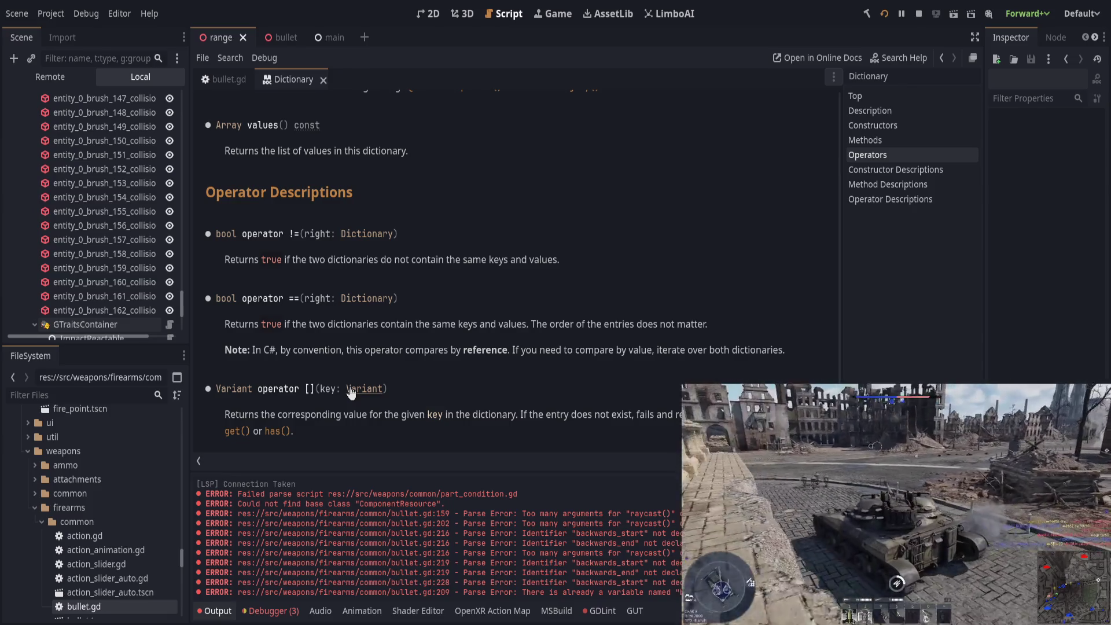
pyautogui.scroll(5, 351, 391)
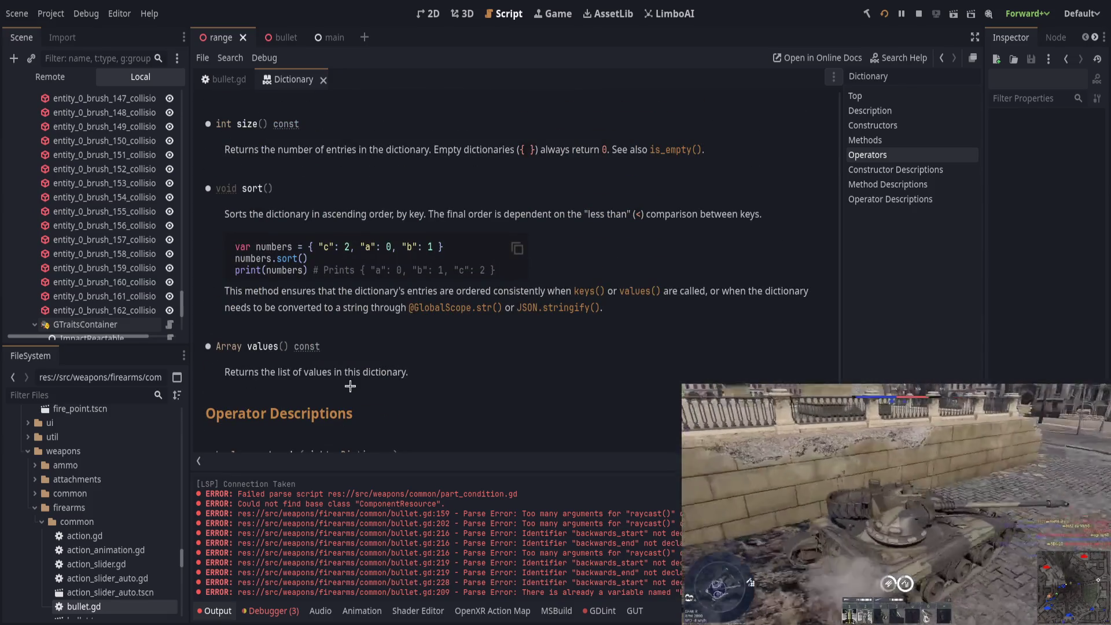
pyautogui.scroll(15, 350, 385)
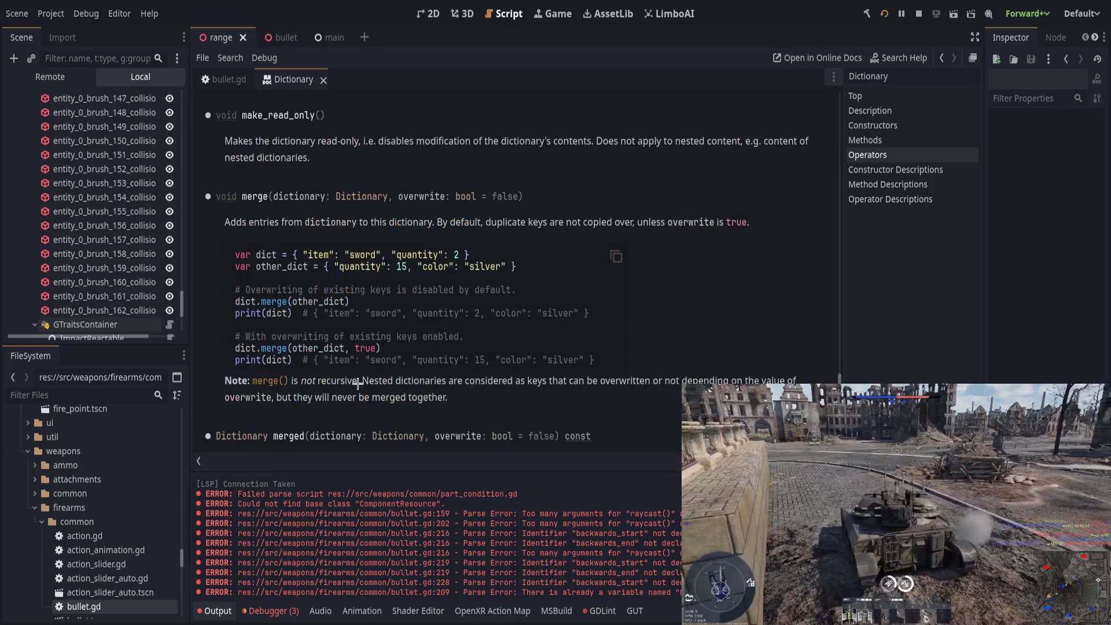
pyautogui.scroll(6, 358, 383)
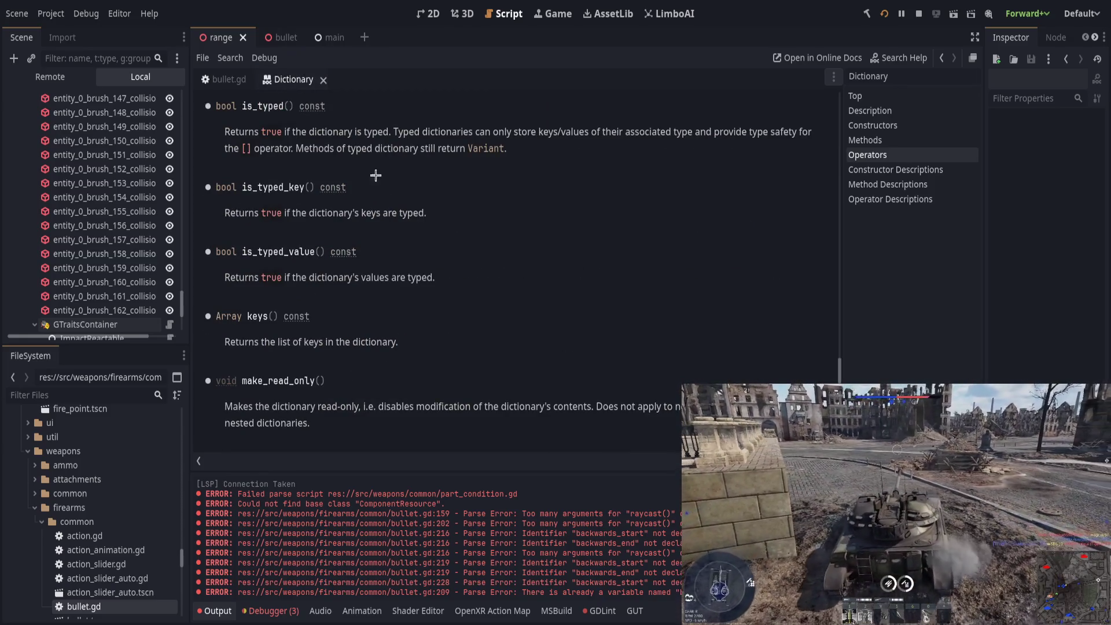
pyautogui.hotkey('ctrl', 'w')
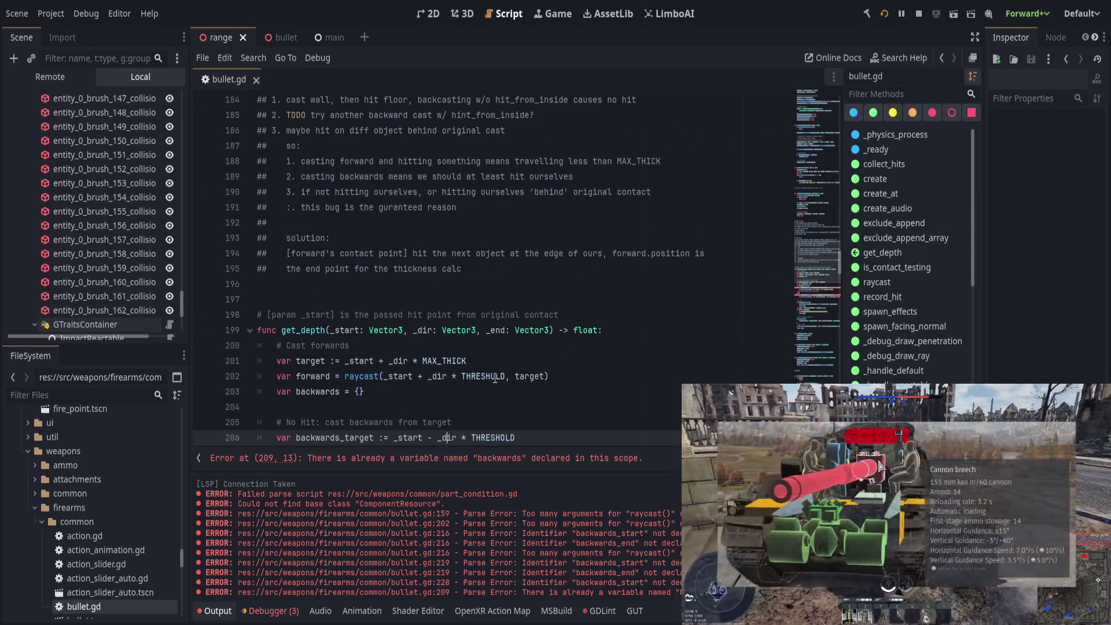
pyautogui.scroll(-3, 487, 376)
pyautogui.press('End')
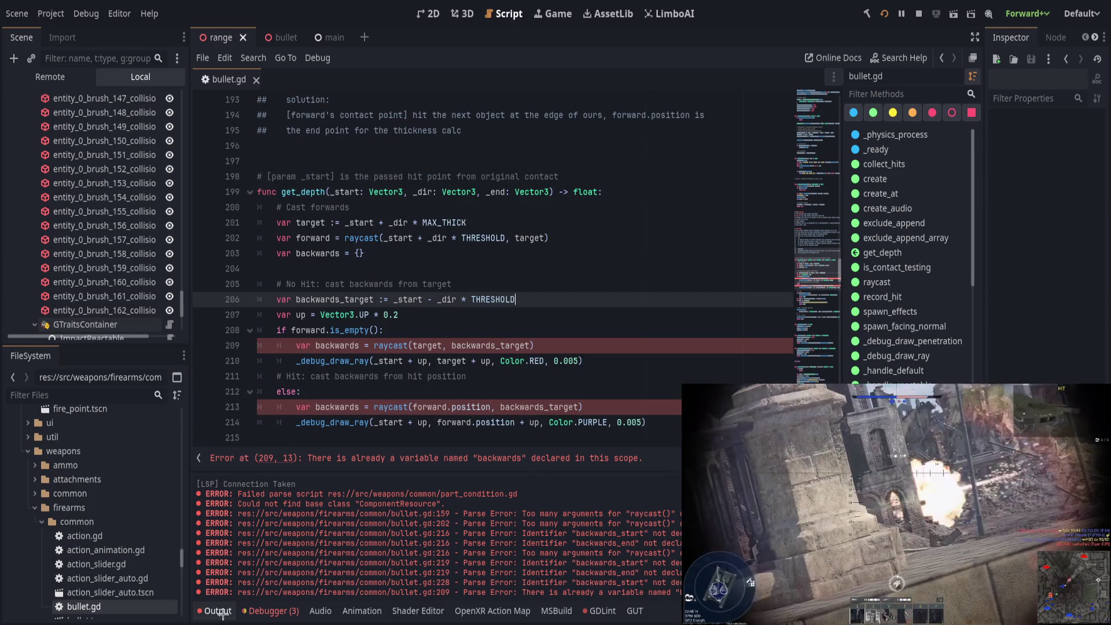
pyautogui.hotkey('alt', 'Tab')
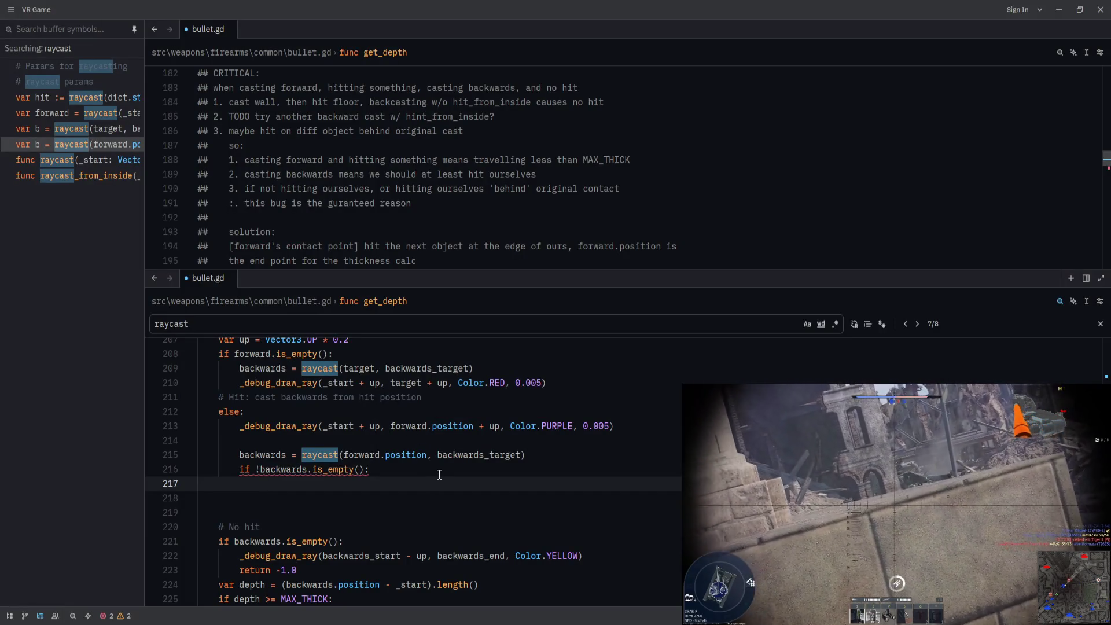
# Step: Save, and open an indented line under 'if !backwards.is_empty():', keeping the negation
pyautogui.hotkey('ctrl', 's')
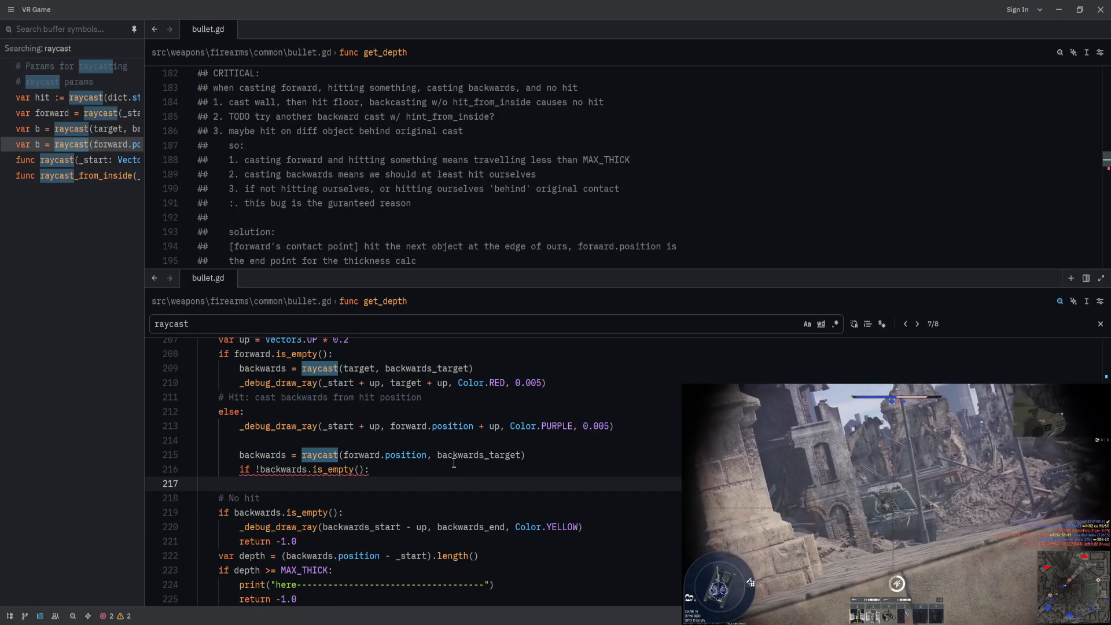
pyautogui.click(486, 466)
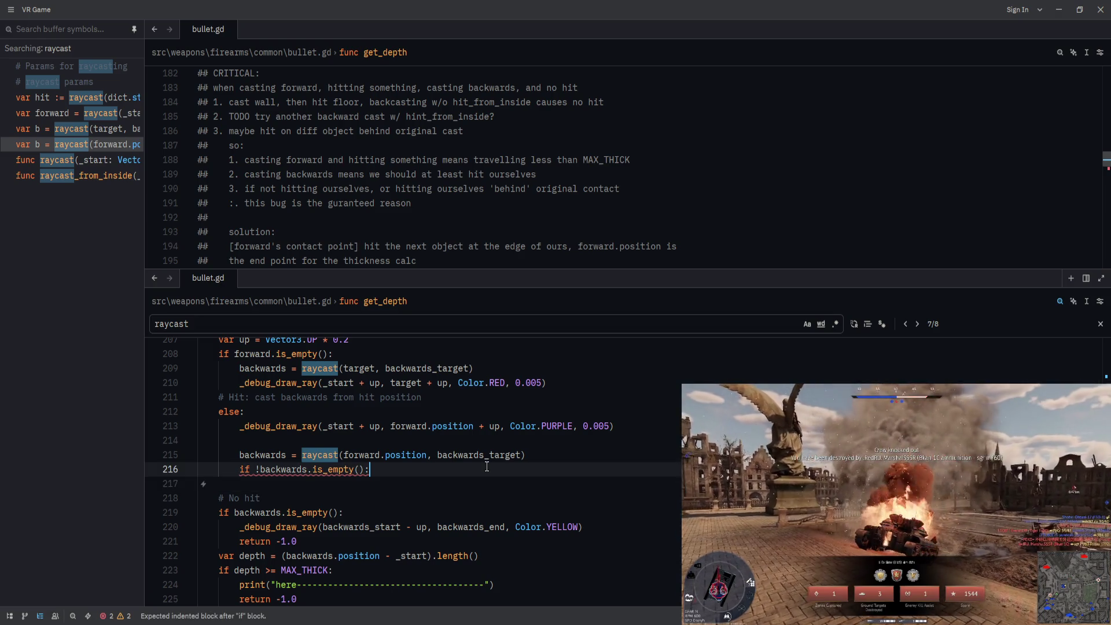
pyautogui.press('Return')
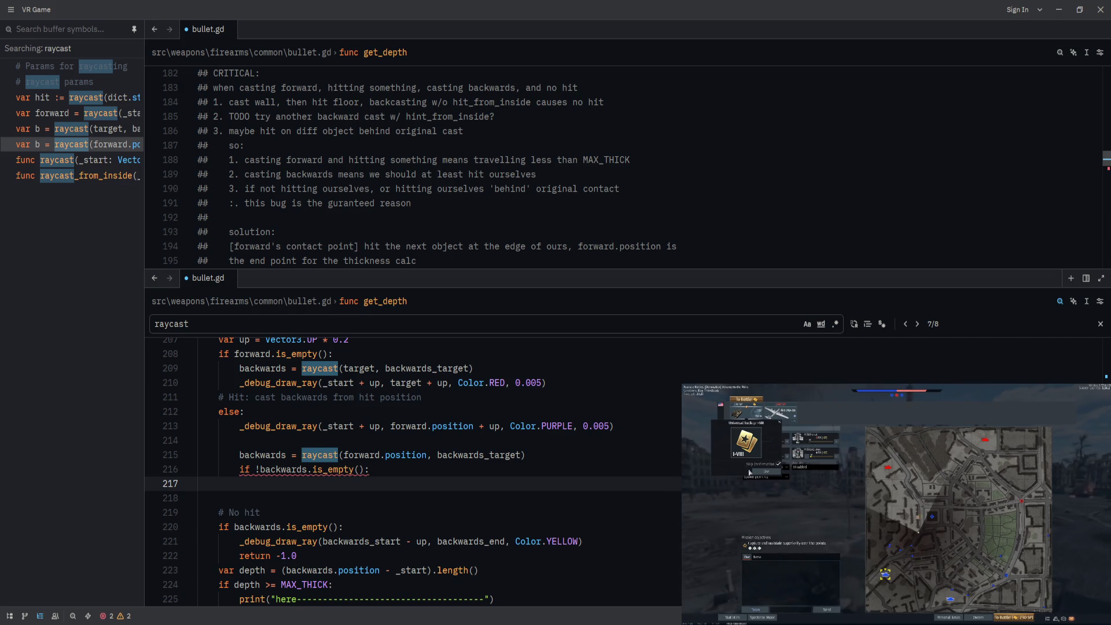
pyautogui.press('Up')
pyautogui.press('BackSpace')
pyautogui.press('End')
pyautogui.press('Down')
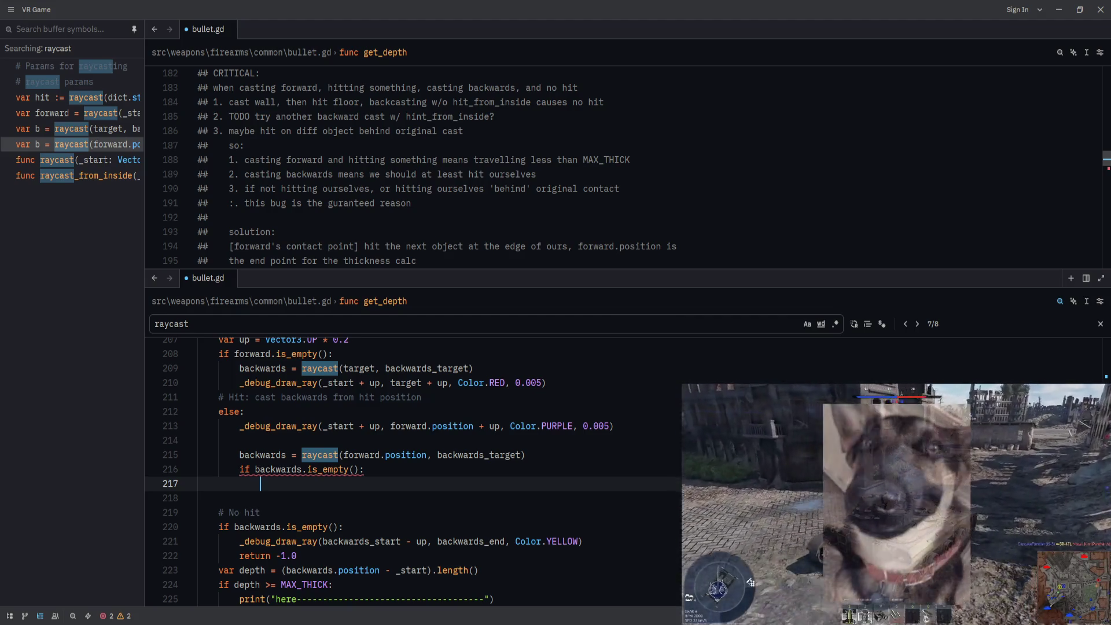
pyautogui.click(256, 469)
pyautogui.write('!')
pyautogui.press('End')
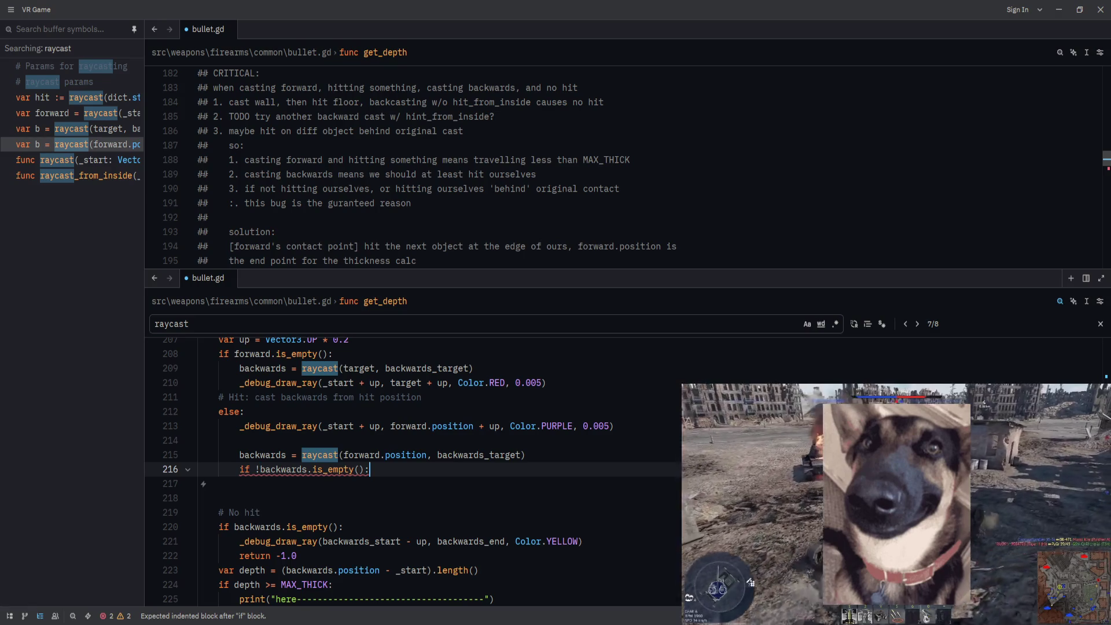
# Step: Delete point 3 about not hitting ourselves and move 'this bug is…' to its own line
pyautogui.click(620, 189)
pyautogui.moveTo(620, 189)
pyautogui.mouseDown()
pyautogui.moveTo(281, 186)
pyautogui.moveTo(579, 174)
pyautogui.moveTo(219, 188)
pyautogui.mouseUp()
pyautogui.press('BackSpace')
pyautogui.click(244, 203)
pyautogui.press('Return')
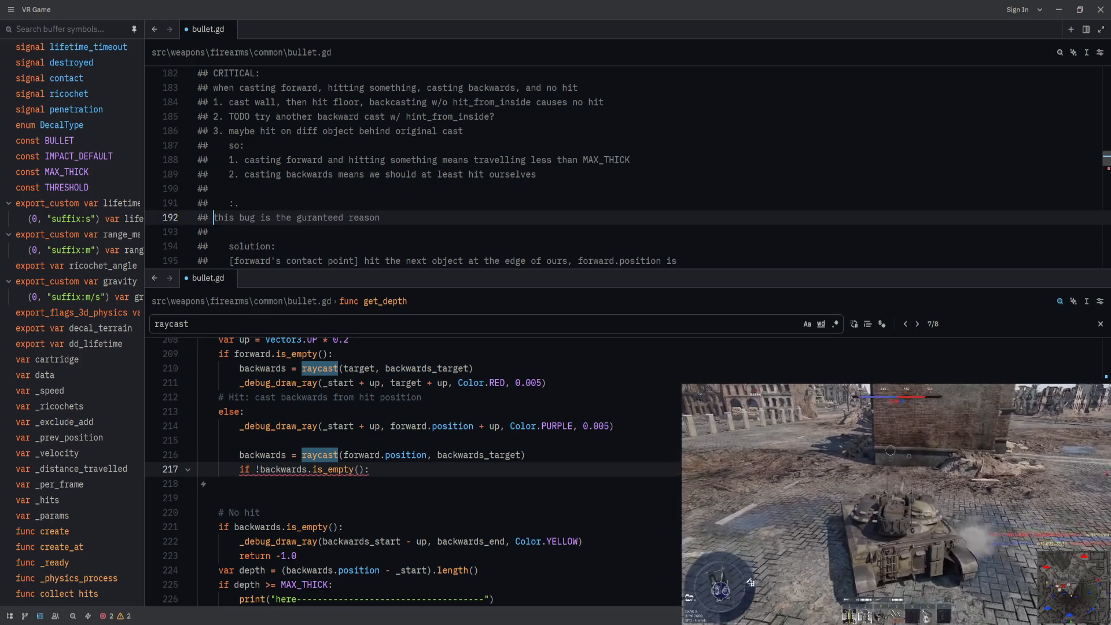
# Step: Write the first conclusion as ':. if we hit nothing -> this bug'
pyautogui.click(244, 203)
pyautogui.write('f')
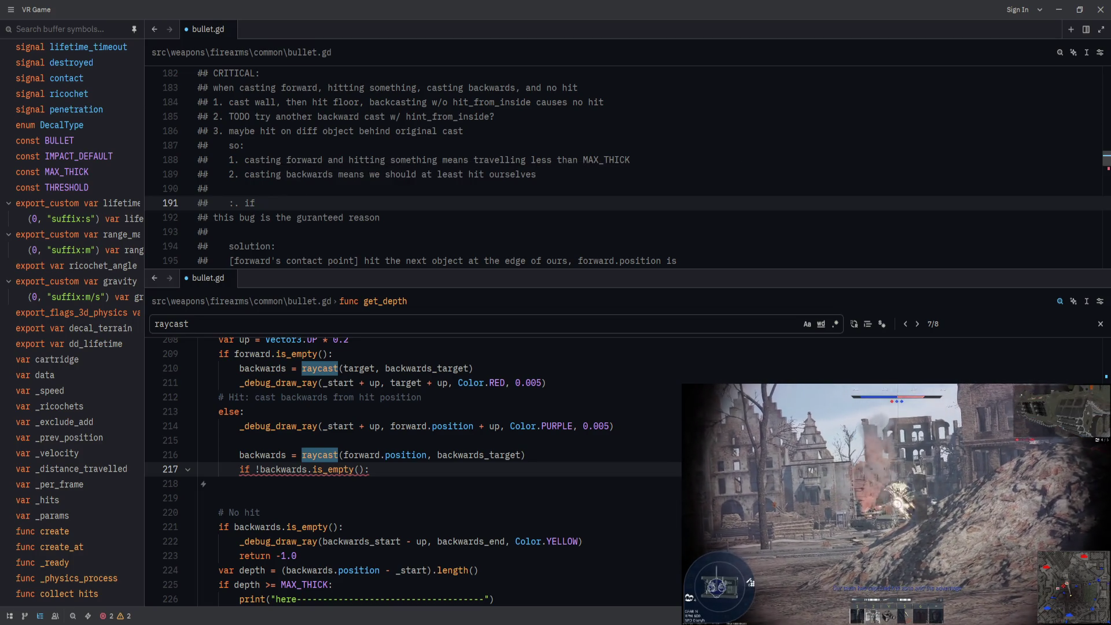
pyautogui.write(' we hit something, and it ')
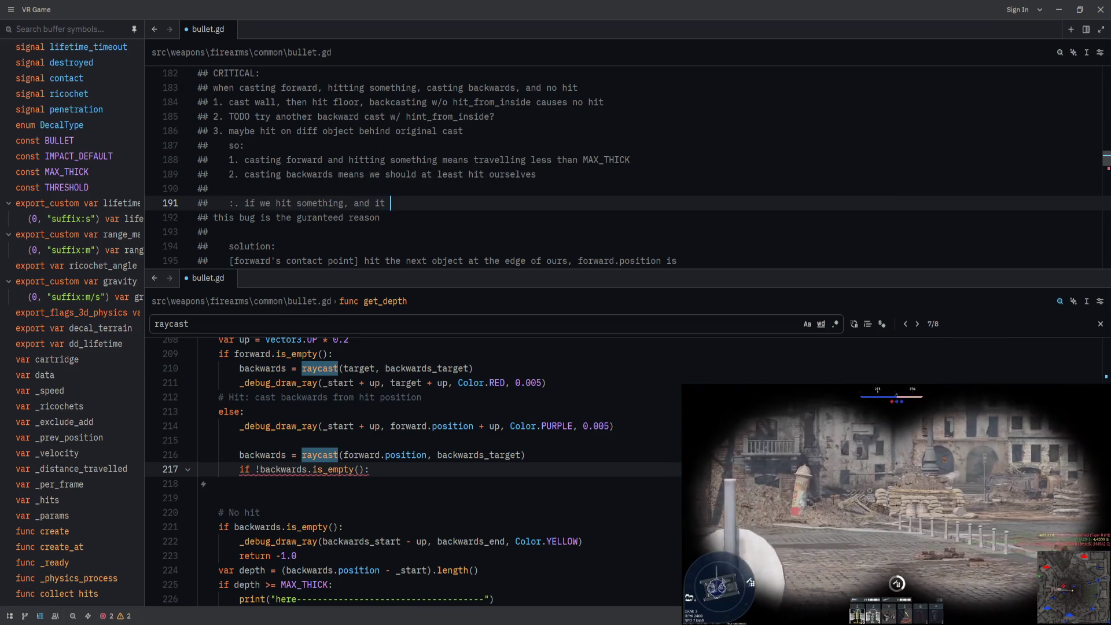
pyautogui.write("isn't ourselve")
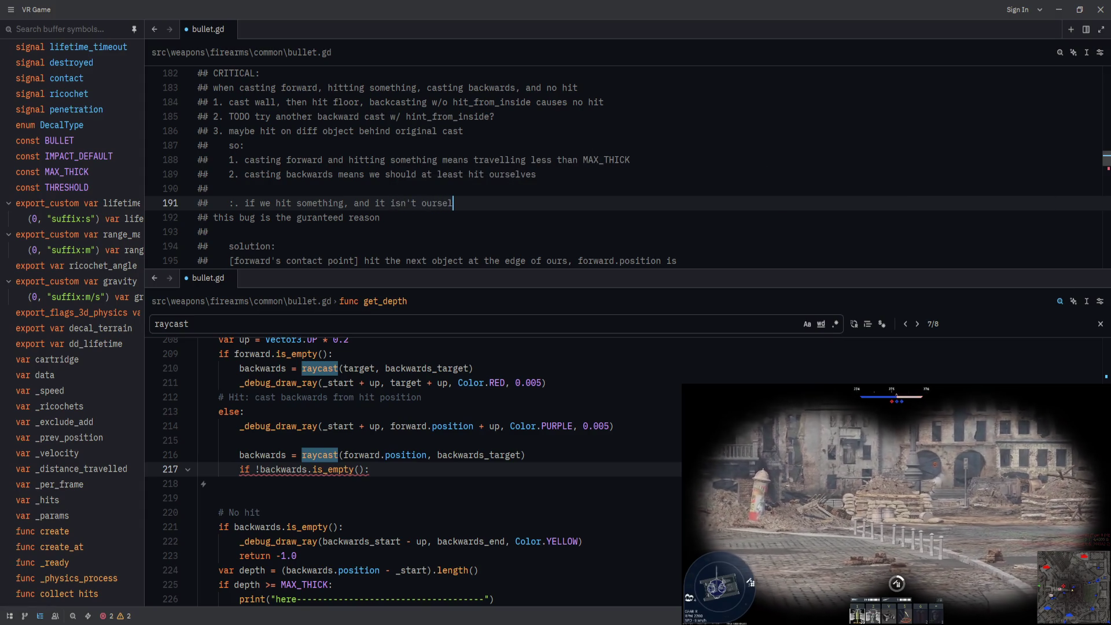
pyautogui.write('s')
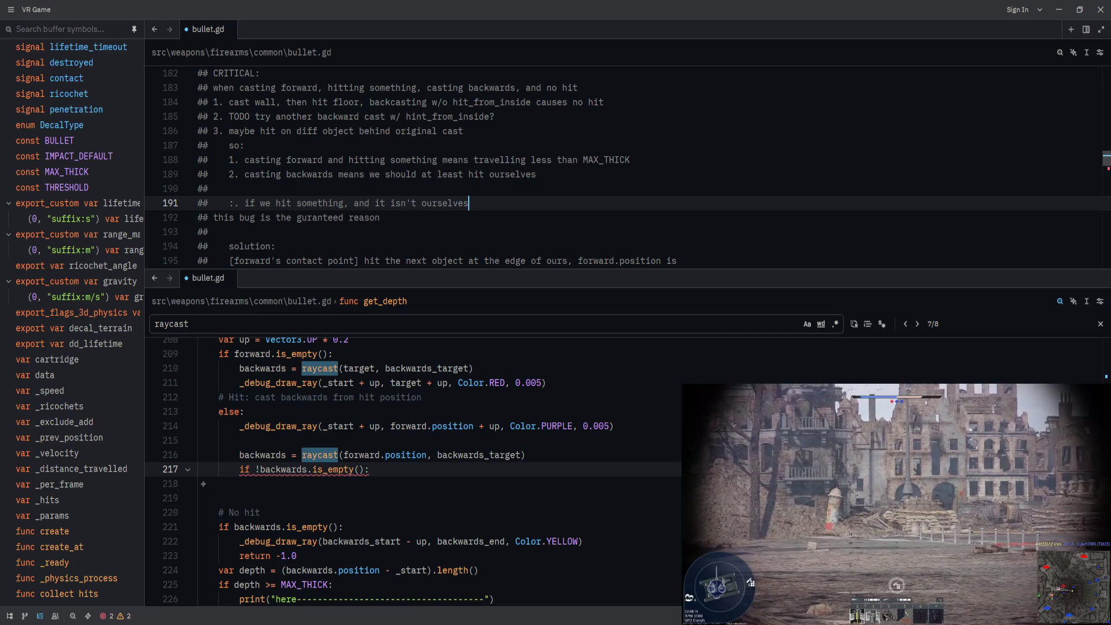
pyautogui.write(', or')
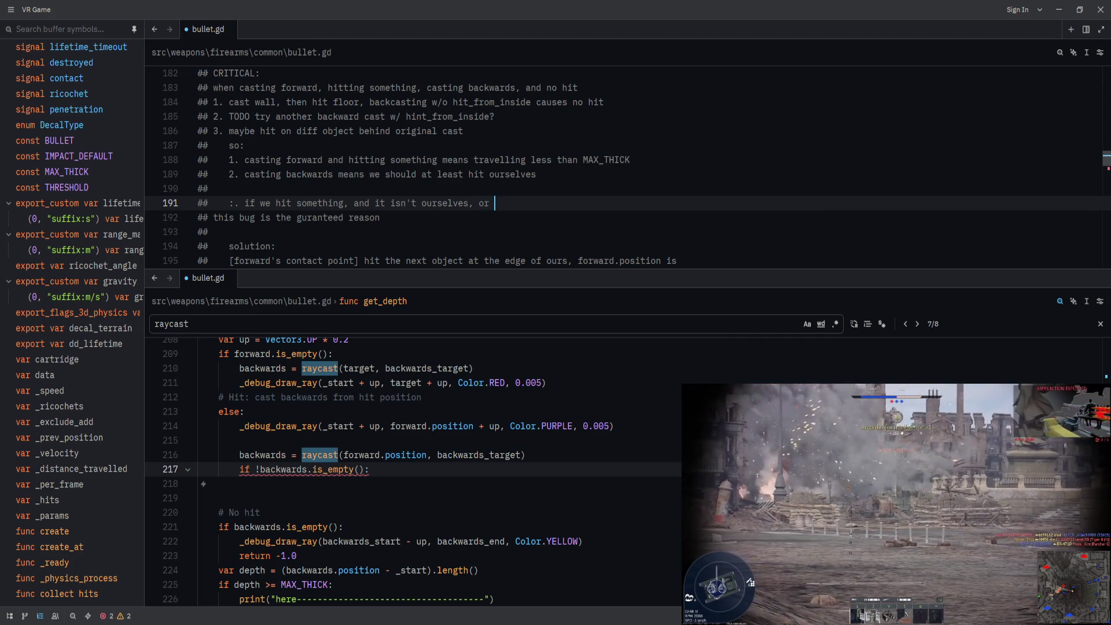
pyautogui.press('BackSpace')
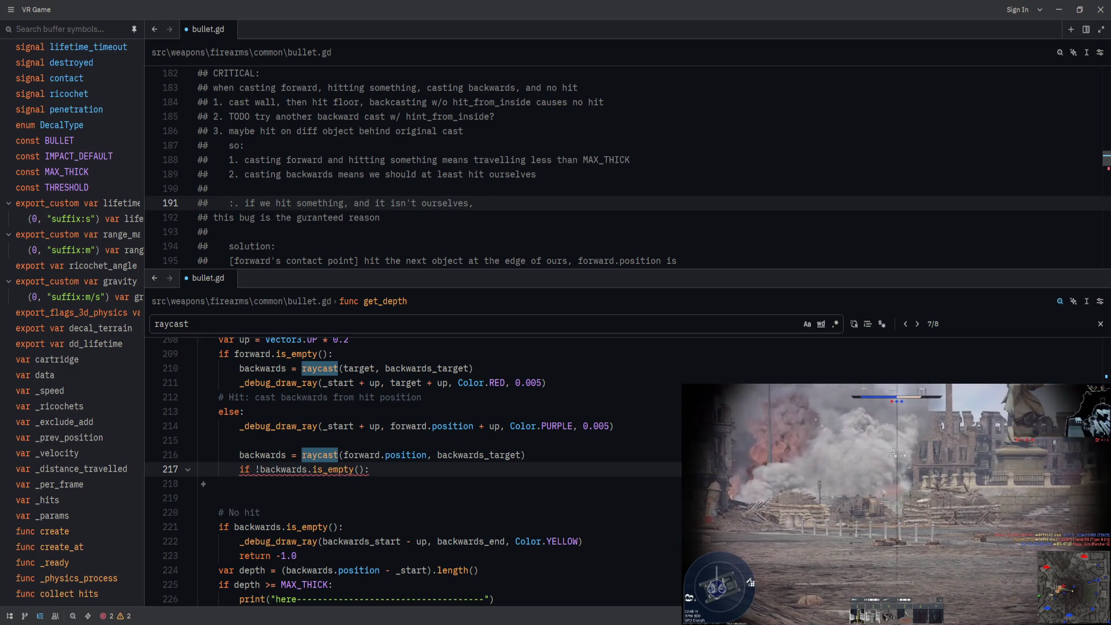
pyautogui.hotkey('ctrl', 'BackSpace')
pyautogui.hotkey('ctrl', 'BackSpace')
pyautogui.hotkey('ctrl', 'BackSpace')
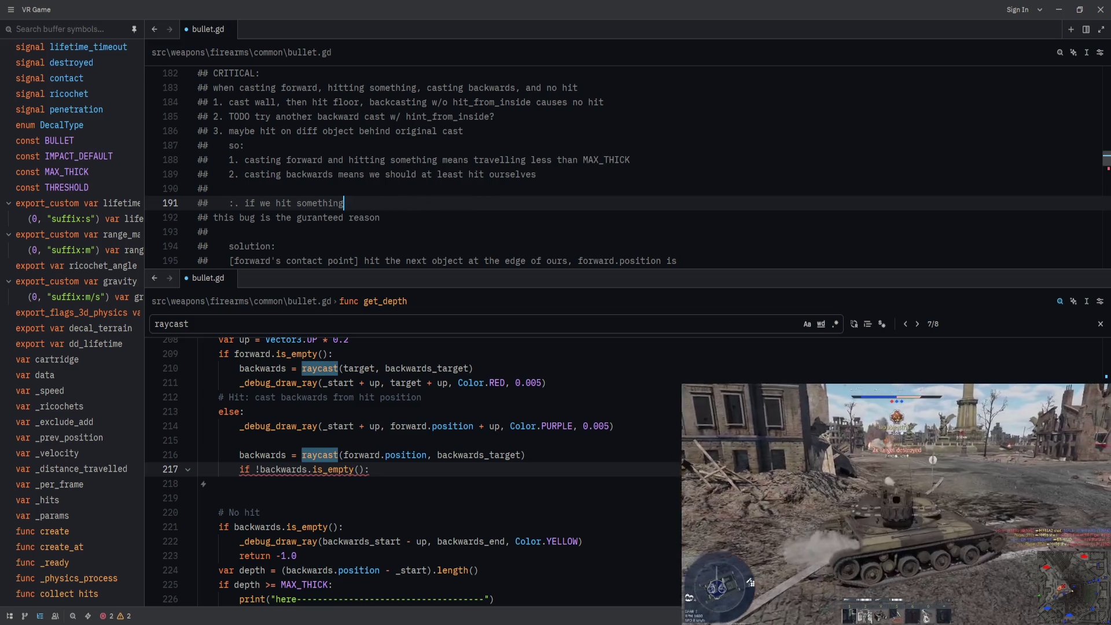
pyautogui.hotkey('ctrl', 'BackSpace')
pyautogui.write('nothing')
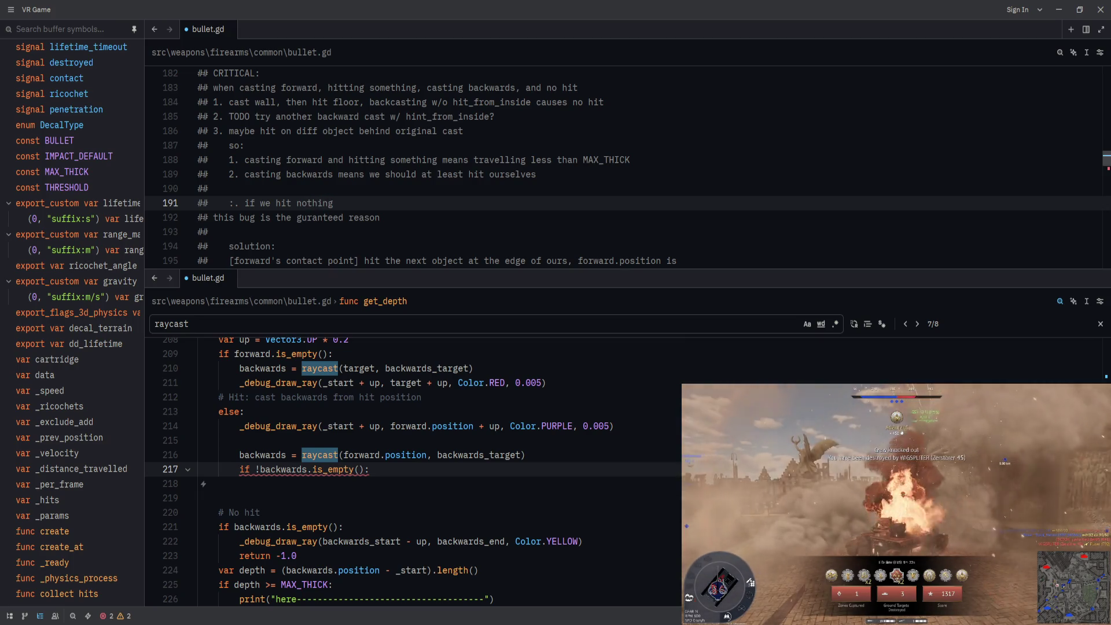
pyautogui.write(' -> ')
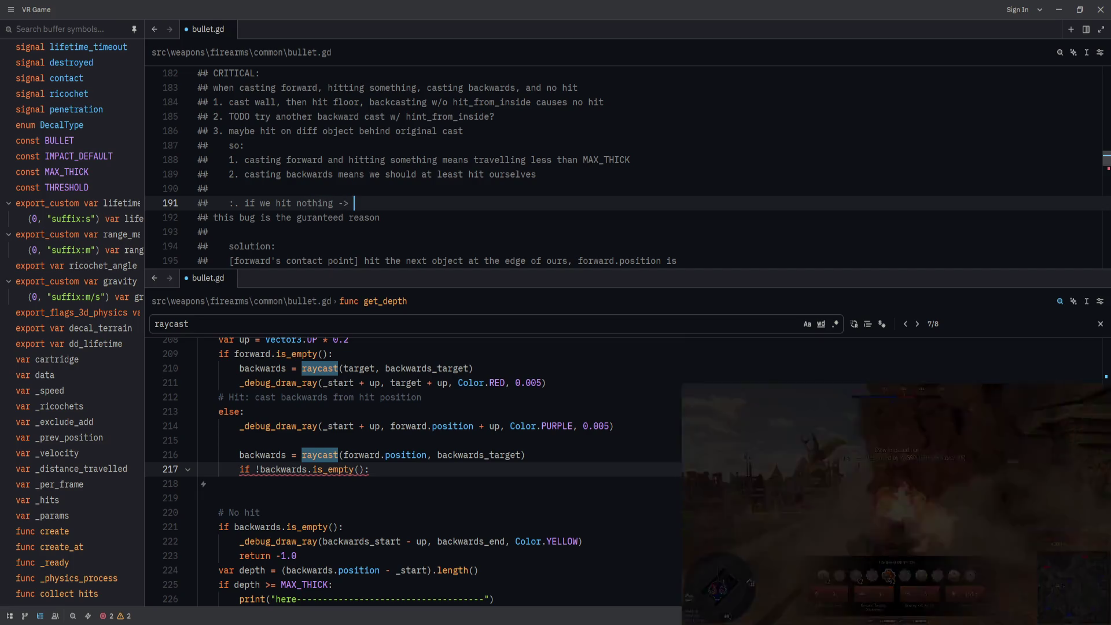
pyautogui.write('this bug')
# Step: Add an aligned second line ':. if we hit ourself, and not before original contact'
pyautogui.press('Return')
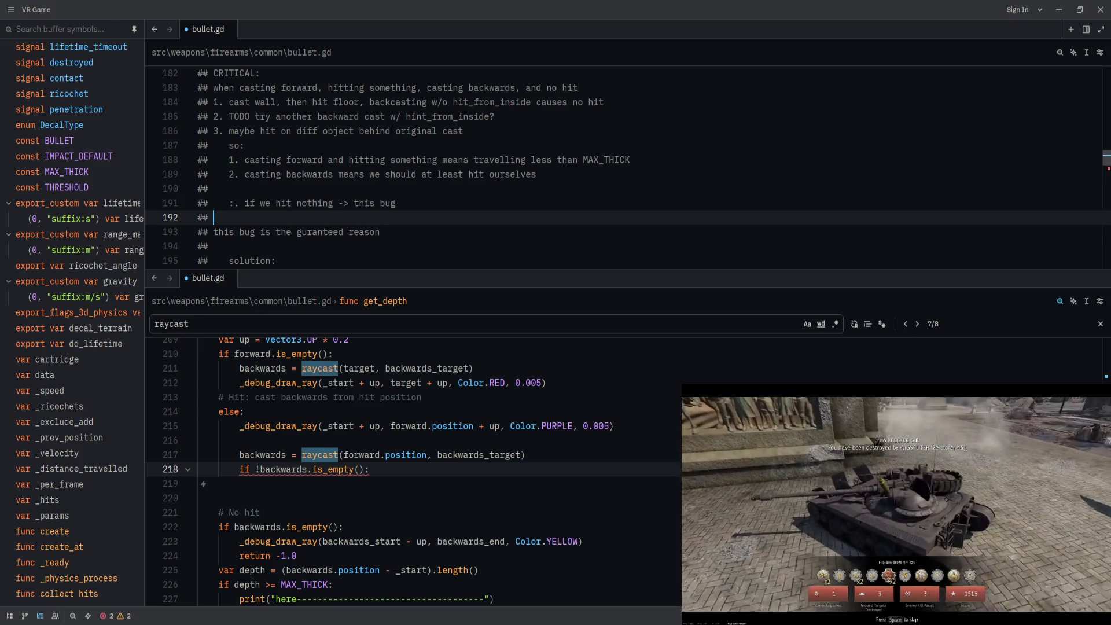
pyautogui.press('Tab')
pyautogui.press('BackSpace')
pyautogui.press('BackSpace')
pyautogui.press('BackSpace')
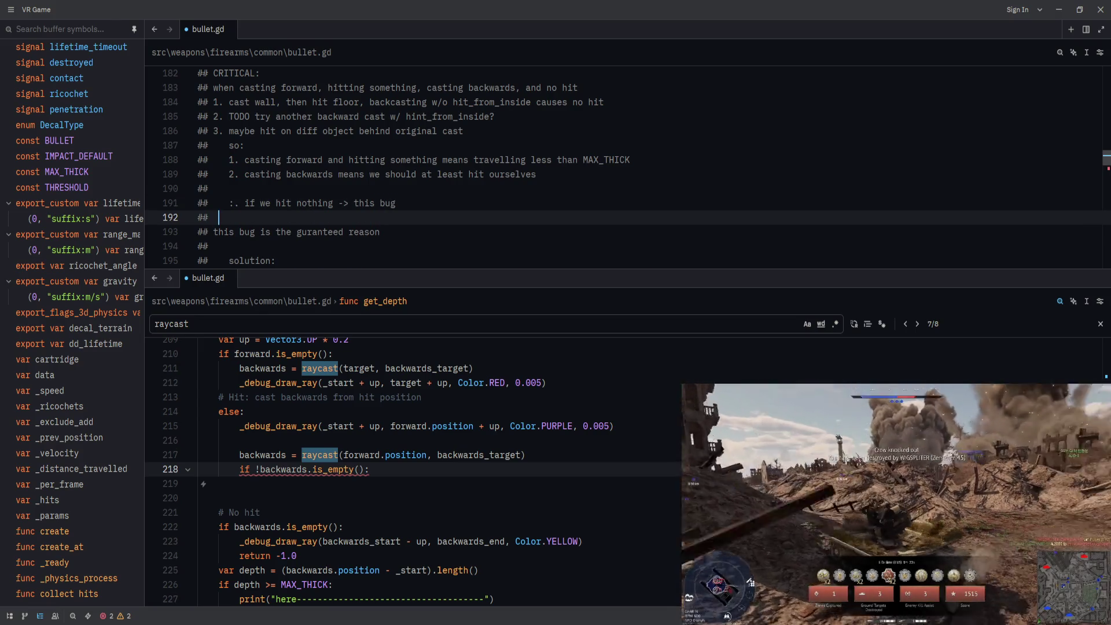
pyautogui.press('BackSpace')
pyautogui.write(':')
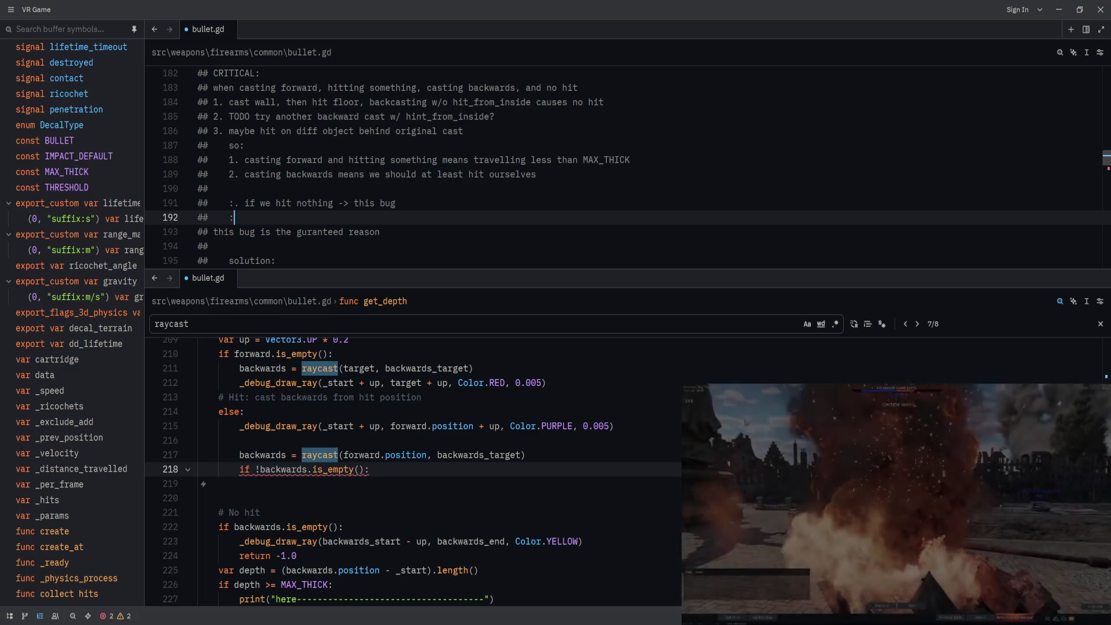
pyautogui.write('if we hit ourse')
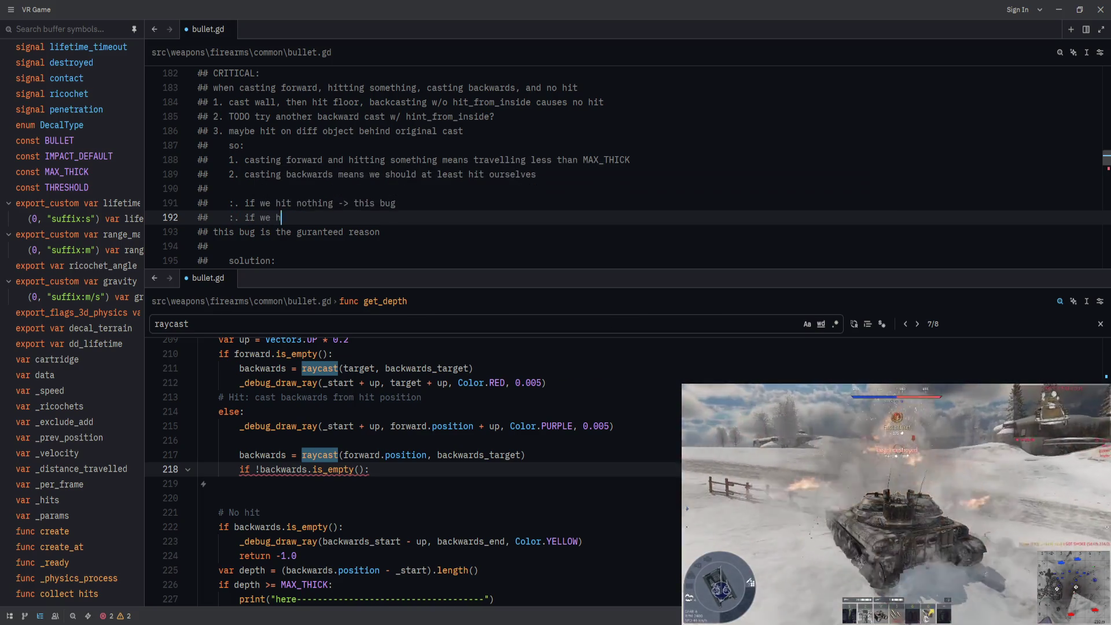
pyautogui.write('lves')
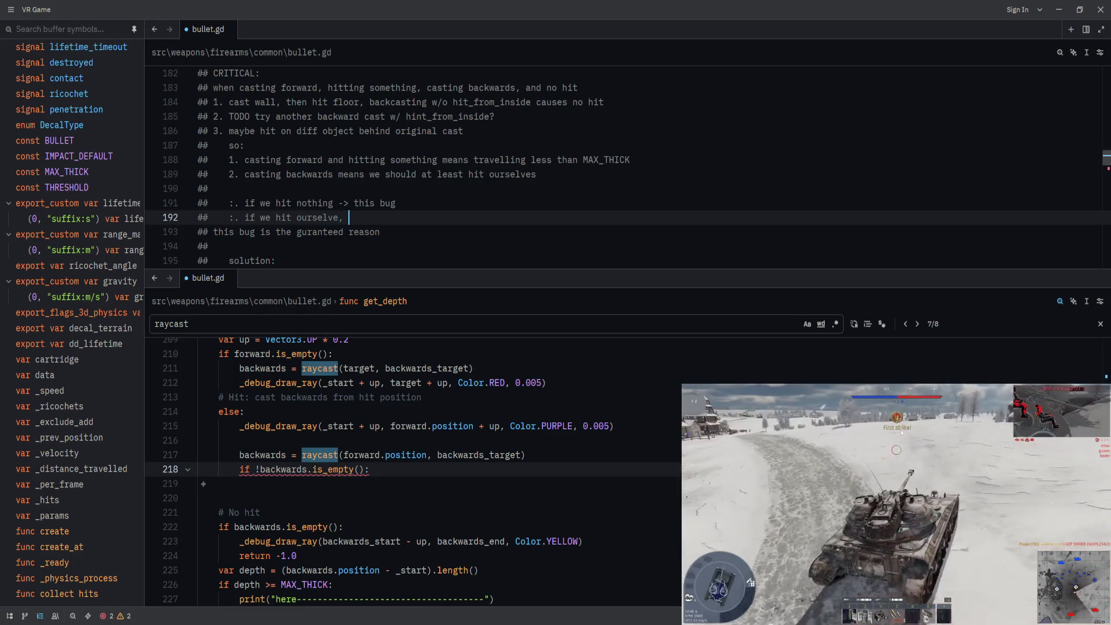
pyautogui.press('BackSpace')
pyautogui.press('BackSpace')
pyautogui.press('BackSpace')
pyautogui.write('and ')
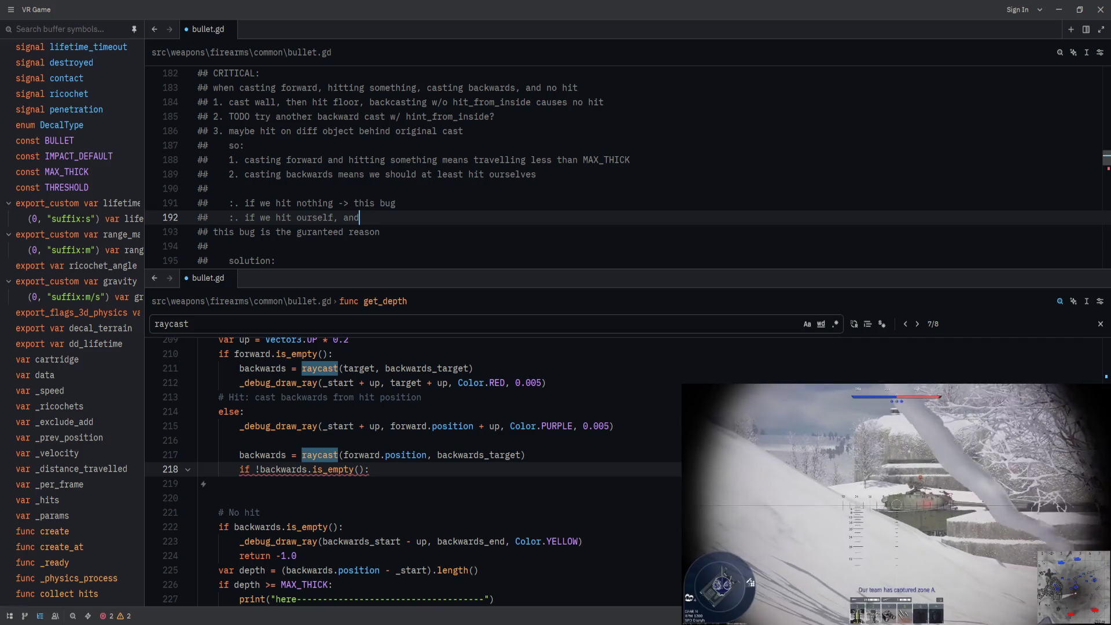
pyautogui.write('not before ')
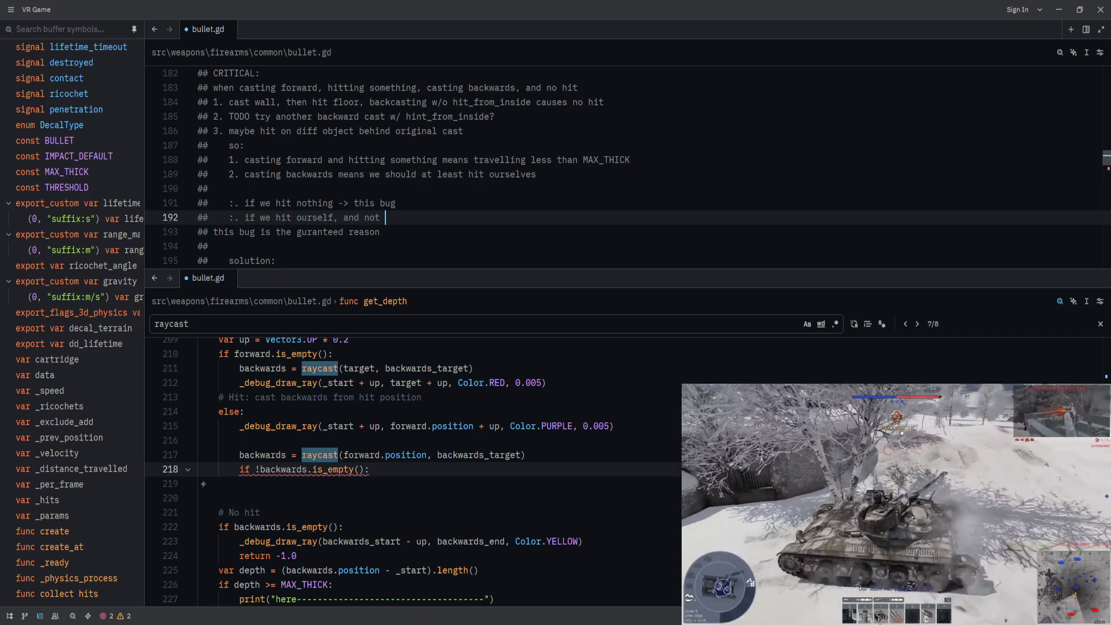
pyautogui.write('original contac')
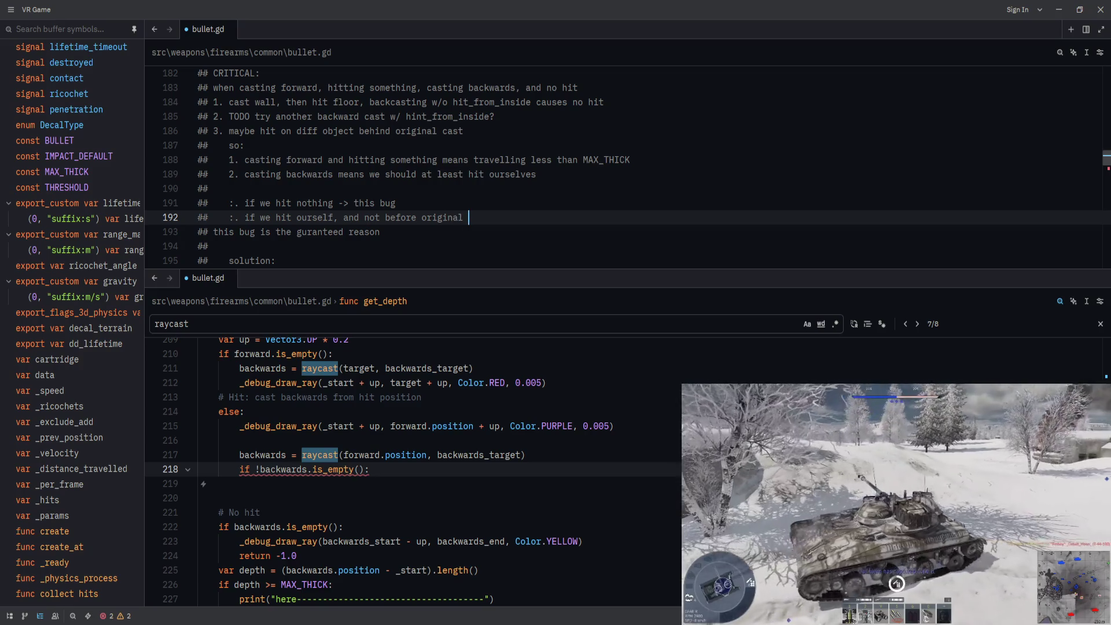
pyautogui.write('t -')
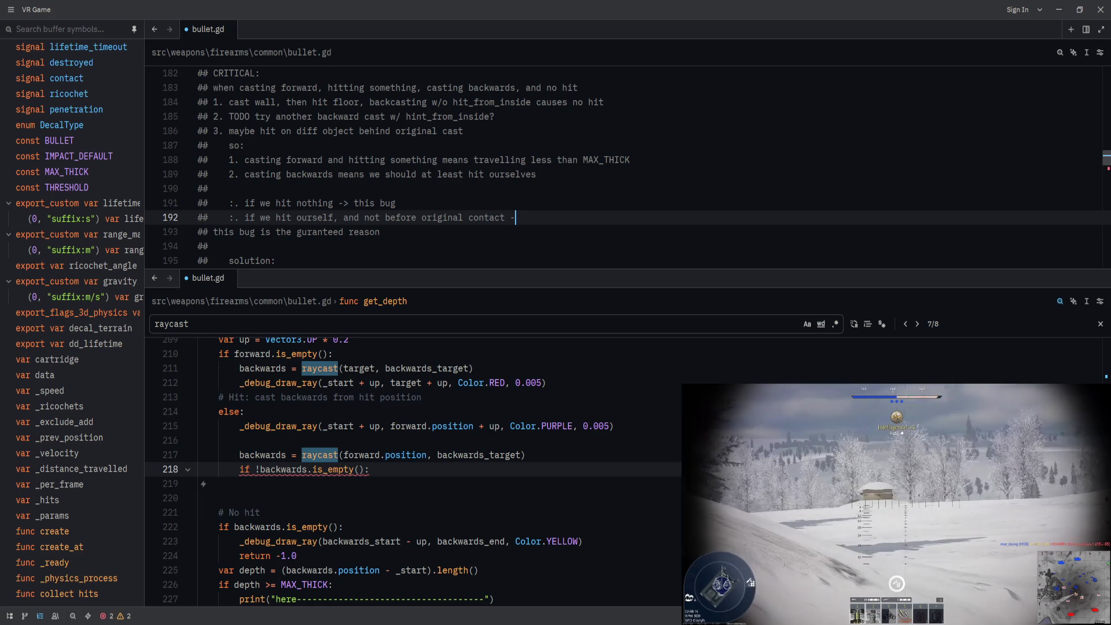
pyautogui.press('BackSpace')
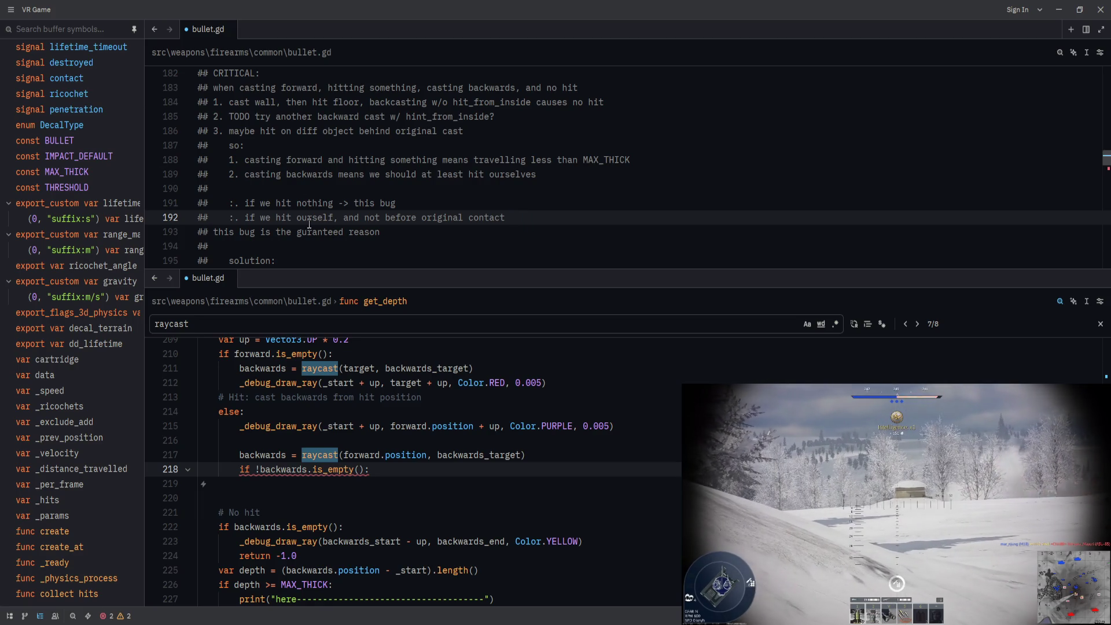
# Step: Correct 'ourself' to 'ourselves' in the second conclusion line
pyautogui.doubleClick(311, 219)
pyautogui.write('ve')
pyautogui.hotkey('ctrl', 'z')
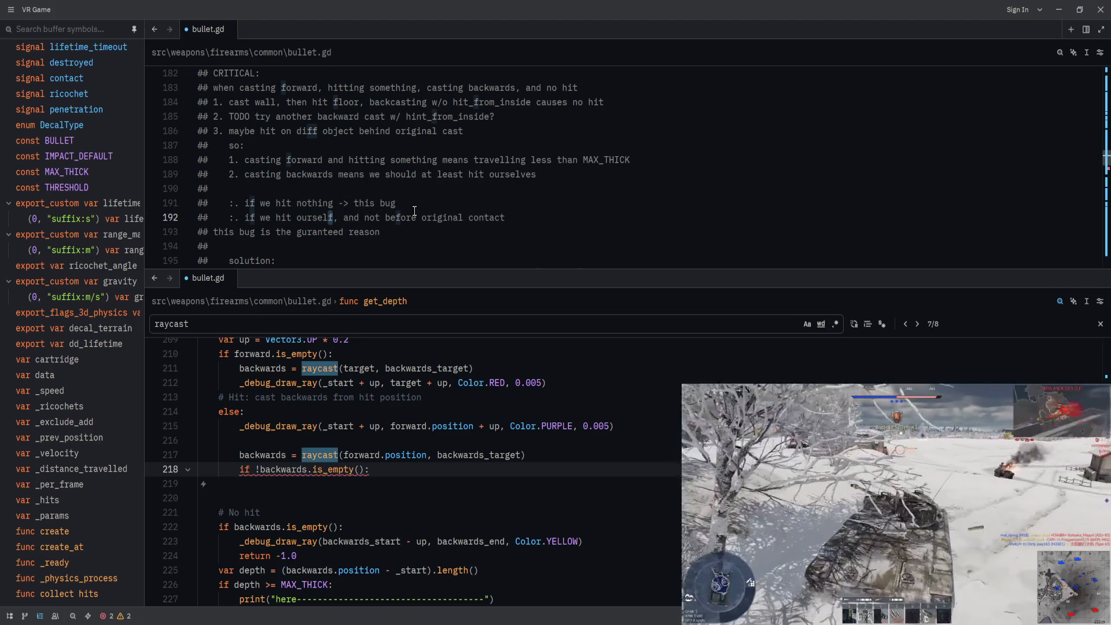
pyautogui.write('ves')
pyautogui.press('End')
pyautogui.scroll(-1, 429, 208)
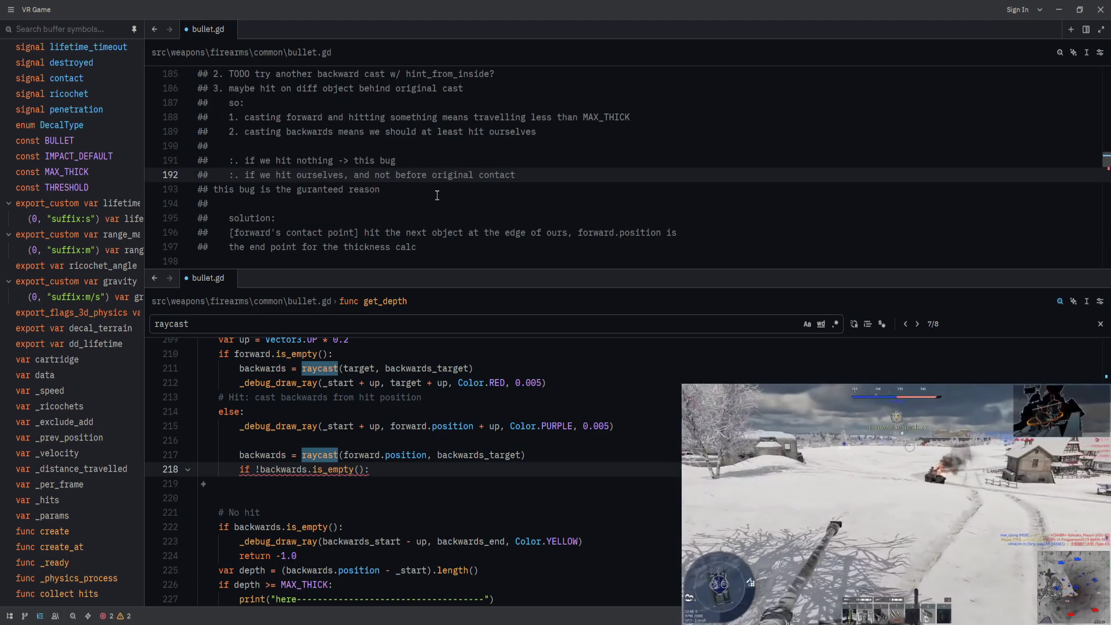
pyautogui.scroll(1, 501, 206)
pyautogui.moveTo(352, 218); pyautogui.dragTo(244, 218)
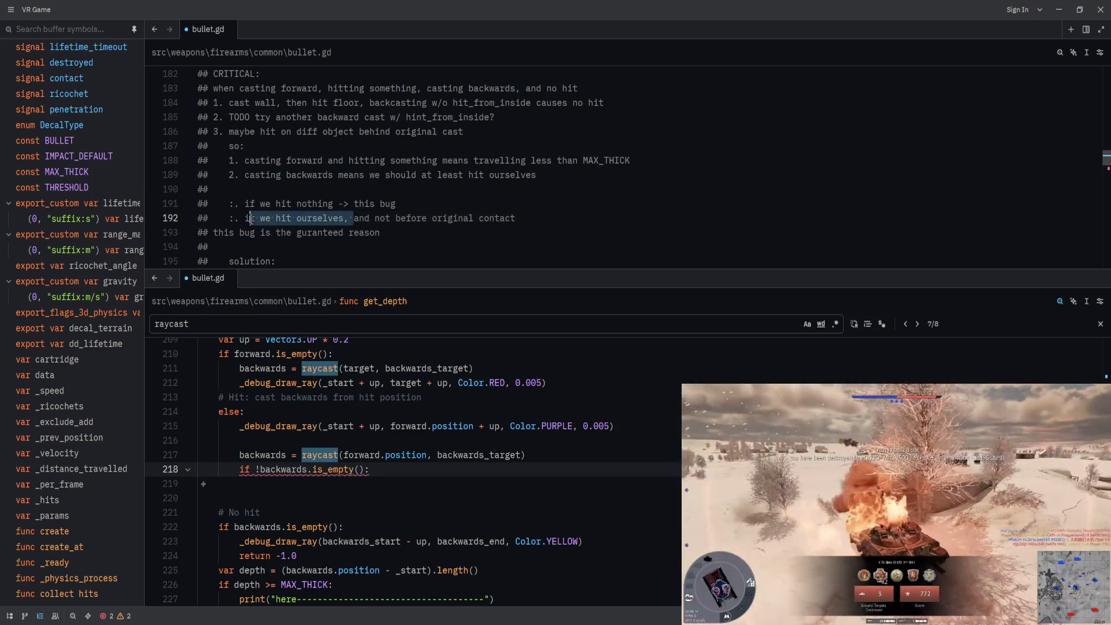
# Step: Reword point 3 as '3. does NOT hit us before original contact'
pyautogui.press('BackSpace')
pyautogui.press('Delete')
pyautogui.press('Delete')
pyautogui.press('Delete')
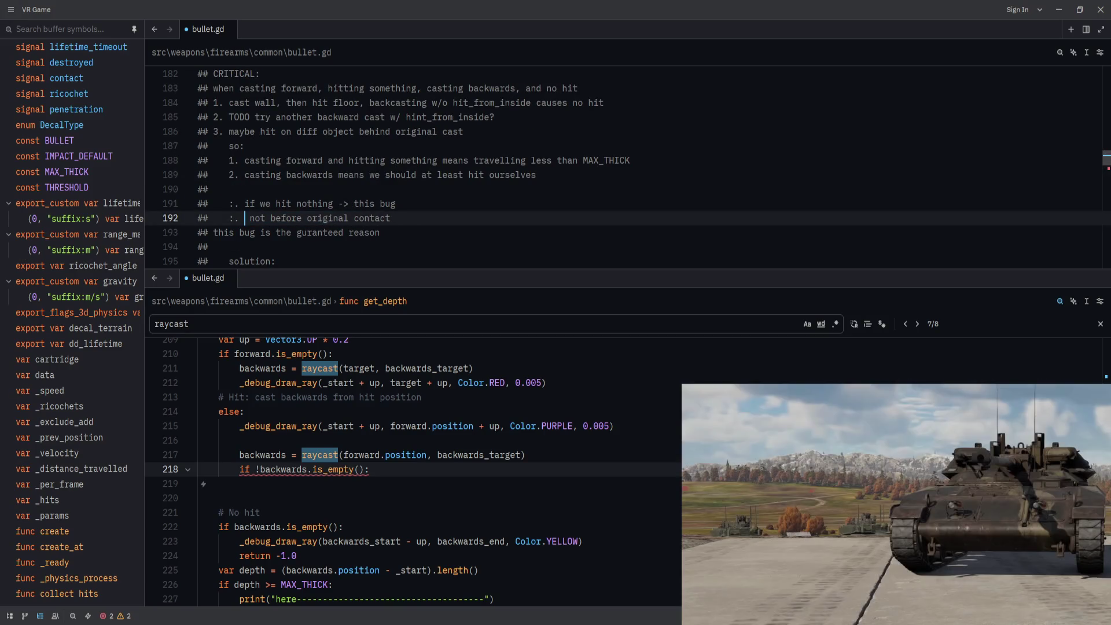
pyautogui.press('Up')
pyautogui.press('Up')
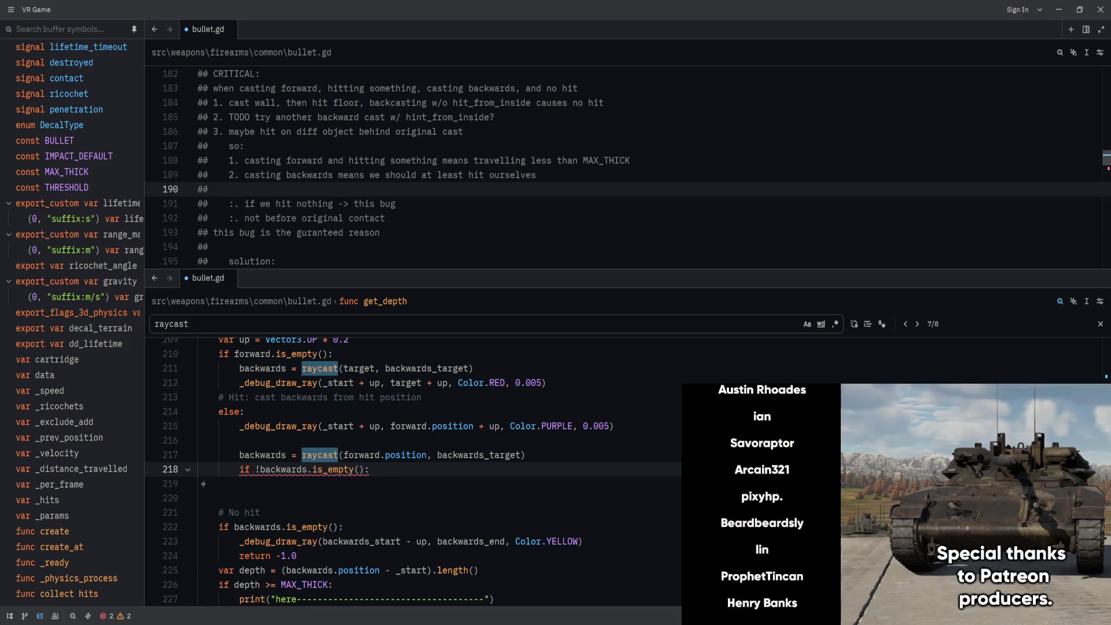
pyautogui.write('3. not our')
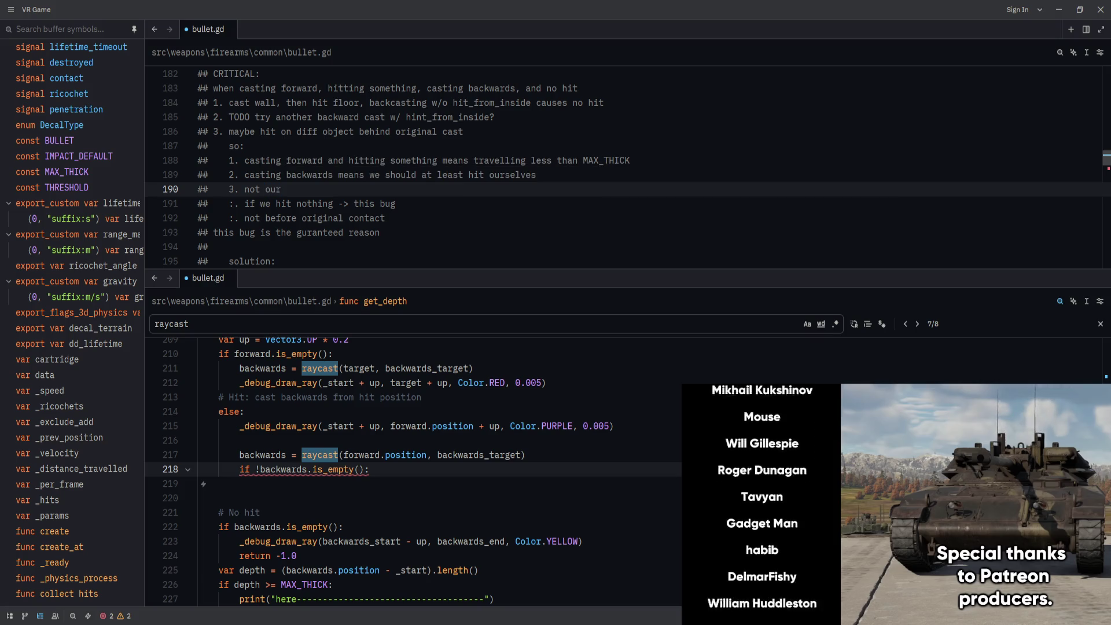
pyautogui.hotkey('ctrl', 'BackSpace')
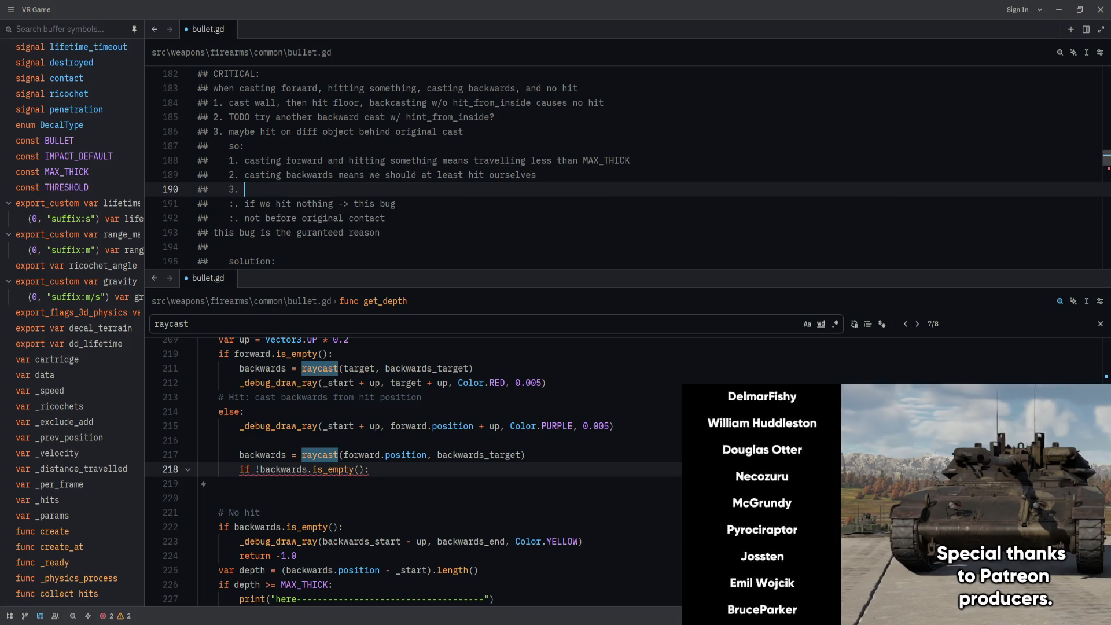
pyautogui.write('casting')
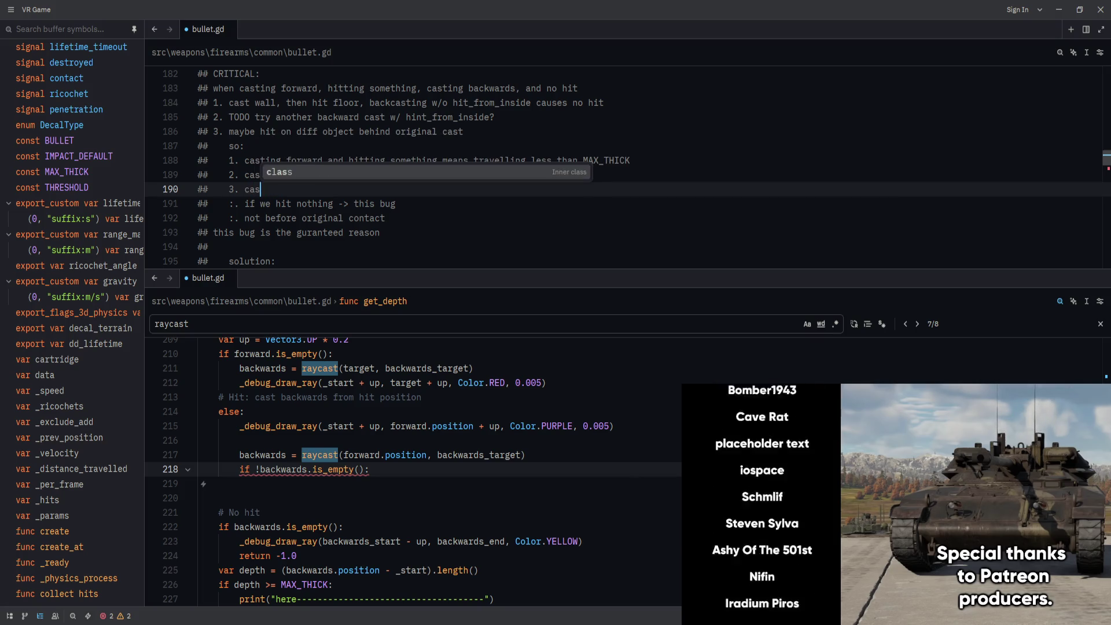
pyautogui.hotkey('ctrl', 'BackSpace')
pyautogui.write("doesn't hit our")
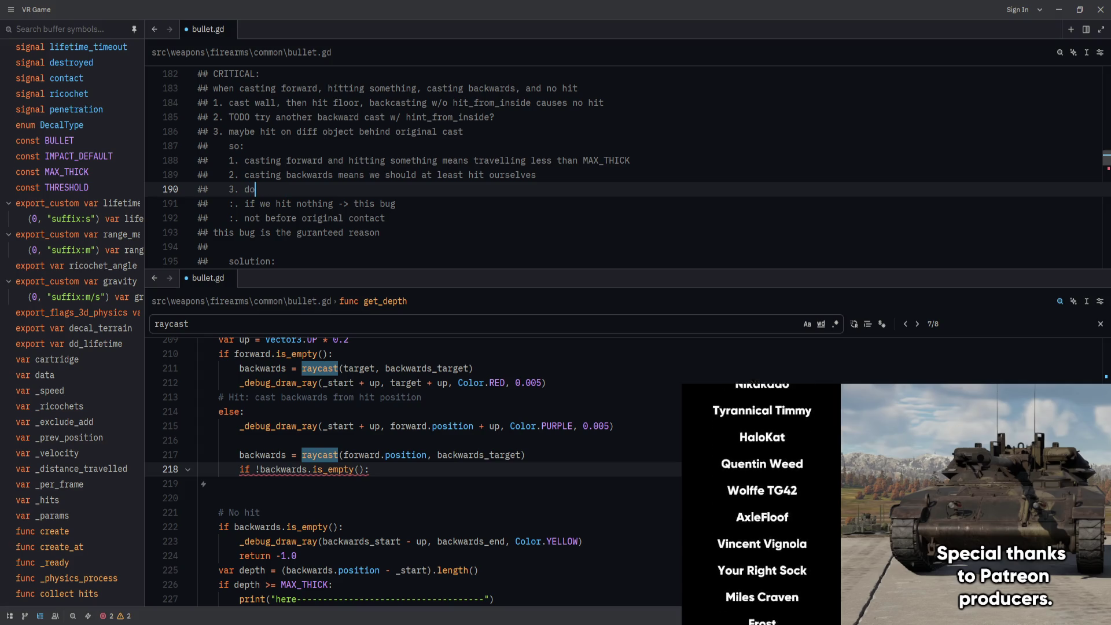
pyautogui.write('selves')
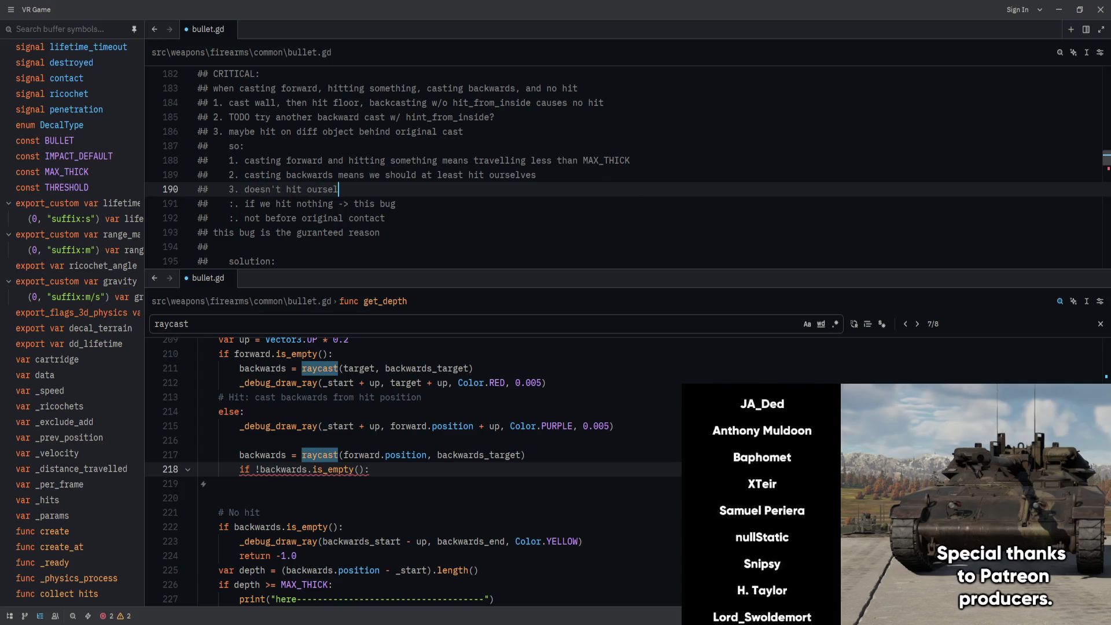
pyautogui.press('BackSpace')
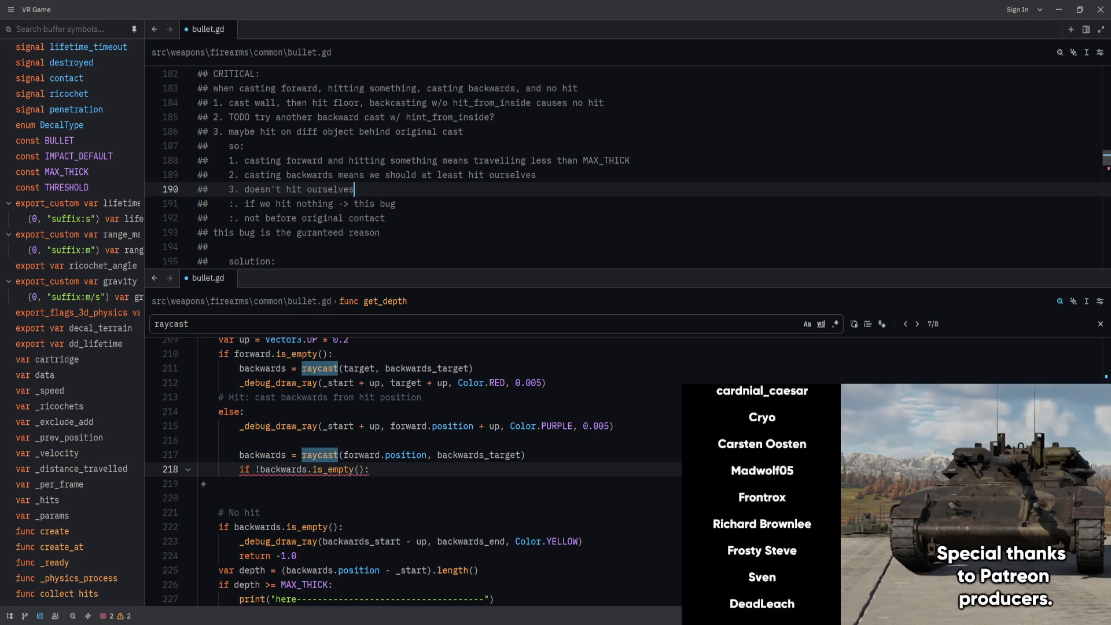
pyautogui.write('AND')
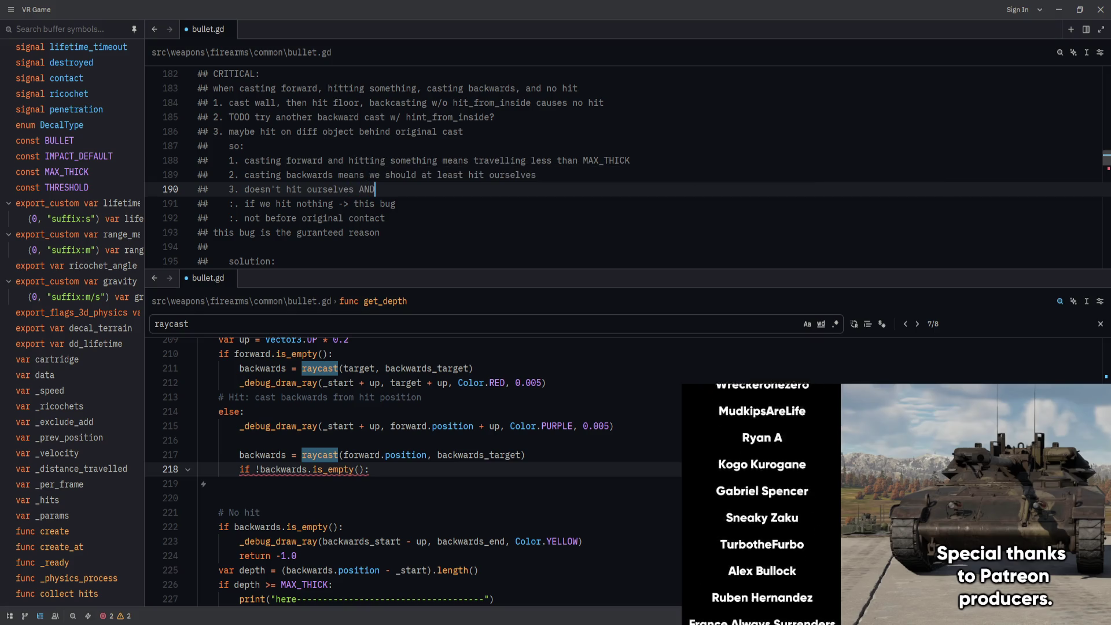
pyautogui.write(" isn't")
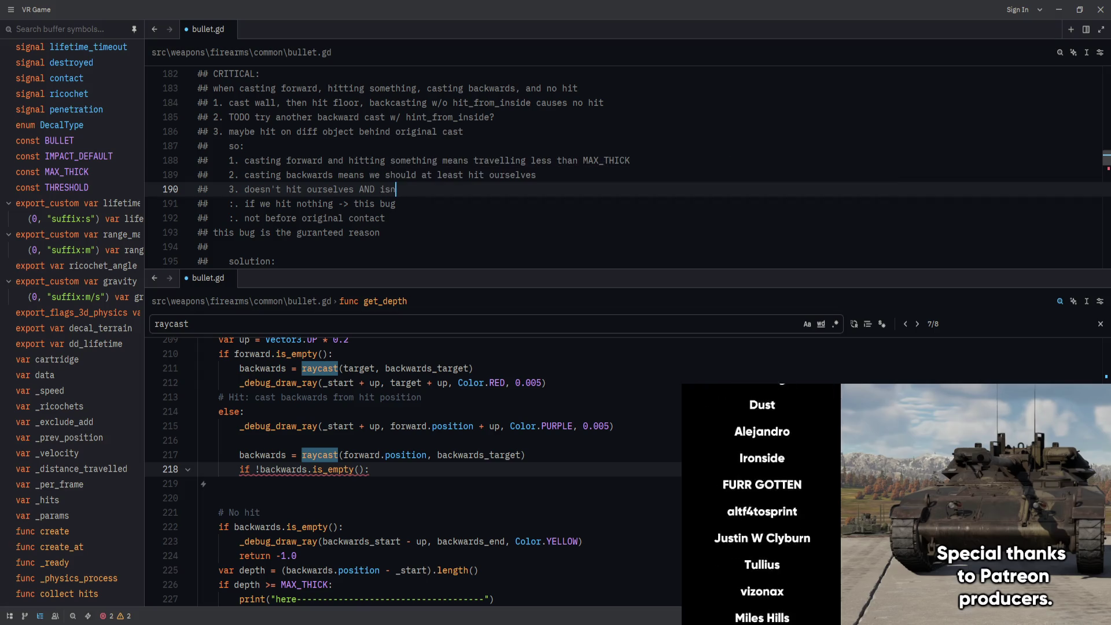
pyautogui.press('BackSpace')
pyautogui.press('BackSpace')
pyautogui.press('BackSpace')
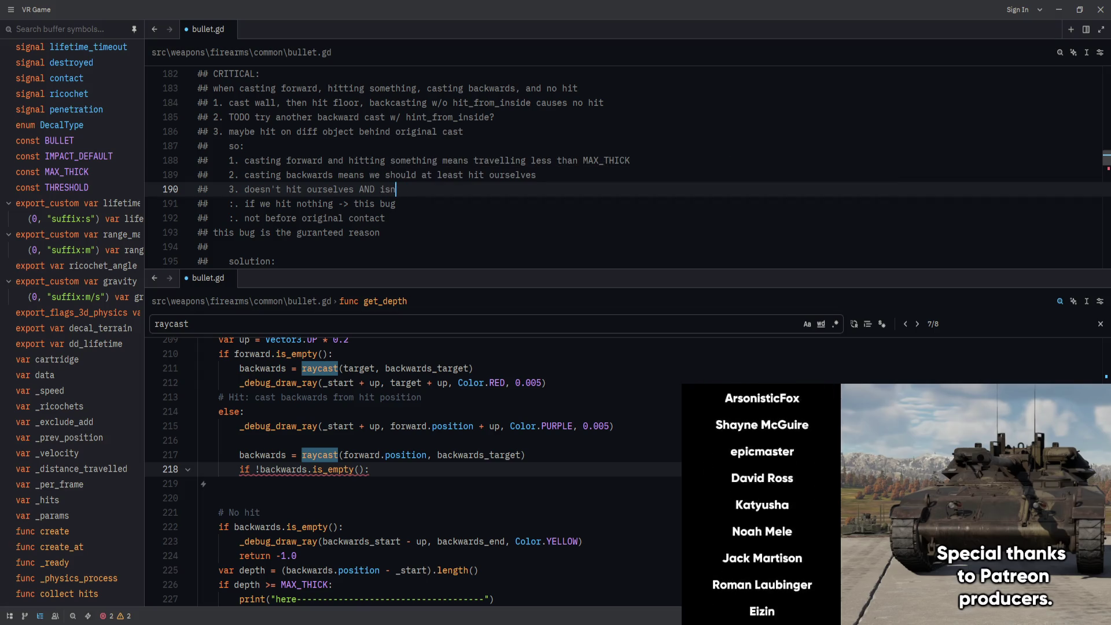
pyautogui.press('BackSpace')
pyautogui.press('BackSpace')
pyautogui.press('BackSpace')
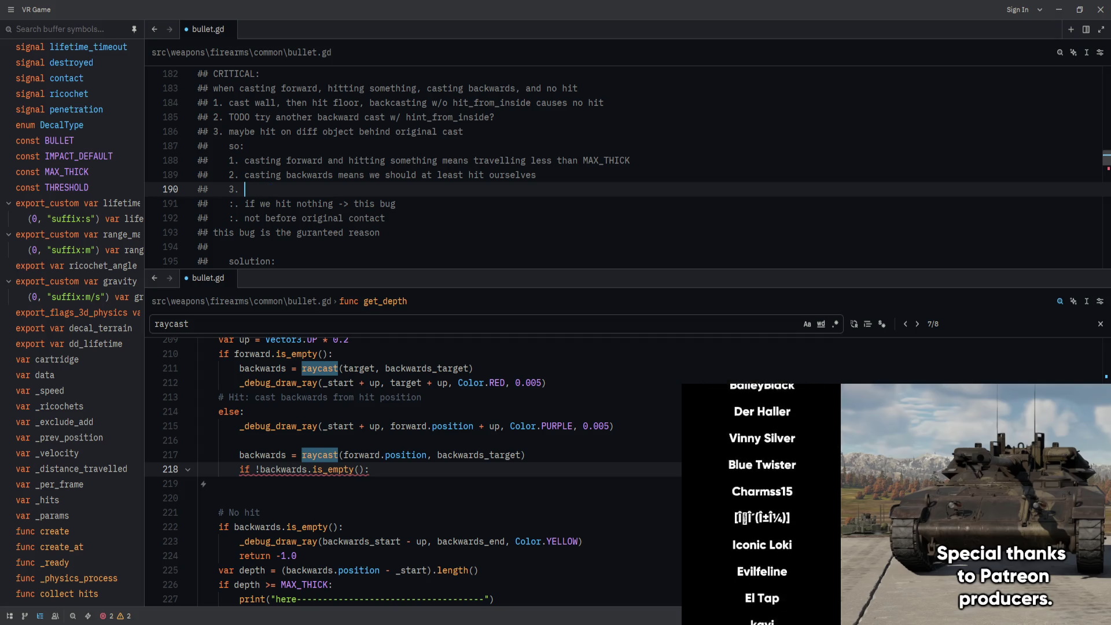
pyautogui.write('does ')
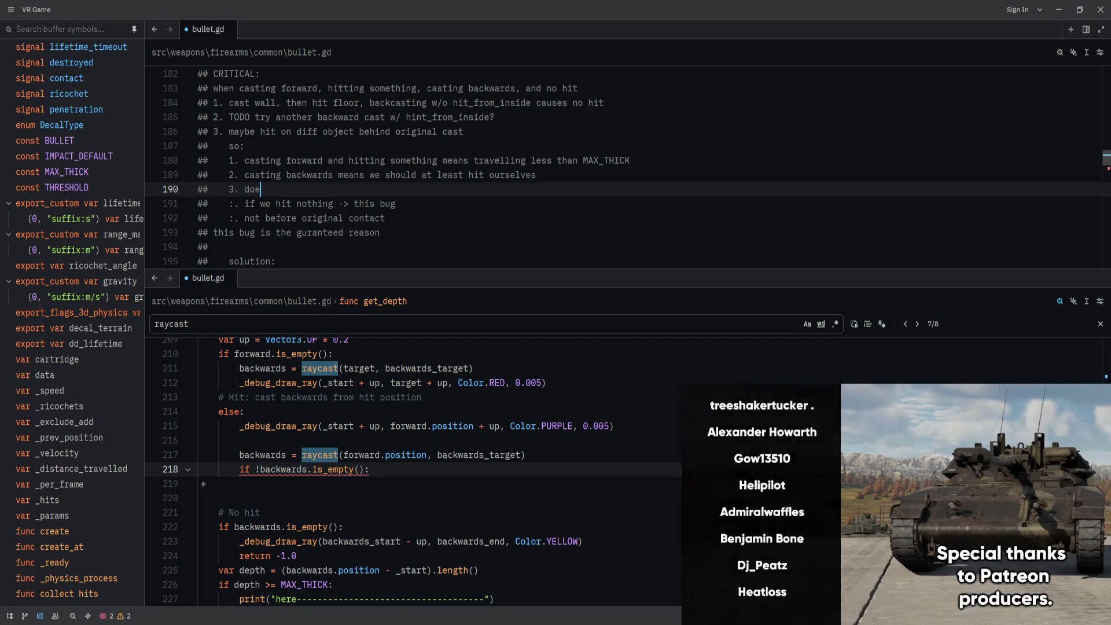
pyautogui.write('NOT hit u')
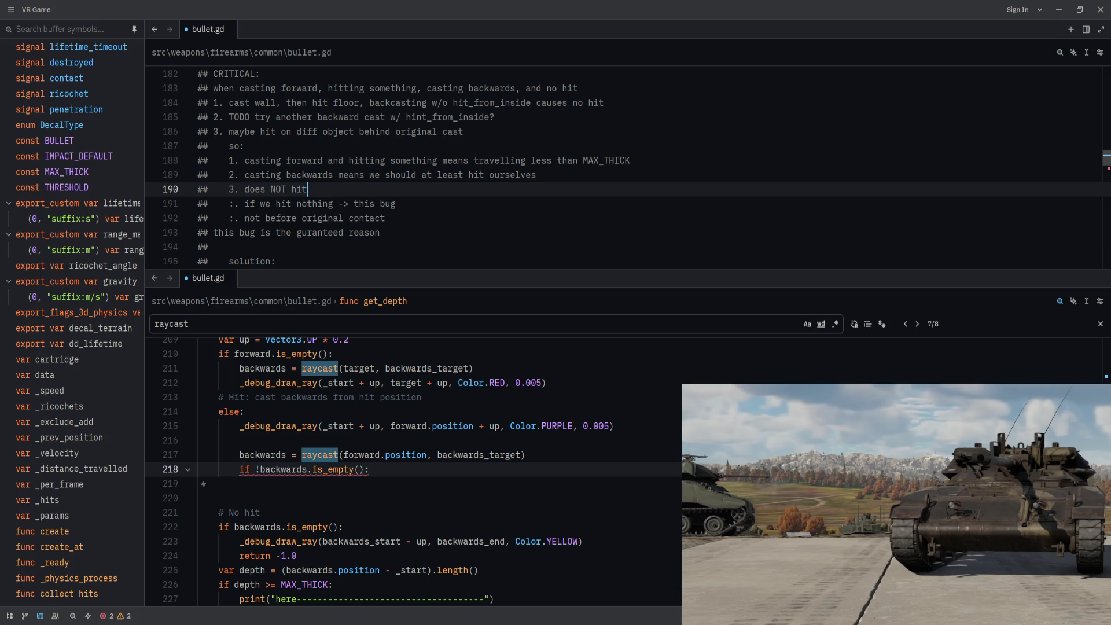
pyautogui.write('s before ')
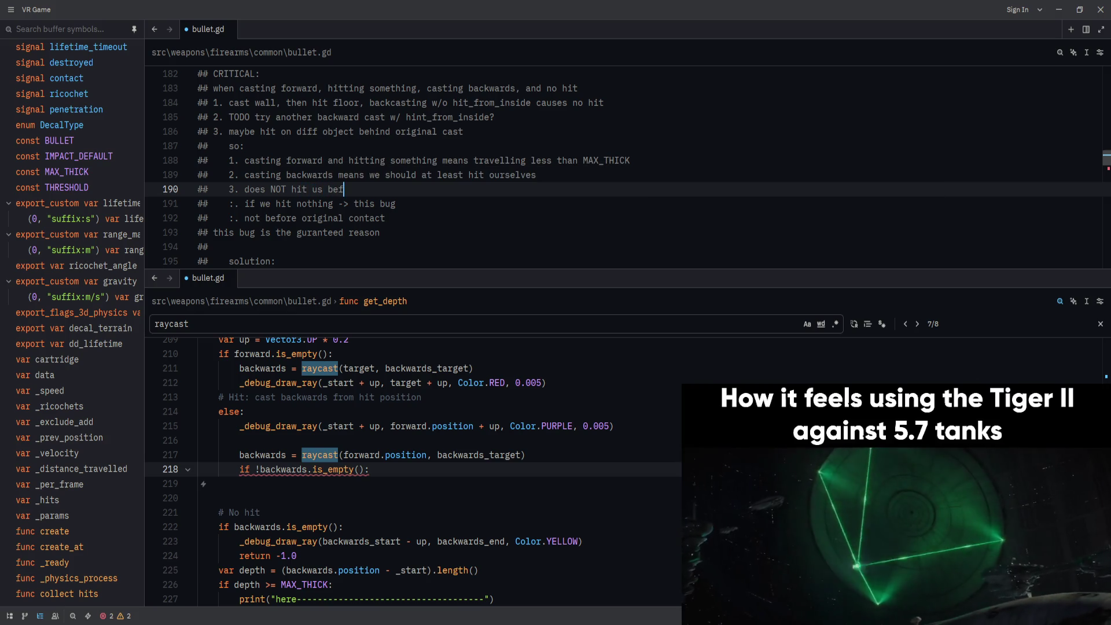
pyautogui.write('original contac')
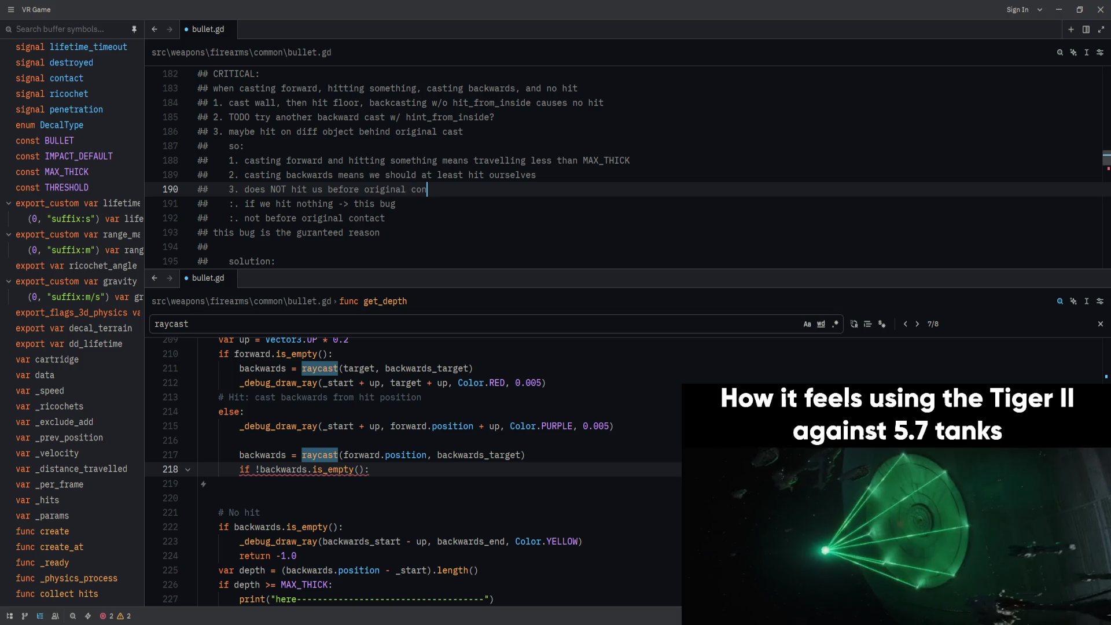
pyautogui.write('t')
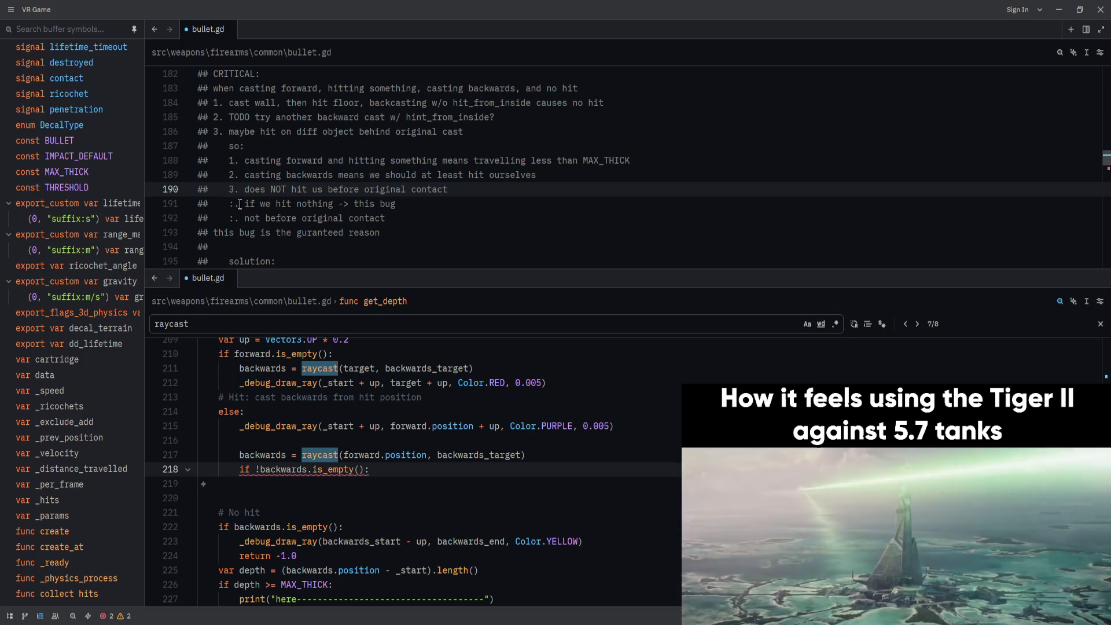
# Step: Delete the old ':.' conclusion lines, keeping ':. this bug is the guranteed reason', and save
pyautogui.press('Down')
pyautogui.hotkey('ctrl', 'shift', 'k')
pyautogui.moveTo(244, 203); pyautogui.dragTo(515, 207)
pyautogui.press('Delete')
pyautogui.press('Delete')
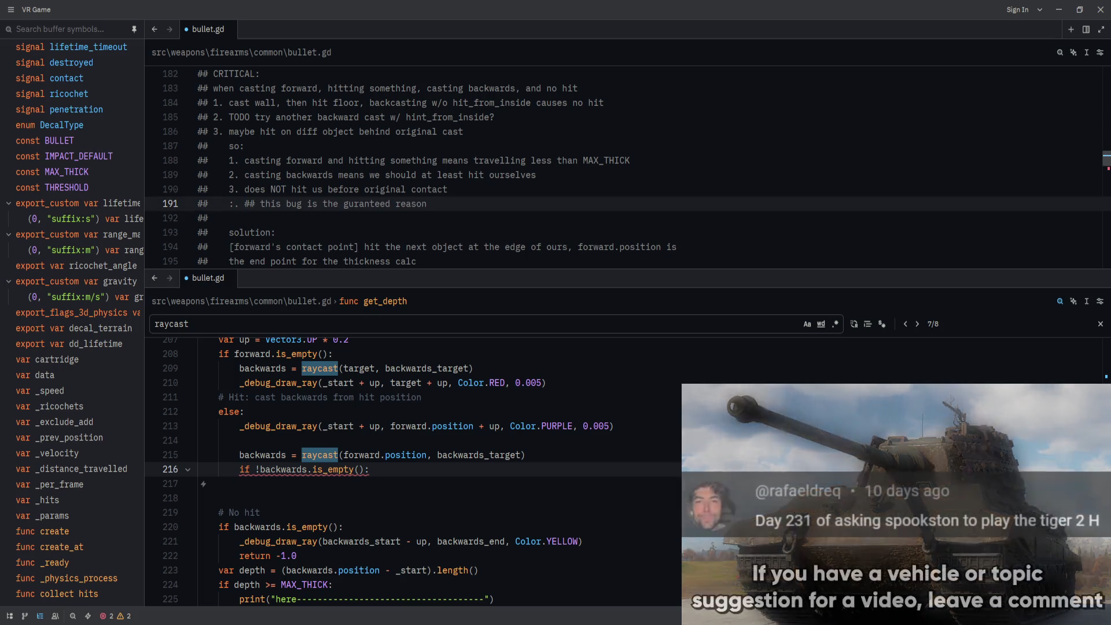
pyautogui.press('Delete')
pyautogui.press('Delete')
pyautogui.press('Delete')
pyautogui.press('End')
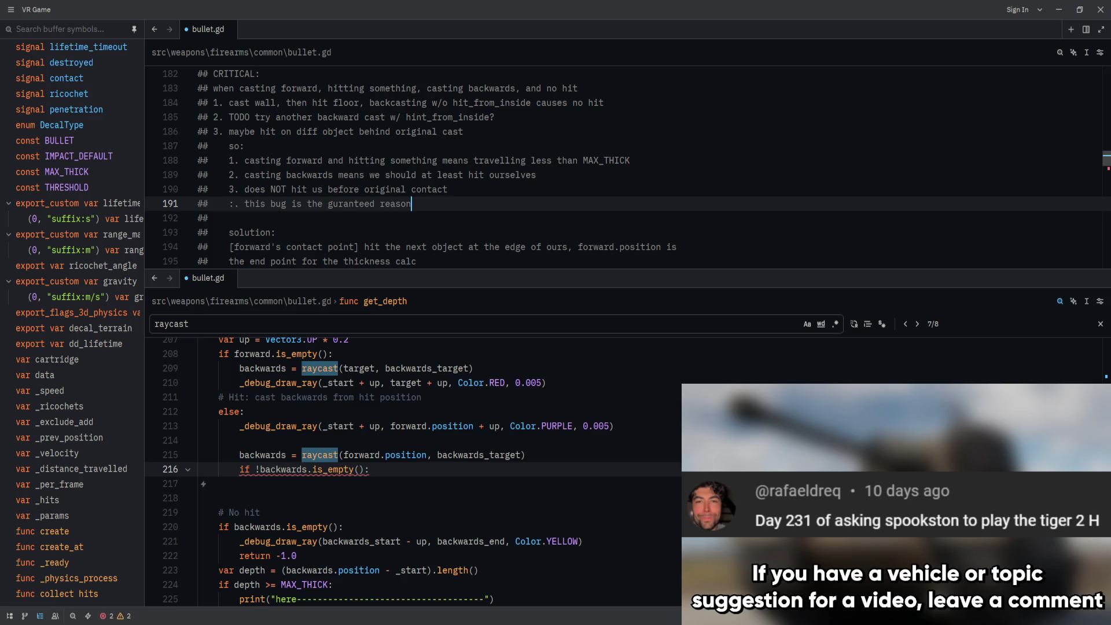
pyautogui.press('Up')
pyautogui.hotkey('ctrl', 's')
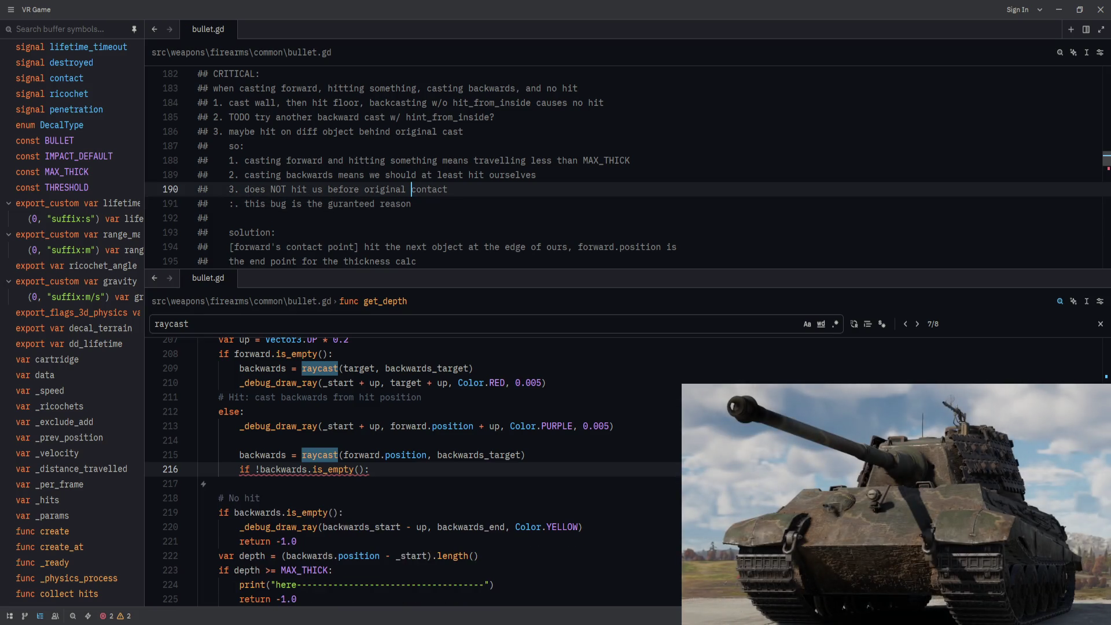
# Step: Change 'us' to 'ourselves' in point 3
pyautogui.click(320, 190)
pyautogui.press('BackSpace')
pyautogui.write('ur')
pyautogui.press('BackSpace')
pyautogui.press('BackSpace')
pyautogui.press('BackSpace')
pyautogui.write('ourselves')
# Step: Delete the point 3 line so point 2 leads straight into the conclusion
pyautogui.click(484, 189)
pyautogui.click(477, 199)
pyautogui.doubleClick(377, 191)
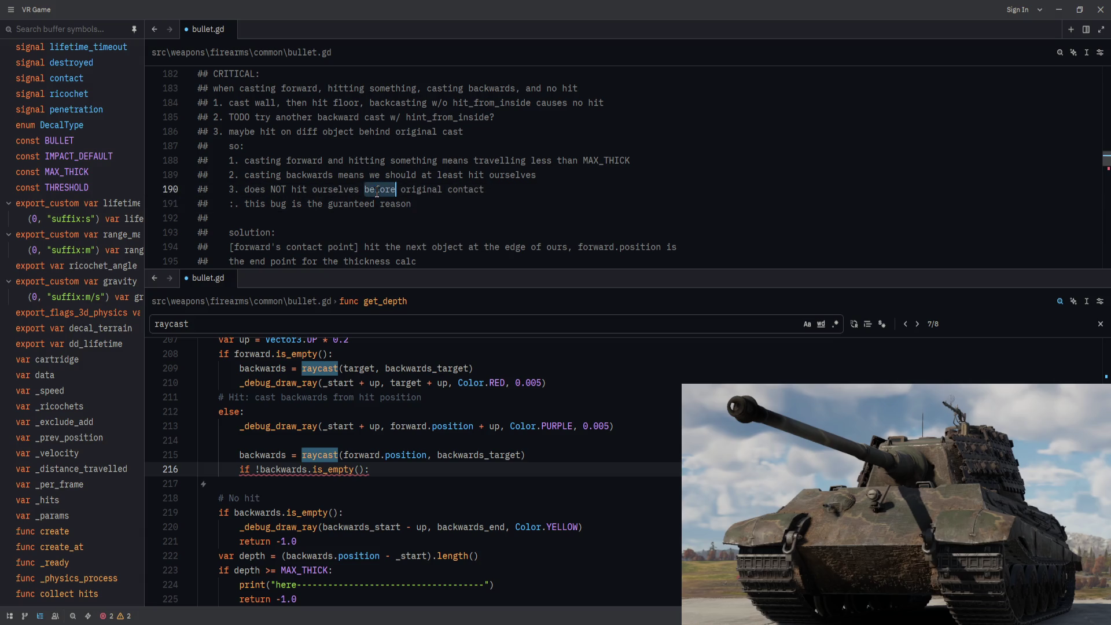
pyautogui.hotkey('ctrl', 'k')
pyautogui.hotkey('ctrl', 'Down')
pyautogui.press('Up')
pyautogui.press('Up')
pyautogui.press('Up')
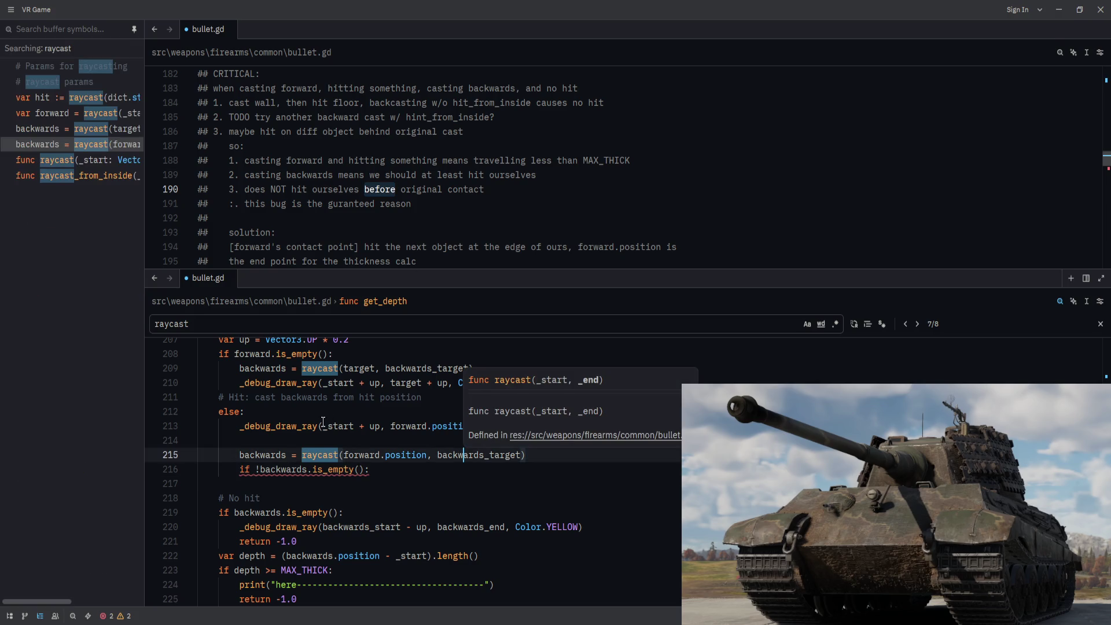
pyautogui.click(580, 186)
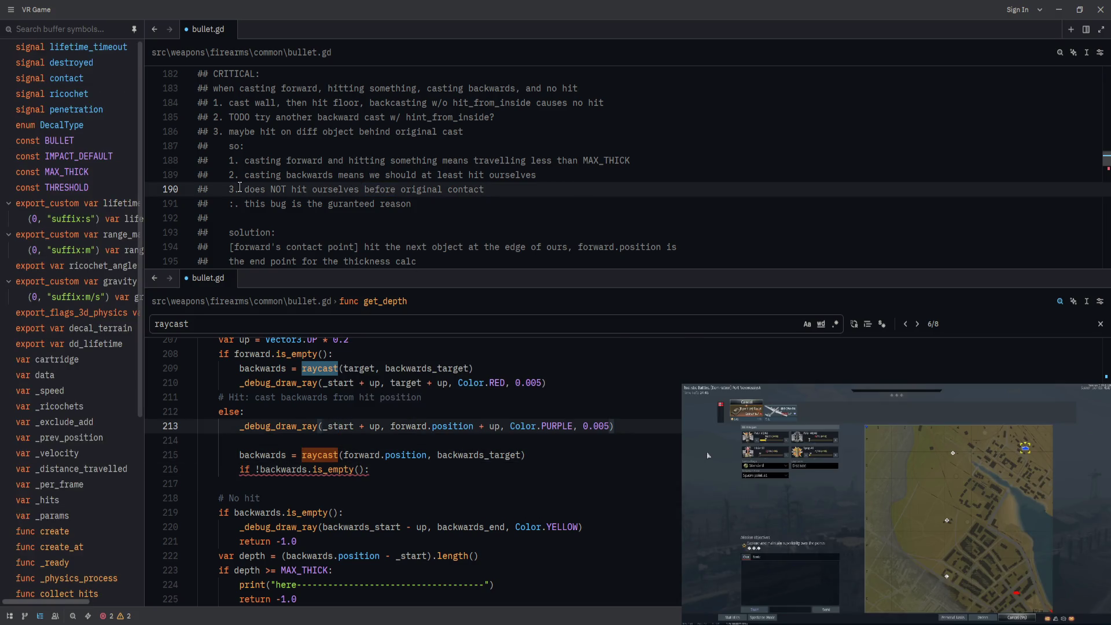
pyautogui.hotkey('ctrl', 'shift', 'k')
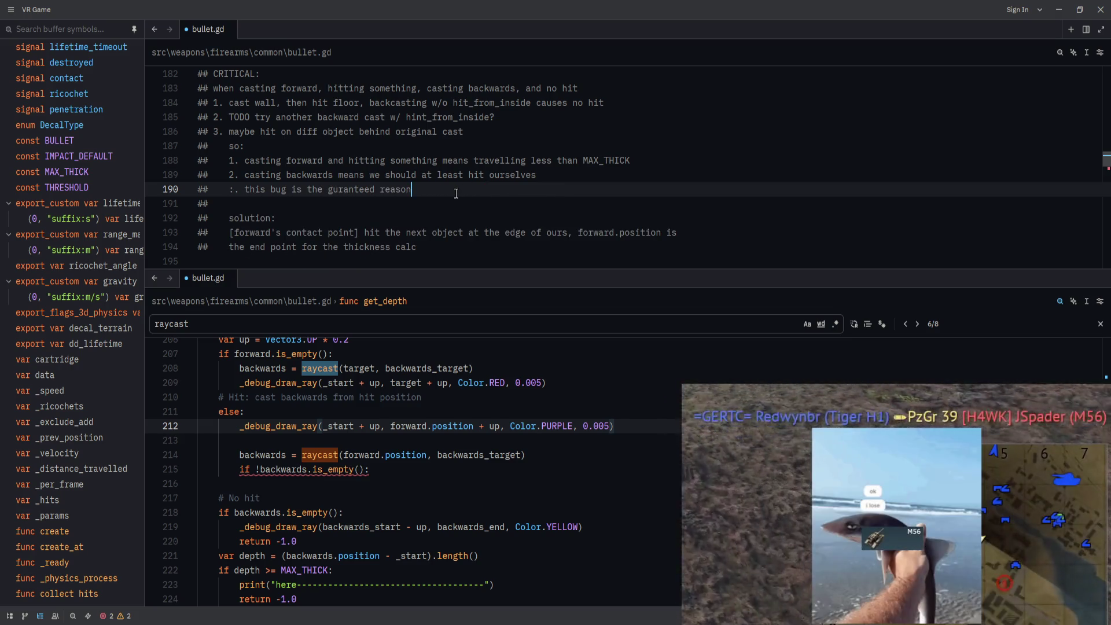
# Step: Prefix the conclusion with 'backwards hits nothing ->' before 'this bug'
pyautogui.press('Up')
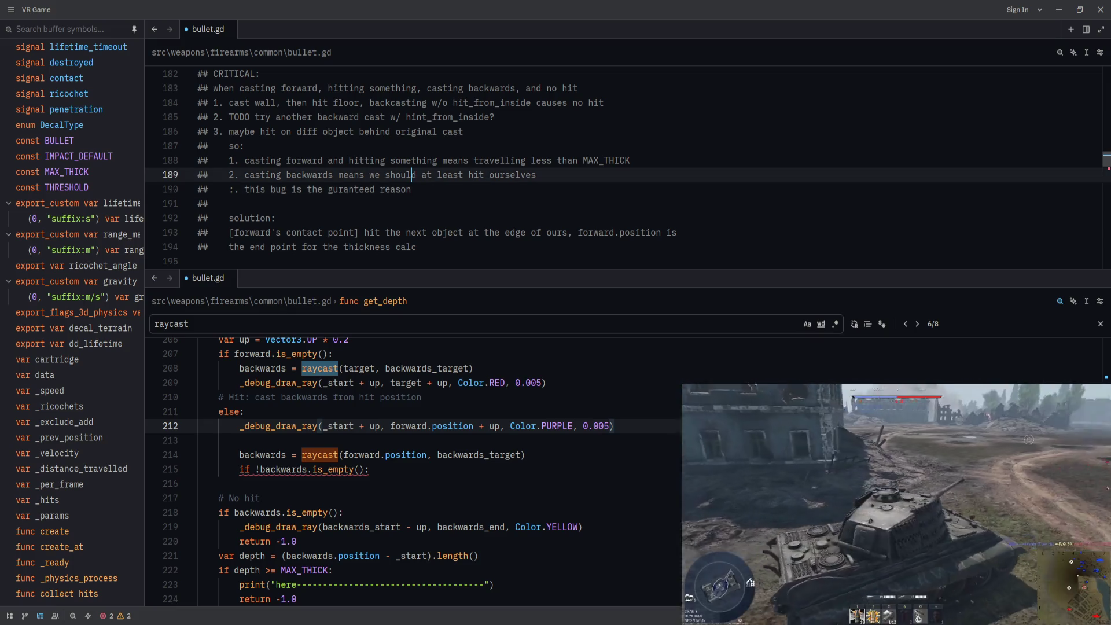
pyautogui.click(411, 189)
pyautogui.hotkey('ctrl', 'Left')
pyautogui.hotkey('ctrl', 'Left')
pyautogui.hotkey('ctrl', 'Left')
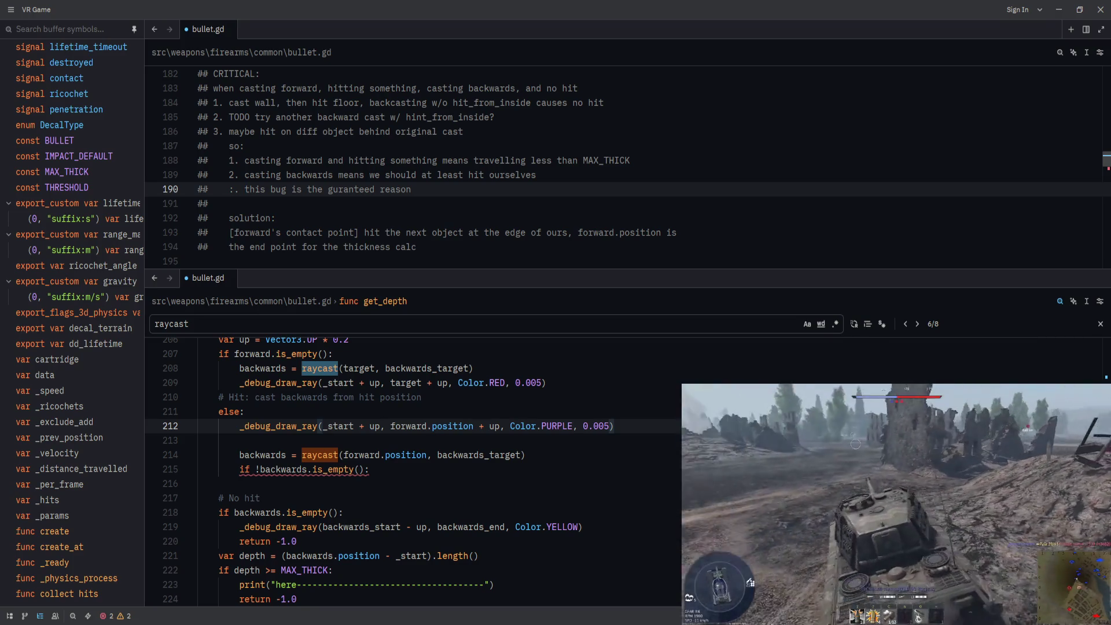
pyautogui.write('backwards hi')
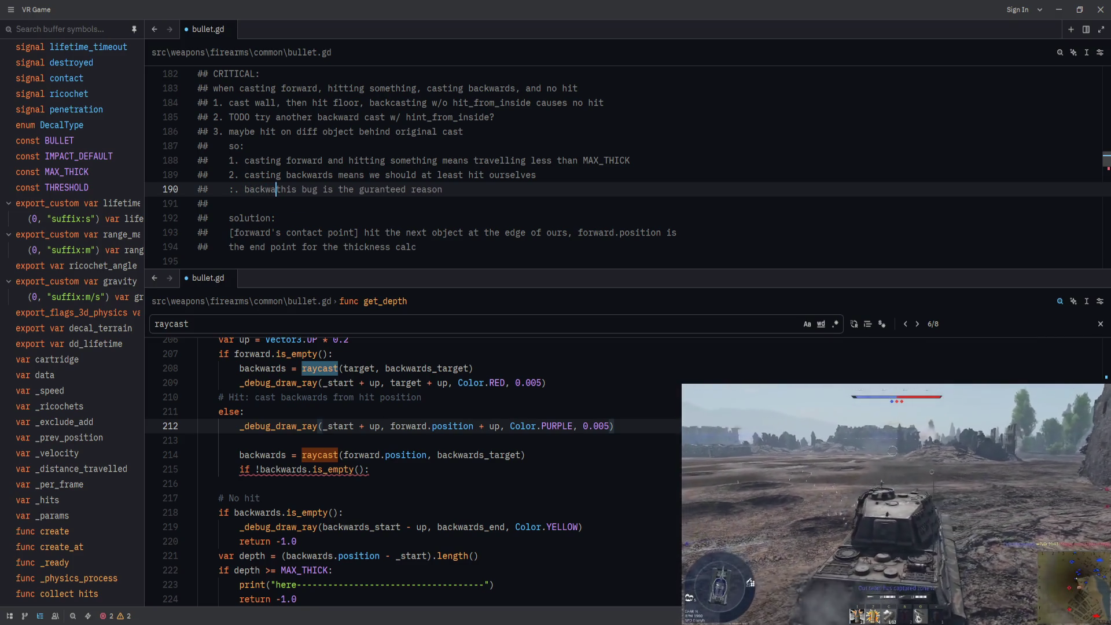
pyautogui.write('ts nothing')
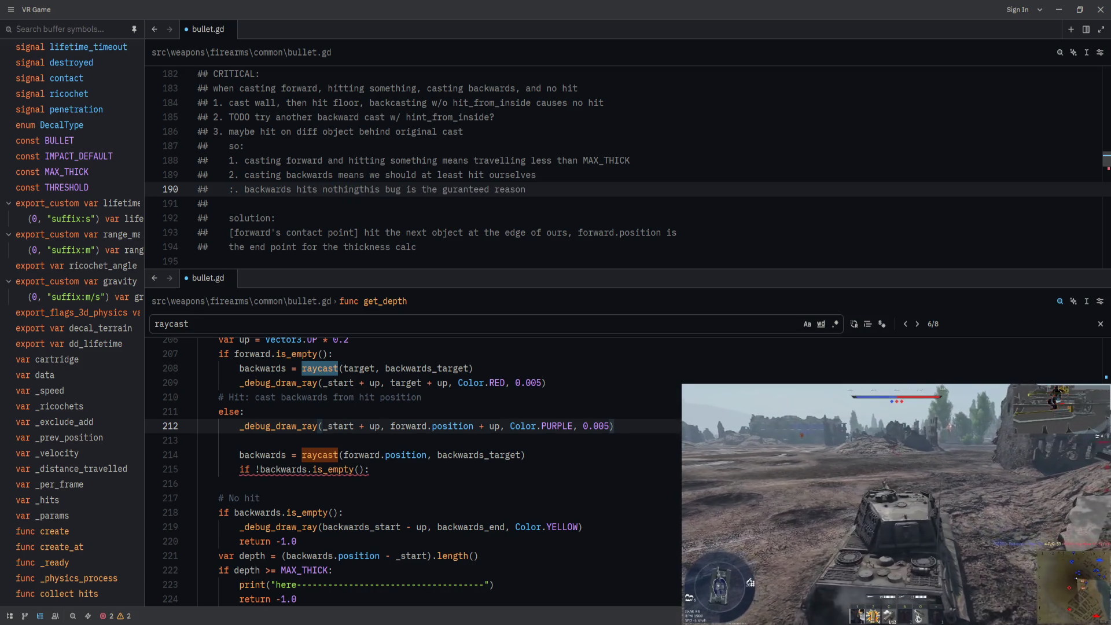
pyautogui.write(' ->')
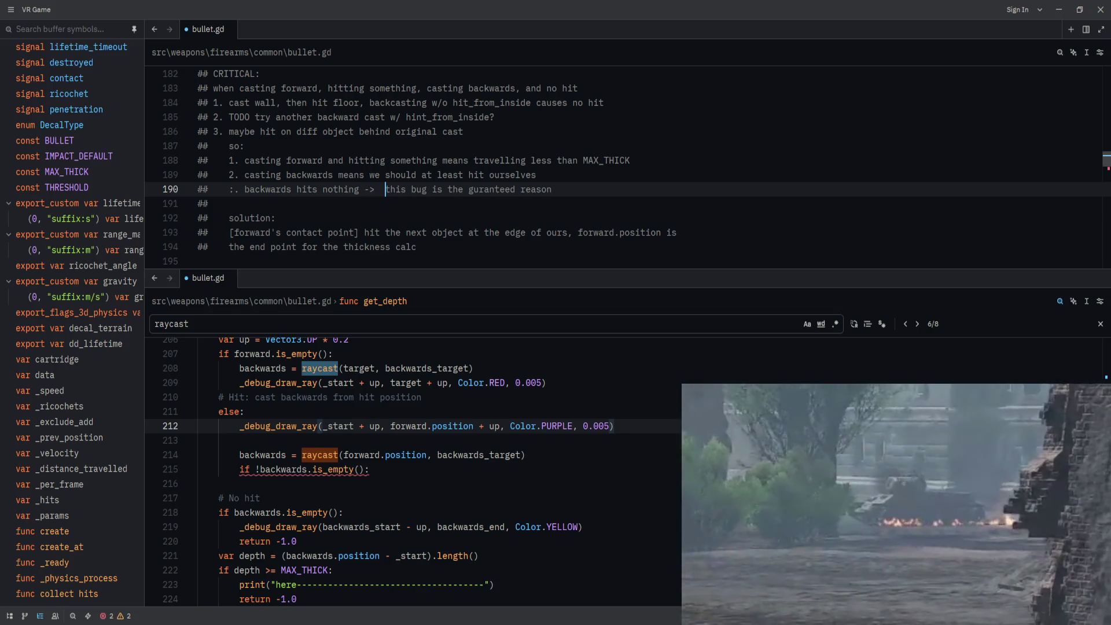
# Step: Add a new line ':. backwards hits !ourselves OR !before OG contact'
pyautogui.press('Return')
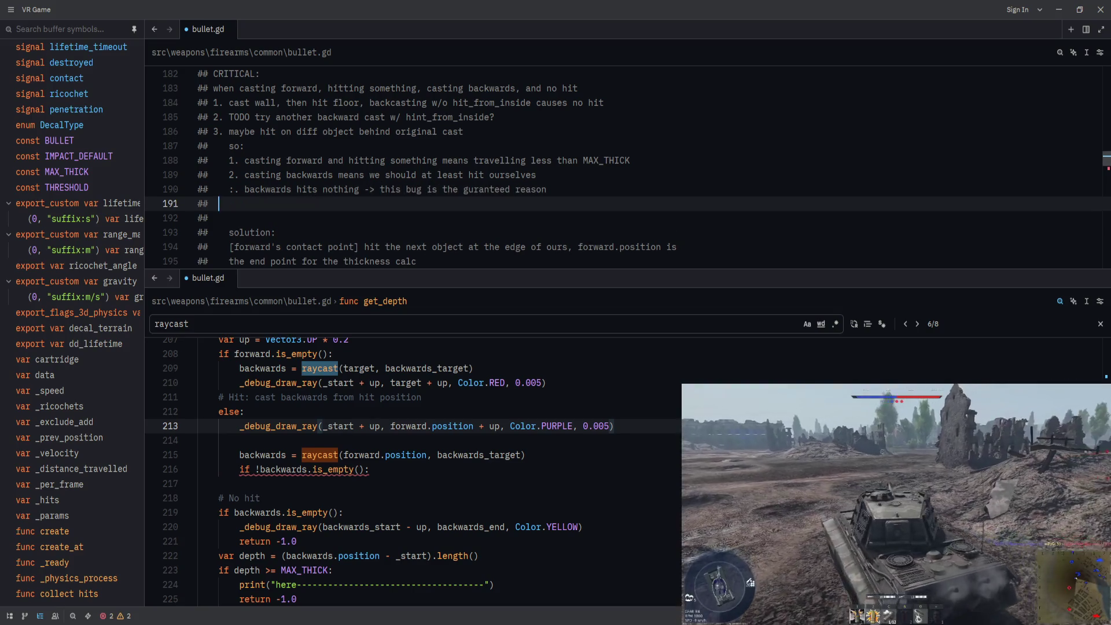
pyautogui.write(':. backw')
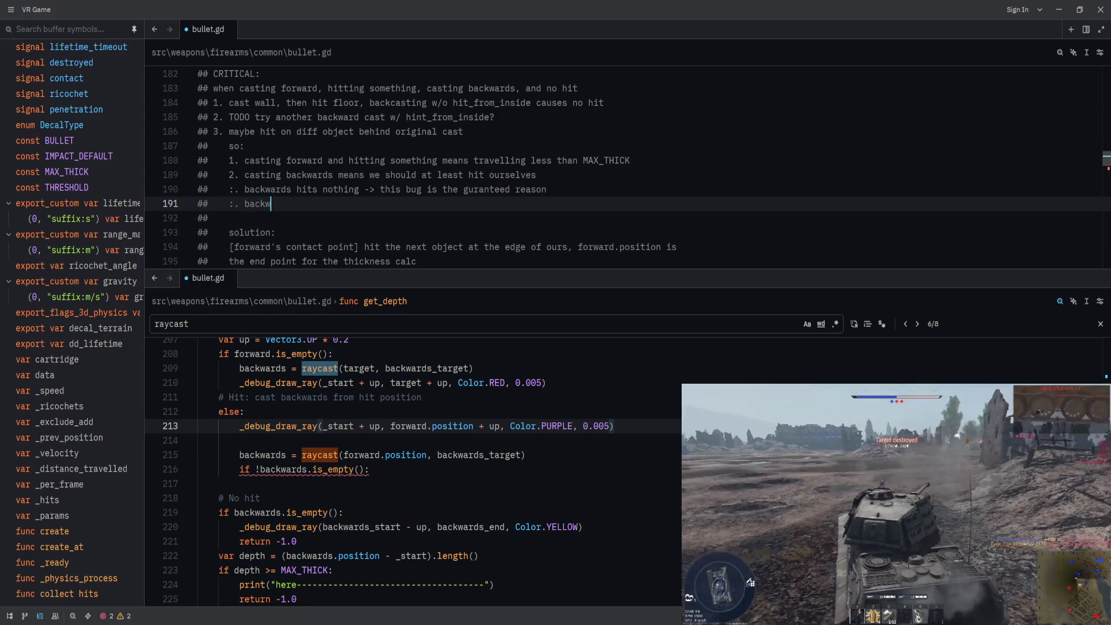
pyautogui.write('ards hits something not')
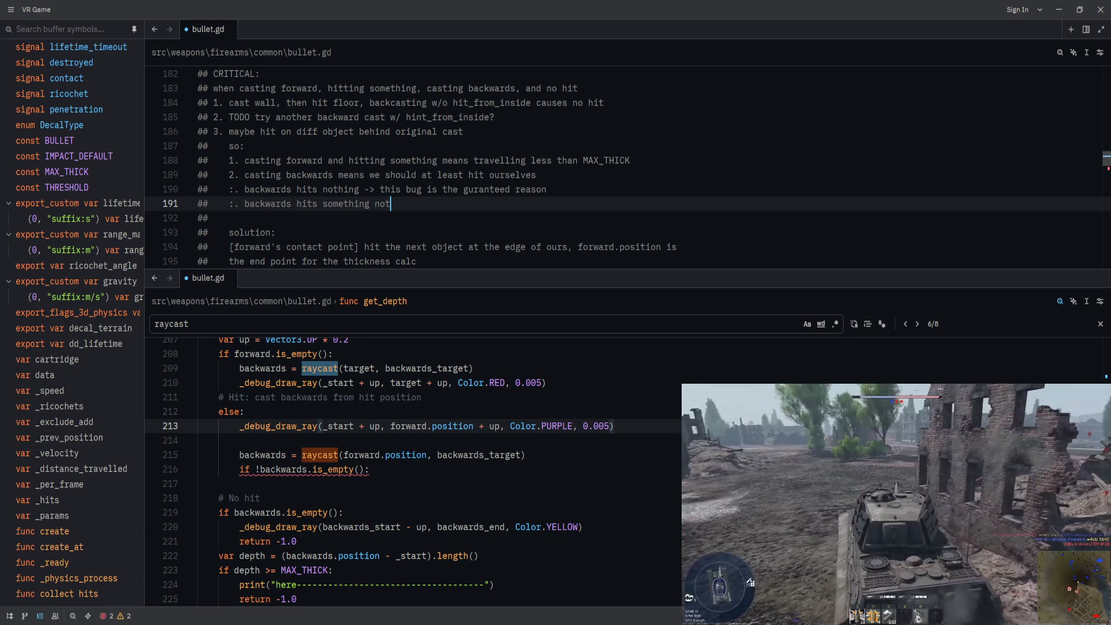
pyautogui.hotkey('ctrl', 'BackSpace')
pyautogui.hotkey('ctrl', 'BackSpace')
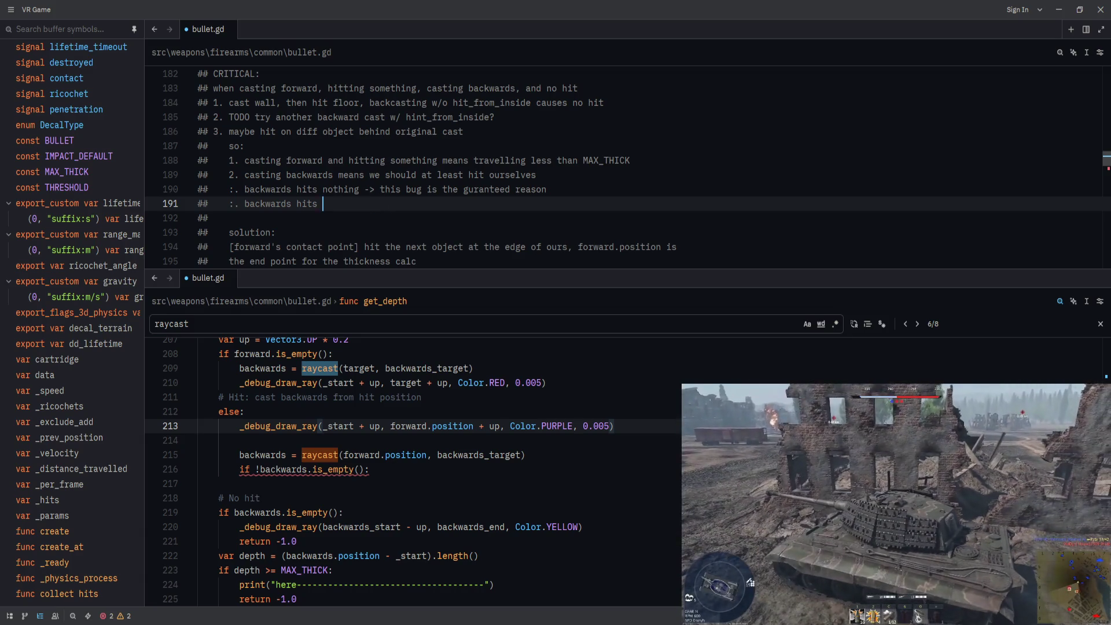
pyautogui.write('N')
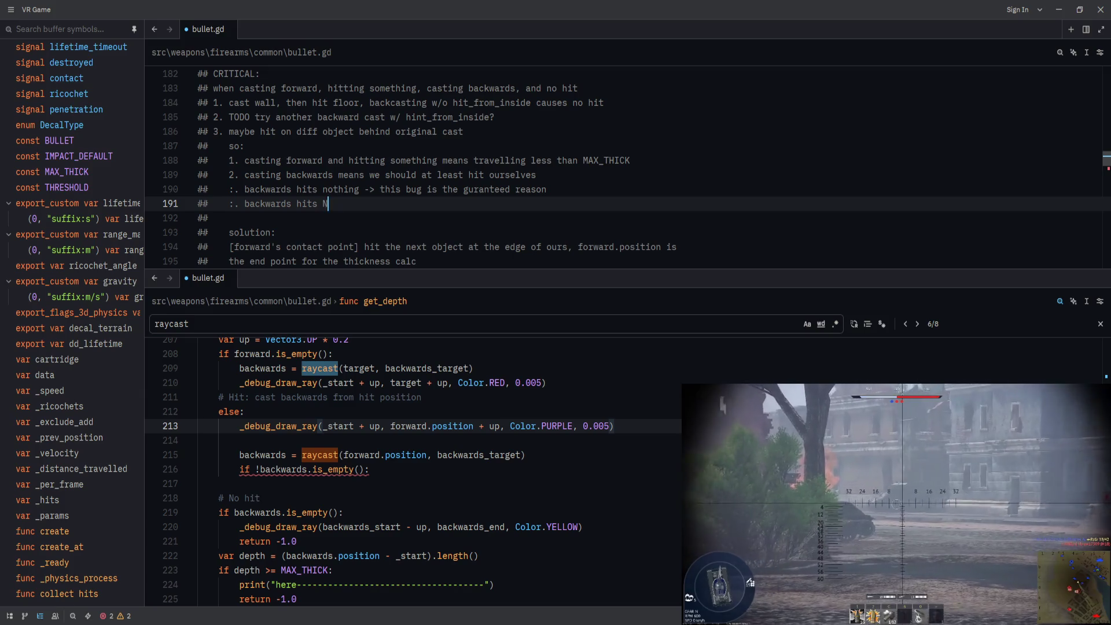
pyautogui.write('OT us and NOT')
pyautogui.hotkey('ctrl', 'BackSpace')
pyautogui.hotkey('ctrl', 'BackSpace')
pyautogui.hotkey('ctrl', 'BackSpace')
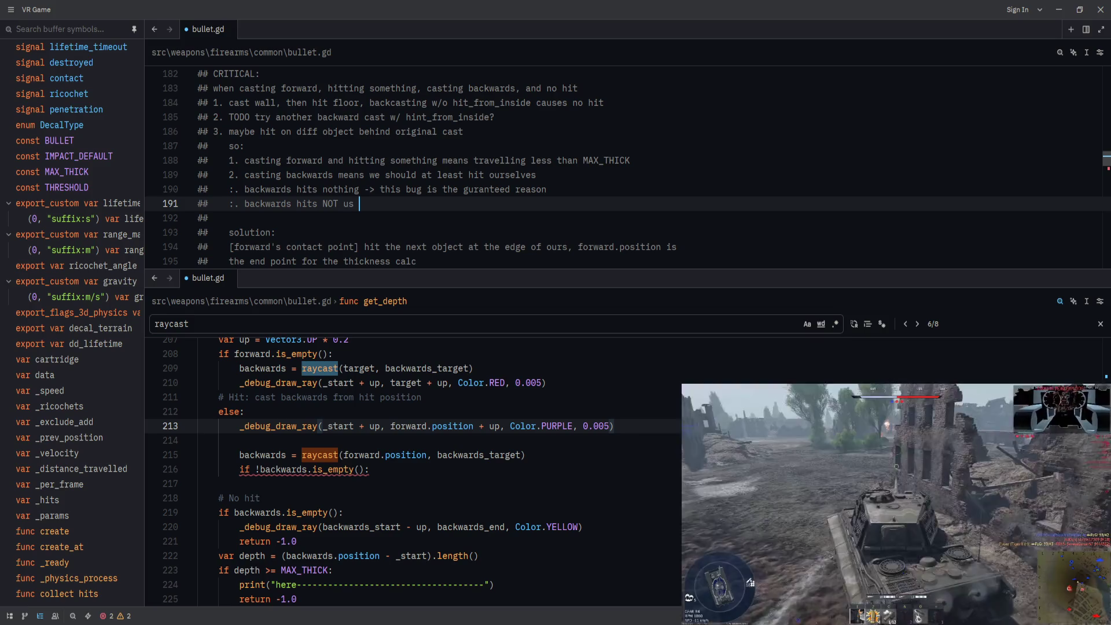
pyautogui.write('!ourselves')
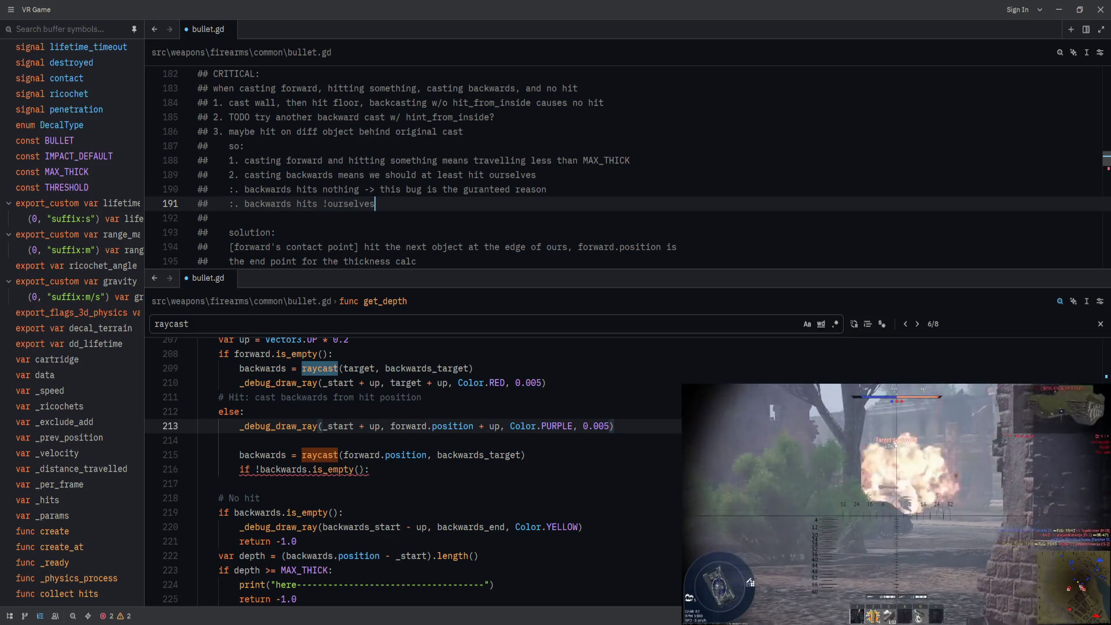
pyautogui.write(' AND')
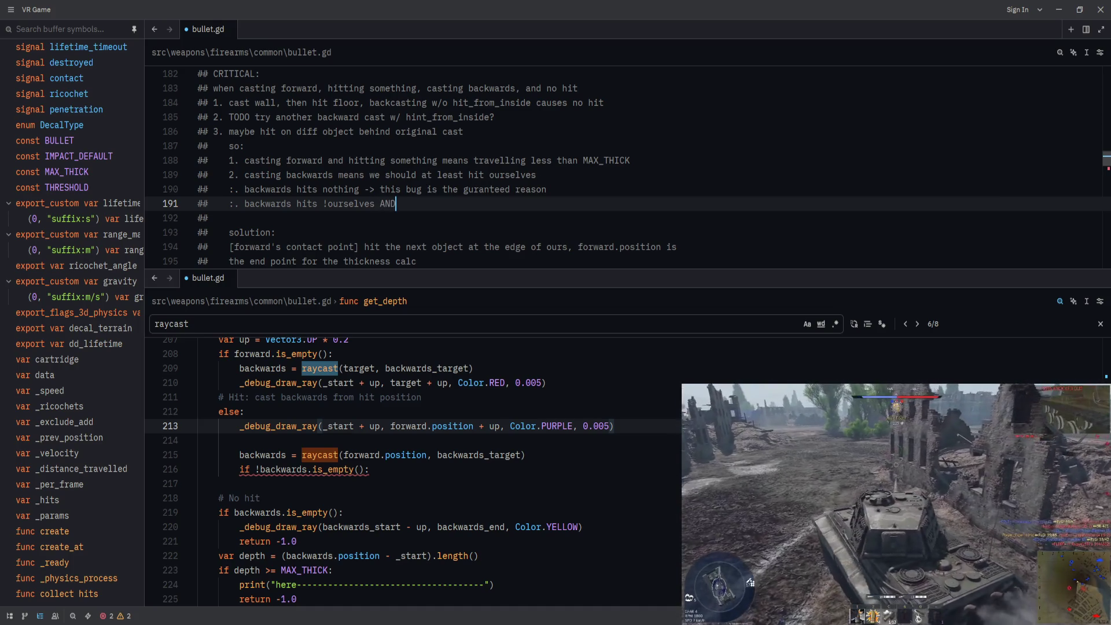
pyautogui.hotkey('ctrl', 'BackSpace')
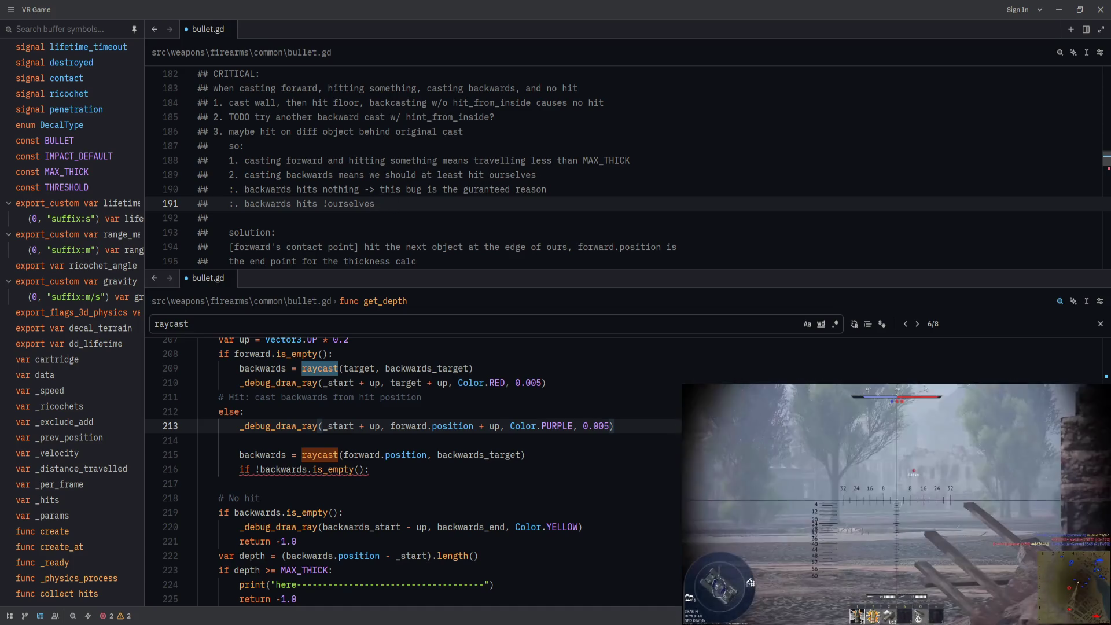
pyautogui.write('OR !')
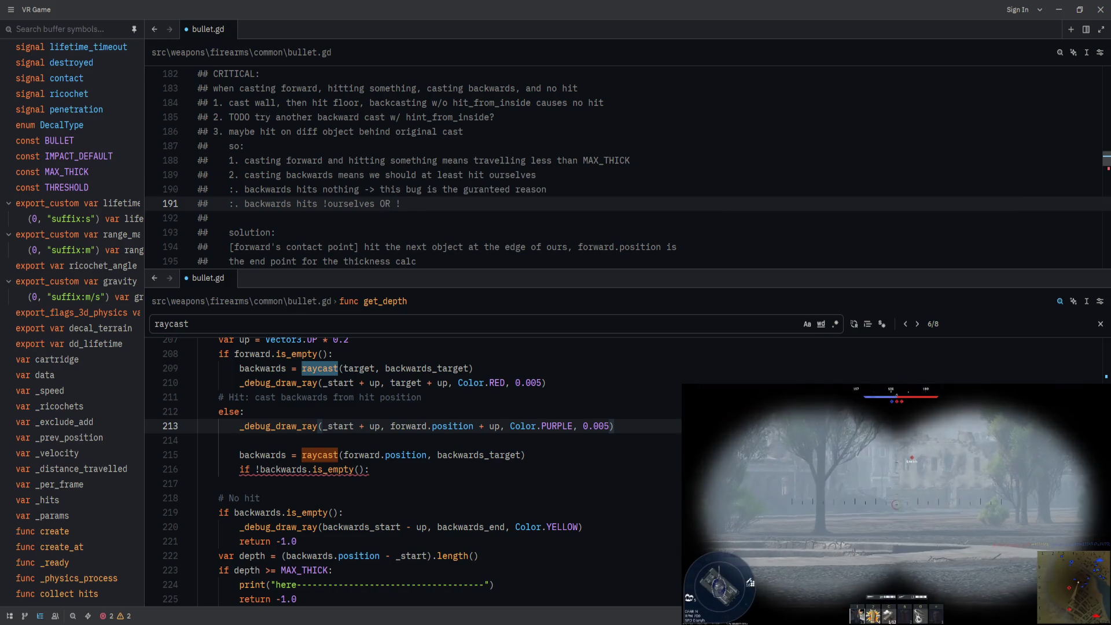
pyautogui.write('before og')
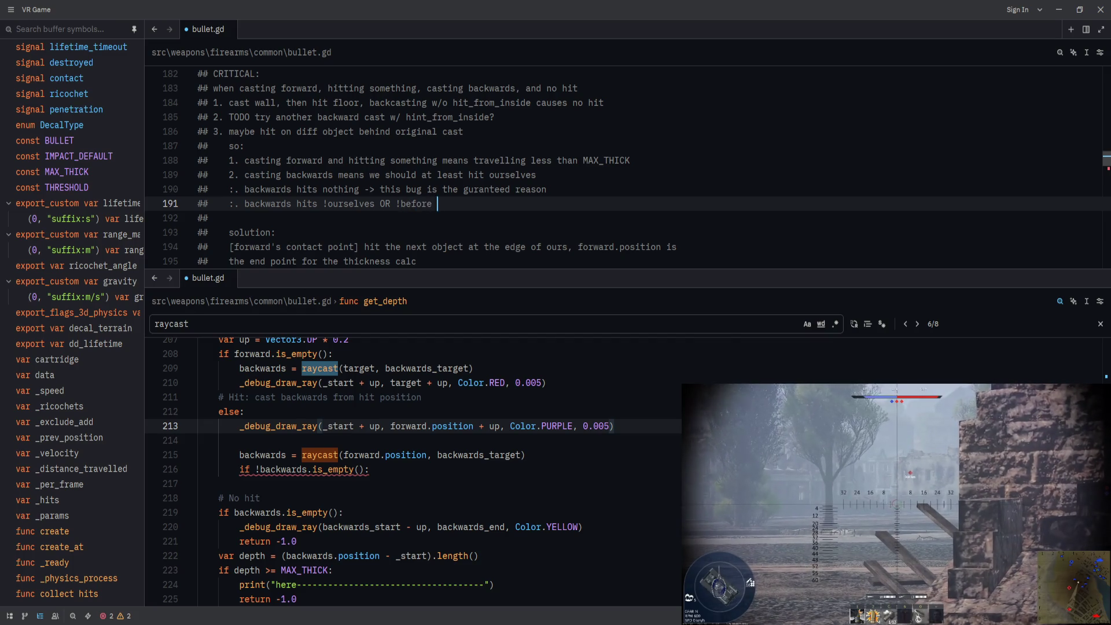
pyautogui.press('BackSpace')
pyautogui.press('BackSpace')
pyautogui.press('BackSpace')
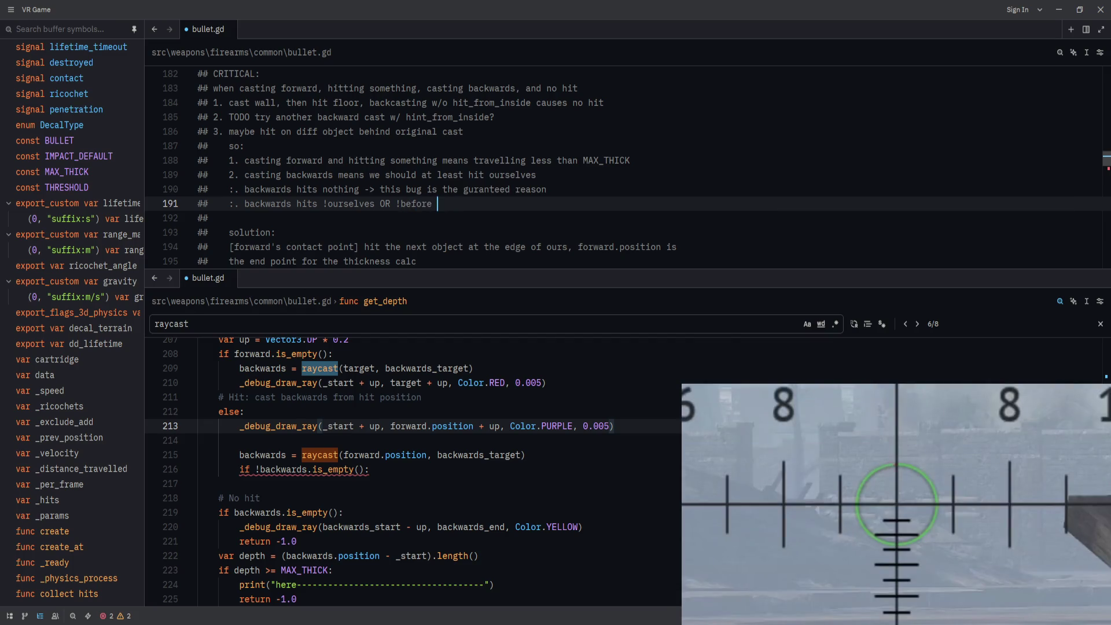
pyautogui.write('OG contact')
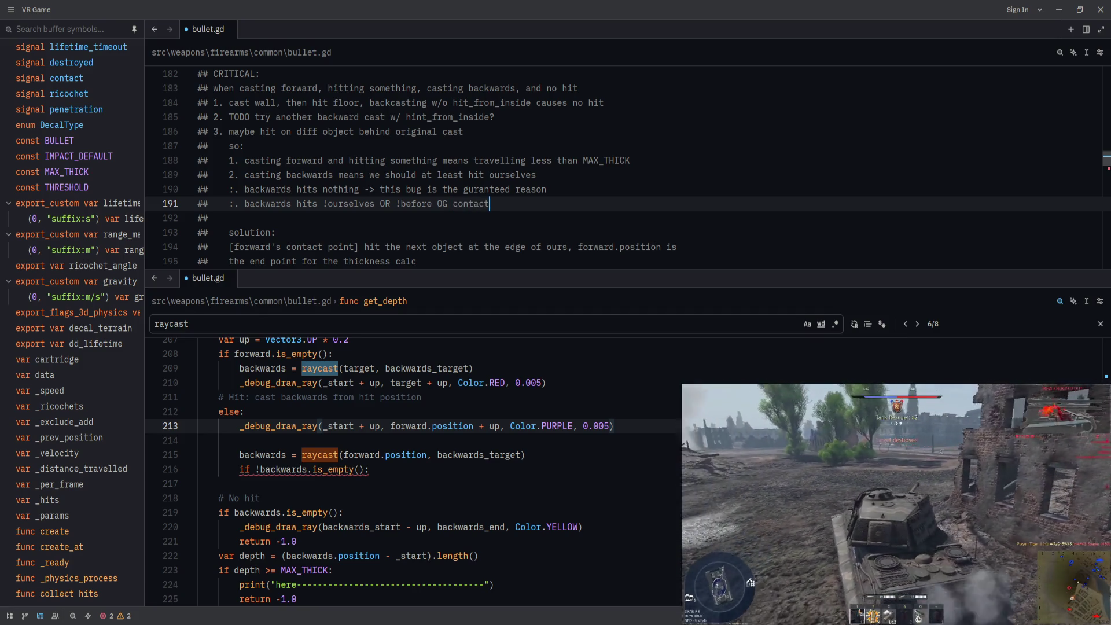
pyautogui.click(422, 189)
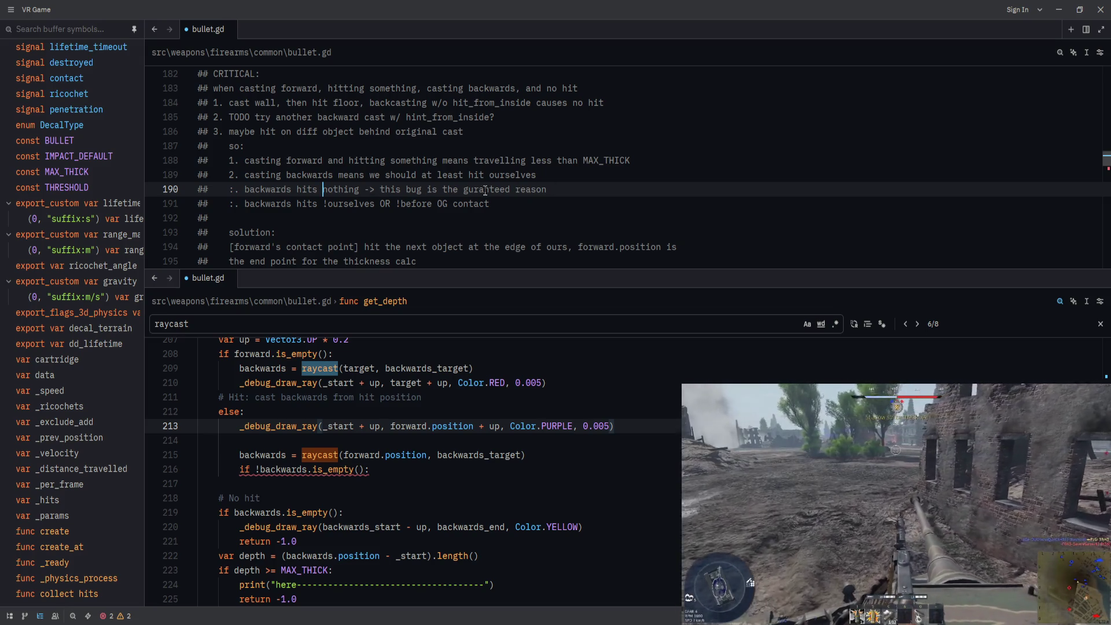
# Step: Rewrite line 188 to 'casting forward AND HITTING ->', removing ' hitting something means'
pyautogui.click(381, 189)
pyautogui.moveTo(382, 190); pyautogui.dragTo(582, 189)
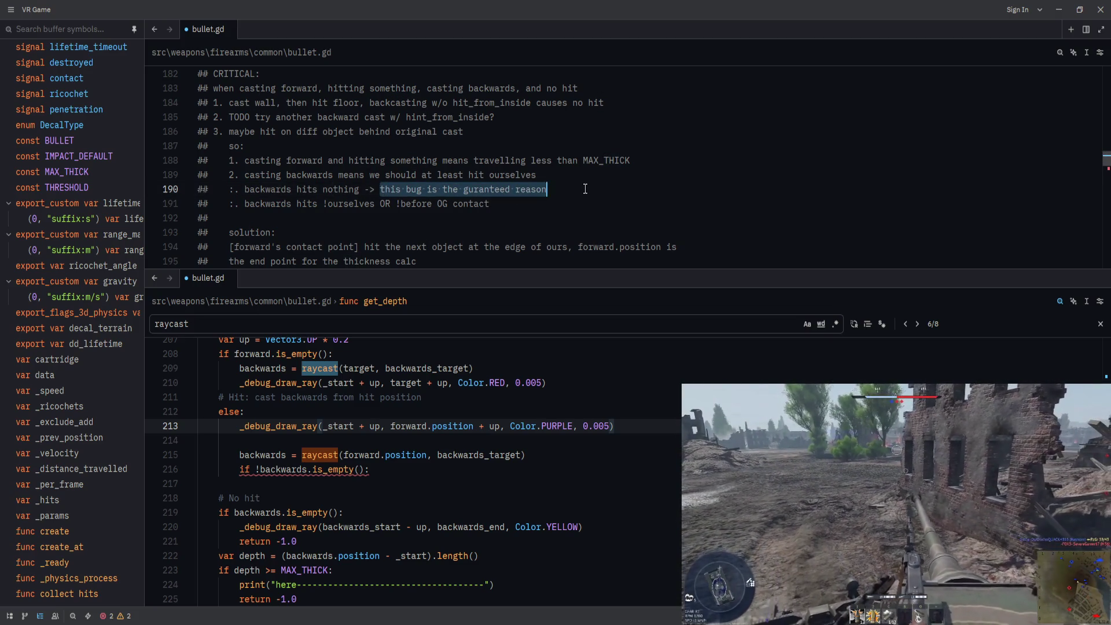
pyautogui.click(584, 190)
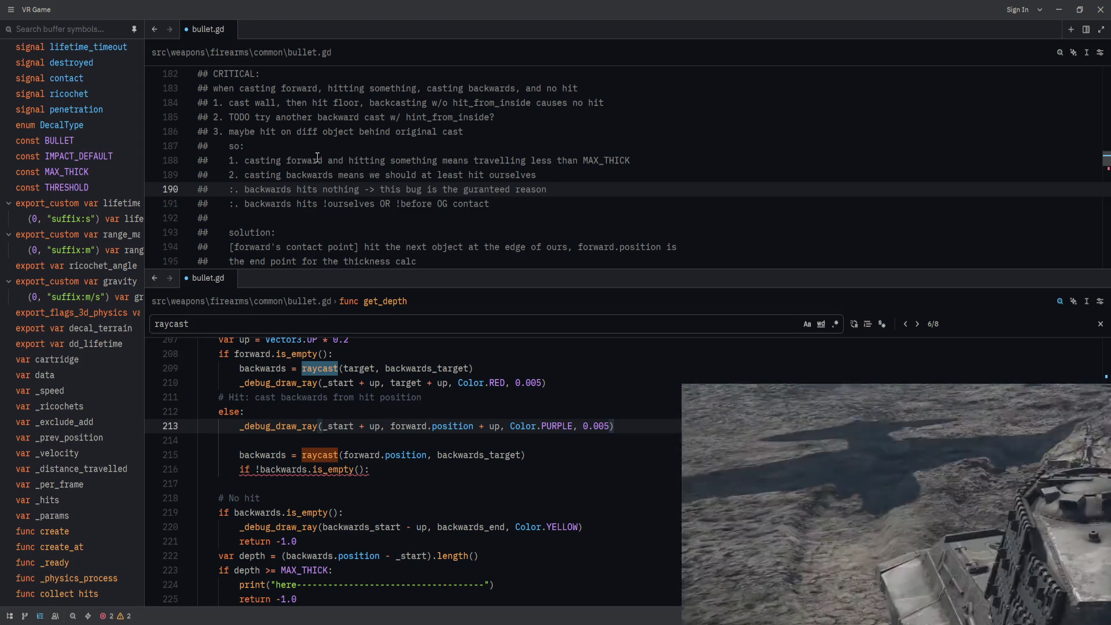
pyautogui.moveTo(328, 160); pyautogui.dragTo(639, 161)
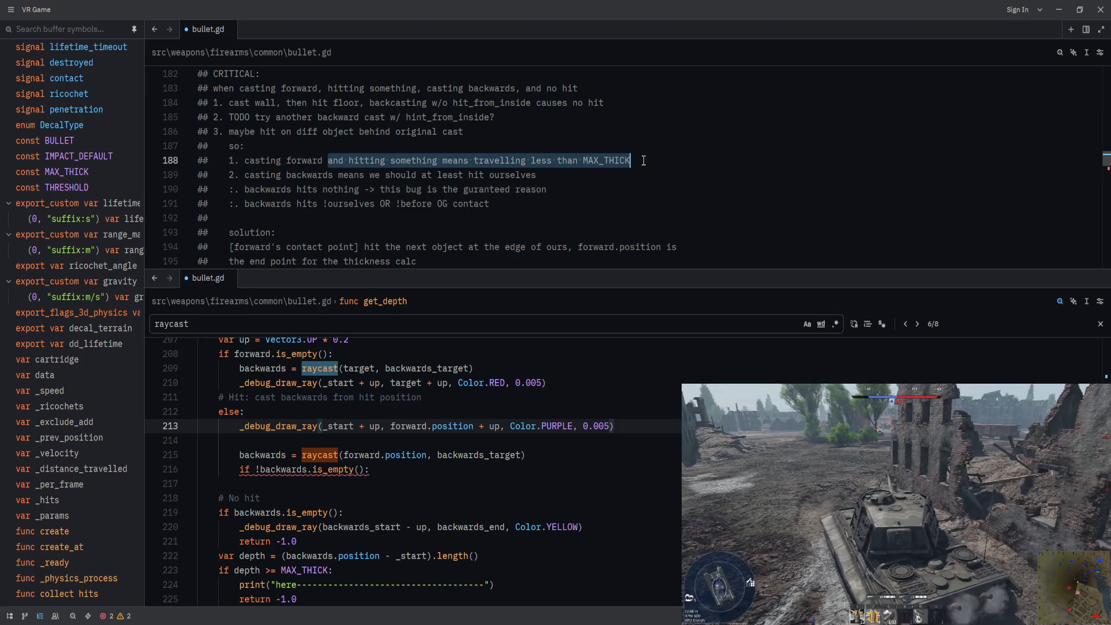
pyautogui.click(328, 160)
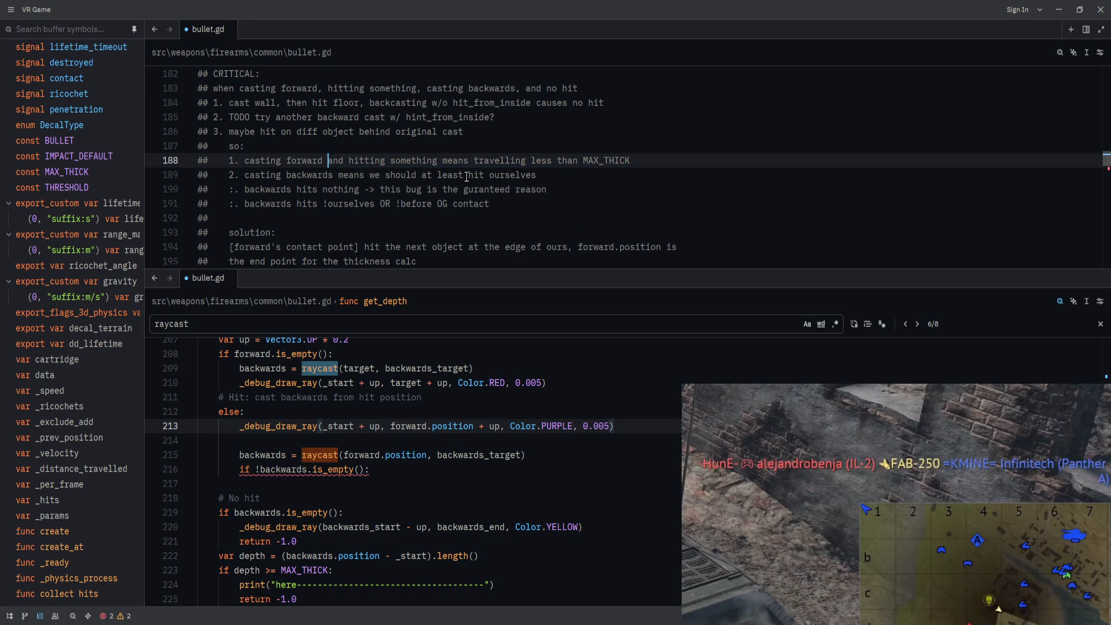
pyautogui.click(617, 173)
pyautogui.click(309, 160)
pyautogui.doubleClick(337, 160)
pyautogui.write('AND HITTING')
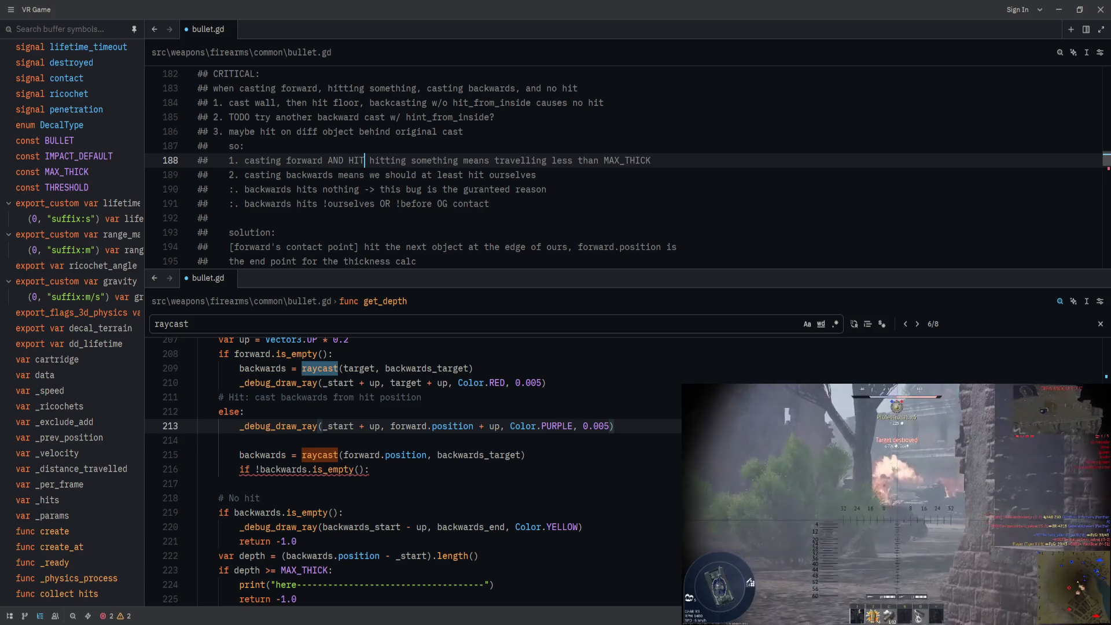
pyautogui.hotkey('ctrl', 'Delete')
pyautogui.hotkey('ctrl', 'Delete')
pyautogui.hotkey('ctrl', 'Delete')
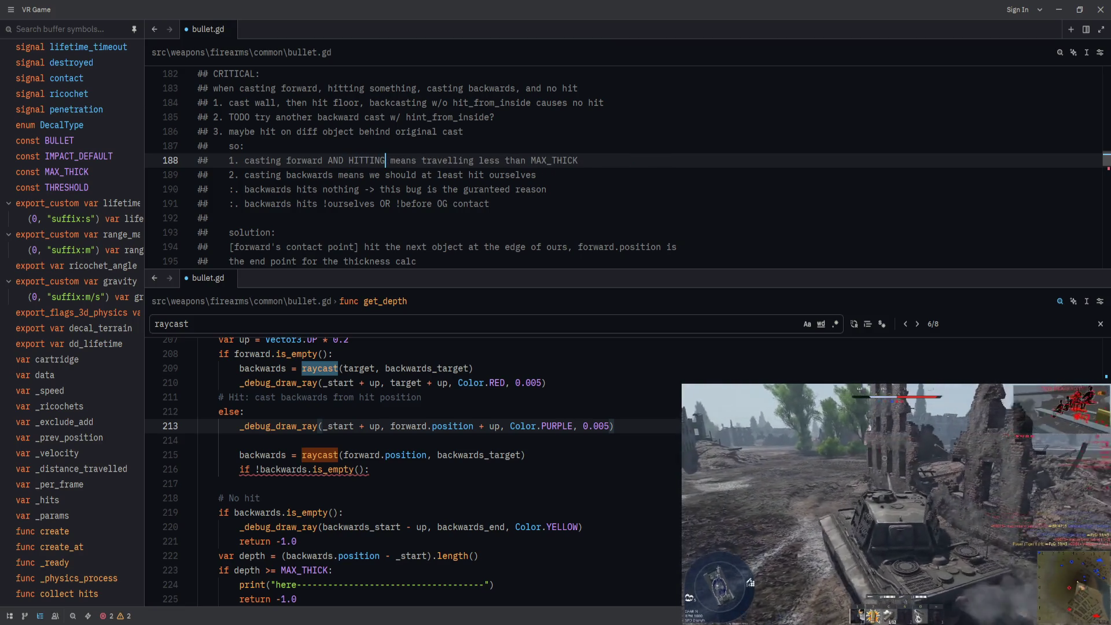
pyautogui.write('->')
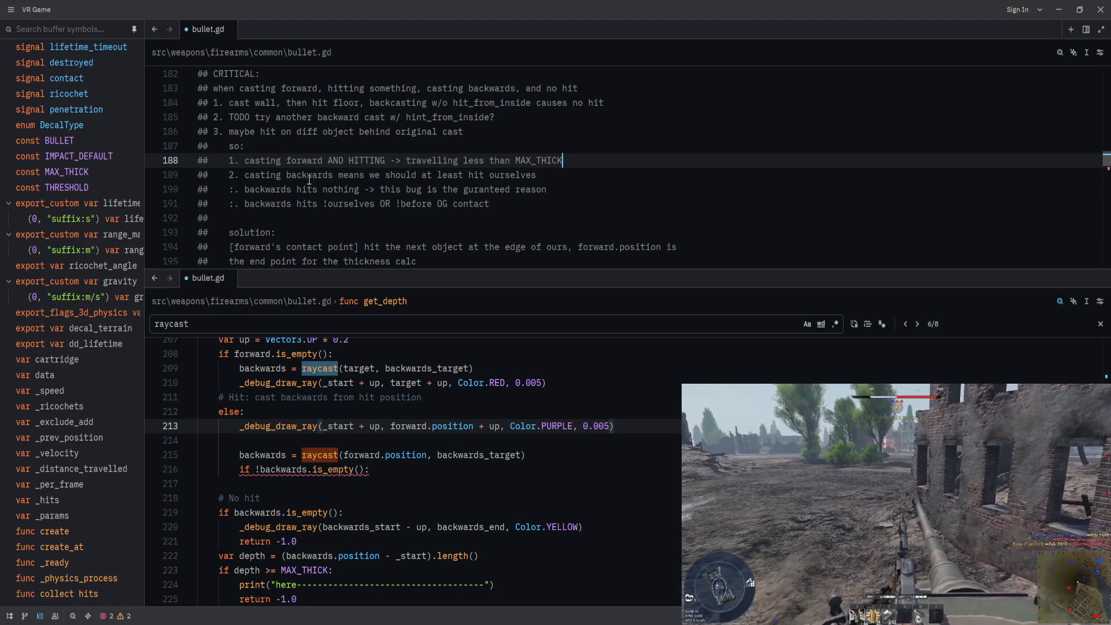
# Step: Delete the '!' before 'ourselves' in the line 191 conclusion
pyautogui.doubleClick(345, 174)
pyautogui.moveTo(345, 174); pyautogui.dragTo(579, 177)
pyautogui.click(579, 178)
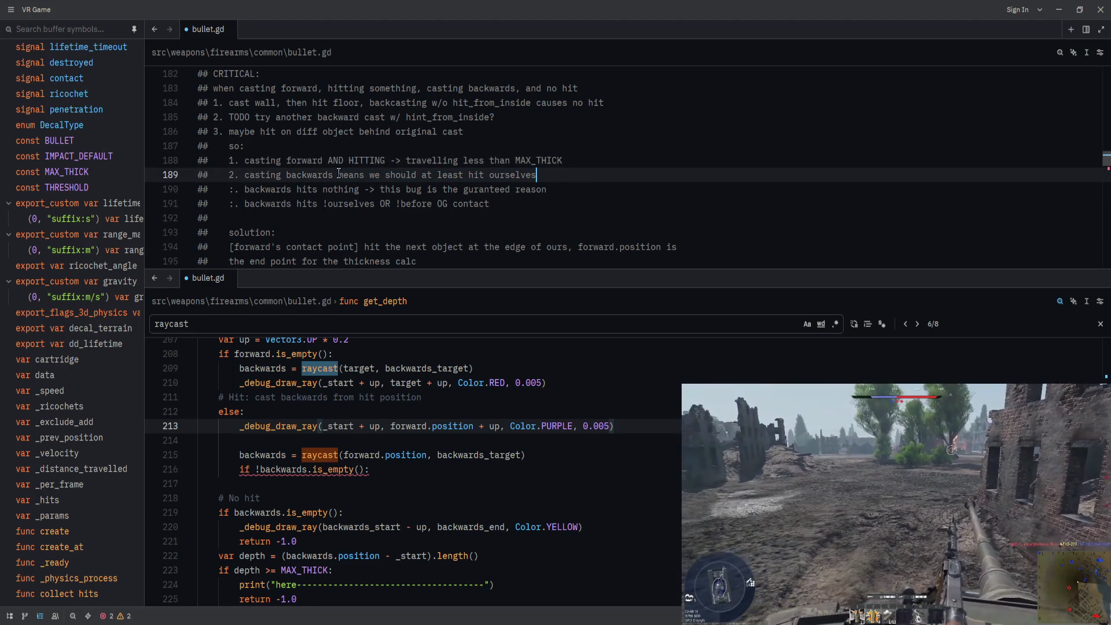
pyautogui.click(630, 159)
pyautogui.click(639, 175)
pyautogui.click(639, 186)
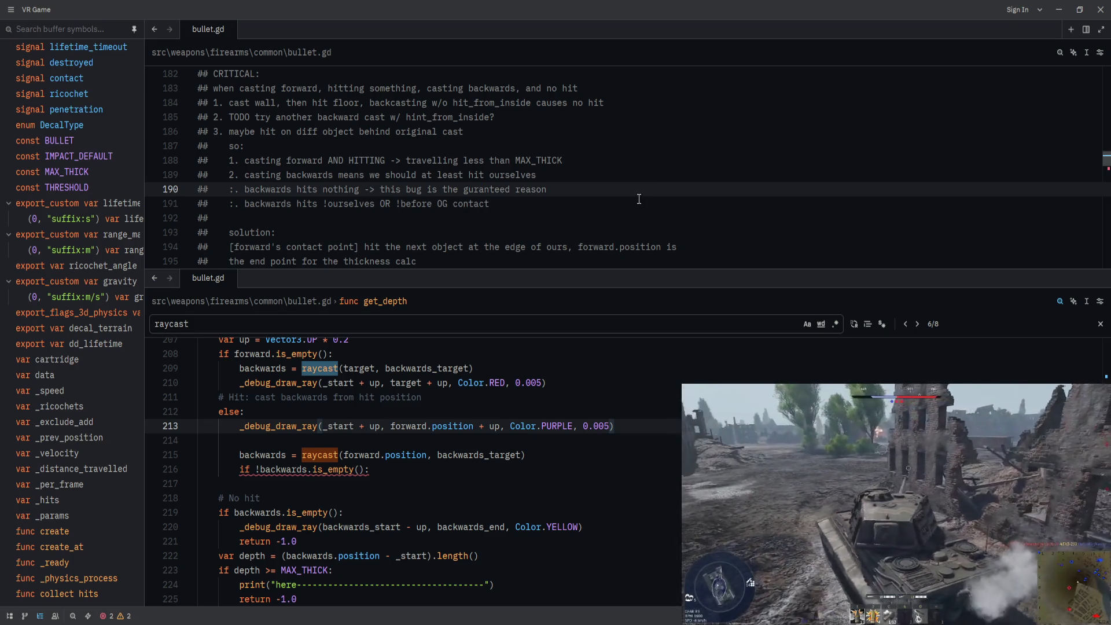
pyautogui.click(640, 206)
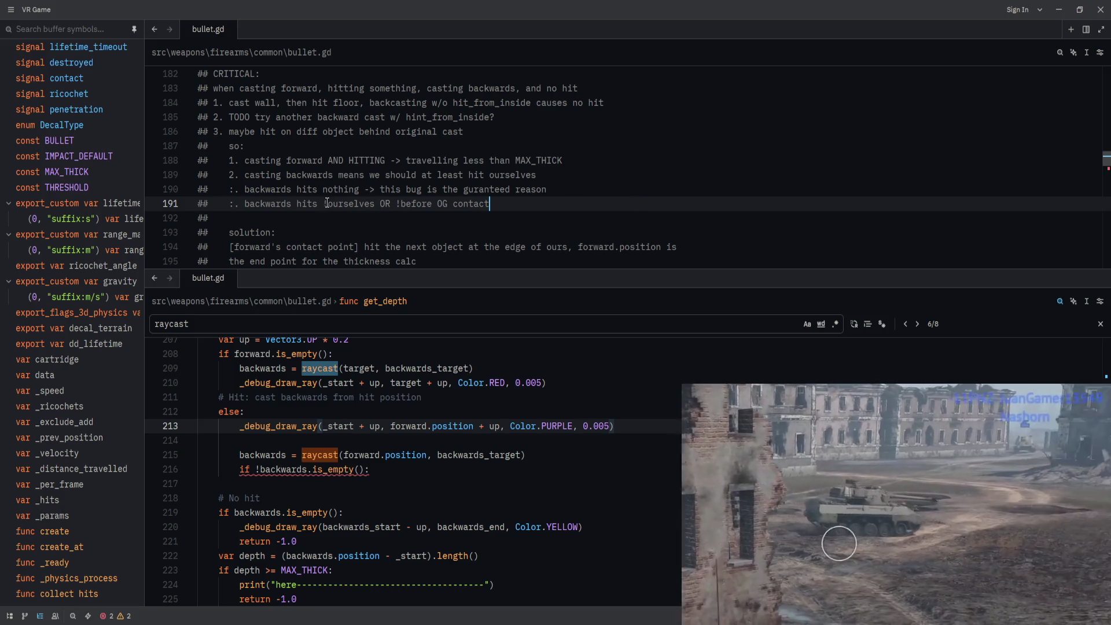
pyautogui.press('BackSpace')
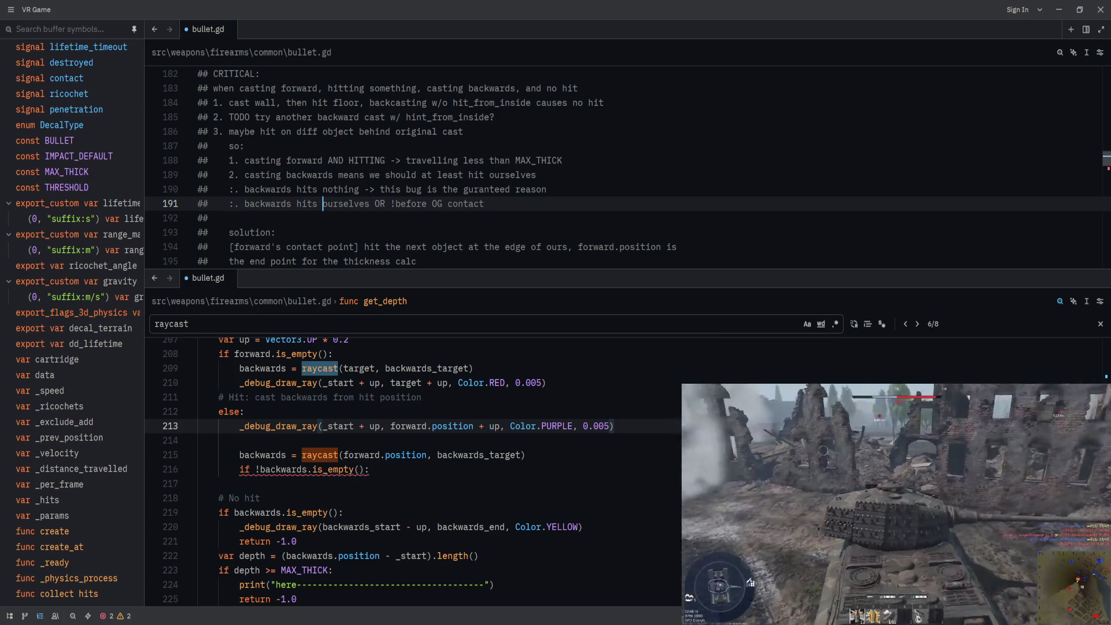
# Step: Rewrite line 192 to read 'backwards hits ourselves AND 'beyond' OG forward contact'
pyautogui.hotkey('ctrl', 'Right')
pyautogui.hotkey('ctrl', 'Right')
pyautogui.hotkey('ctrl', 'Right')
pyautogui.press('BackSpace')
pyautogui.hotkey('ctrl', 'BackSpace')
pyautogui.write('AND')
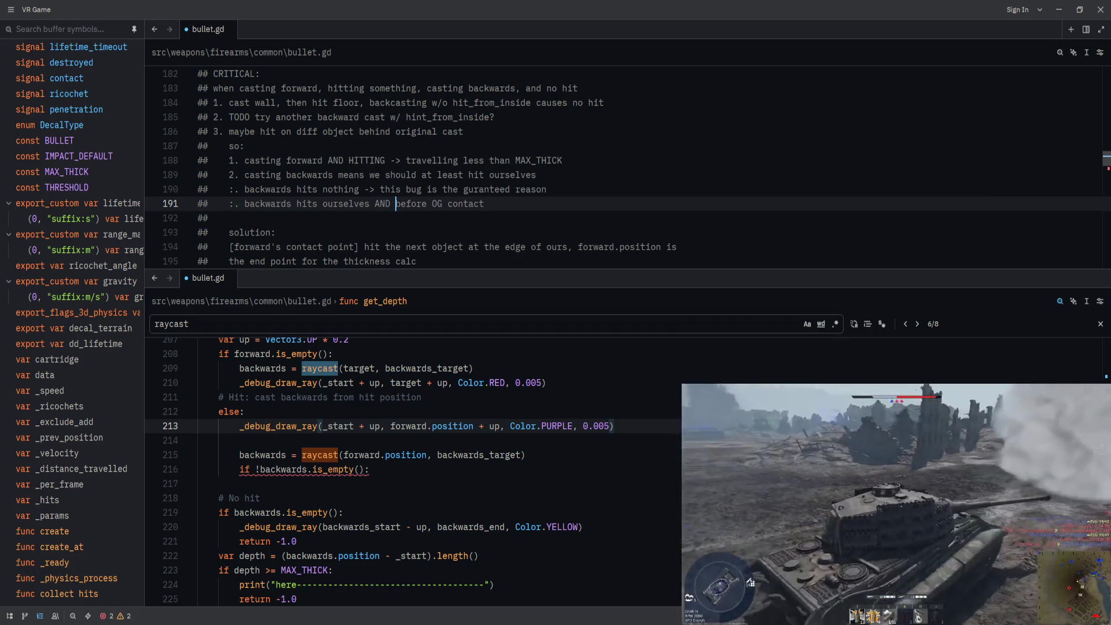
pyautogui.hotkey('shift', 'End')
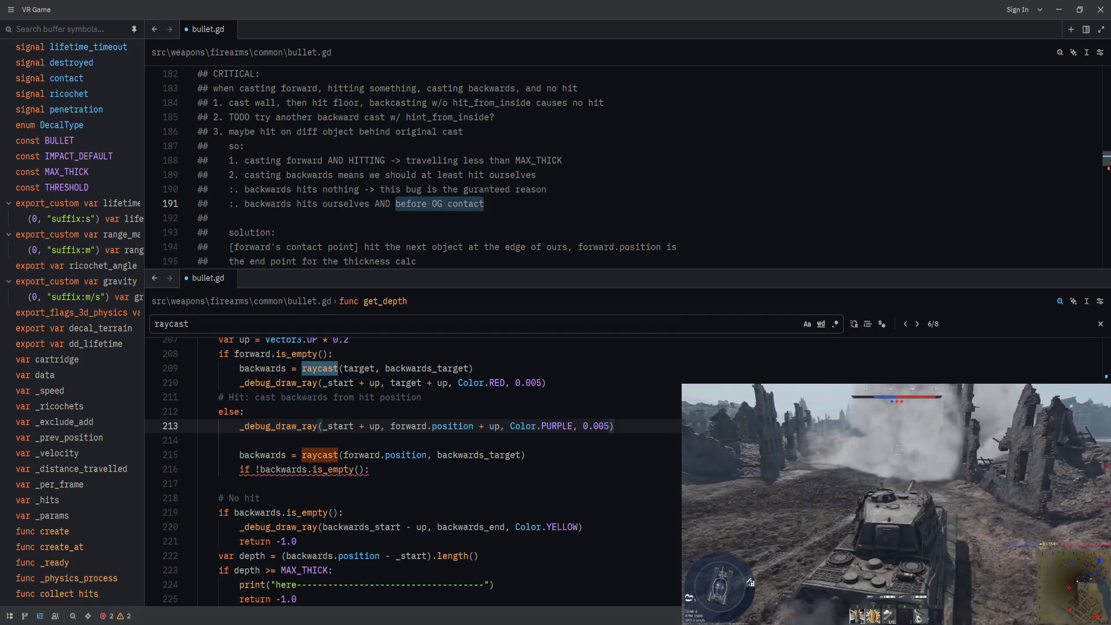
pyautogui.write('b')
pyautogui.write('e')
pyautogui.write('fore')
pyautogui.hotkey('ctrl', 'BackSpace')
pyautogui.write("'beh")
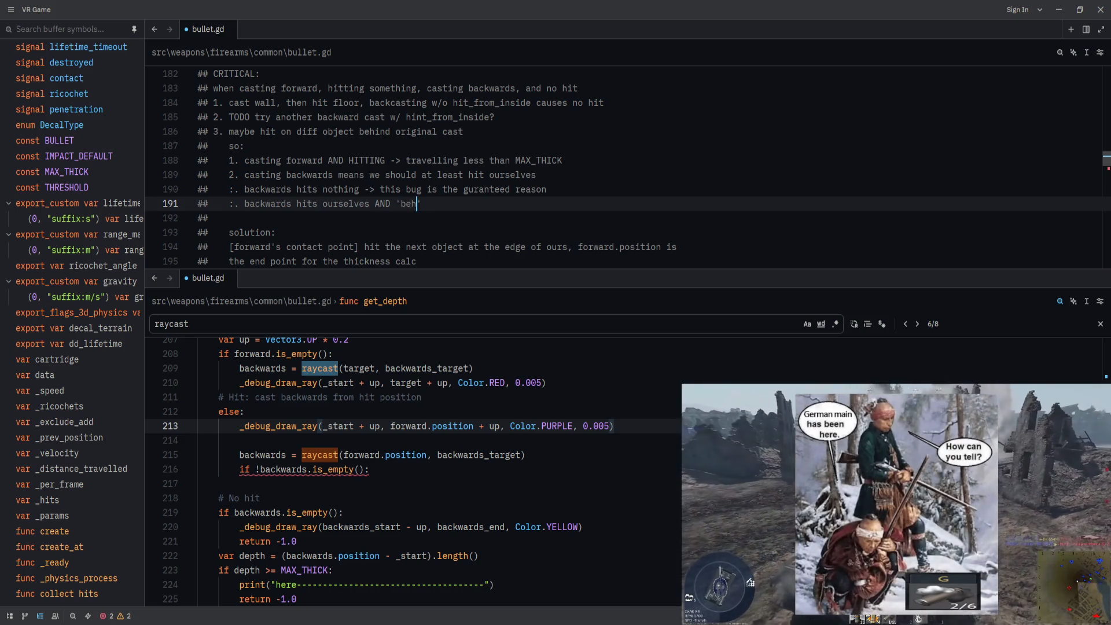
pyautogui.write('yond')
pyautogui.hotkey('ctrl', 'BackSpace')
pyautogui.write('beyond')
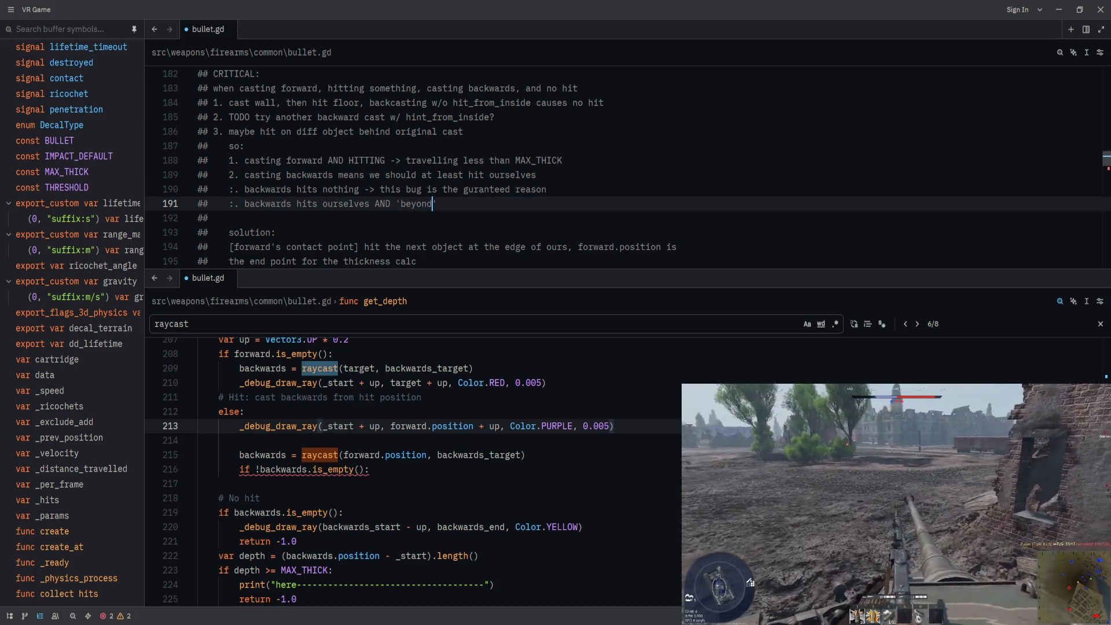
pyautogui.press('End')
pyautogui.write('O')
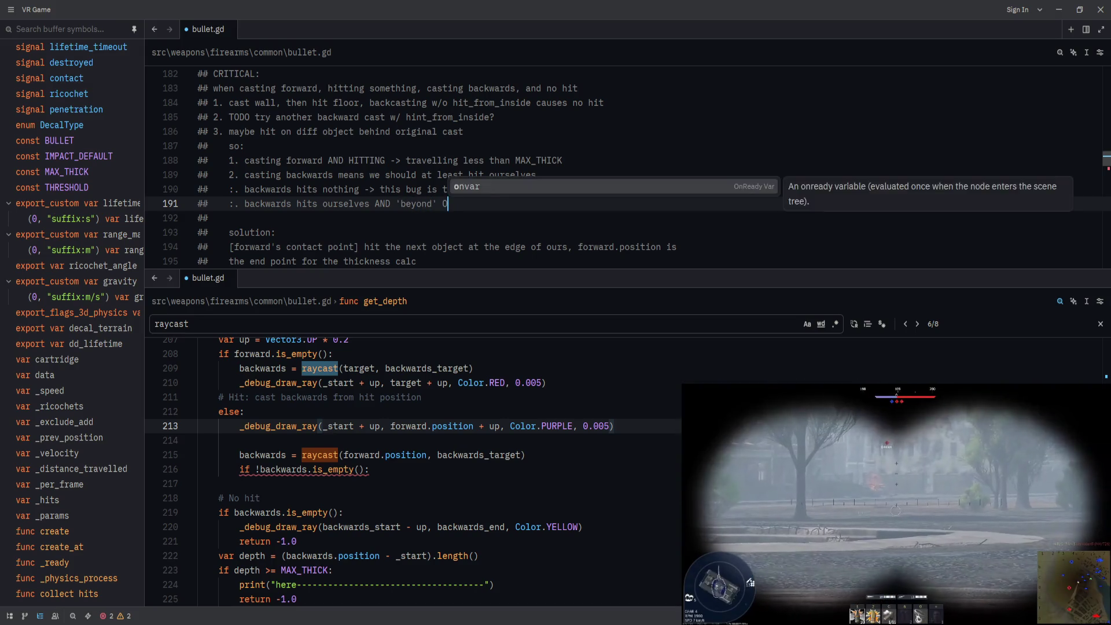
pyautogui.write('G forward.')
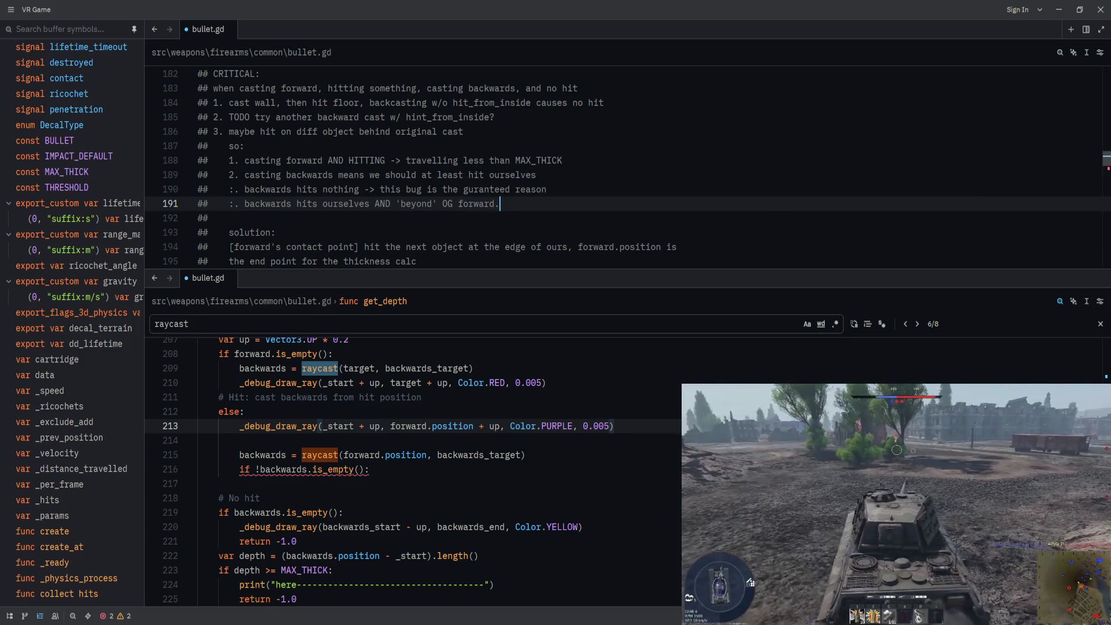
pyautogui.press('BackSpace')
pyautogui.write('contact')
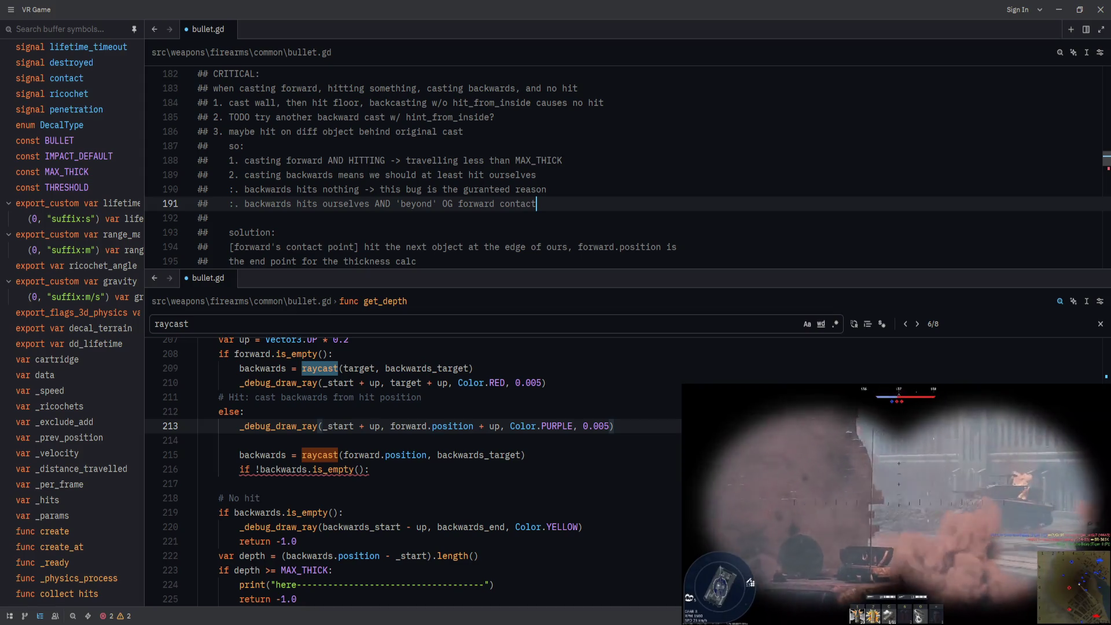
pyautogui.press('Return')
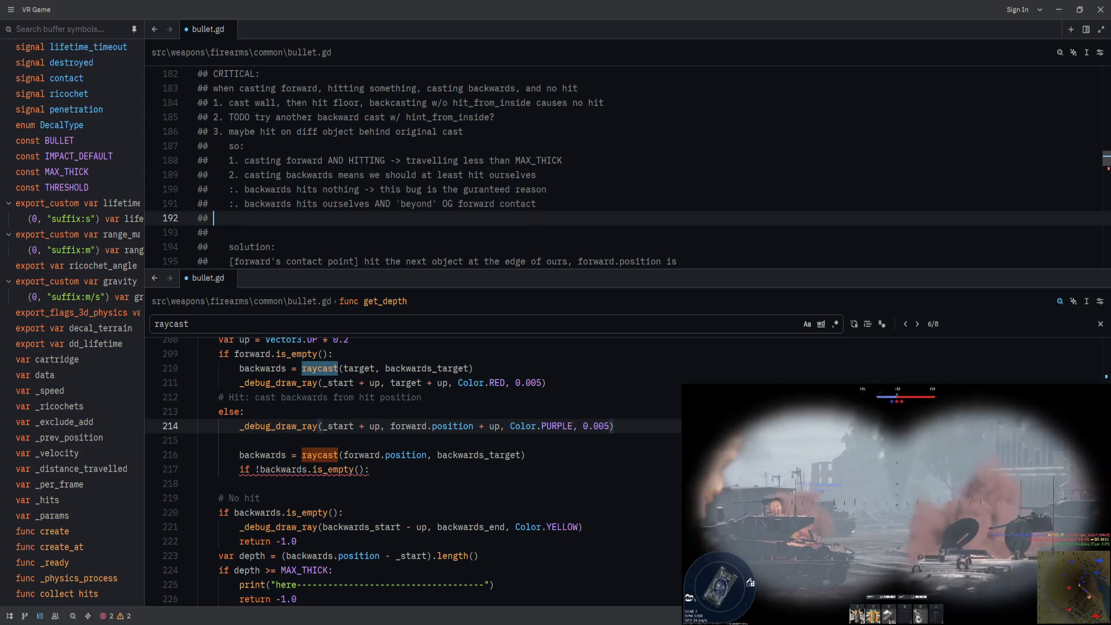
# Step: Move the arrow clause to its own indented line reading '-> this bug is the guranteed reason'
pyautogui.click(214, 204)
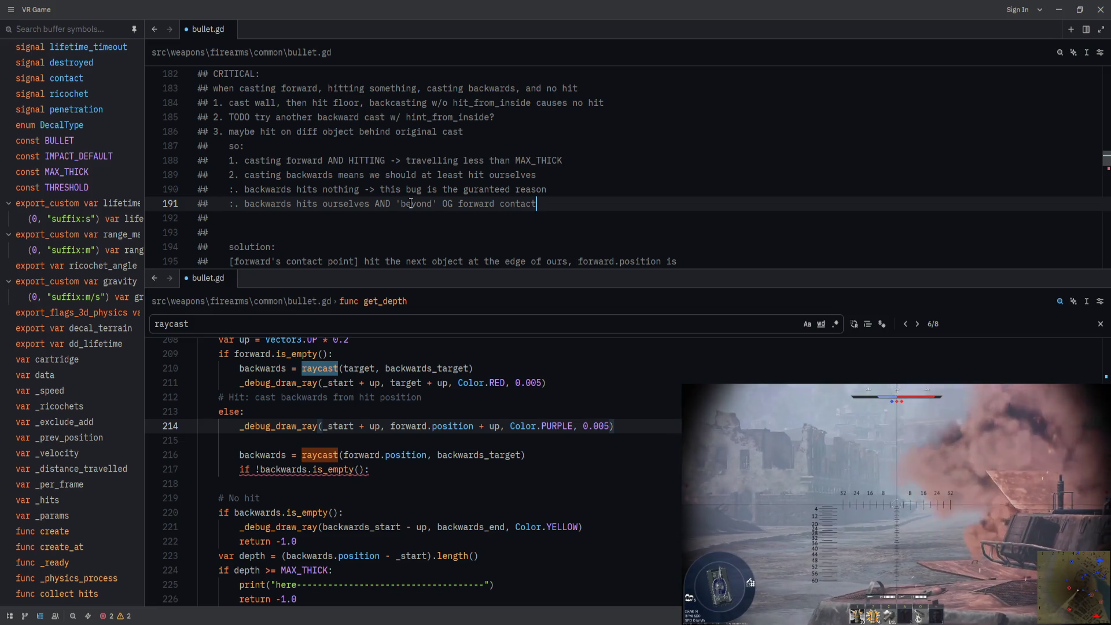
pyautogui.click(367, 189)
pyautogui.press('Return')
pyautogui.press('Tab')
pyautogui.press('Tab')
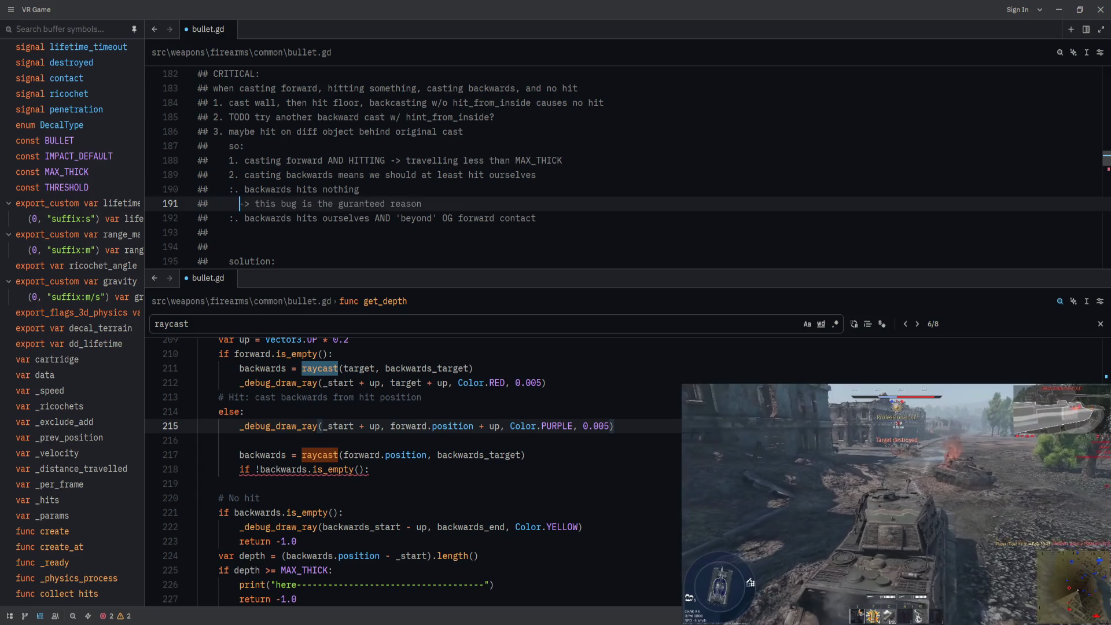
pyautogui.press('BackSpace')
pyautogui.press('BackSpace')
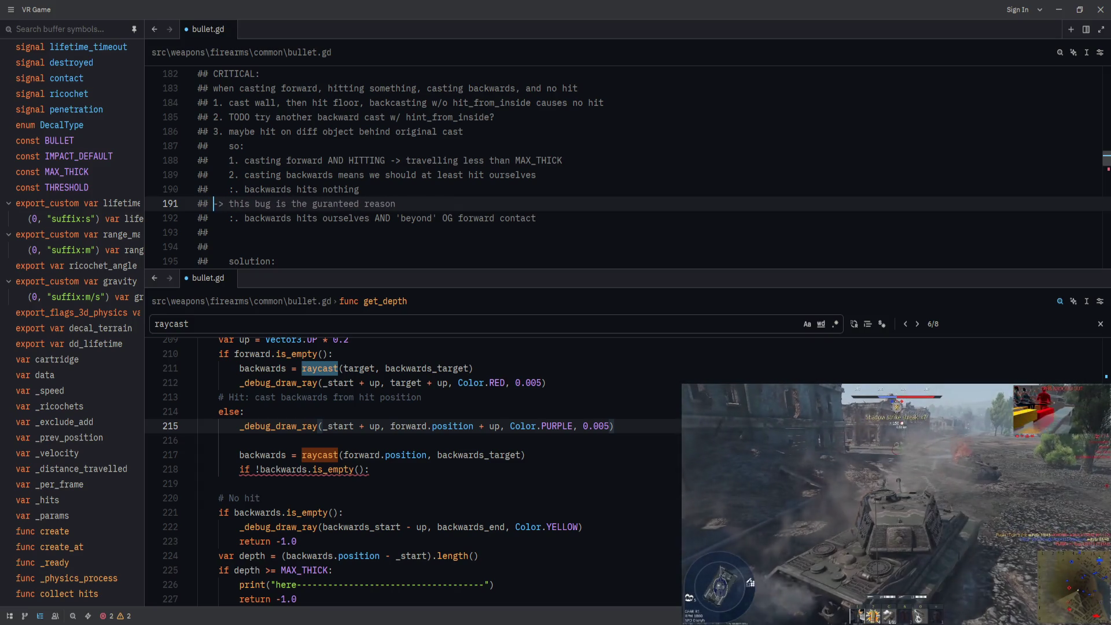
pyautogui.press('Tab')
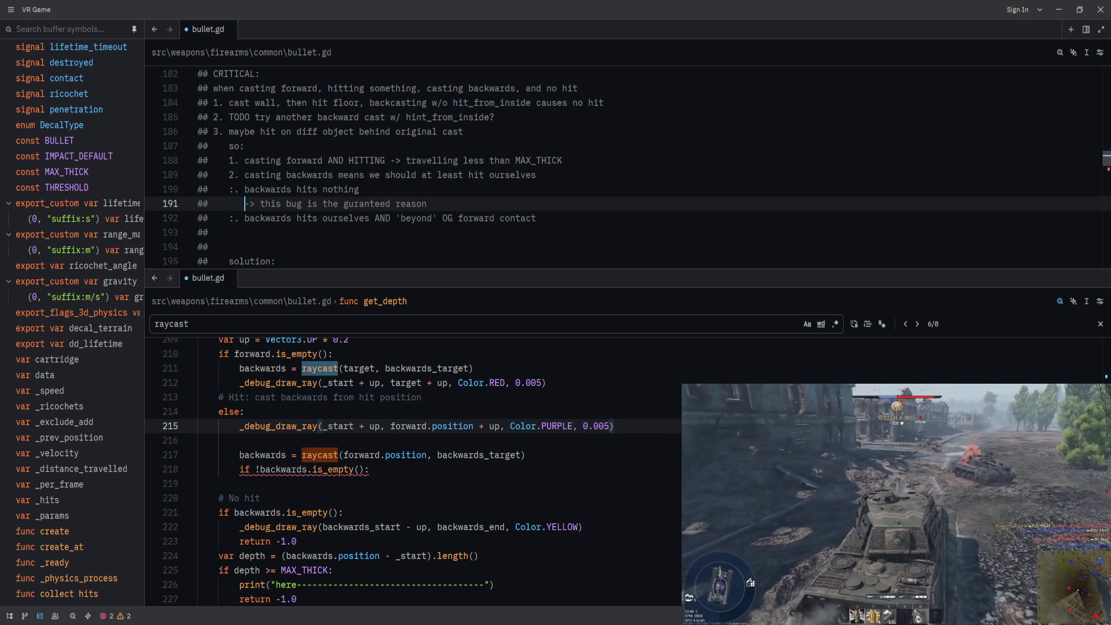
pyautogui.press('Down')
pyautogui.press('Down')
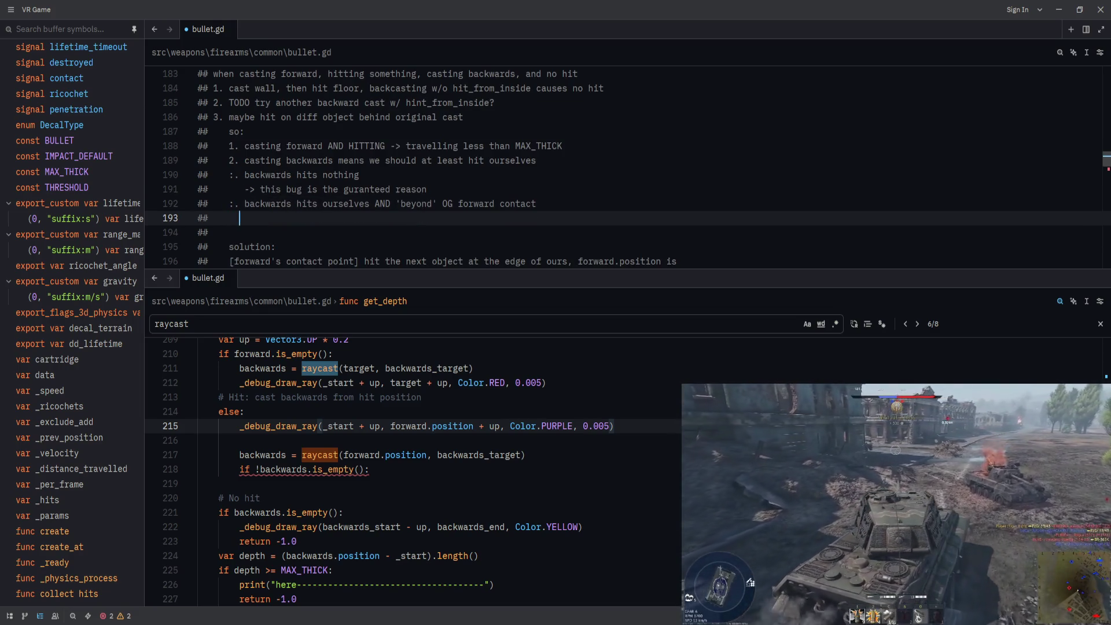
pyautogui.write('his bug is the gur')
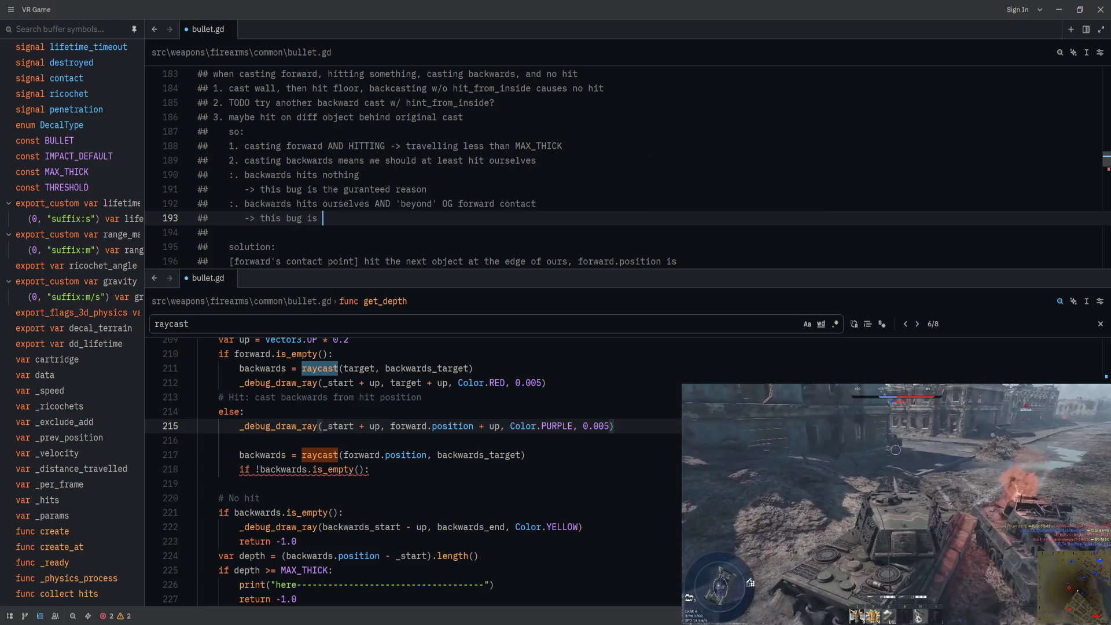
pyautogui.write('anteed reason')
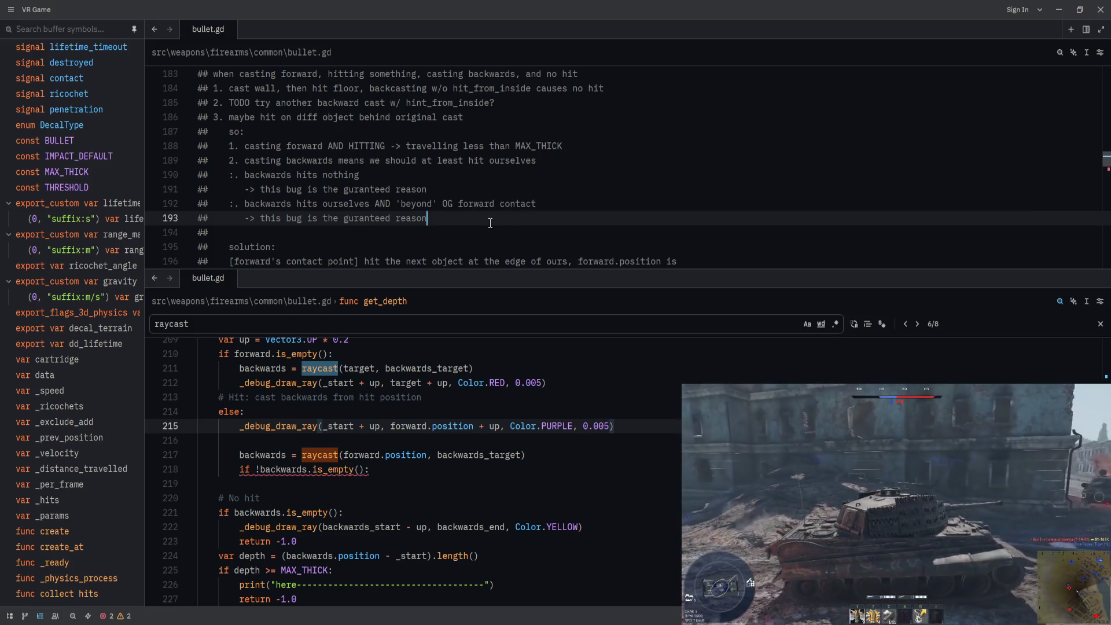
pyautogui.press('Down')
pyautogui.scroll(1, 520, 405)
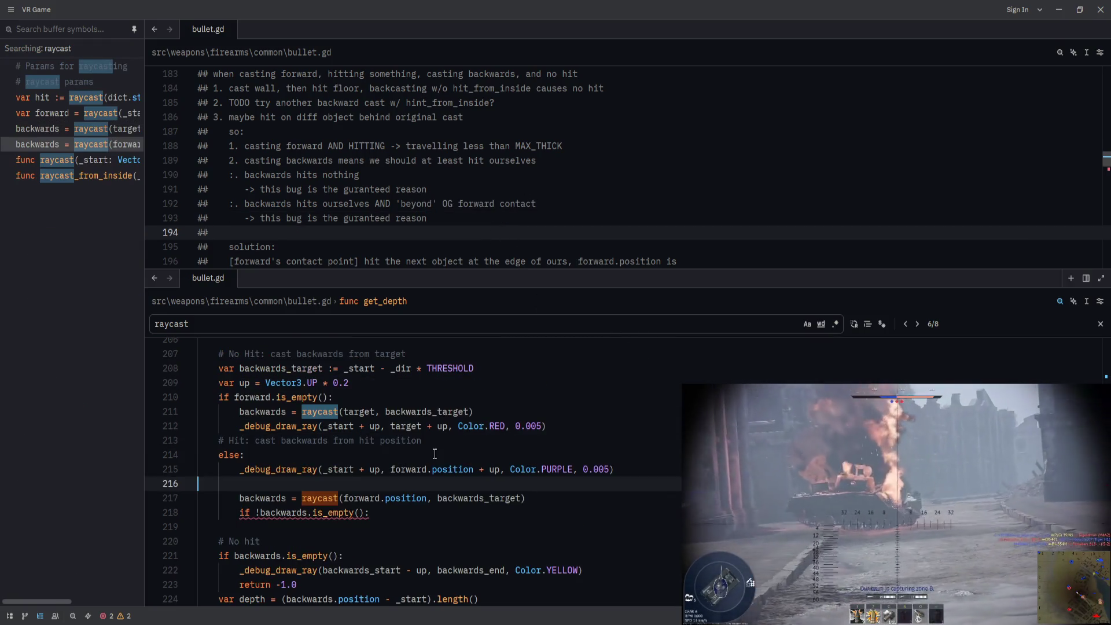
# Step: Add a '# cond 1' comment line beneath the hit-position comment in get_depth
pyautogui.click(479, 412)
pyautogui.press('Up')
pyautogui.press('Up')
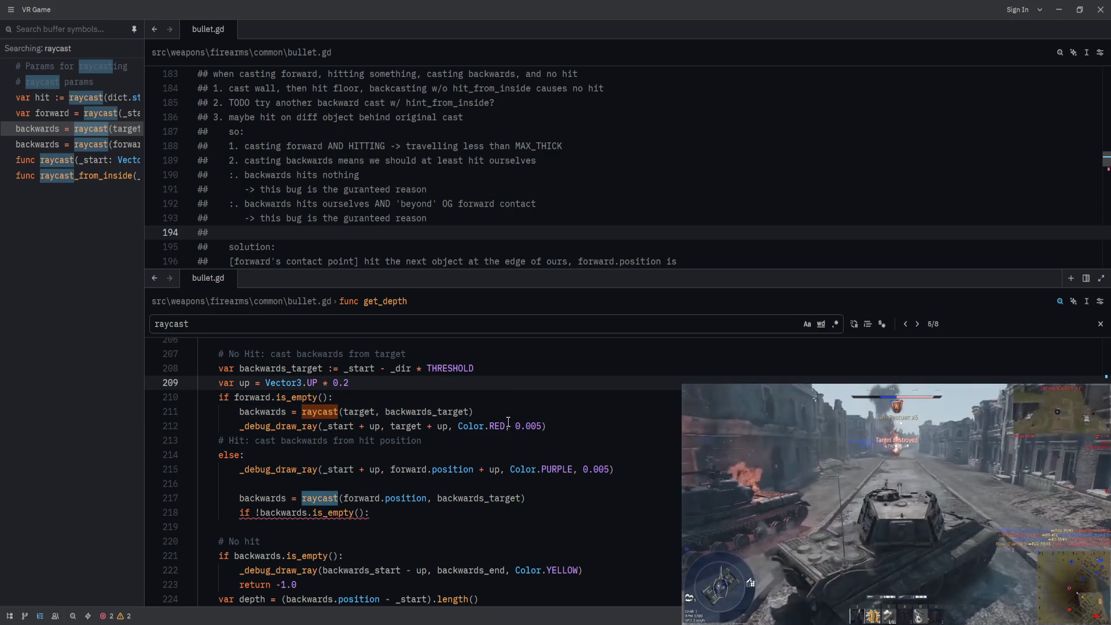
pyautogui.click(385, 398)
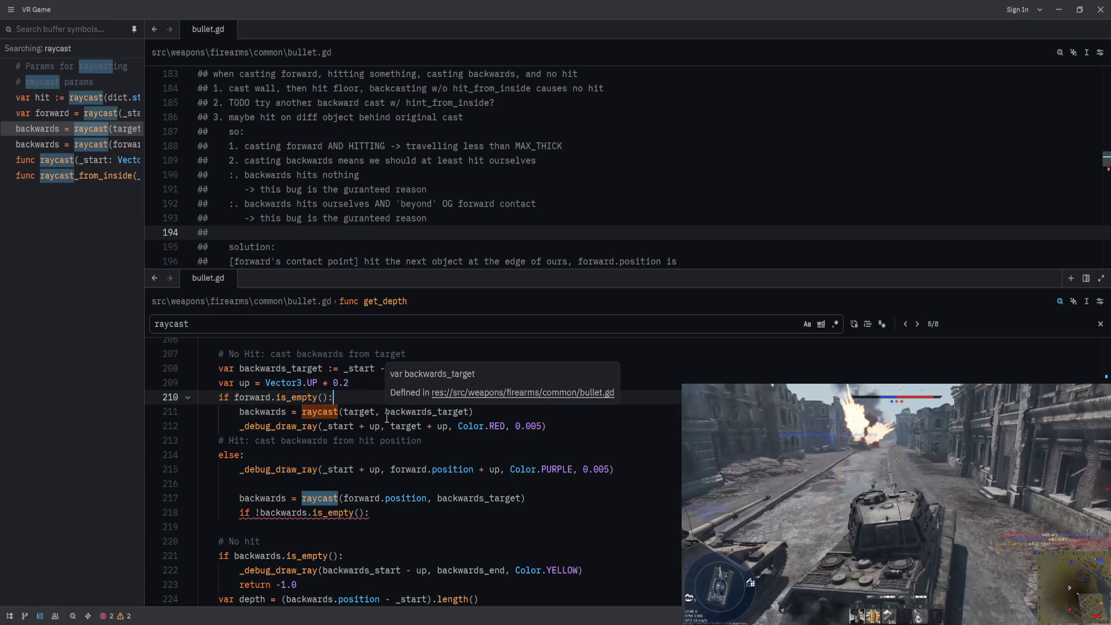
pyautogui.moveTo(485, 420)
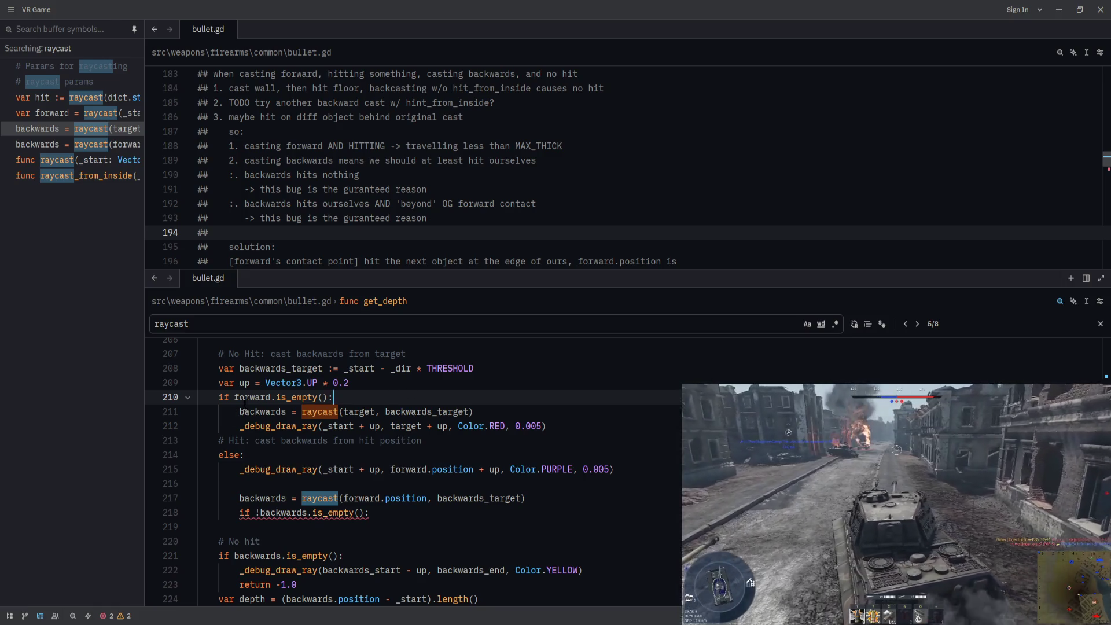
pyautogui.moveTo(216, 399); pyautogui.dragTo(424, 399)
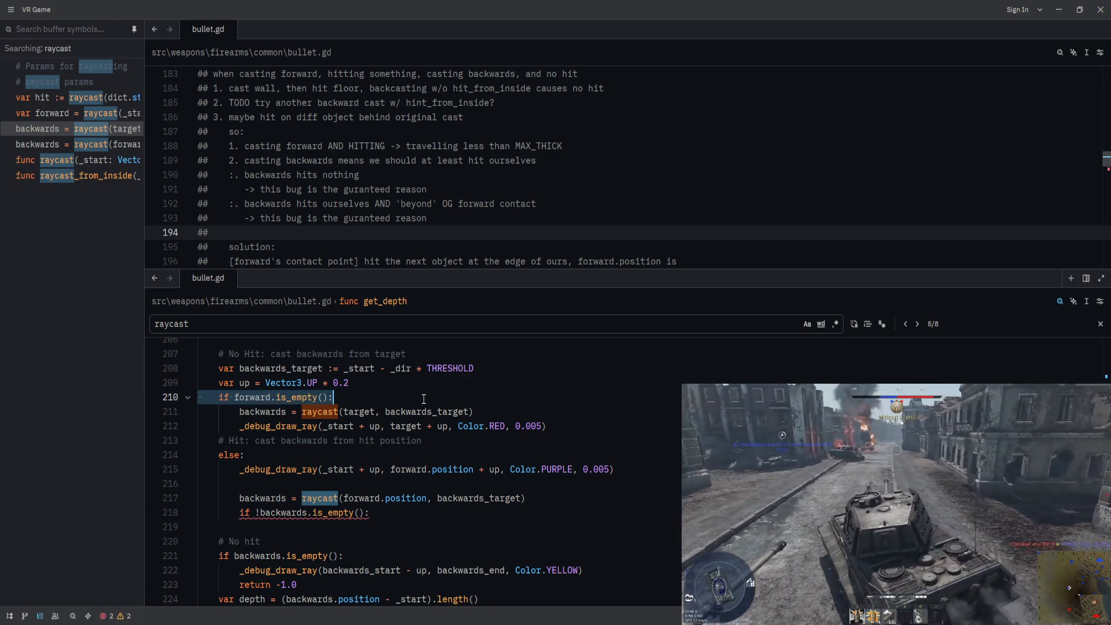
pyautogui.click(417, 402)
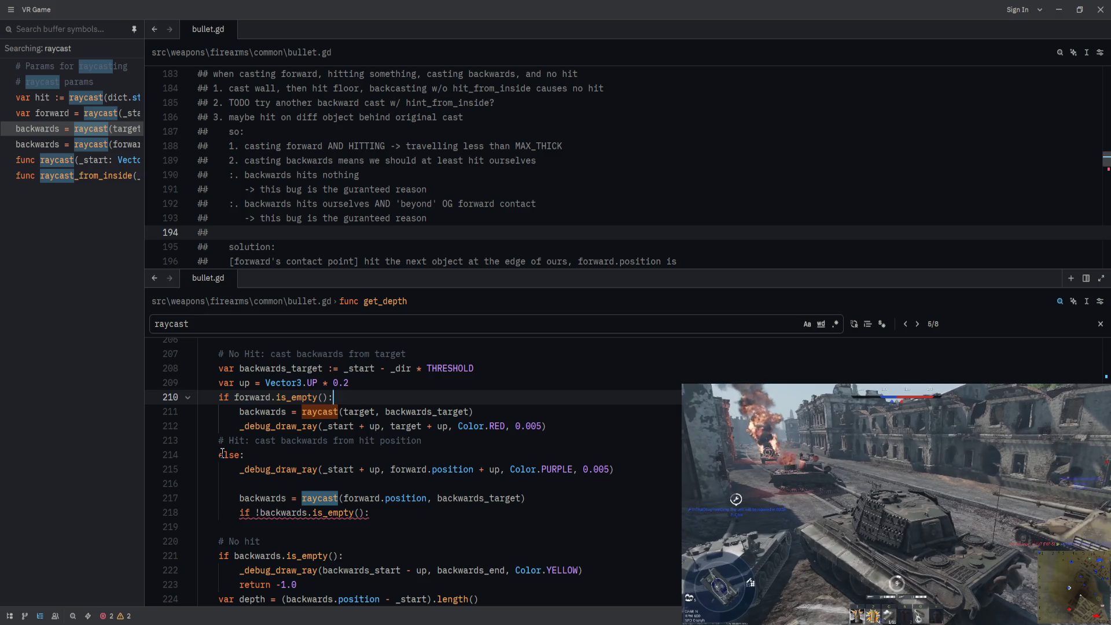
pyautogui.click(222, 453)
pyautogui.click(493, 444)
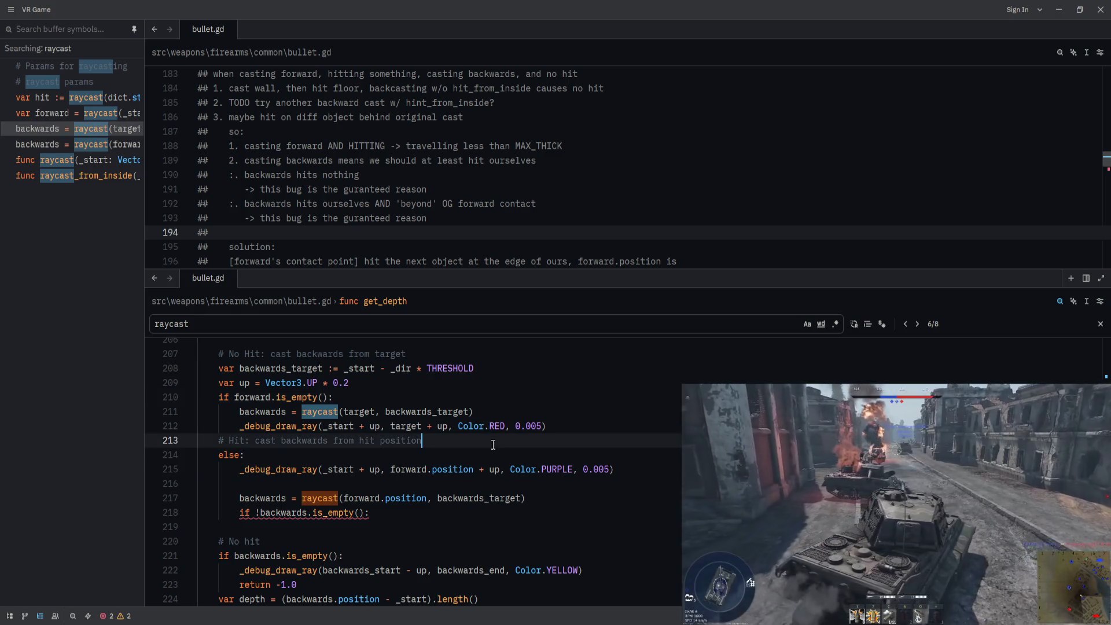
pyautogui.press('Return')
pyautogui.write('cond 1')
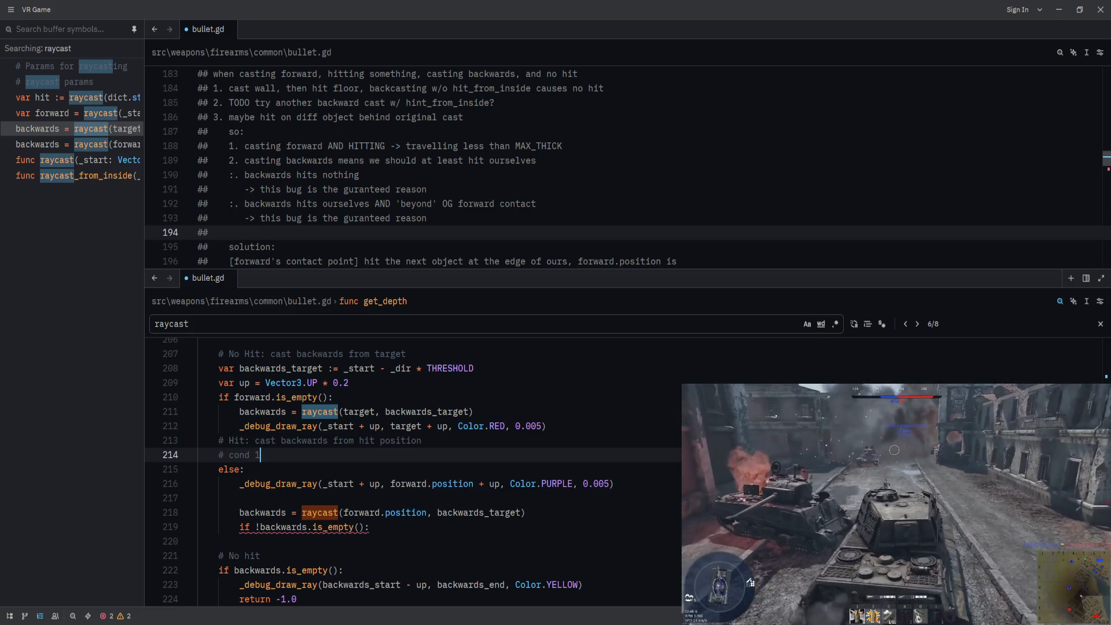
# Step: Add '# cond 2' after the backwards raycast and open an indented line under 'if !backwards.is_empty():'
pyautogui.press('Down')
pyautogui.press('Down')
pyautogui.press('Down')
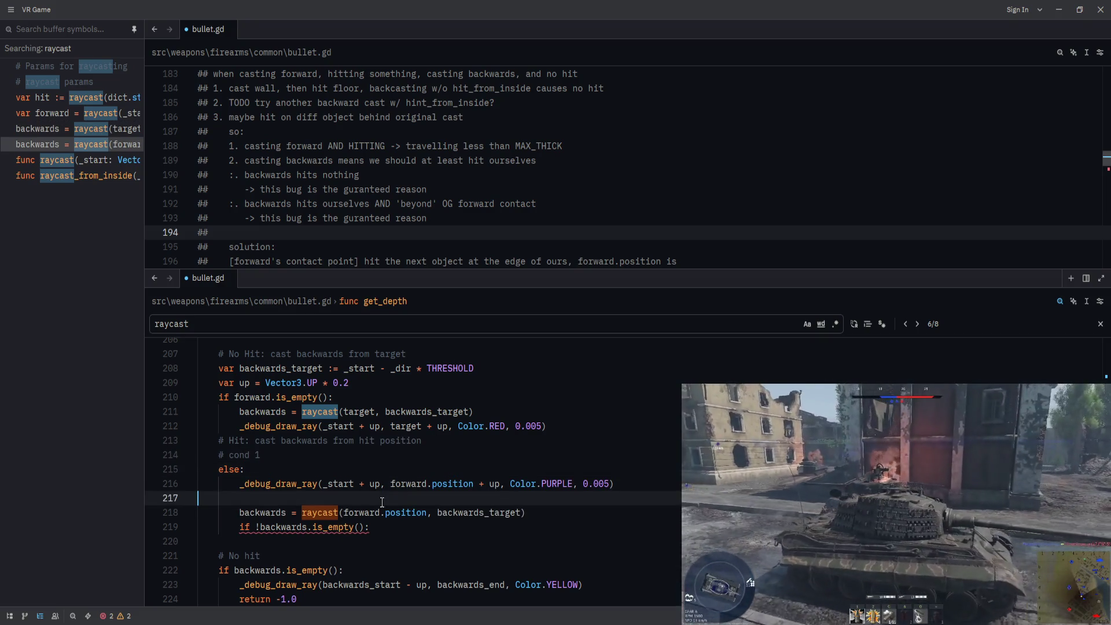
pyautogui.press('Down')
pyautogui.press('End')
pyautogui.press('Return')
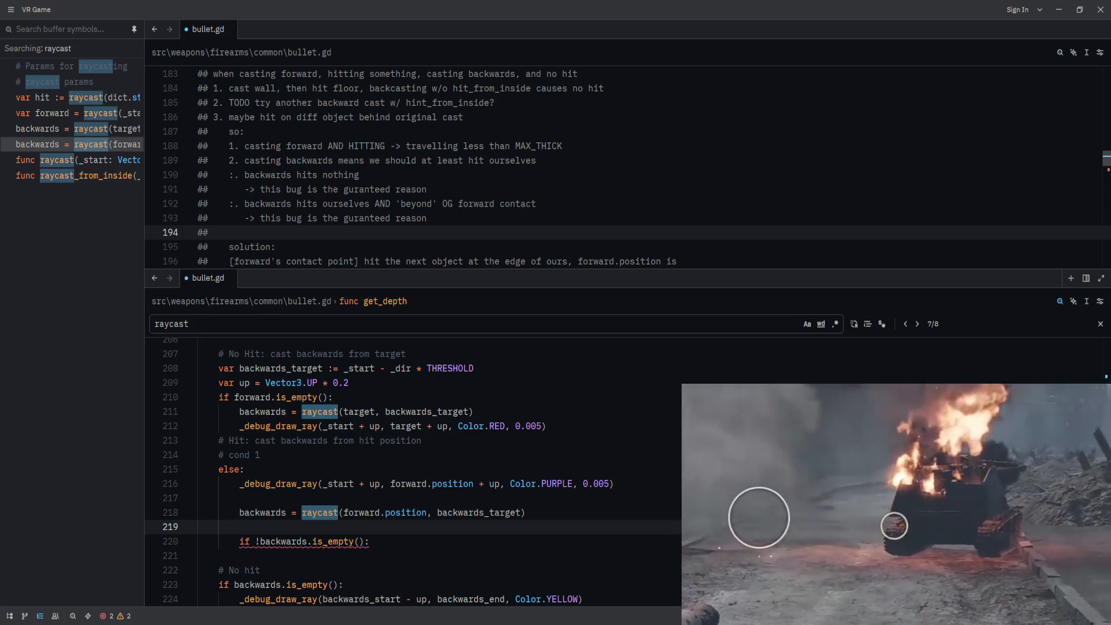
pyautogui.write('# cond 2')
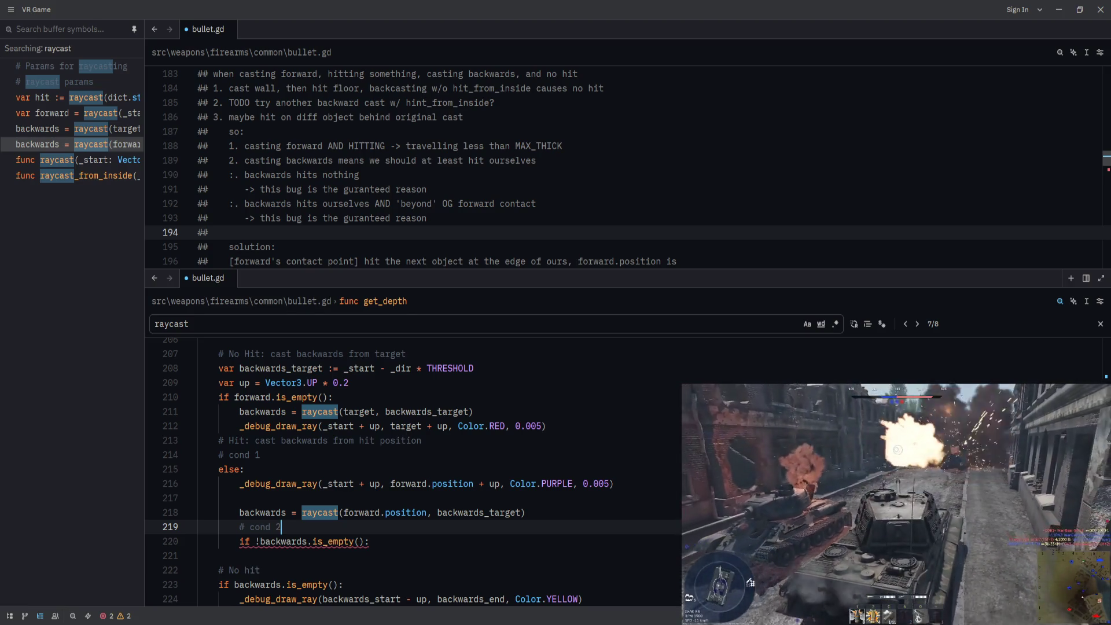
pyautogui.press('Down')
pyautogui.press('End')
pyautogui.press('Return')
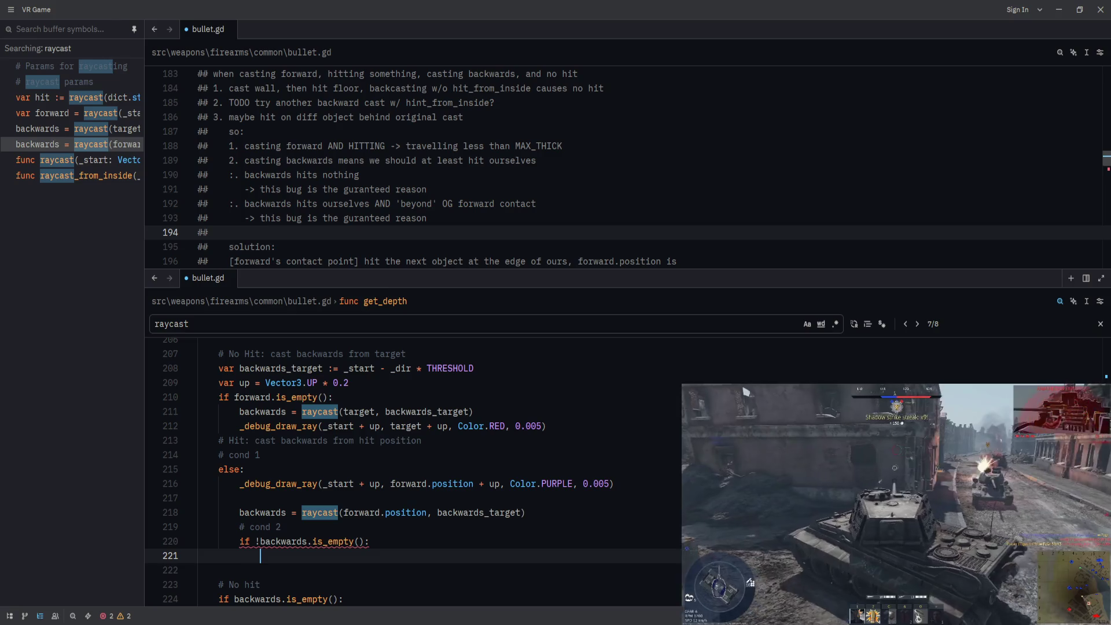
# Step: Write 'return (backwards.position - forward.position).length()' inside the cond 2 if block
pyautogui.write('d')
pyautogui.press('BackSpace')
pyautogui.write('return de')
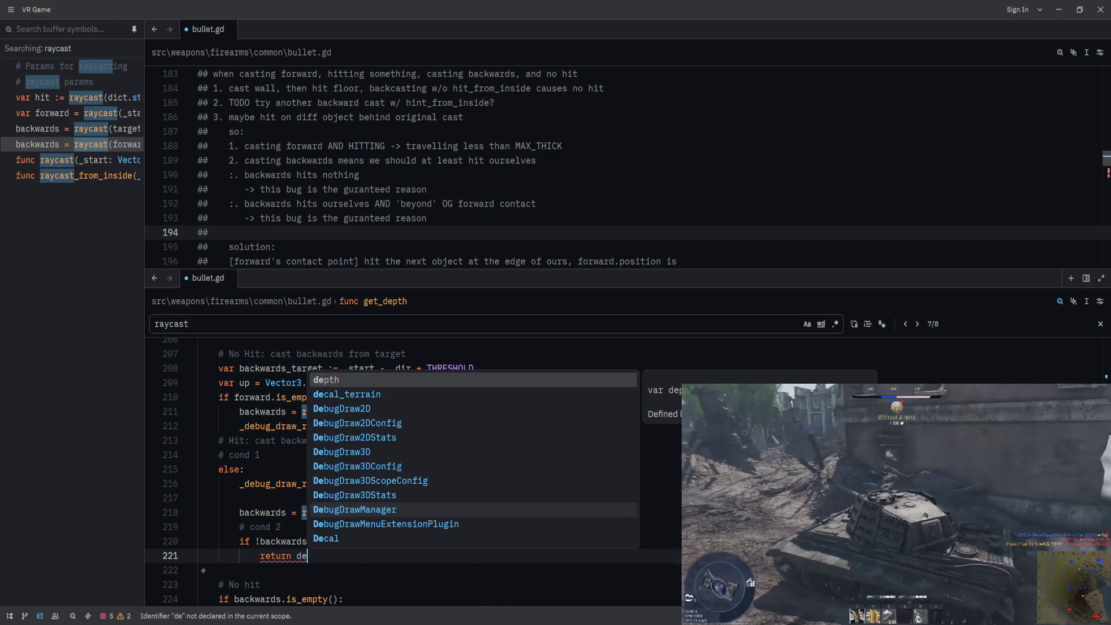
pyautogui.press('Escape')
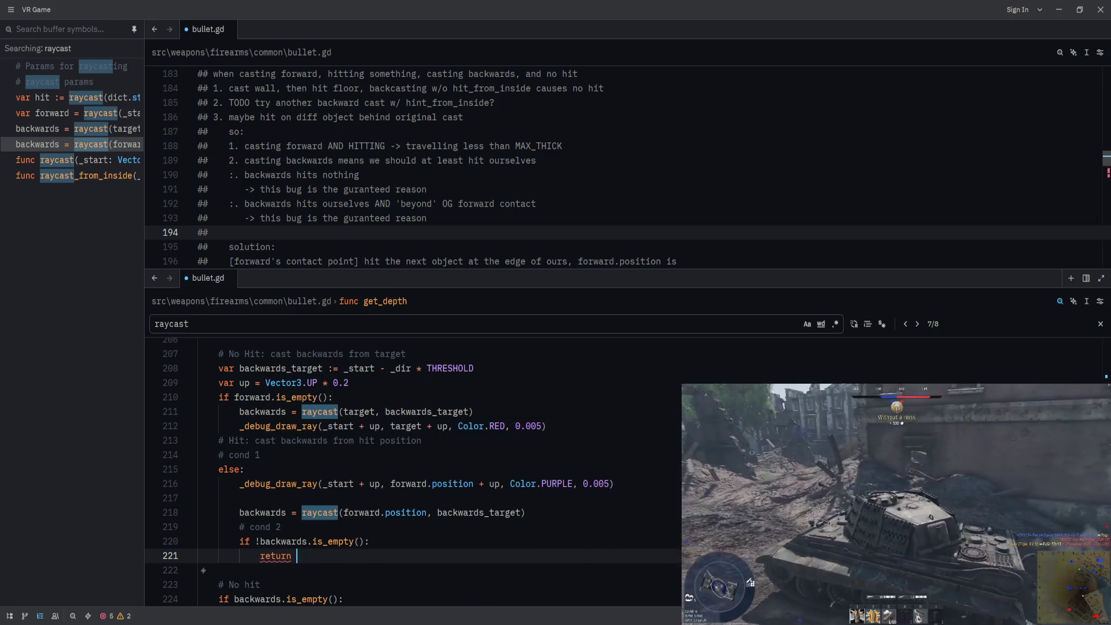
pyautogui.scroll(-4, 405, 469)
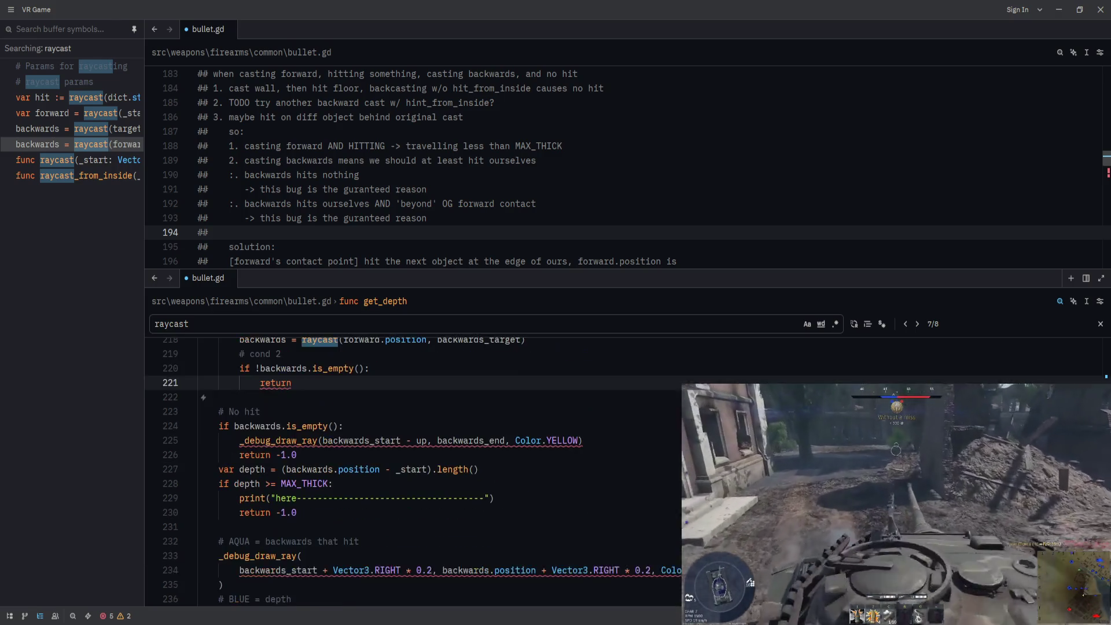
pyautogui.scroll(3, 405, 469)
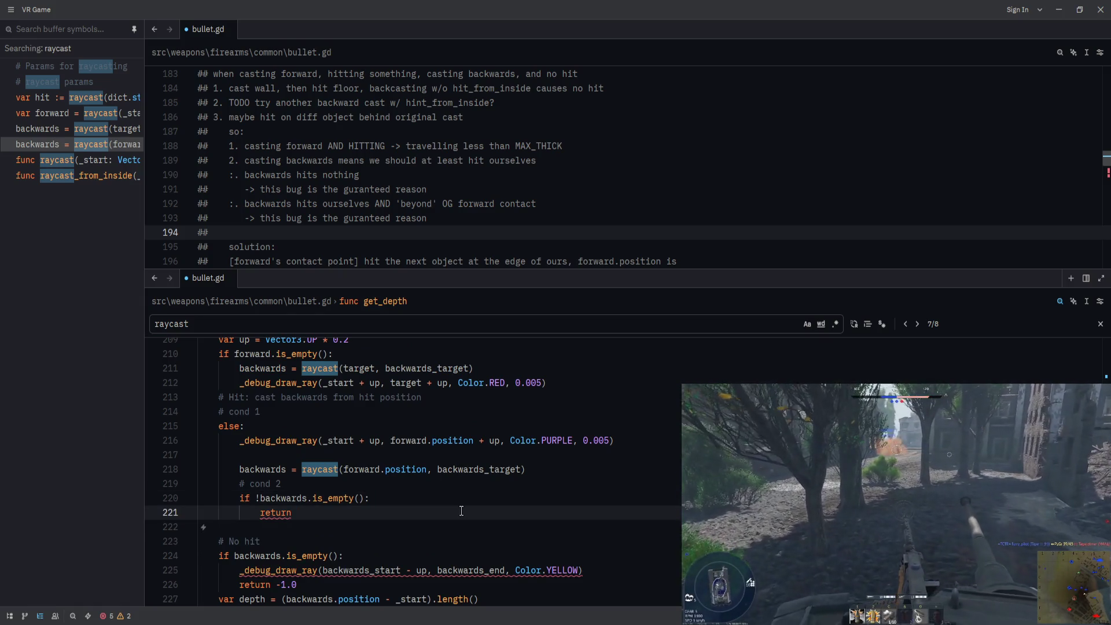
pyautogui.write('forward.po')
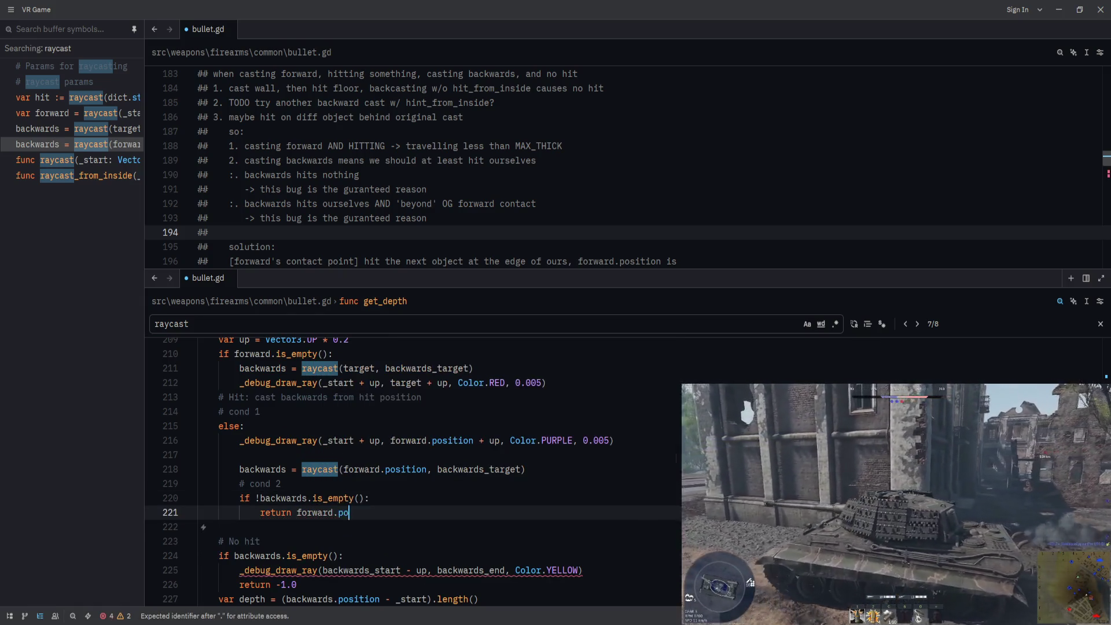
pyautogui.write('sition')
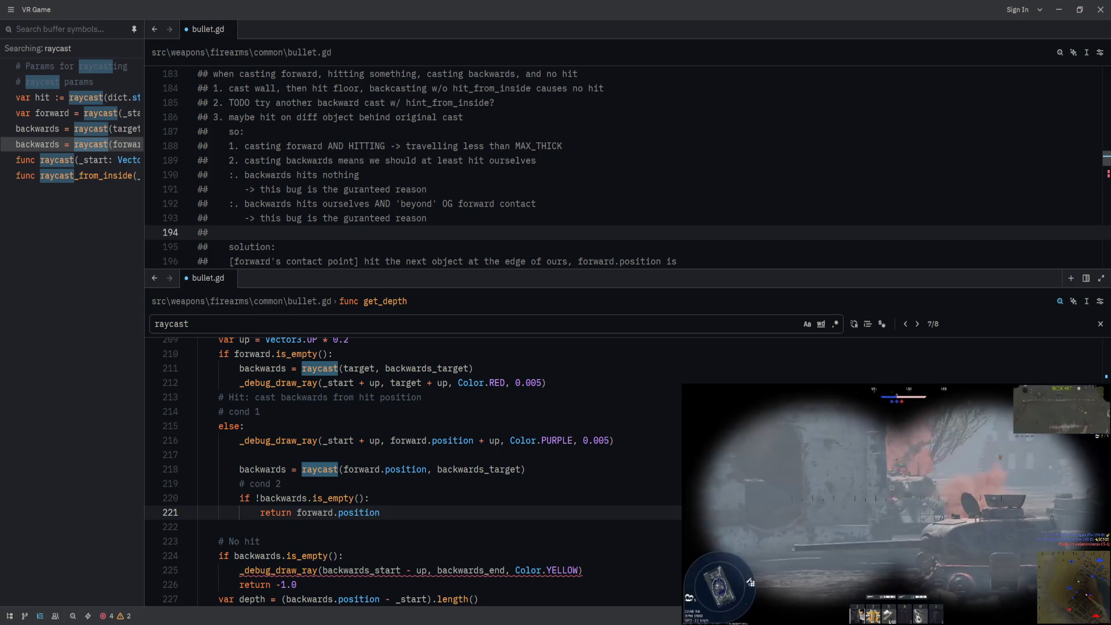
pyautogui.write('backwards.posi')
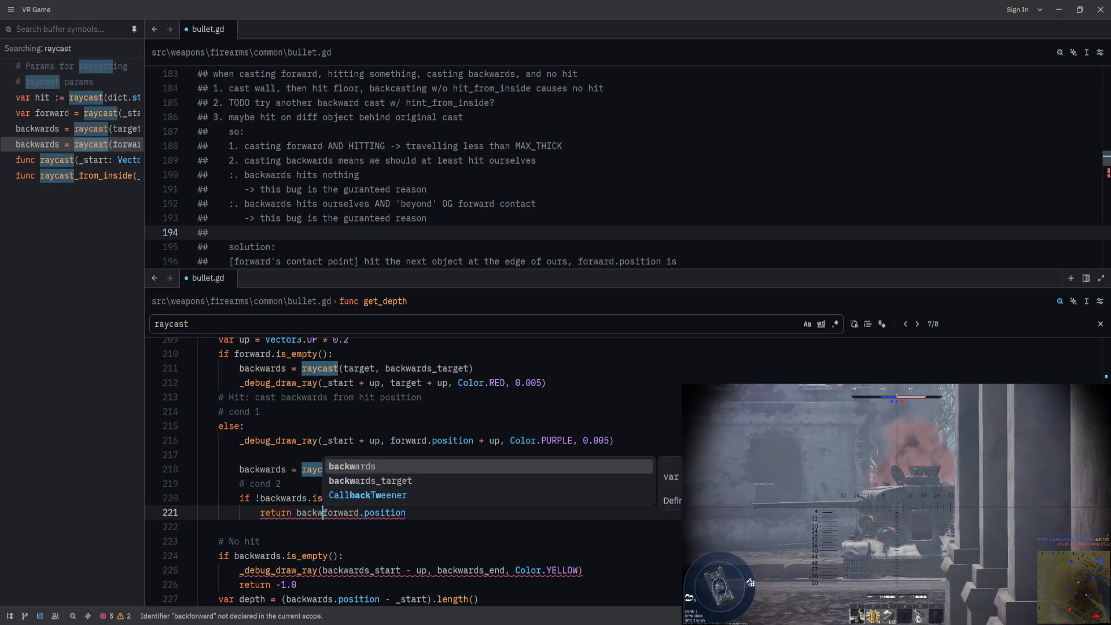
pyautogui.write('tion -')
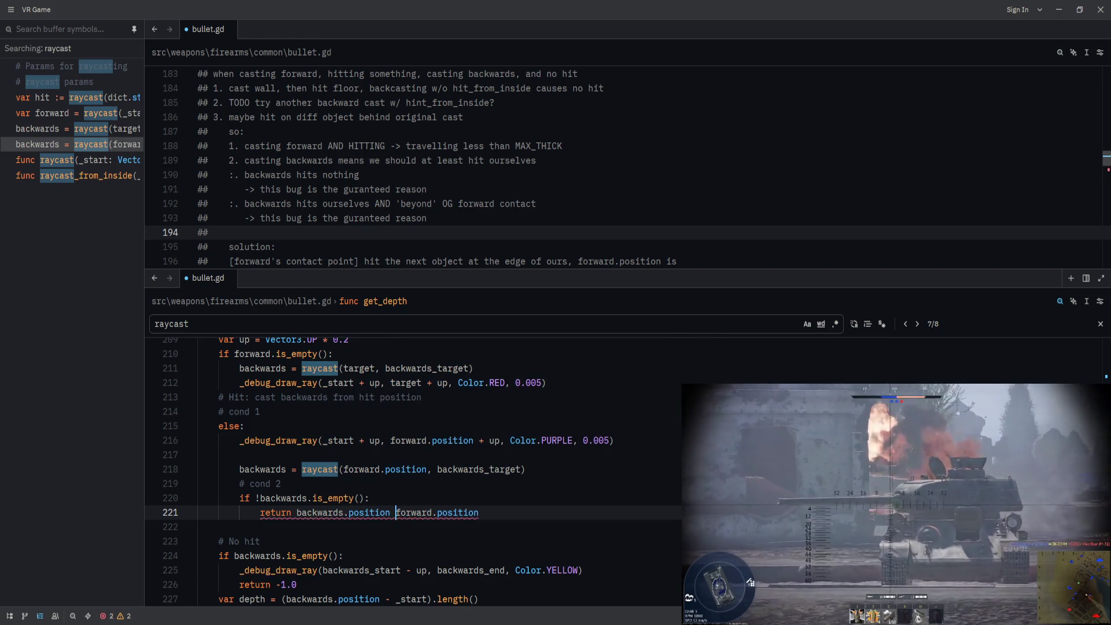
pyautogui.hotkey('alt', 'shift', 'Right')
pyautogui.hotkey('alt', 'shift', 'Right')
pyautogui.hotkey('alt', 'shift', 'Right')
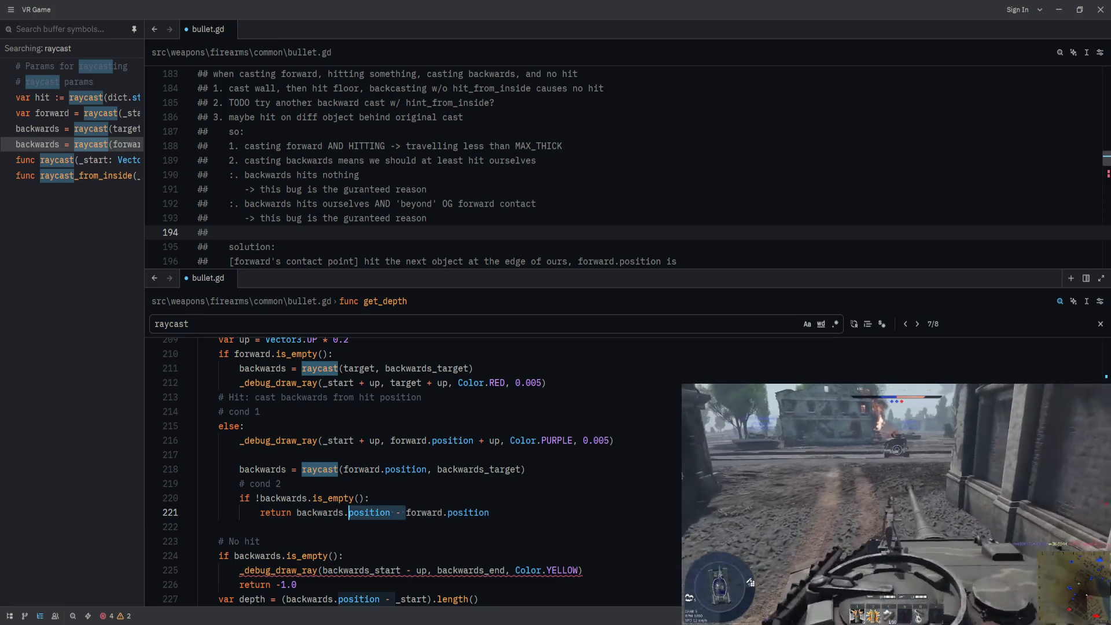
pyautogui.write('(')
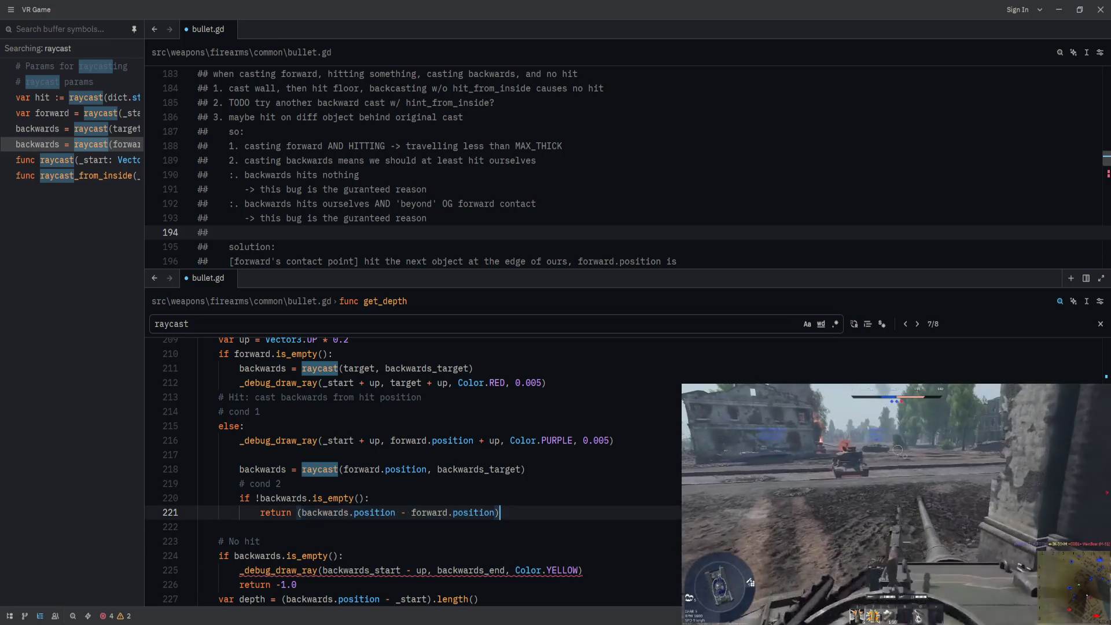
pyautogui.write('.')
pyautogui.write('length()')
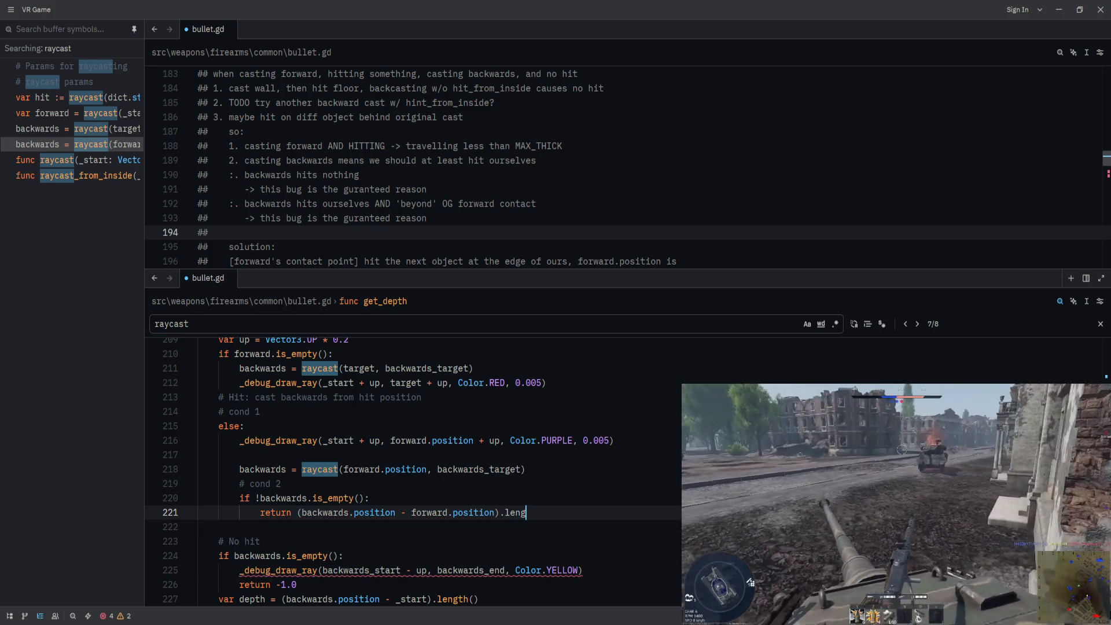
pyautogui.click(393, 537)
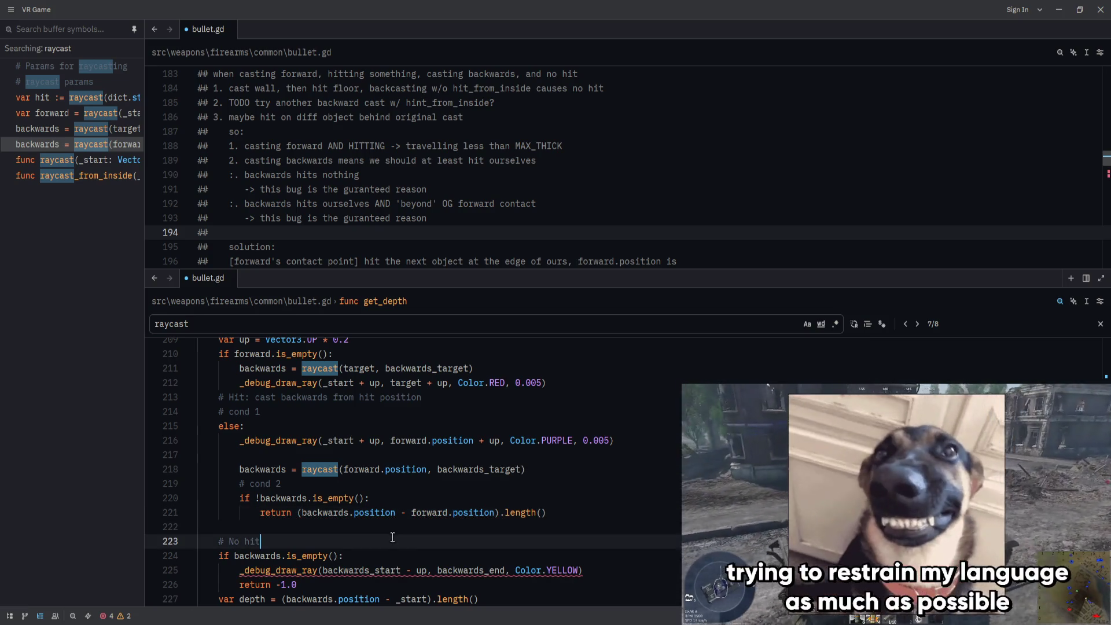
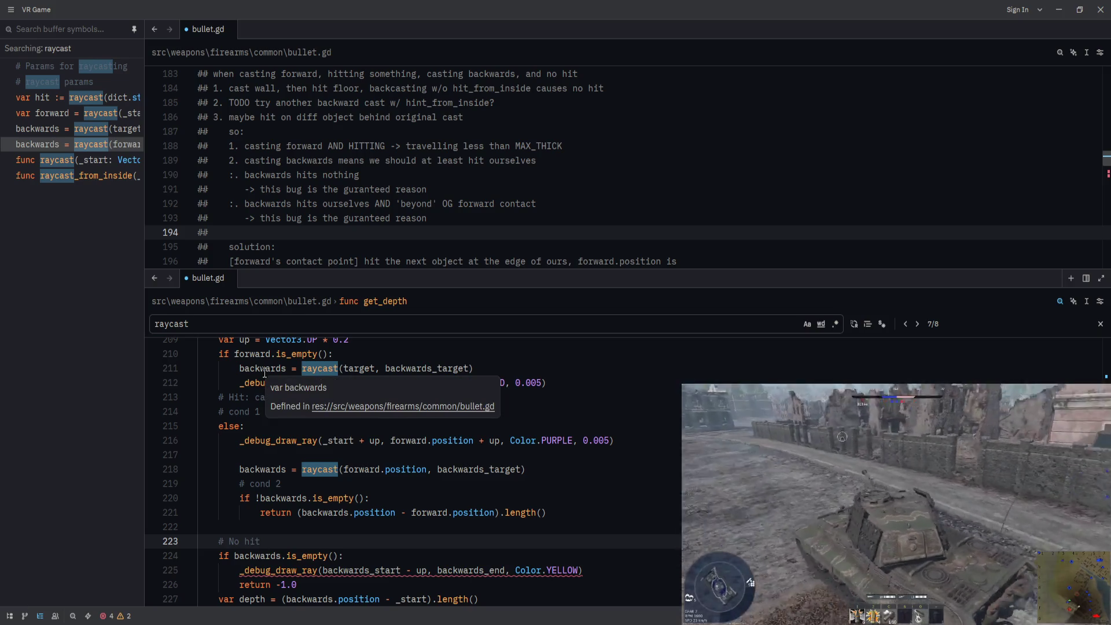
# Step: Change the return on line 221 to 'depth =' so the cond 2 branch assigns its length
pyautogui.doubleClick(264, 373)
pyautogui.scroll(-1, 296, 497)
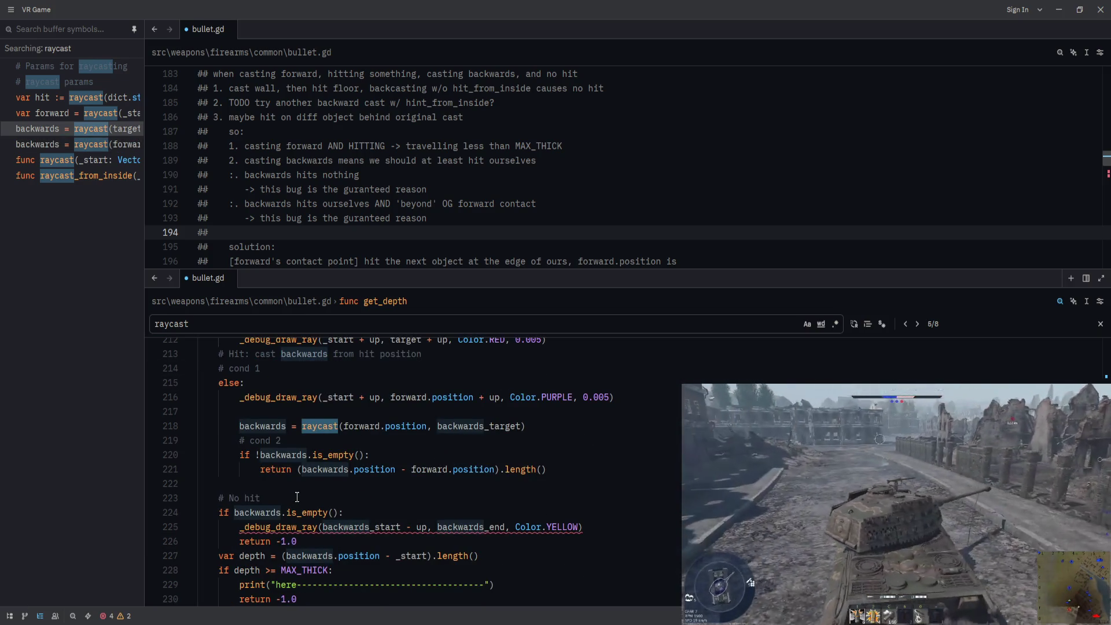
pyautogui.scroll(1, 296, 497)
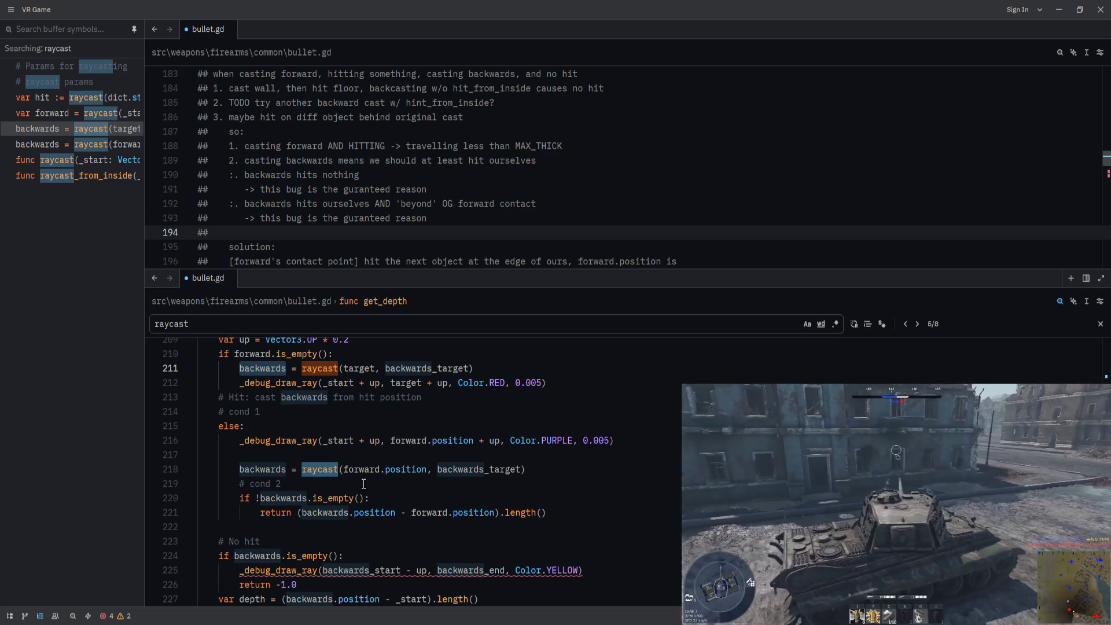
pyautogui.scroll(-1, 364, 483)
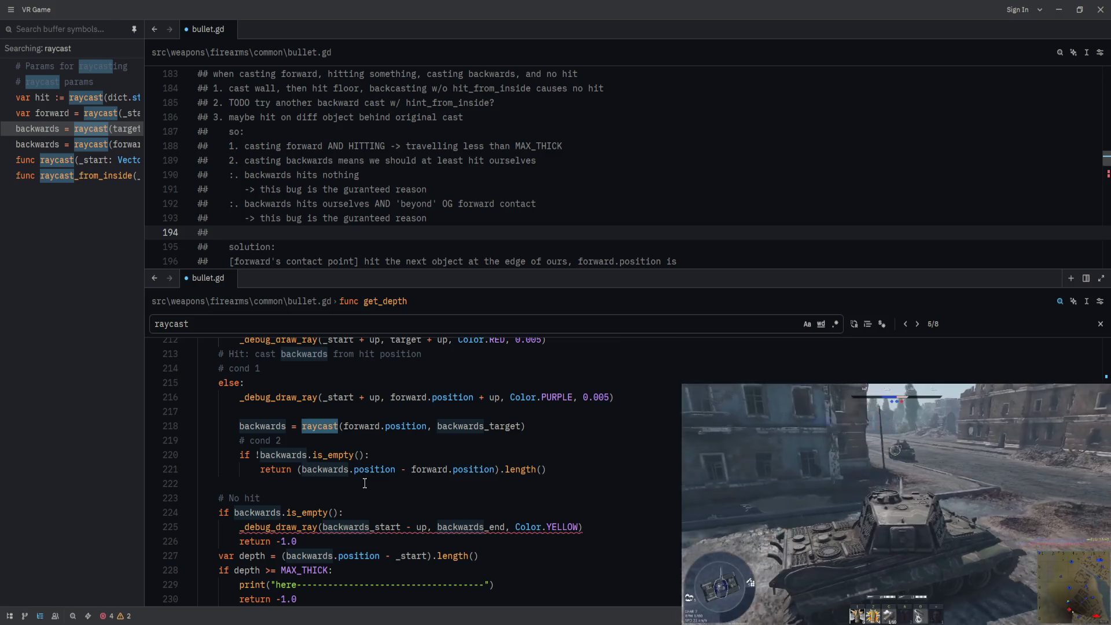
pyautogui.scroll(1, 365, 483)
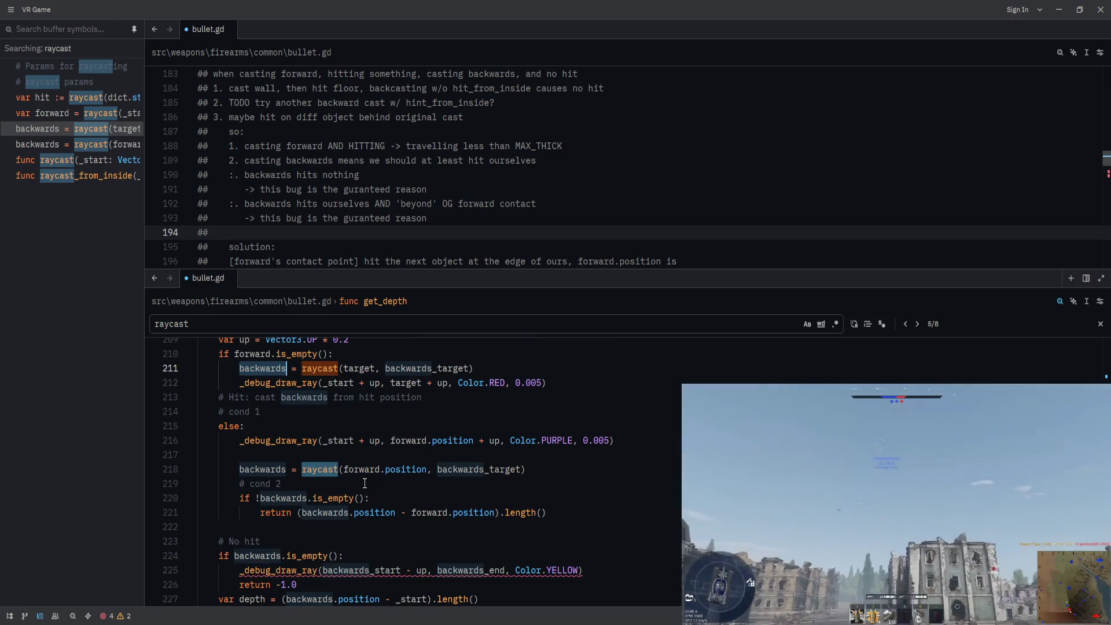
pyautogui.scroll(-1, 365, 483)
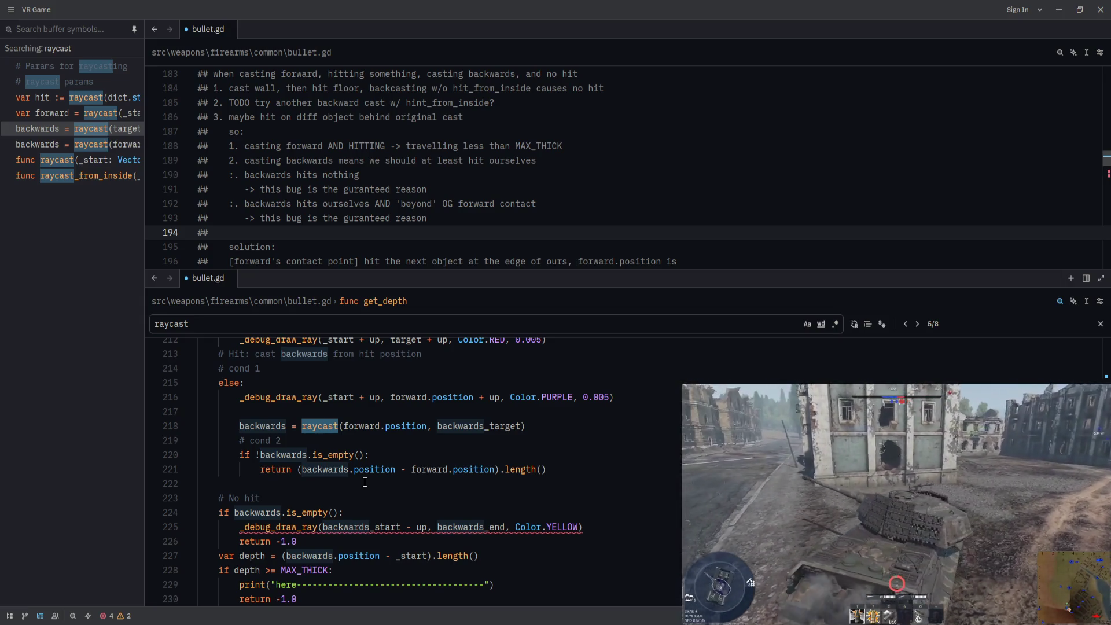
pyautogui.moveTo(260, 469); pyautogui.dragTo(602, 474)
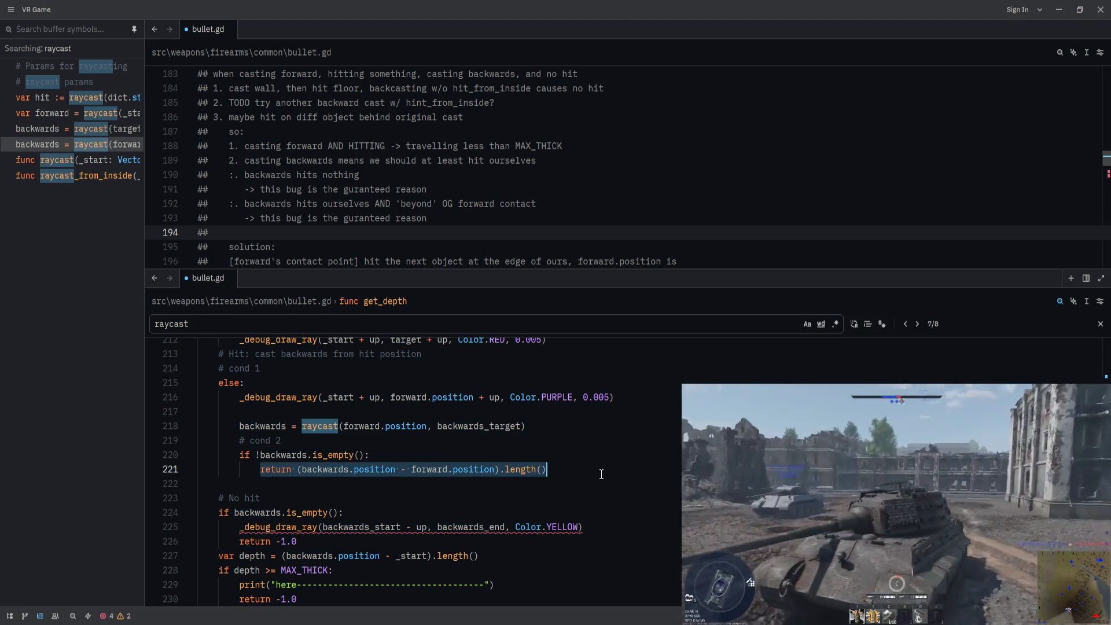
pyautogui.write('depth =')
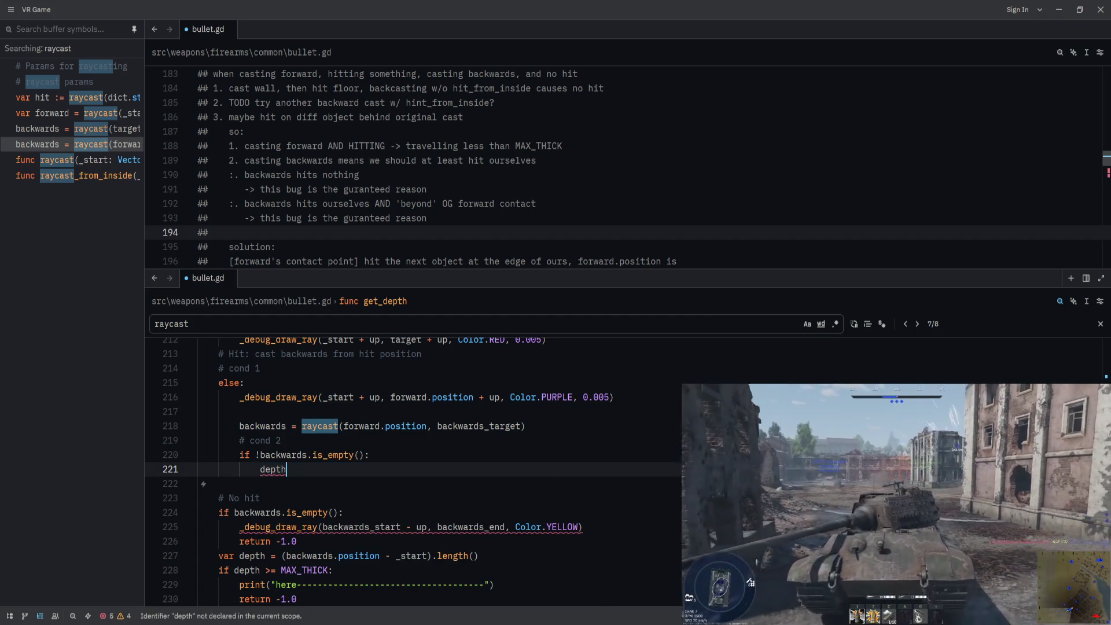
pyautogui.hotkey('ctrl', 'z')
pyautogui.hotkey('ctrl', 'z')
pyautogui.write('depth =')
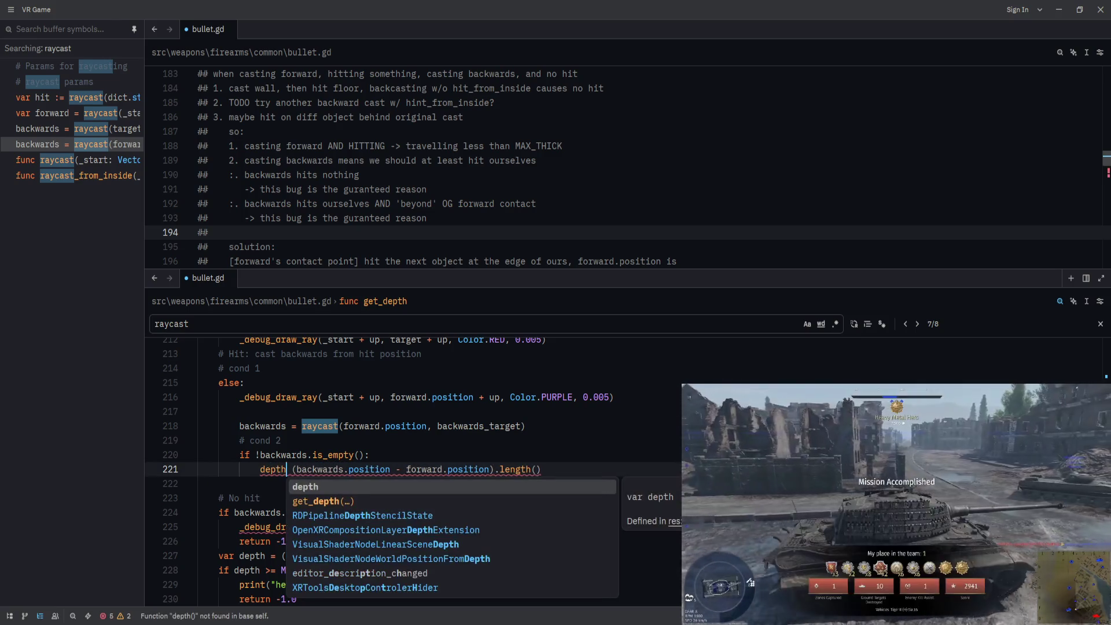
pyautogui.press('End')
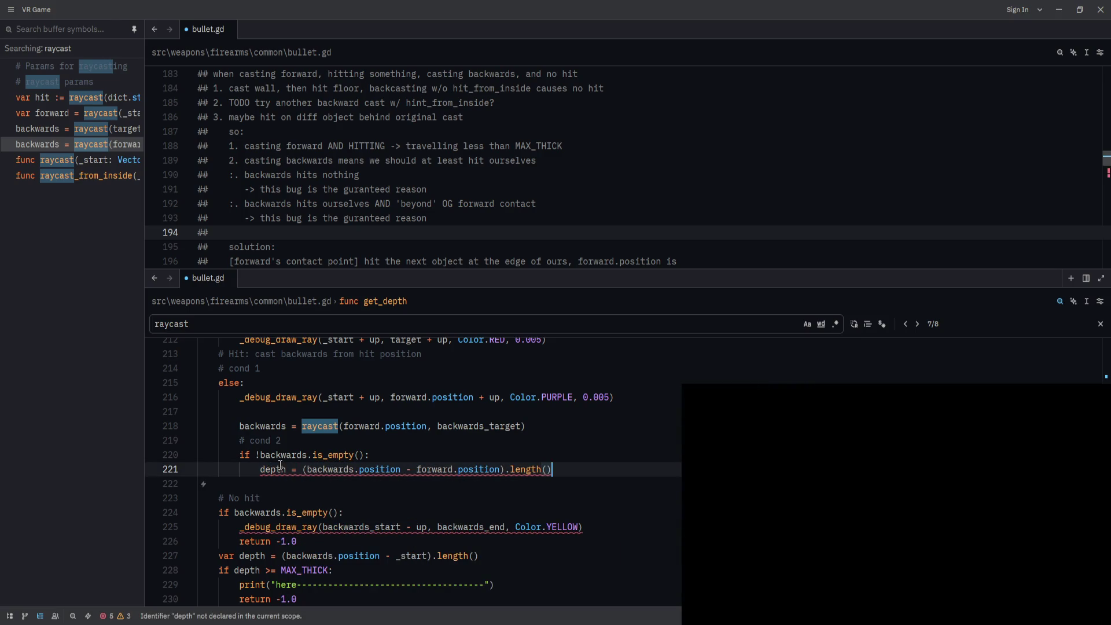
# Step: Open blank lines after the red debug ray on line 212, typing then deleting 'depth ='
pyautogui.press('Down')
pyautogui.press('Down')
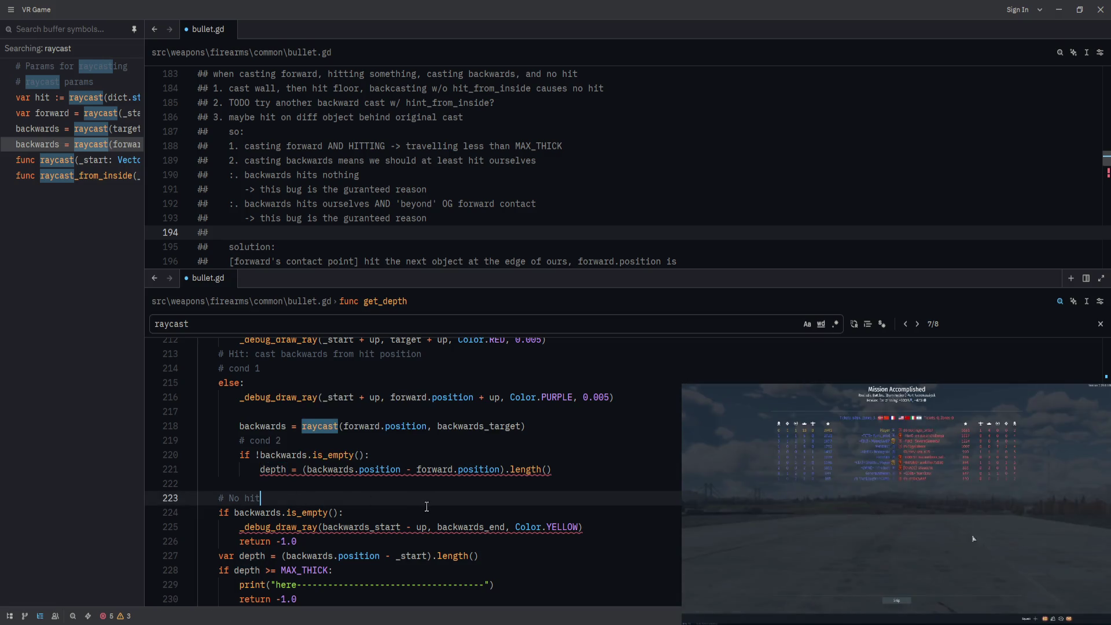
pyautogui.scroll(1, 426, 506)
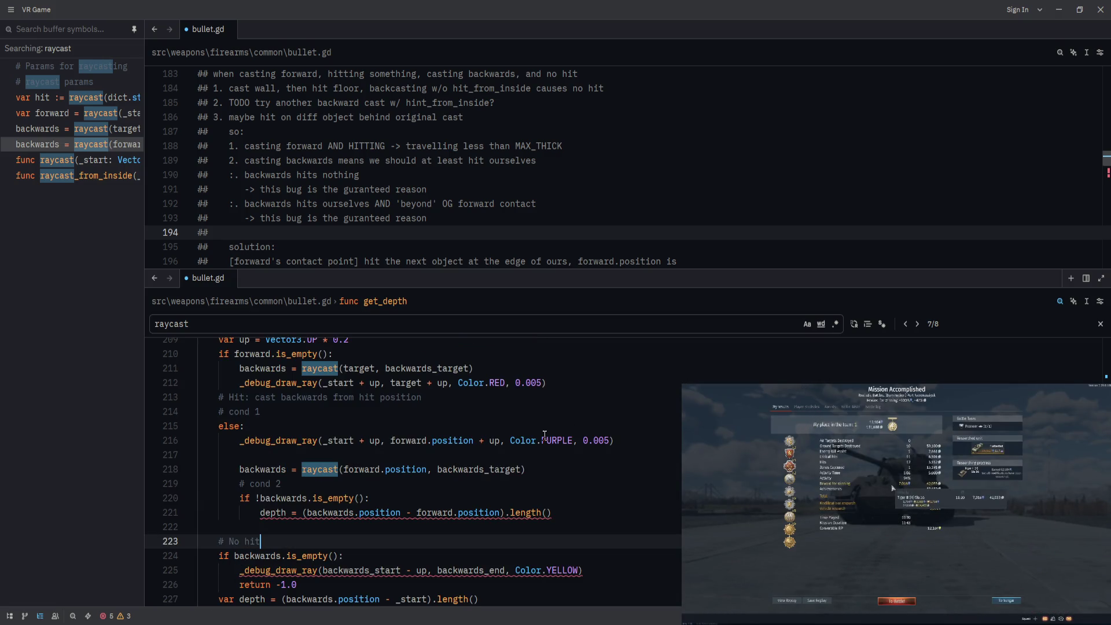
pyautogui.click(624, 383)
pyautogui.write('\\')
pyautogui.scroll(1, 938, 492)
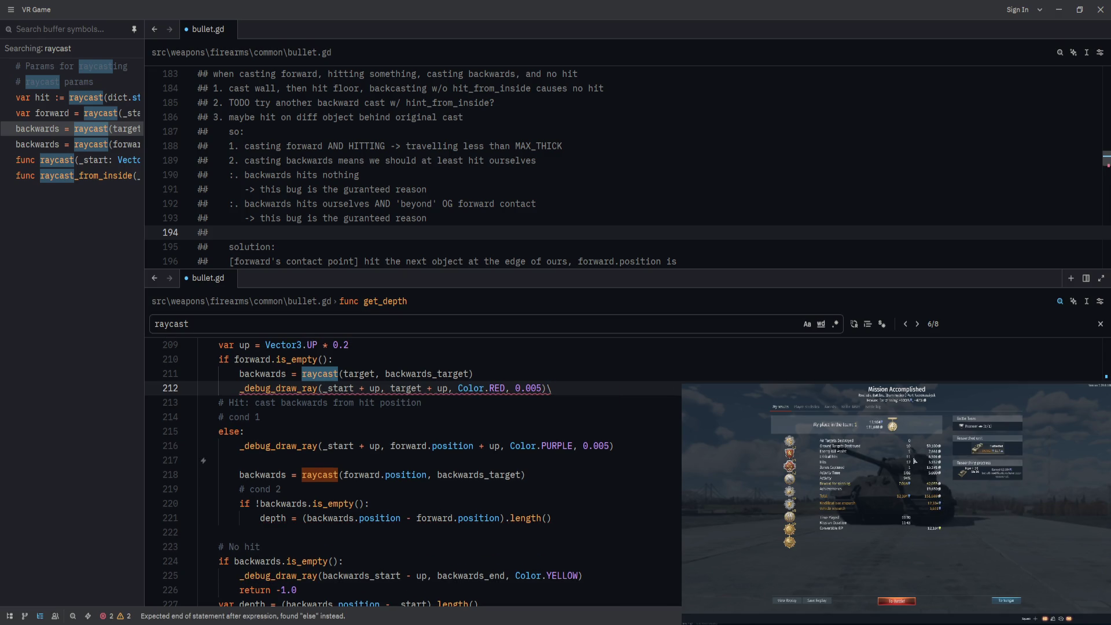
pyautogui.press('BackSpace')
pyautogui.press('Return')
pyautogui.press('Return')
pyautogui.write('depth')
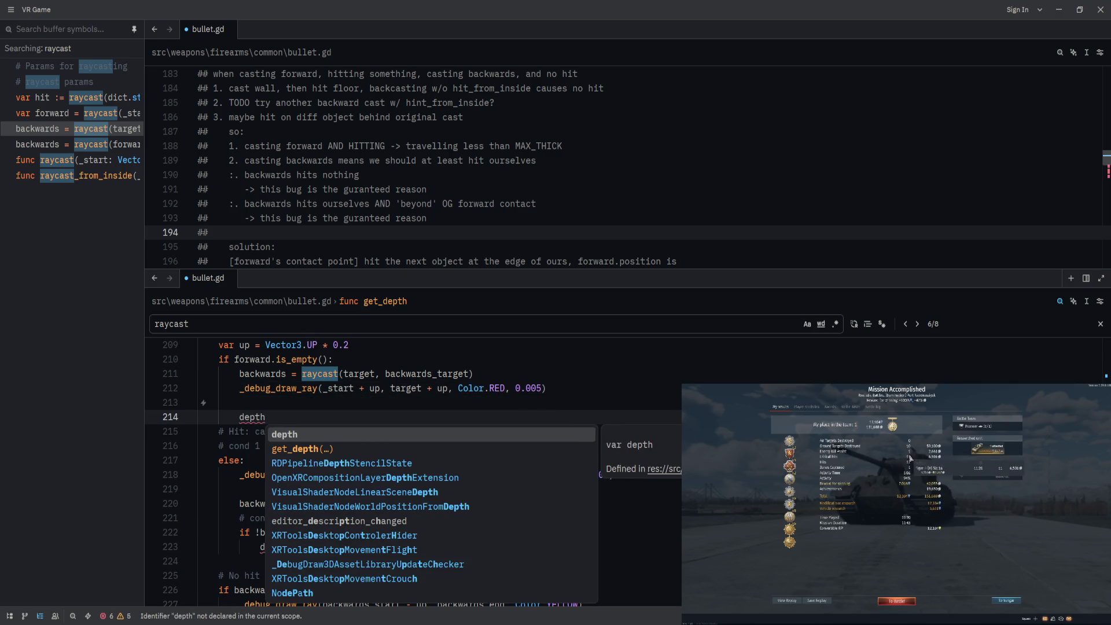
pyautogui.write(' =')
pyautogui.scroll(-1, 548, 468)
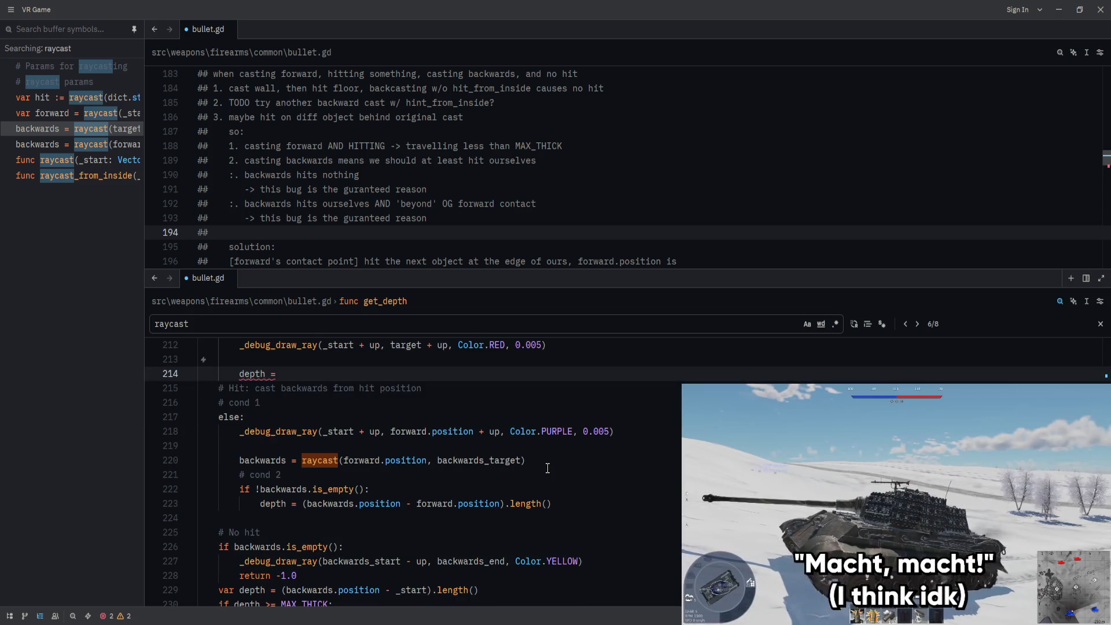
pyautogui.scroll(1, 547, 468)
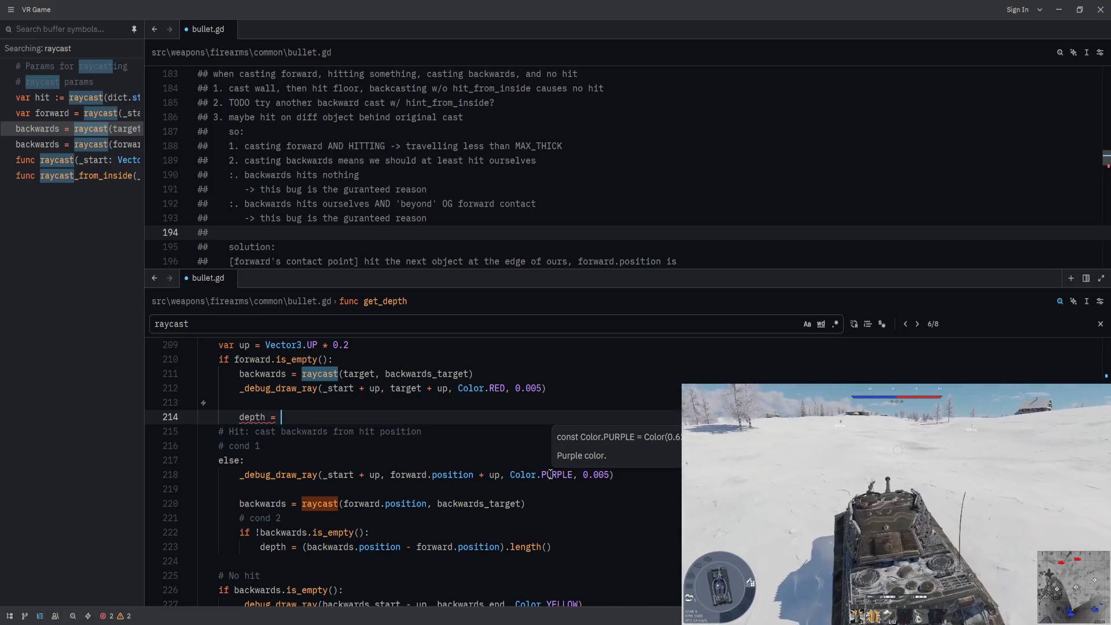
pyautogui.moveTo(548, 474)
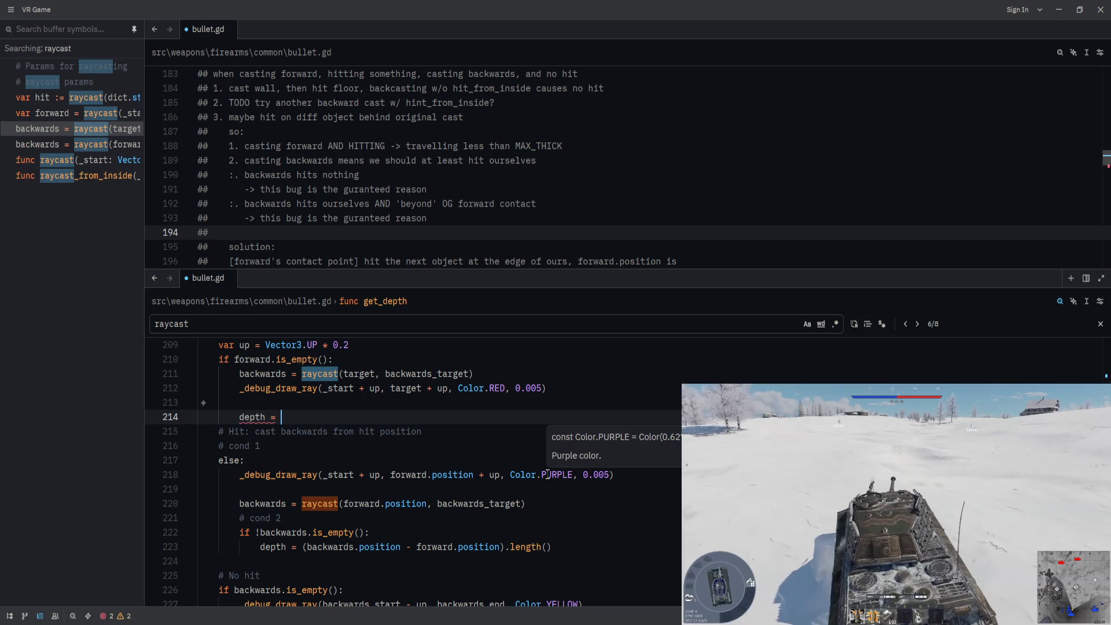
pyautogui.press('BackSpace')
pyautogui.press('BackSpace')
pyautogui.press('BackSpace')
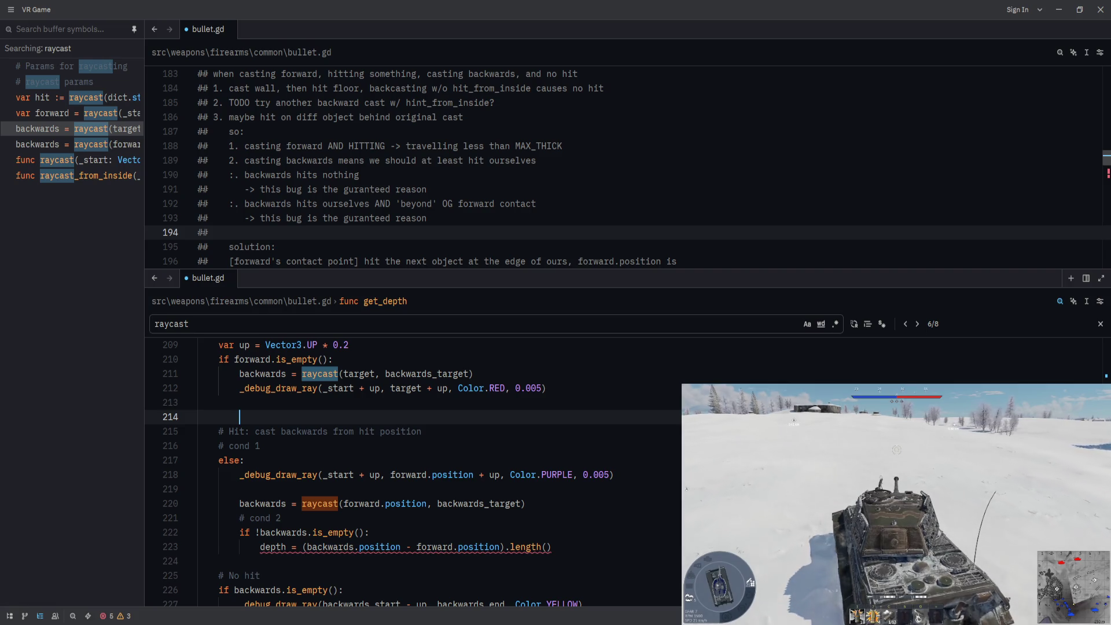
# Step: Add 'if !backwards.is_empty():' with an indented 'depth = (' line in the no-hit branch
pyautogui.write('if !backwar')
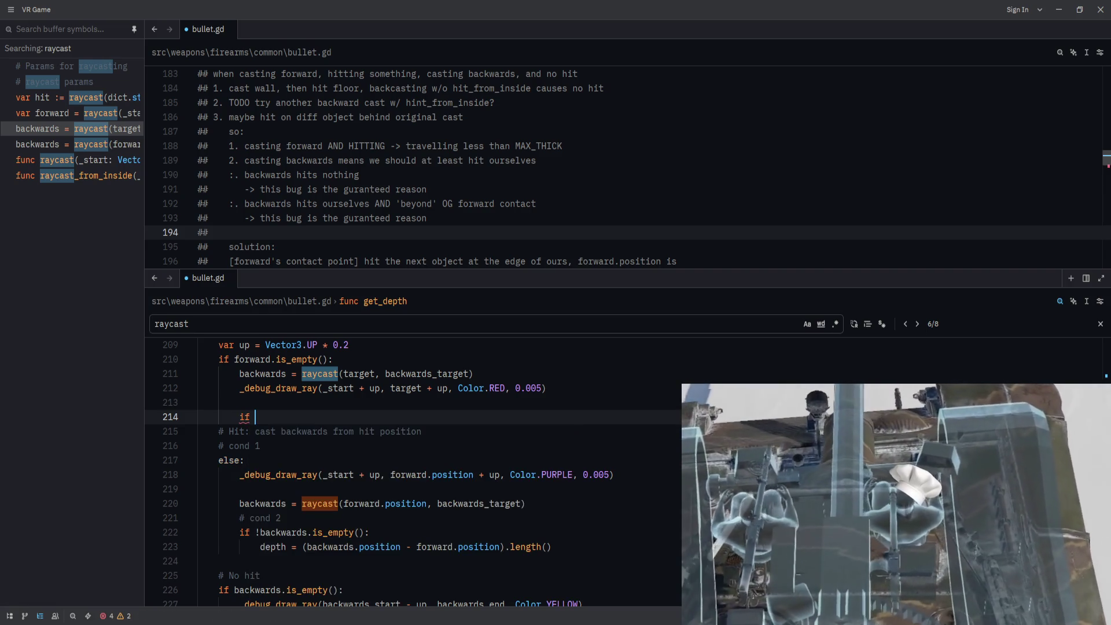
pyautogui.press('Tab')
pyautogui.write('.')
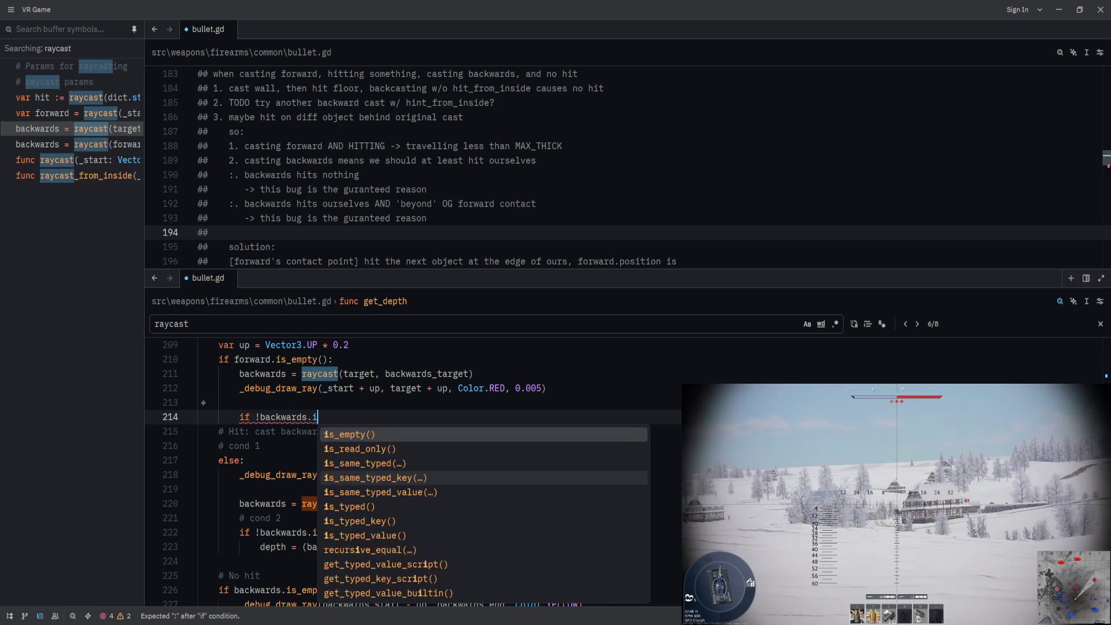
pyautogui.write('is_empty():')
pyautogui.press('Return')
pyautogui.write('depth = (')
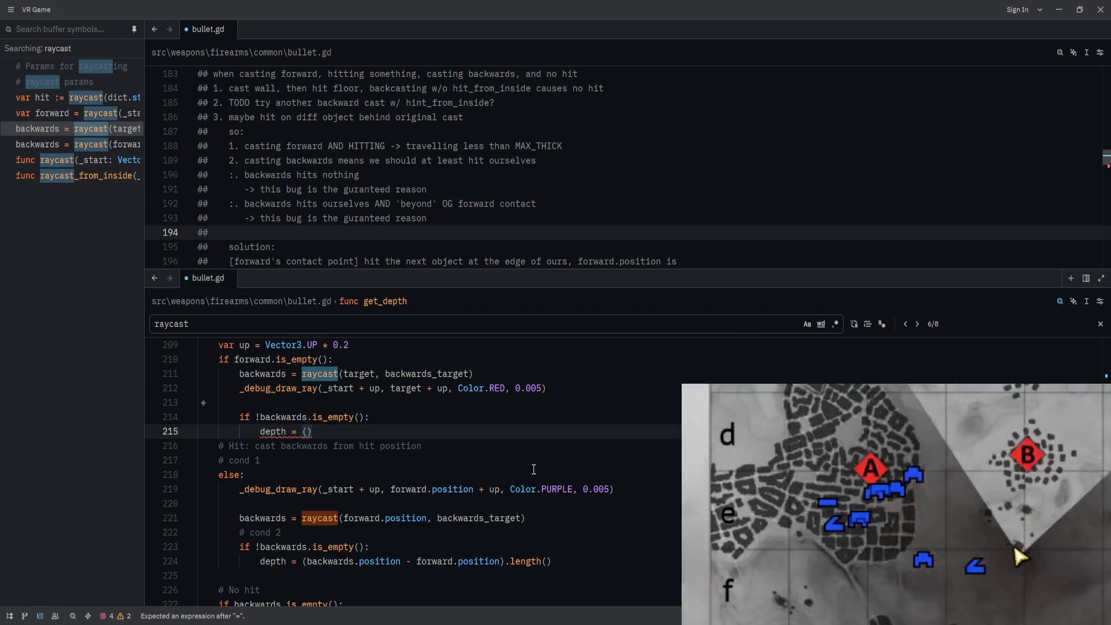
# Step: Check backwards_target on line 208 and backwards_start on line 228, then switch to Godot
pyautogui.scroll(-2, 537, 486)
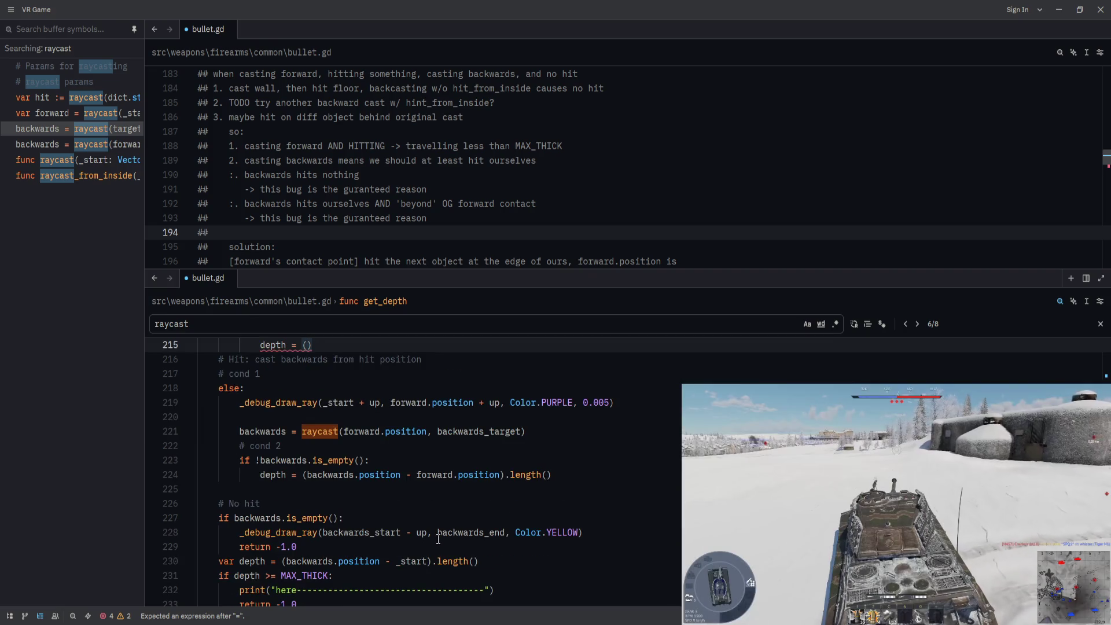
pyautogui.scroll(-1, 431, 529)
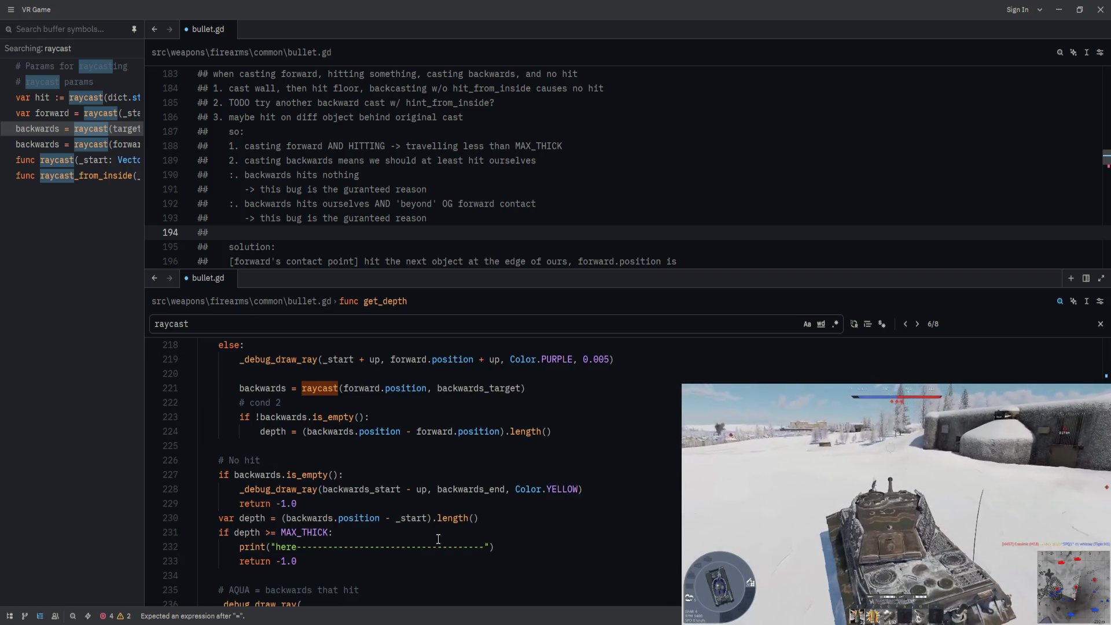
pyautogui.click(358, 489)
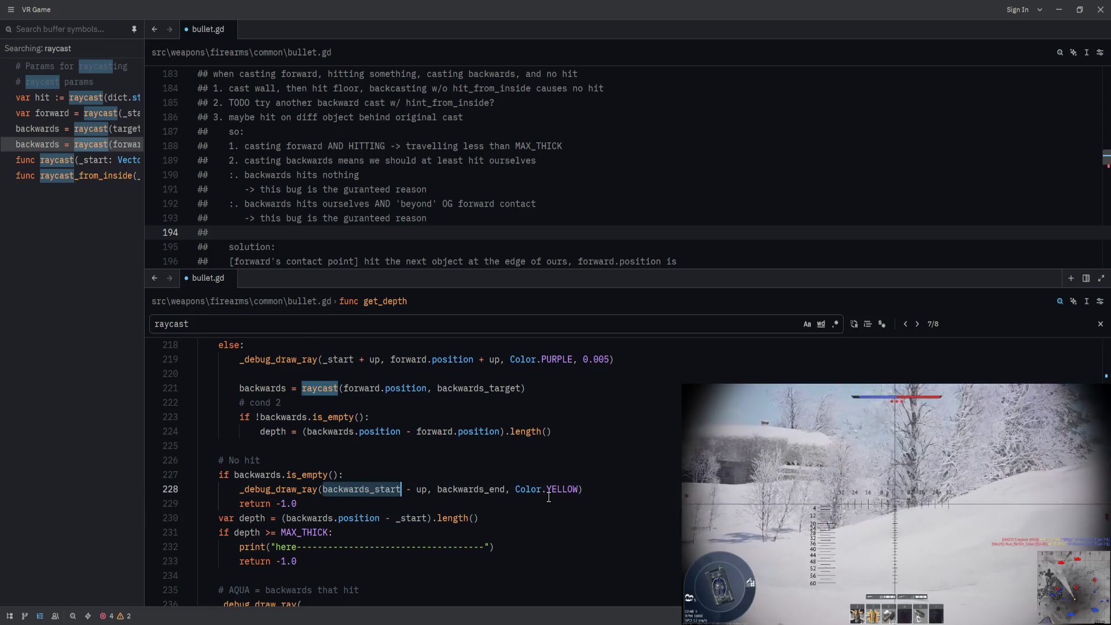
pyautogui.scroll(2, 548, 497)
pyautogui.scroll(3, 549, 497)
pyautogui.scroll(1, 548, 496)
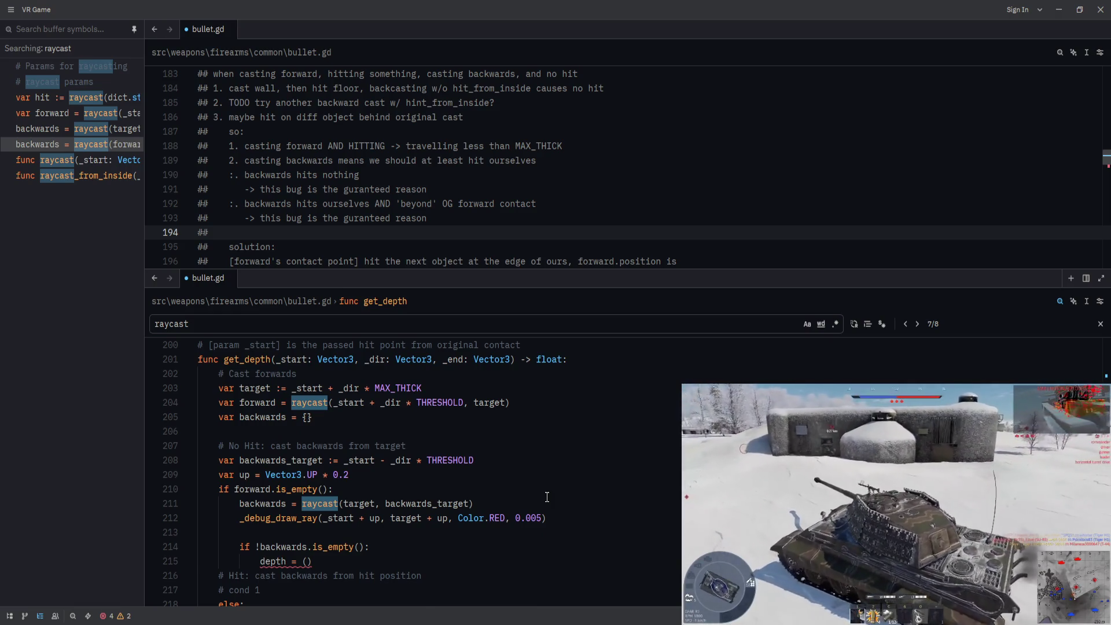
pyautogui.scroll(-3, 546, 496)
pyautogui.scroll(-2, 544, 497)
pyautogui.scroll(4, 384, 530)
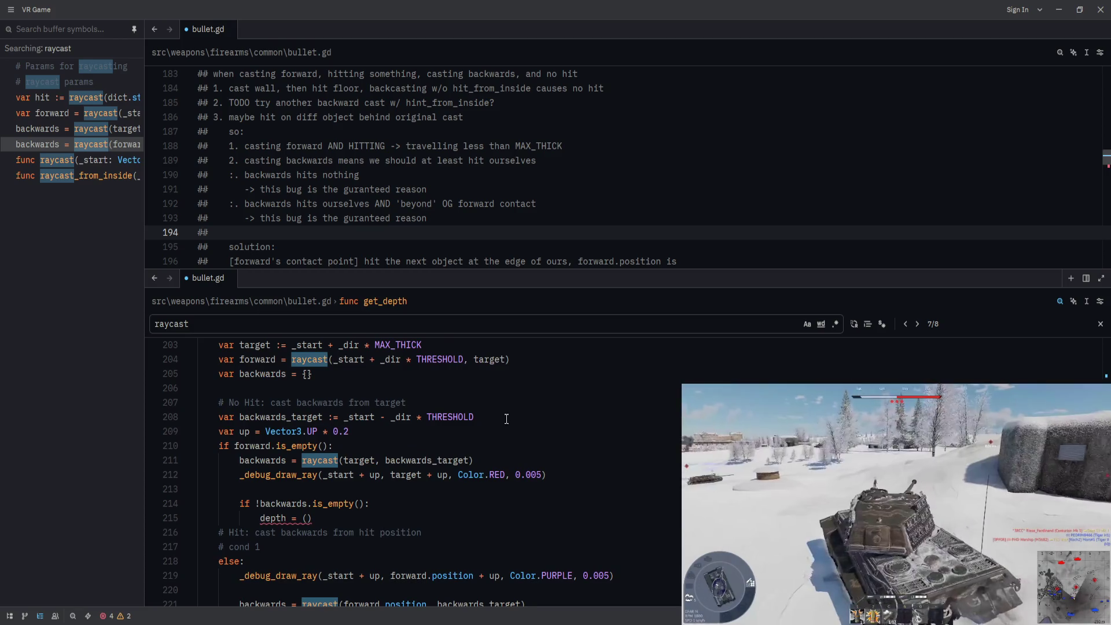
pyautogui.click(508, 417)
pyautogui.scroll(-3, 462, 462)
pyautogui.scroll(-1, 378, 545)
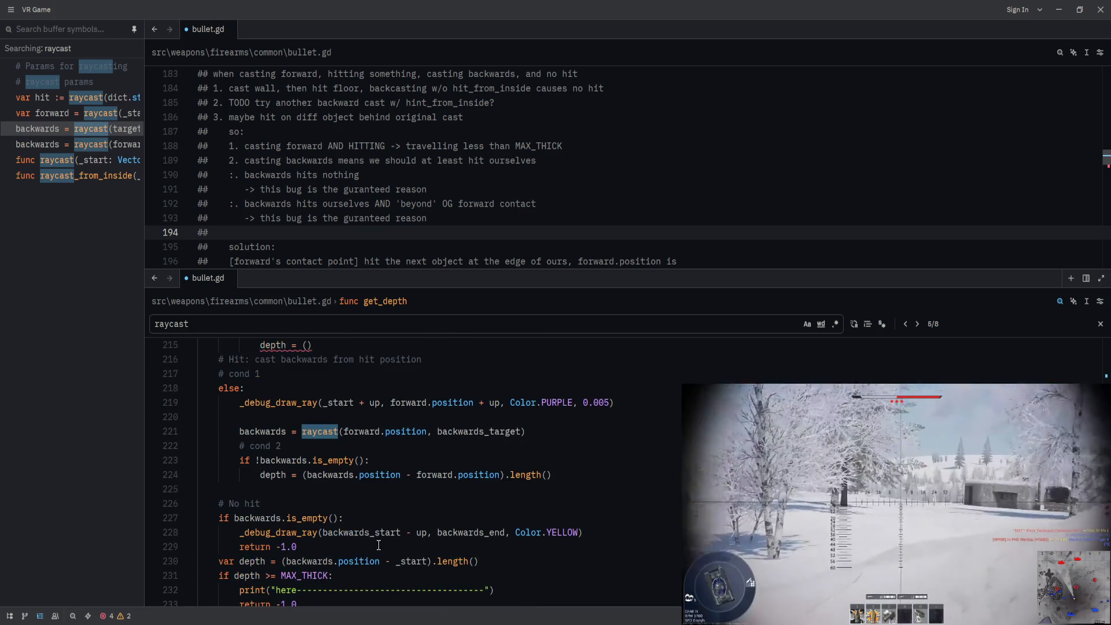
pyautogui.doubleClick(384, 533)
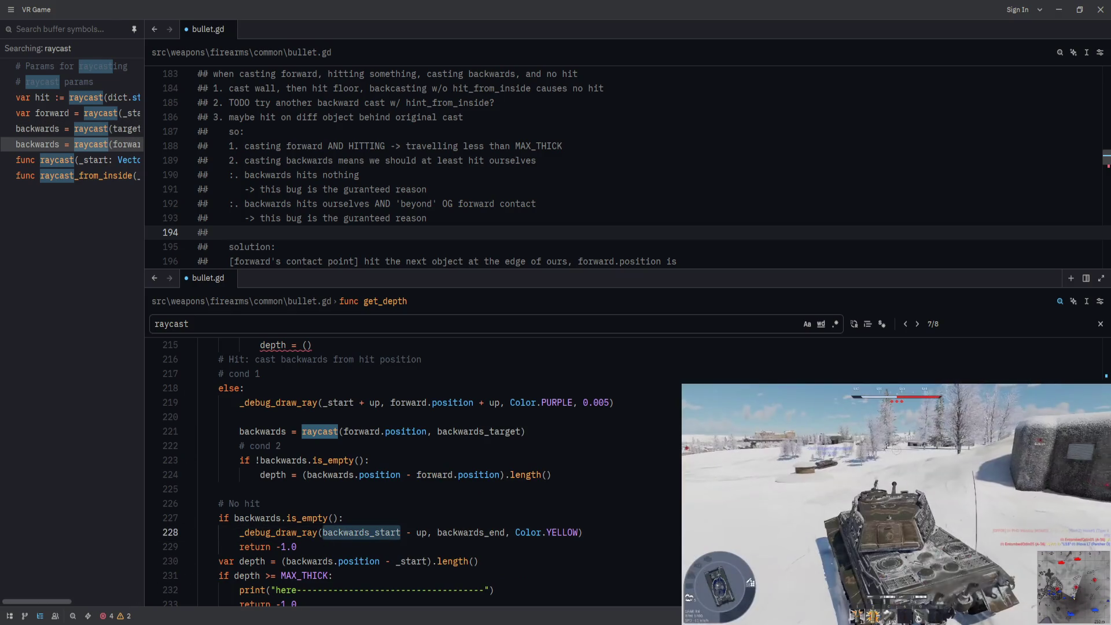
pyautogui.hotkey('alt', 'Tab')
# Step: Highlight backwards_start's uses in get_depth and save the script
pyautogui.scroll(-3, 363, 347)
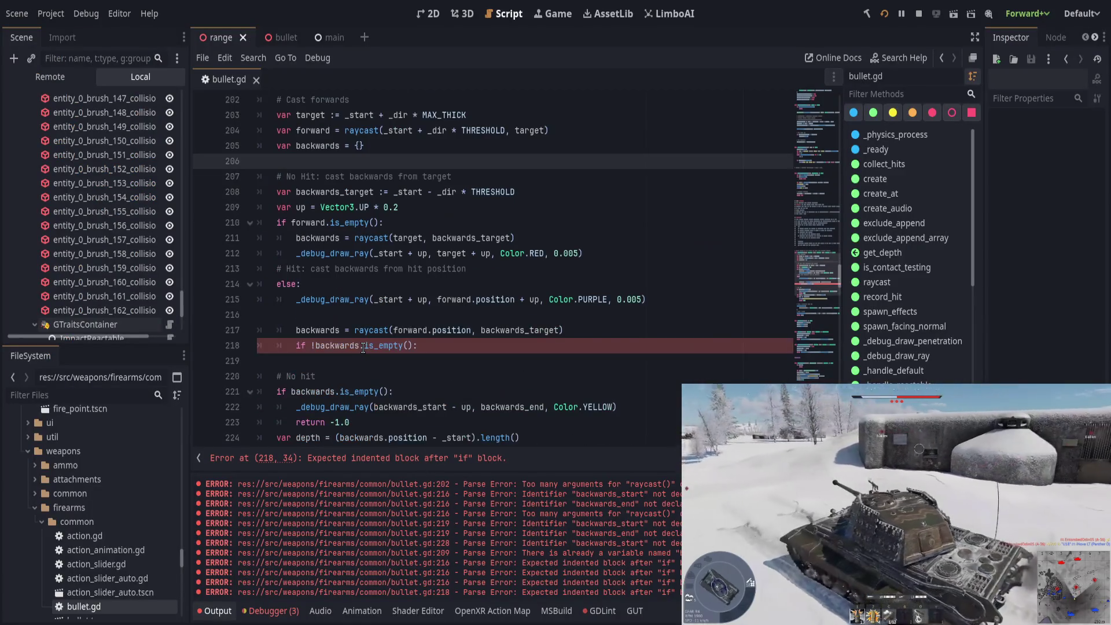
pyautogui.scroll(-1, 369, 355)
pyautogui.click(375, 376)
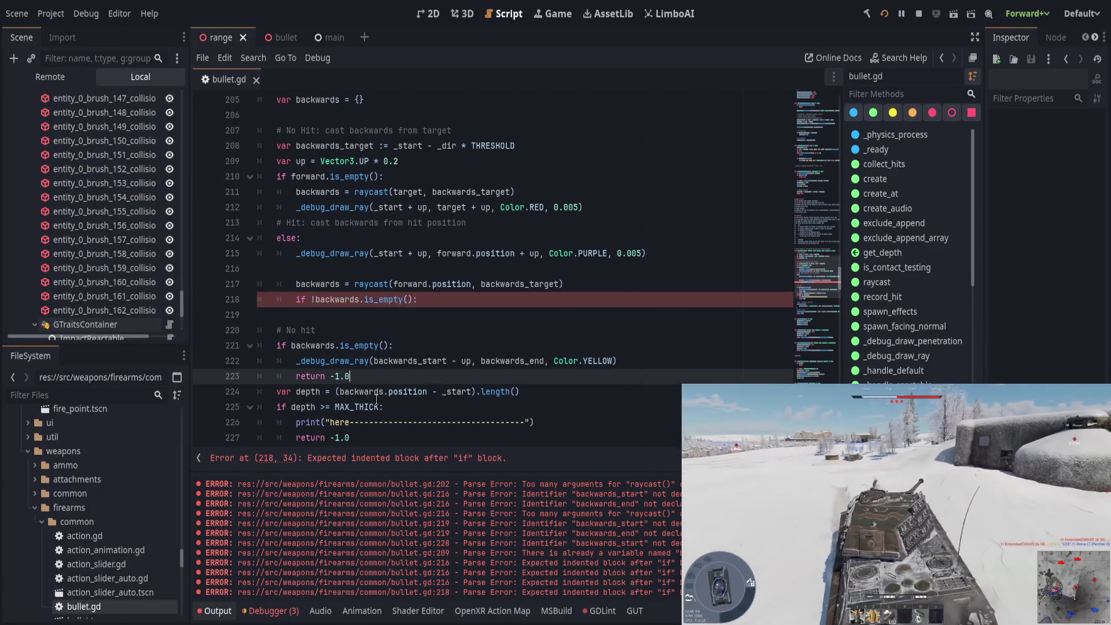
pyautogui.scroll(-1, 375, 399)
pyautogui.scroll(-2, 380, 398)
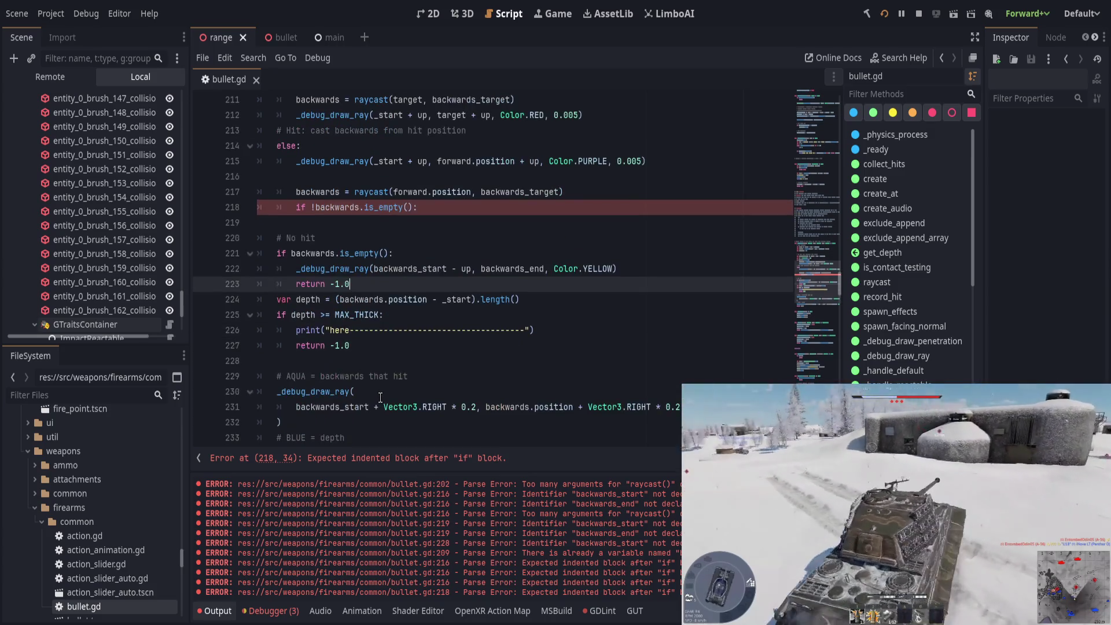
pyautogui.scroll(1, 380, 398)
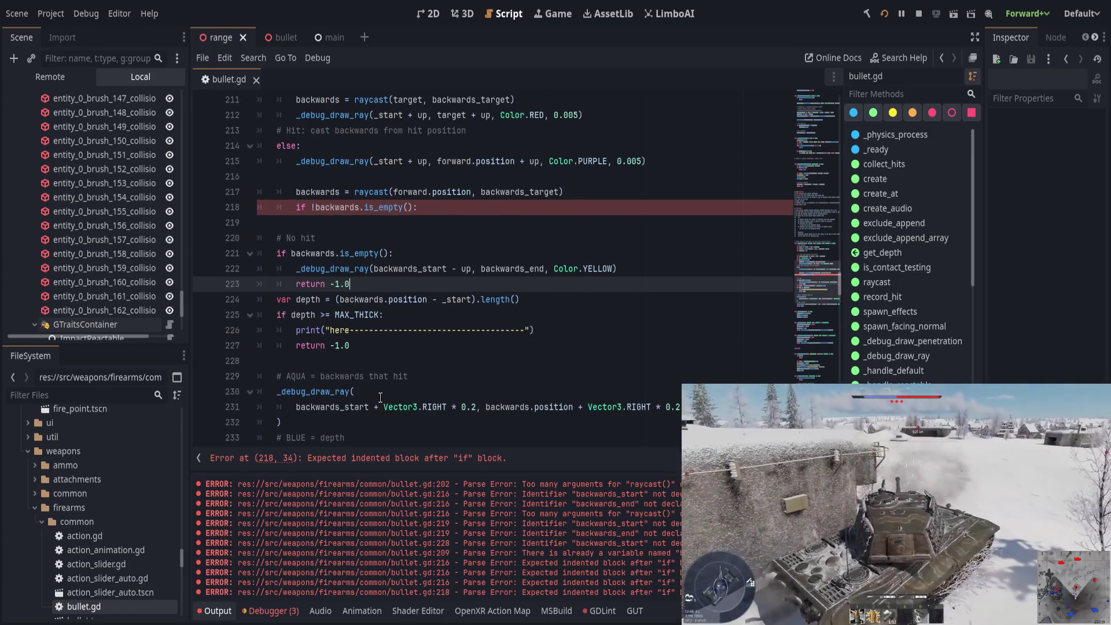
pyautogui.scroll(1, 380, 397)
pyautogui.doubleClick(405, 317)
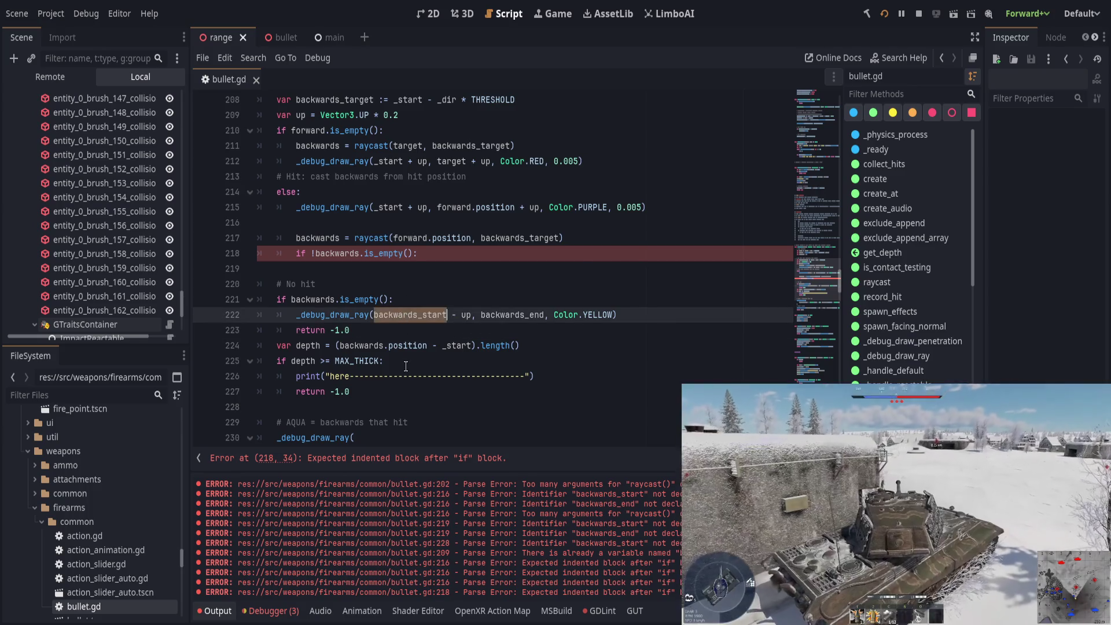
pyautogui.scroll(2, 404, 317)
pyautogui.click(449, 345)
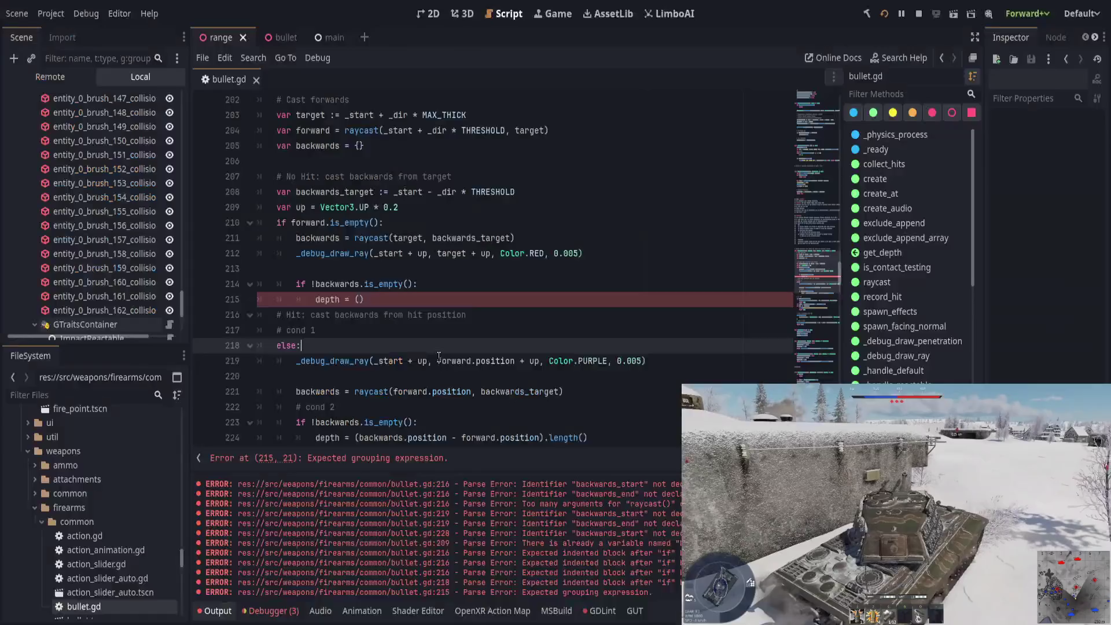
pyautogui.hotkey('ctrl', 's')
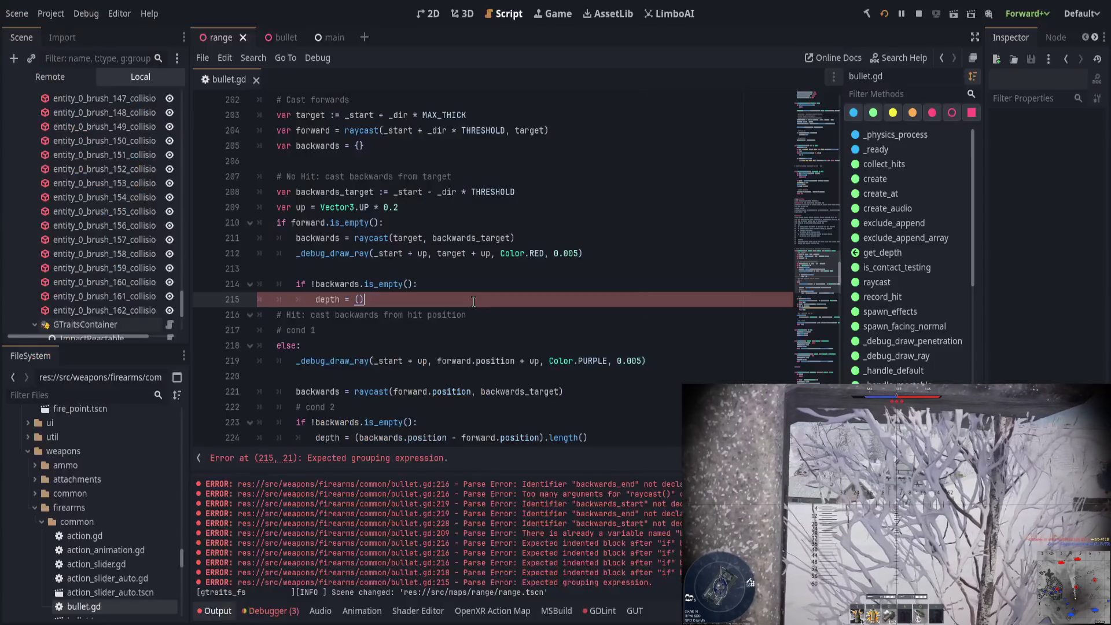
# Step: Move the 'var up' line above the backwards_target declaration and save
pyautogui.click(474, 314)
pyautogui.scroll(2, 477, 324)
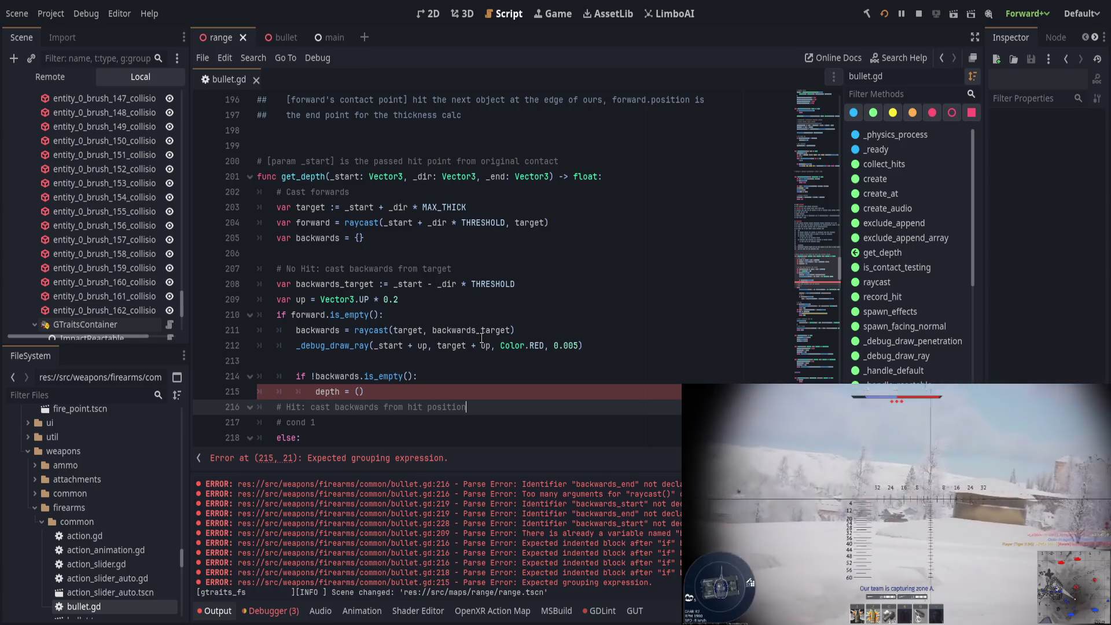
pyautogui.click(574, 289)
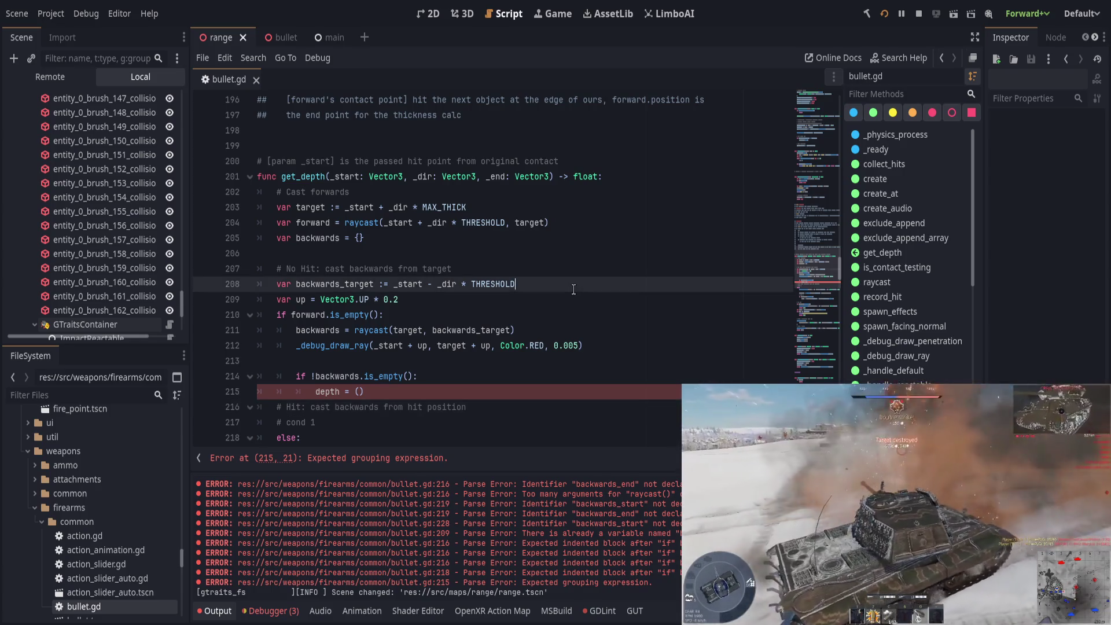
pyautogui.click(566, 298)
pyautogui.hotkey('alt', 'Up')
pyautogui.hotkey('ctrl', 's')
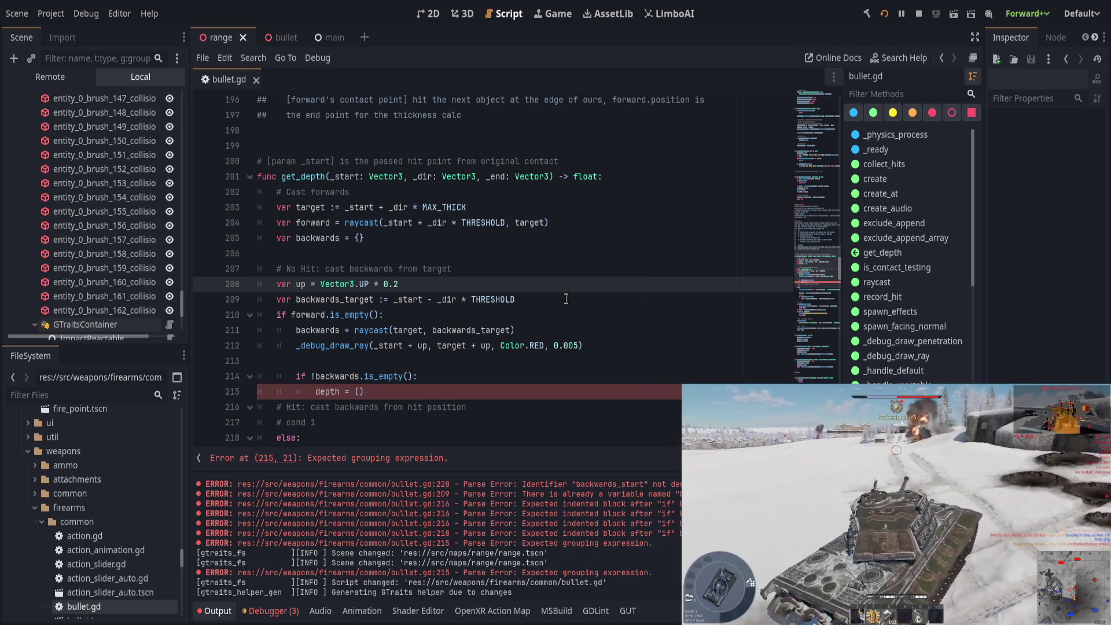
# Step: Delete the stray 'if !backwards.is_empty()' and 'depth = ()' lines from the no-hit branch
pyautogui.click(410, 360)
pyautogui.hotkey('ctrl', 'shift', 'k')
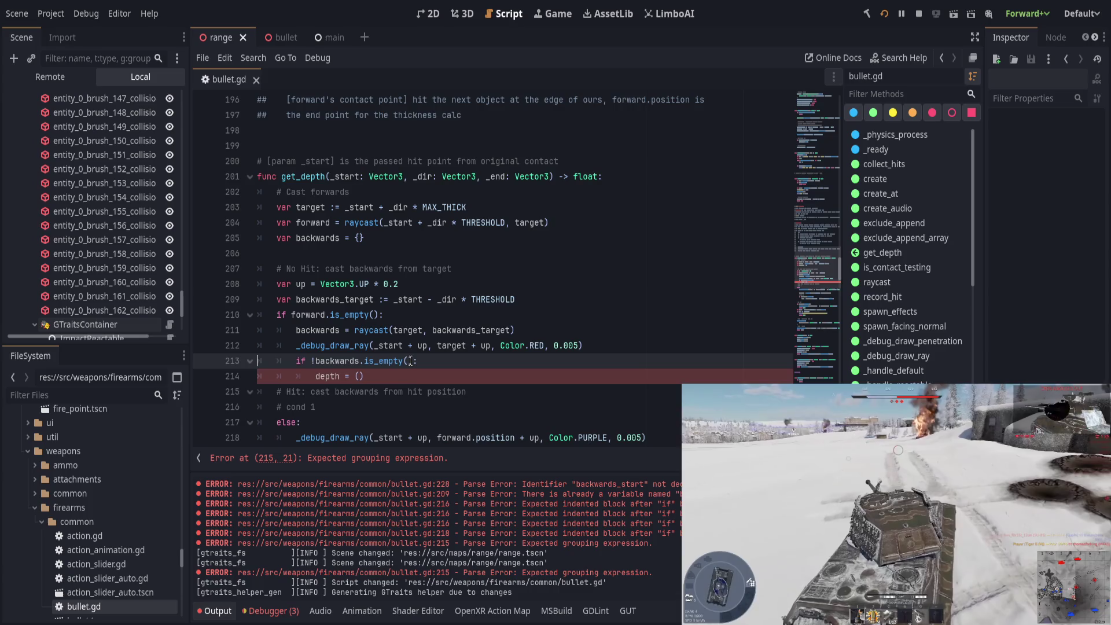
pyautogui.hotkey('ctrl', 'shift', 'k')
pyautogui.hotkey('ctrl', 'shift', 'k')
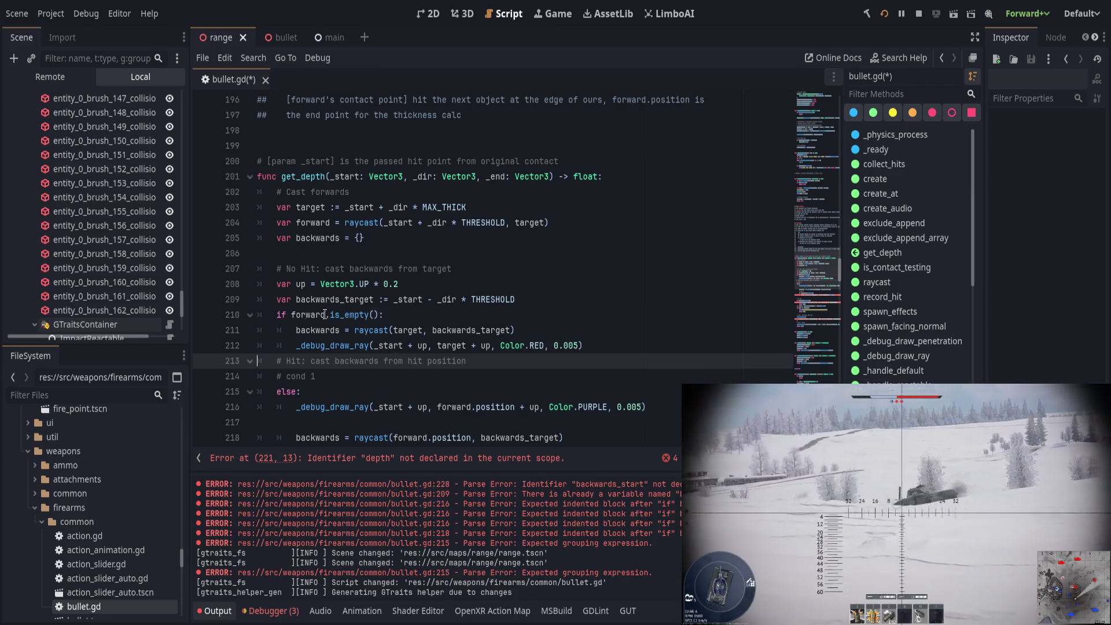
# Step: Highlight every use of depth, from the line 221 error down to the var depth line
pyautogui.moveTo(307, 315); pyautogui.dragTo(481, 315)
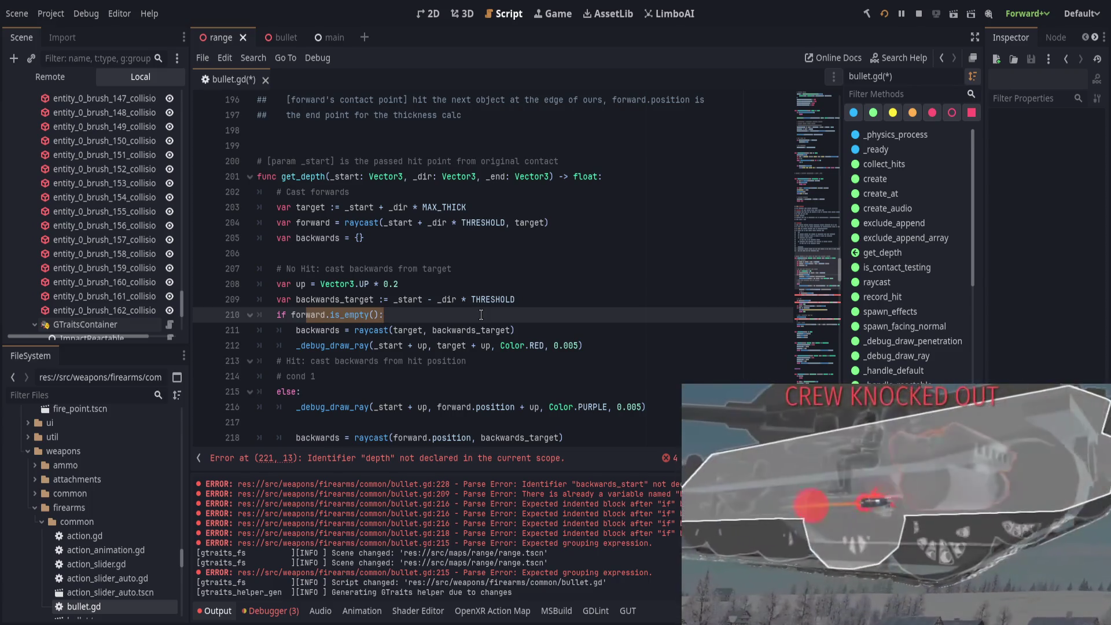
pyautogui.scroll(-2, 480, 314)
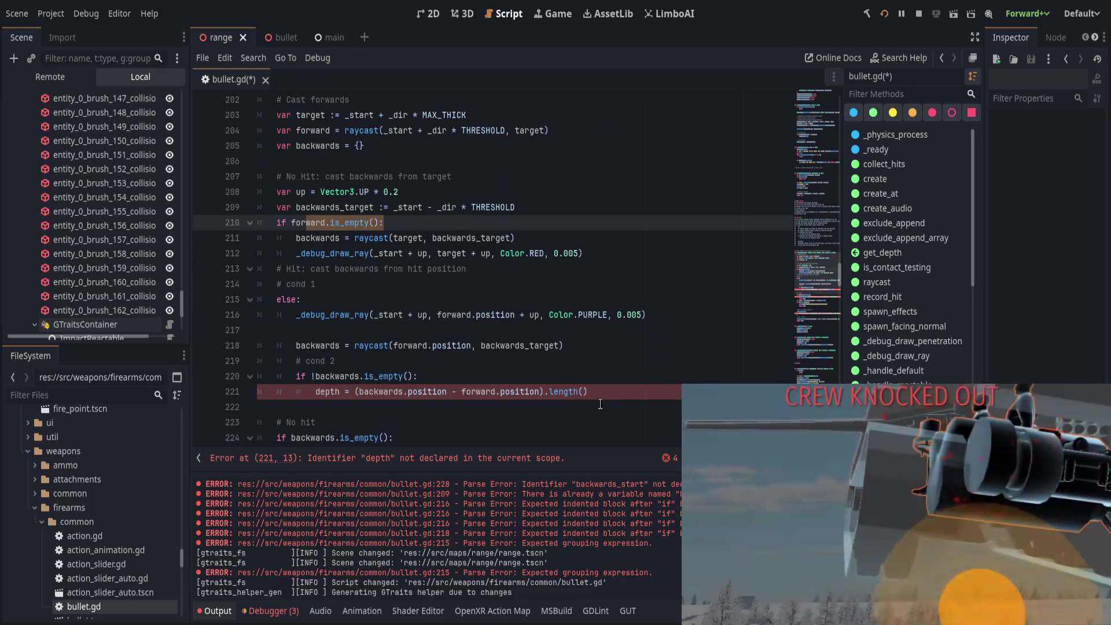
pyautogui.click(587, 393)
pyautogui.doubleClick(328, 392)
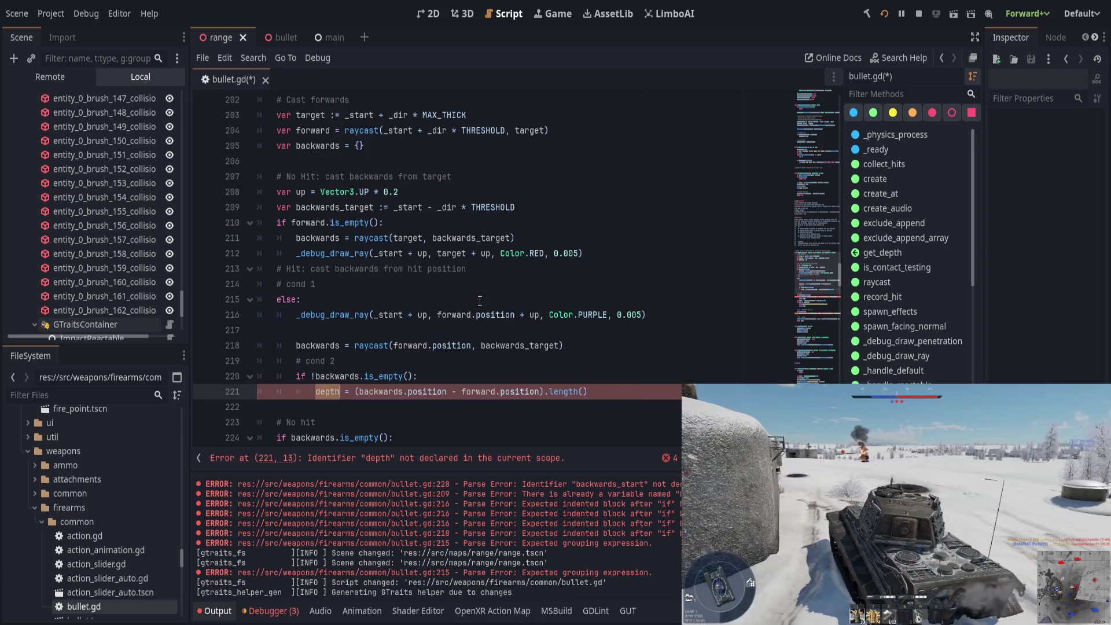
pyautogui.scroll(-2, 454, 238)
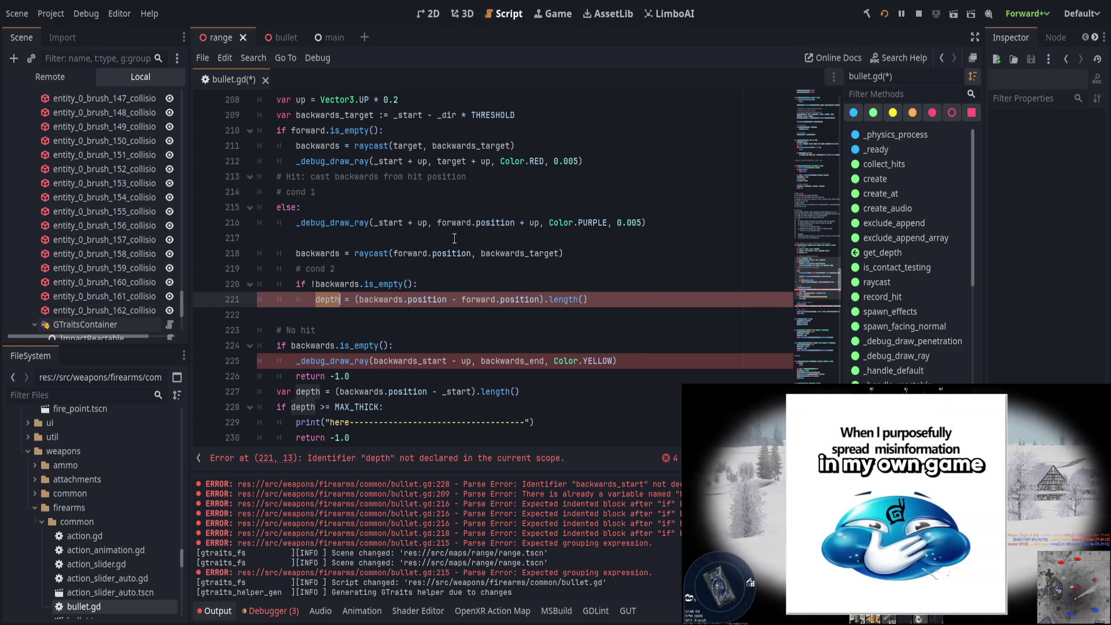
pyautogui.scroll(-2, 454, 238)
pyautogui.scroll(-1, 455, 238)
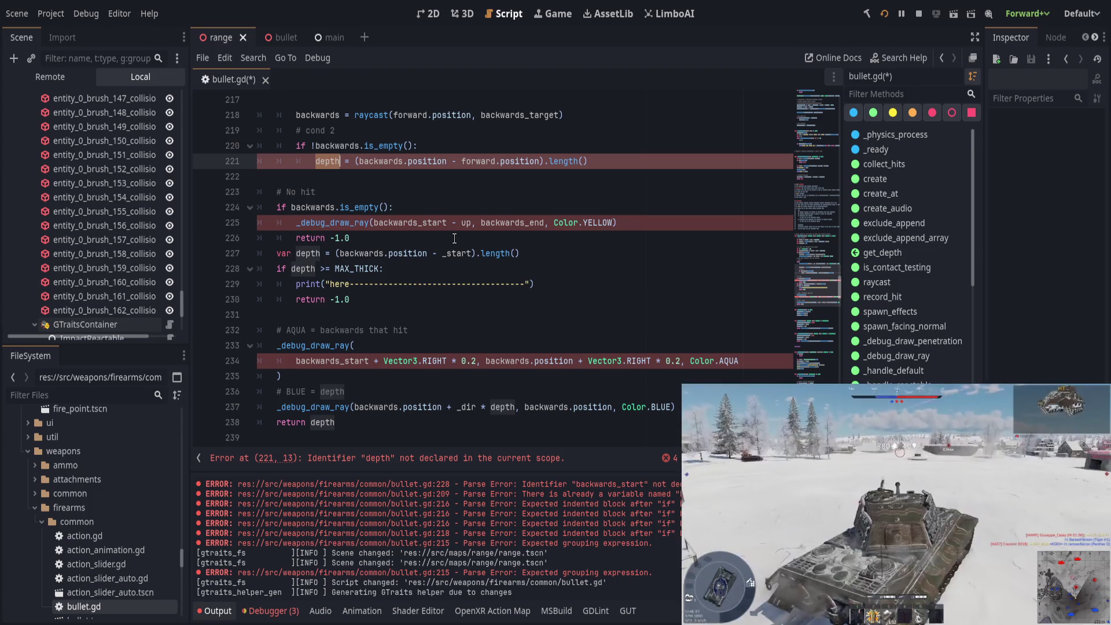
pyautogui.click(527, 257)
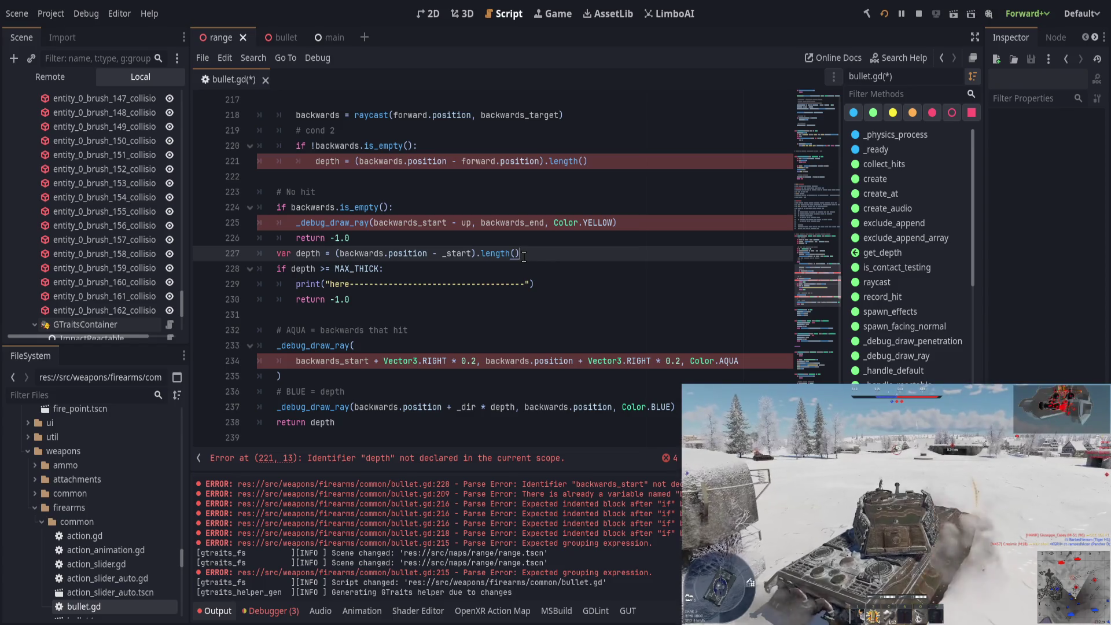
# Step: Inspect 'backwards.position - _start' on line 227, highlight every _start, and return to Zed
pyautogui.scroll(1, 518, 256)
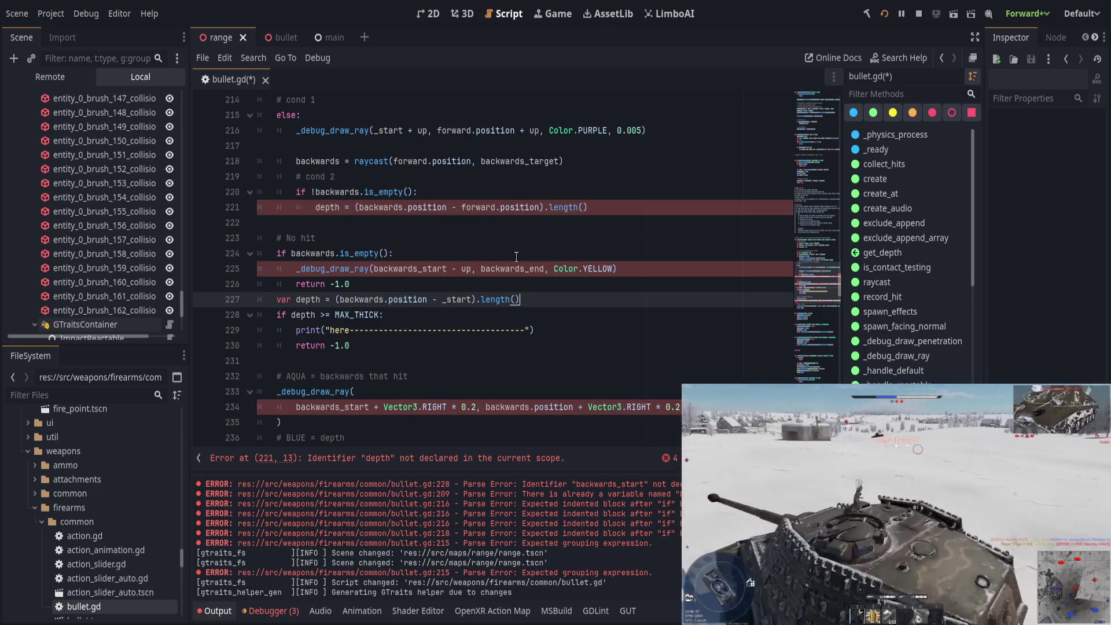
pyautogui.moveTo(456, 299); pyautogui.dragTo(351, 283)
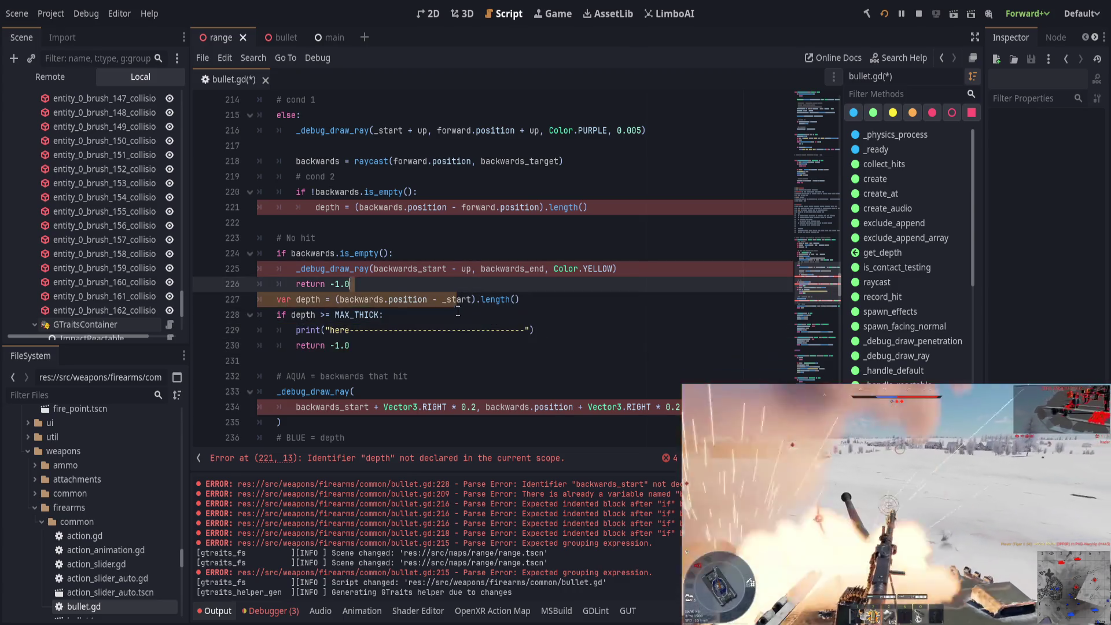
pyautogui.scroll(2, 402, 347)
pyautogui.click(460, 346)
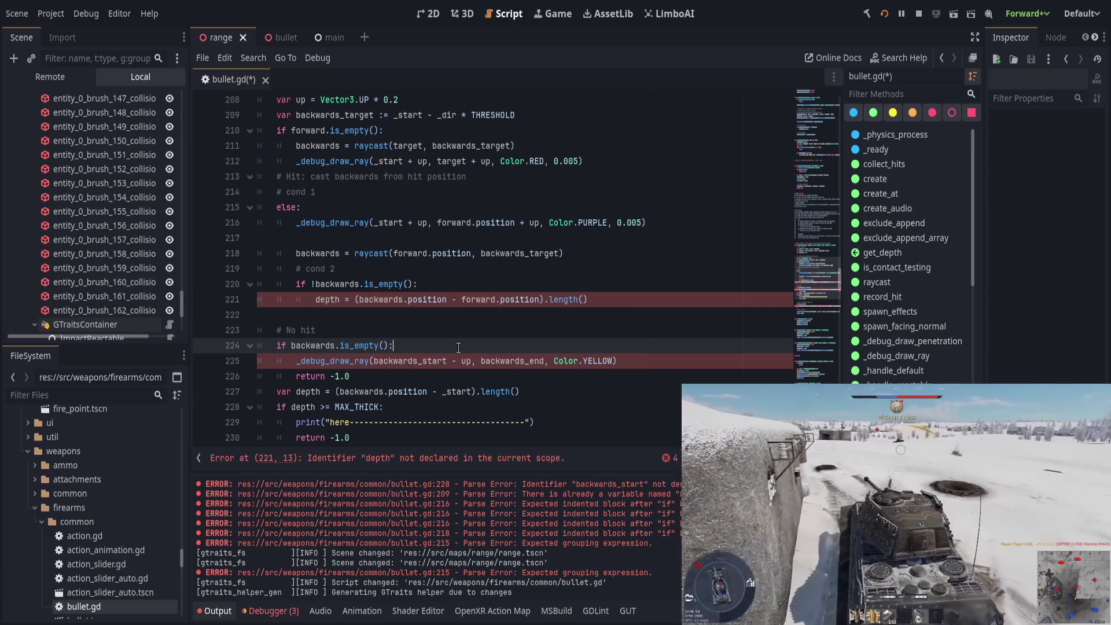
pyautogui.scroll(-1, 458, 345)
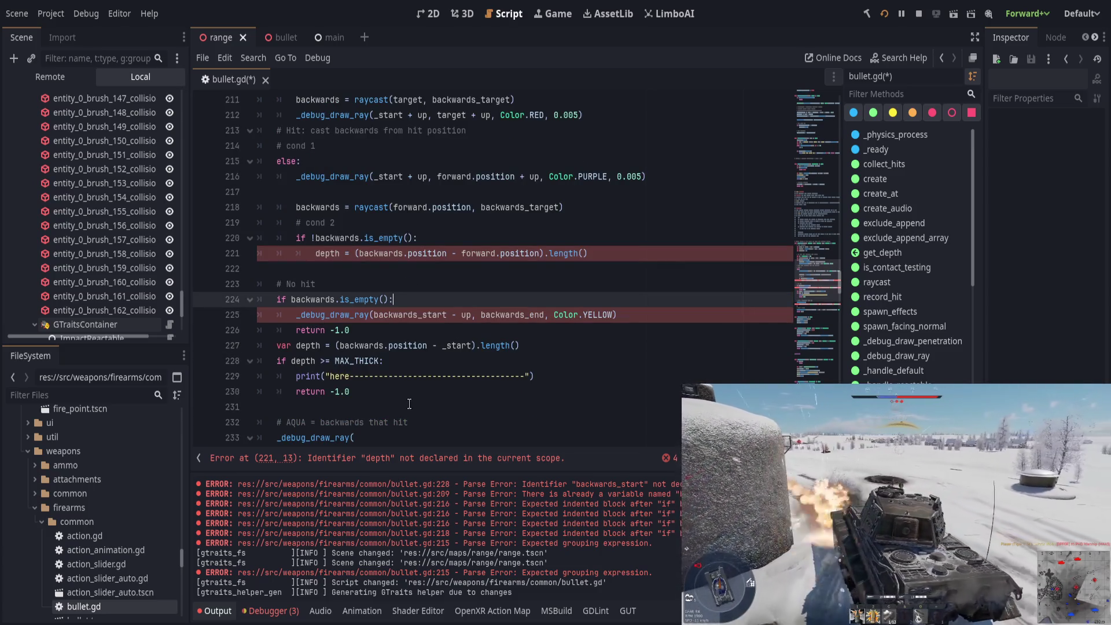
pyautogui.scroll(-1, 417, 392)
pyautogui.click(395, 347)
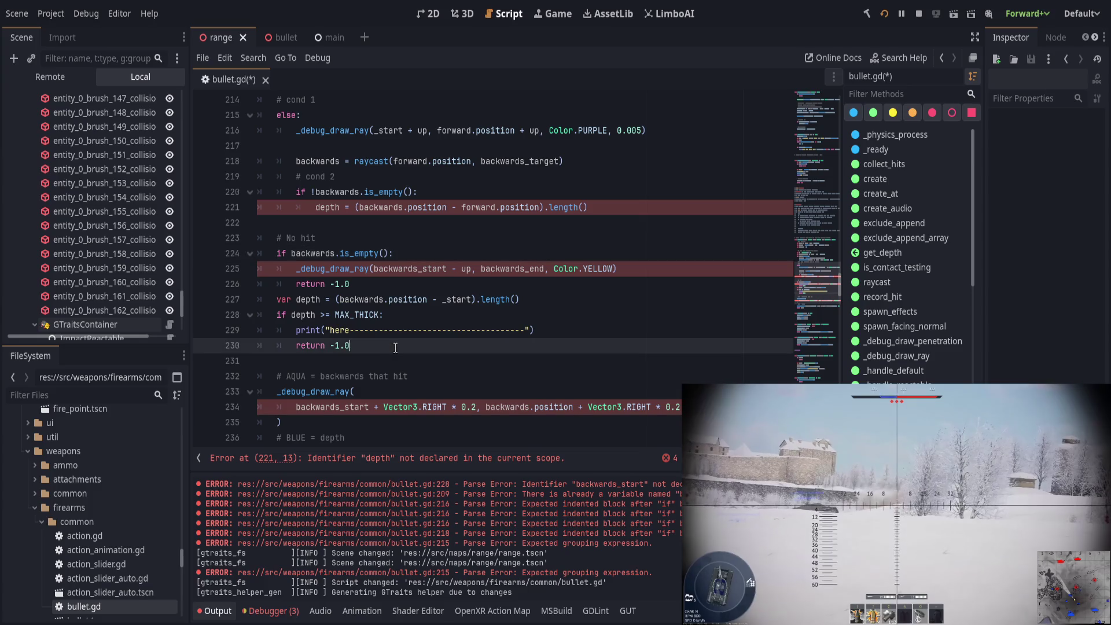
pyautogui.moveTo(340, 299); pyautogui.dragTo(472, 299)
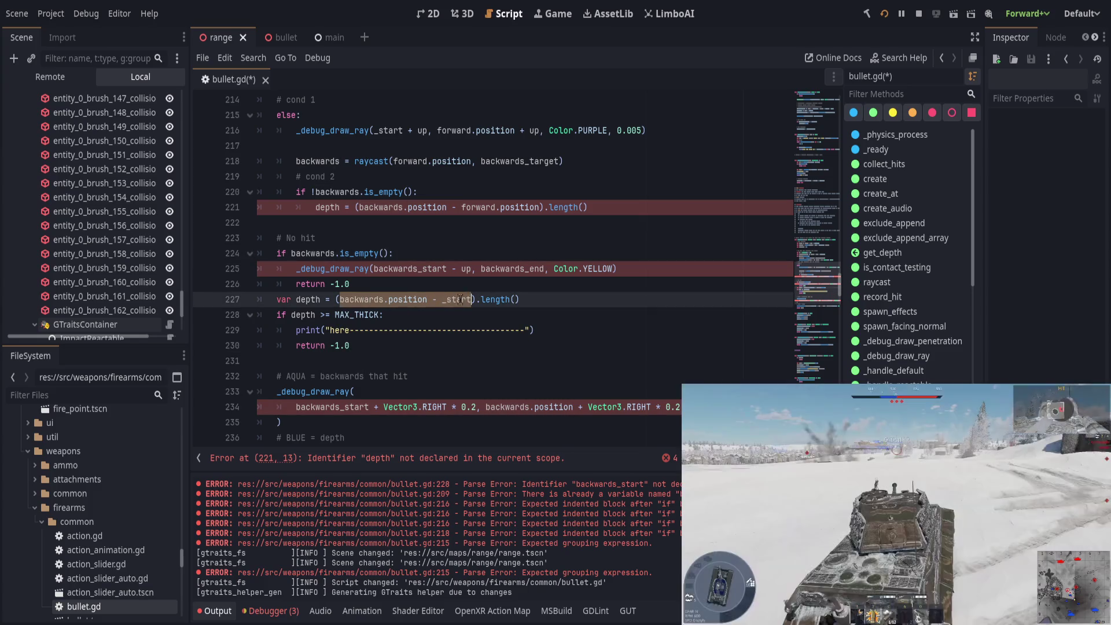
pyautogui.click(463, 313)
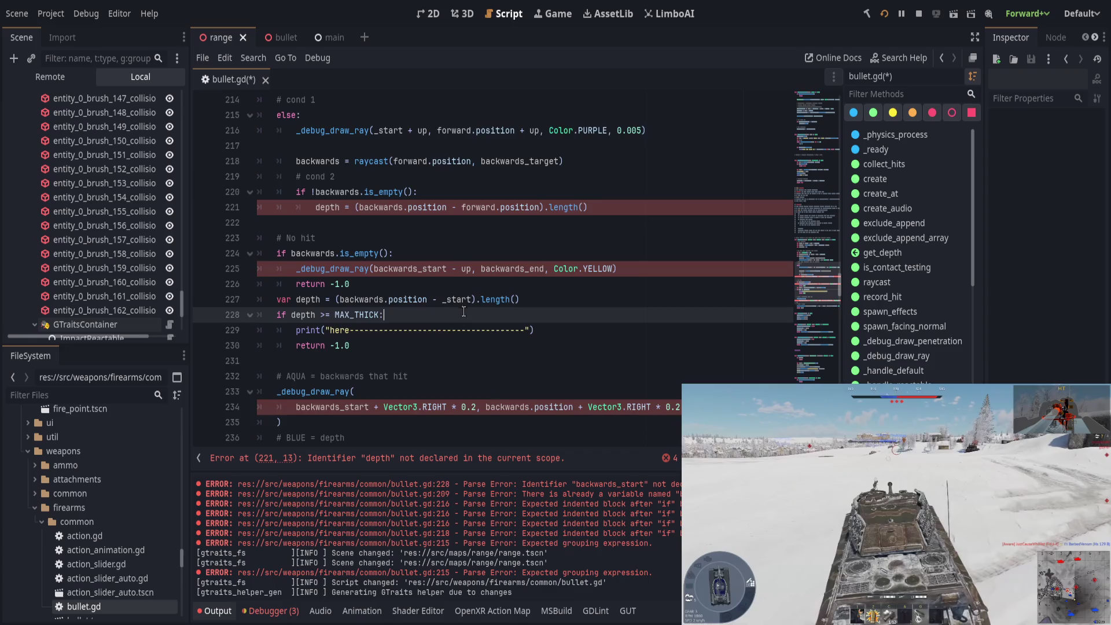
pyautogui.scroll(2, 446, 353)
pyautogui.doubleClick(447, 392)
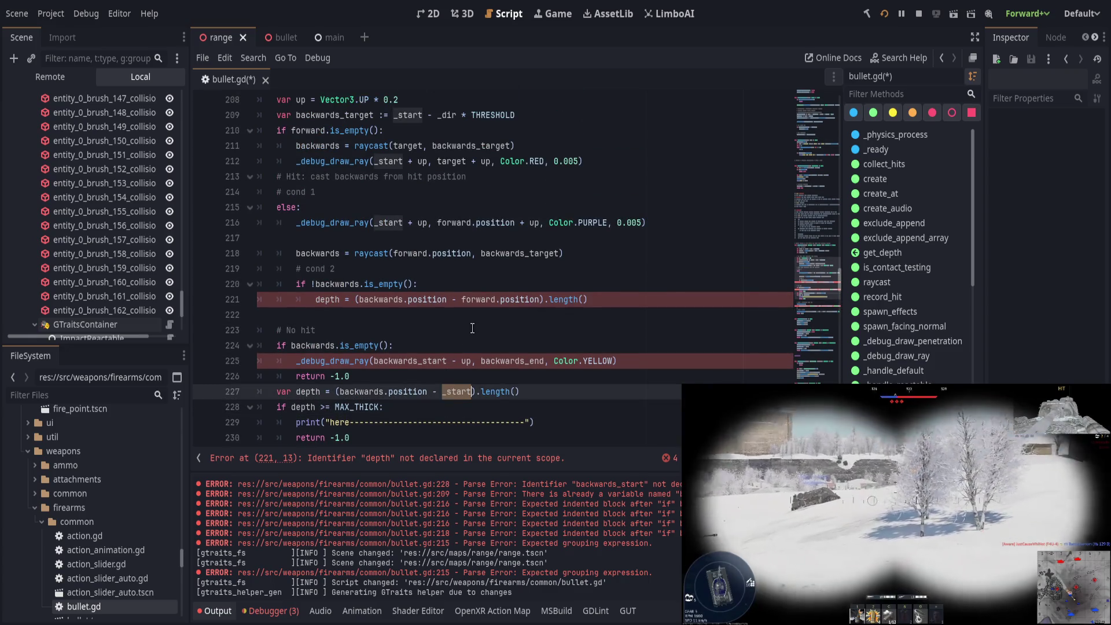
pyautogui.scroll(2, 472, 328)
pyautogui.scroll(2, 472, 328)
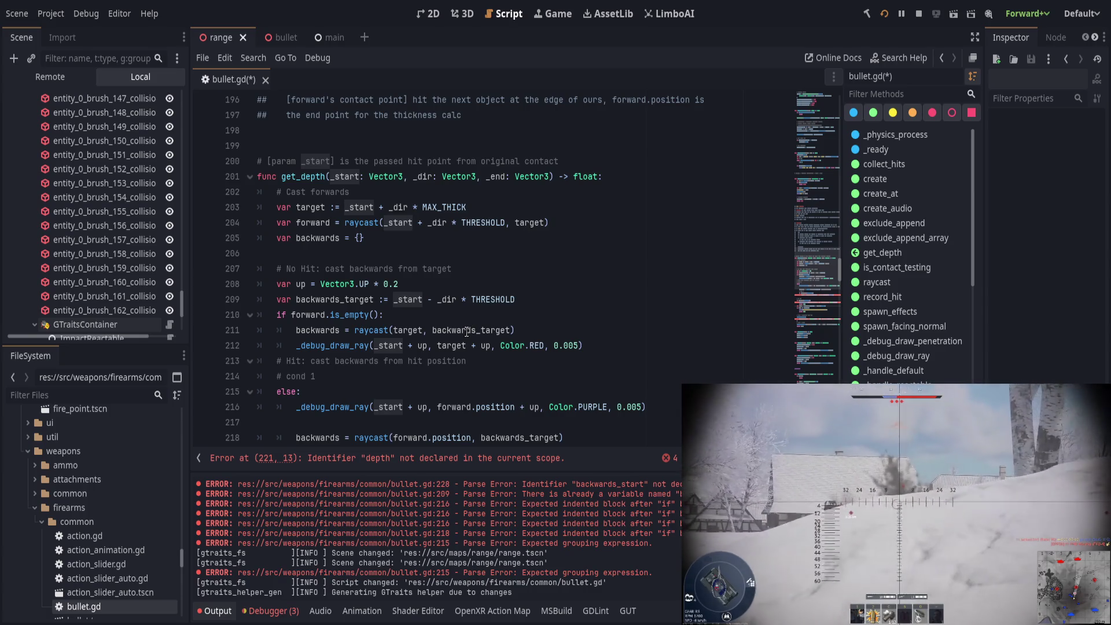
pyautogui.scroll(-1, 467, 331)
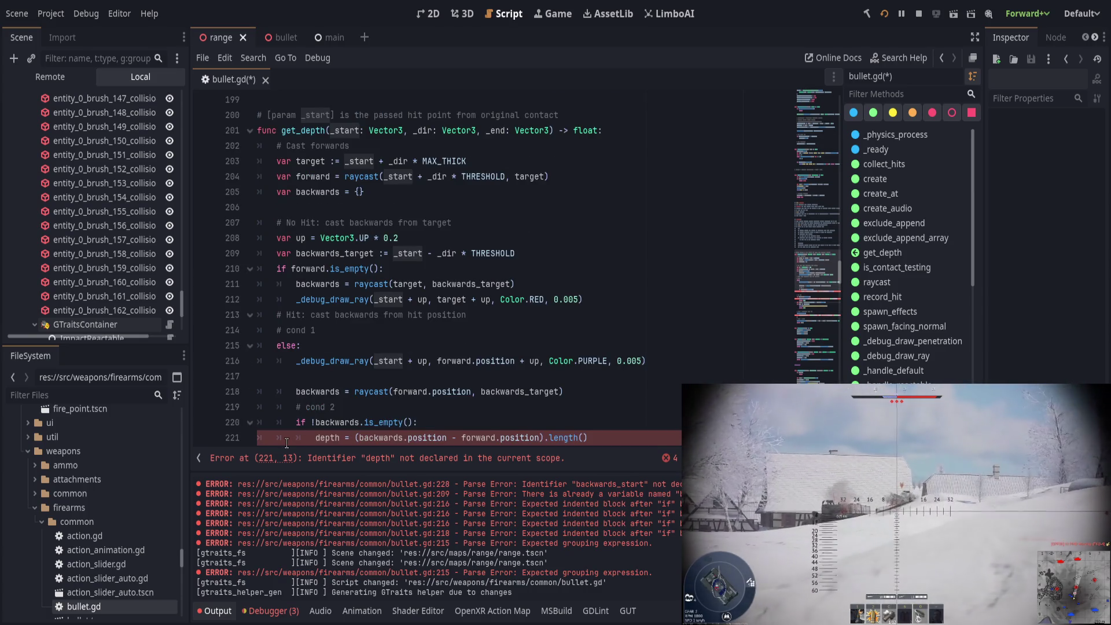
pyautogui.click(736, 618)
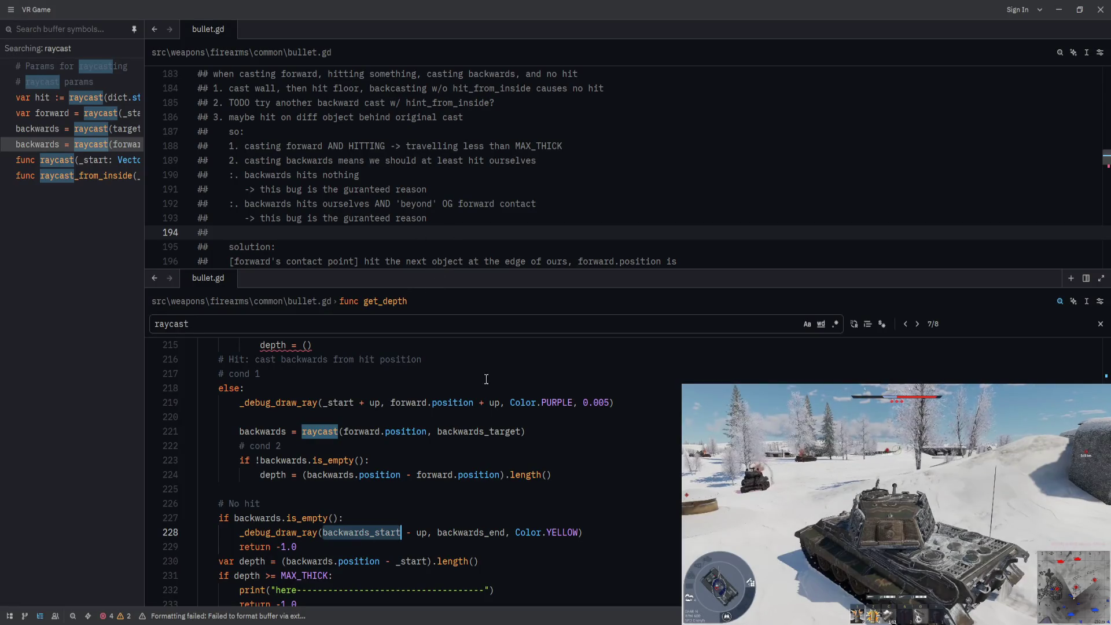
# Step: Move up to get_depth's '# No hit' comment and scroll up through the function
pyautogui.moveTo(486, 435)
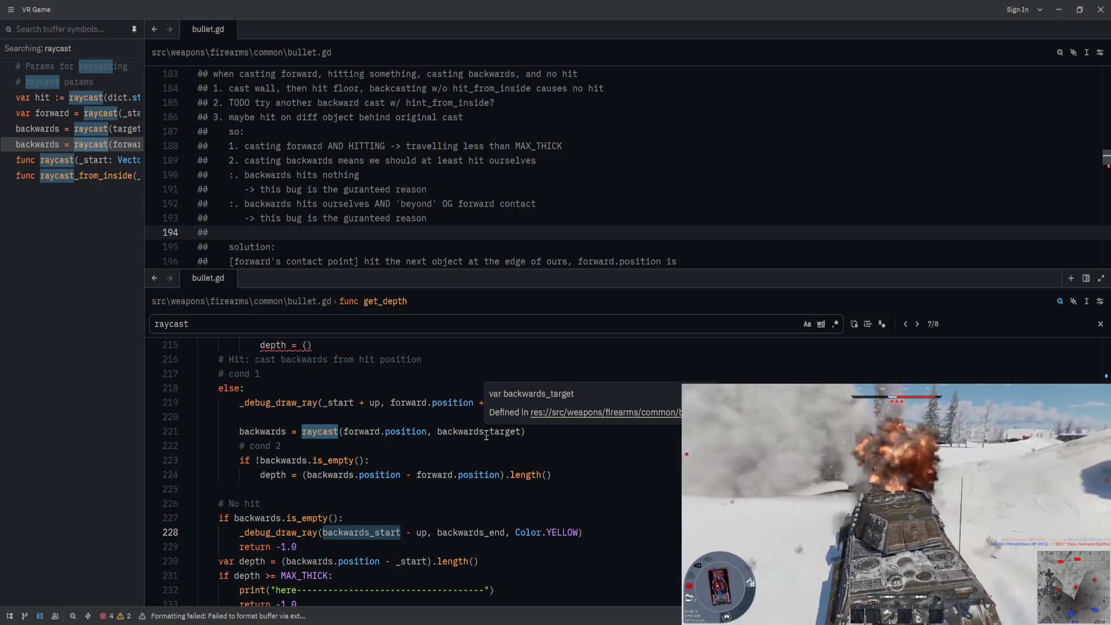
pyautogui.press('Up')
pyautogui.press('Up')
pyautogui.scroll(1, 419, 479)
pyautogui.scroll(2, 419, 479)
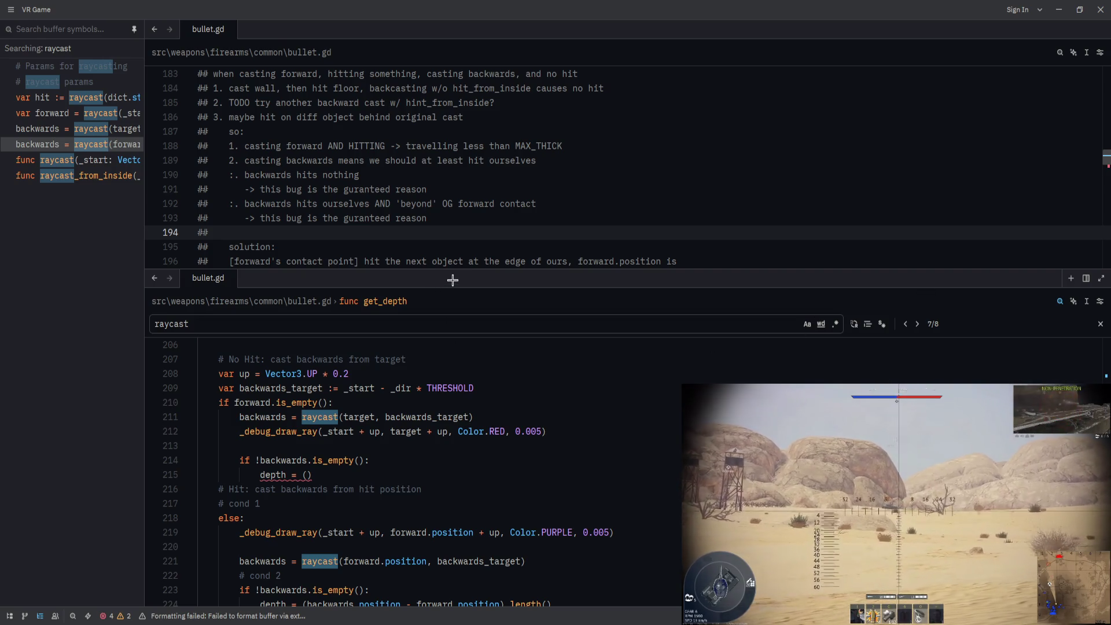
# Step: Raise the split divider and add two blank lines after the thickness-calc comment, pushing get_depth to line 204
pyautogui.moveTo(438, 267); pyautogui.dragTo(440, 187)
pyautogui.scroll(3, 471, 377)
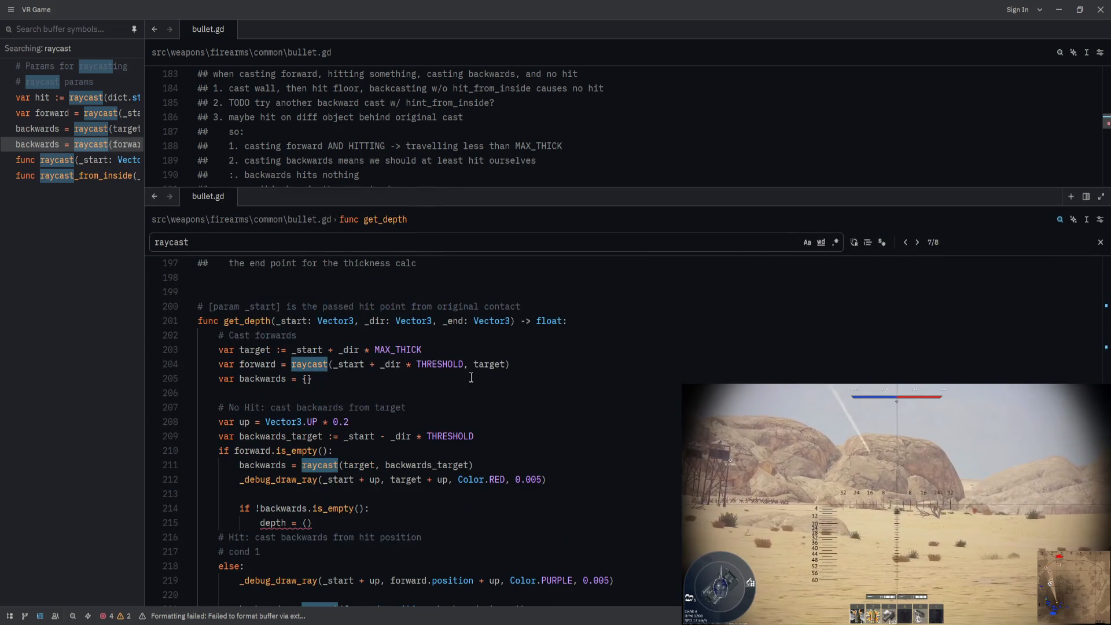
pyautogui.scroll(2, 471, 370)
pyautogui.click(409, 366)
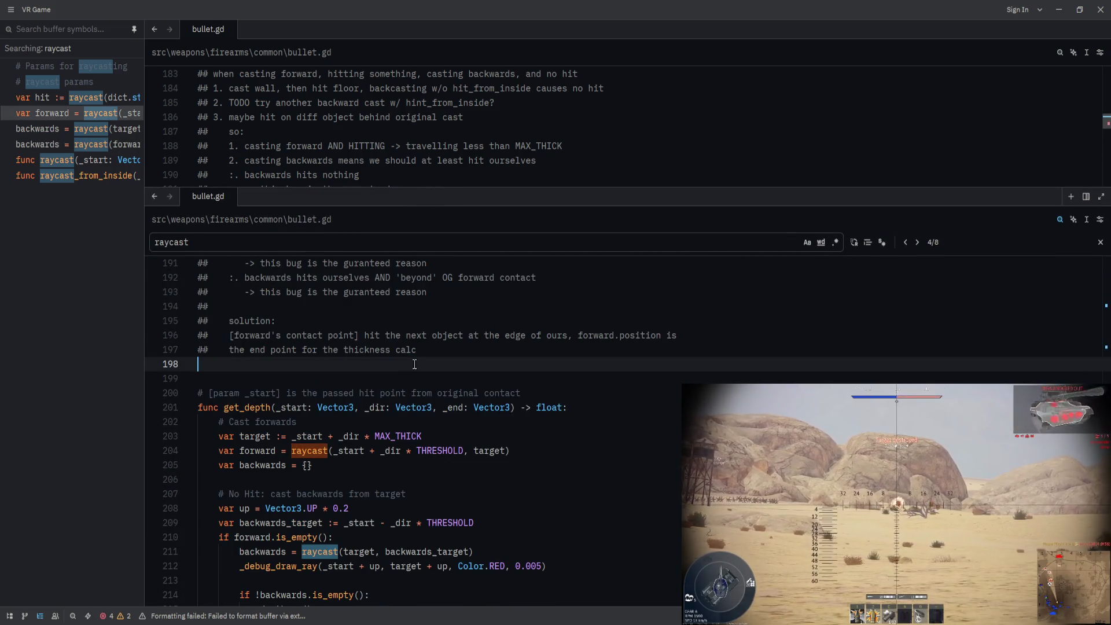
pyautogui.press('Return')
pyautogui.press('Return')
pyautogui.press('Return')
pyautogui.press('Up')
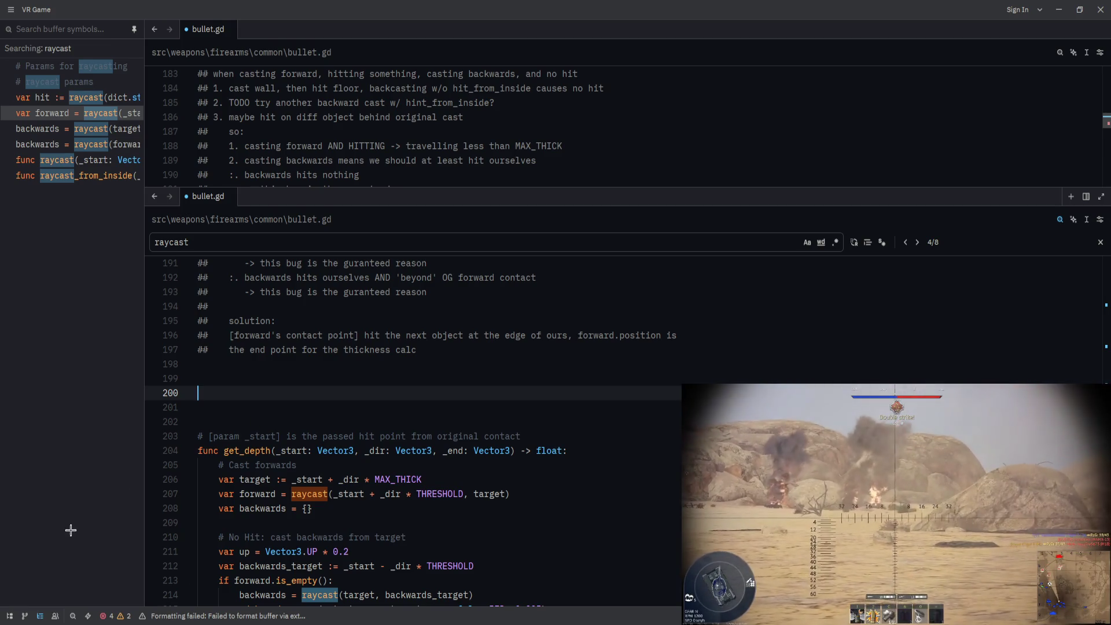
pyautogui.click(247, 484)
# Step: Rename the target variable declaration to f_target
pyautogui.moveTo(401, 435)
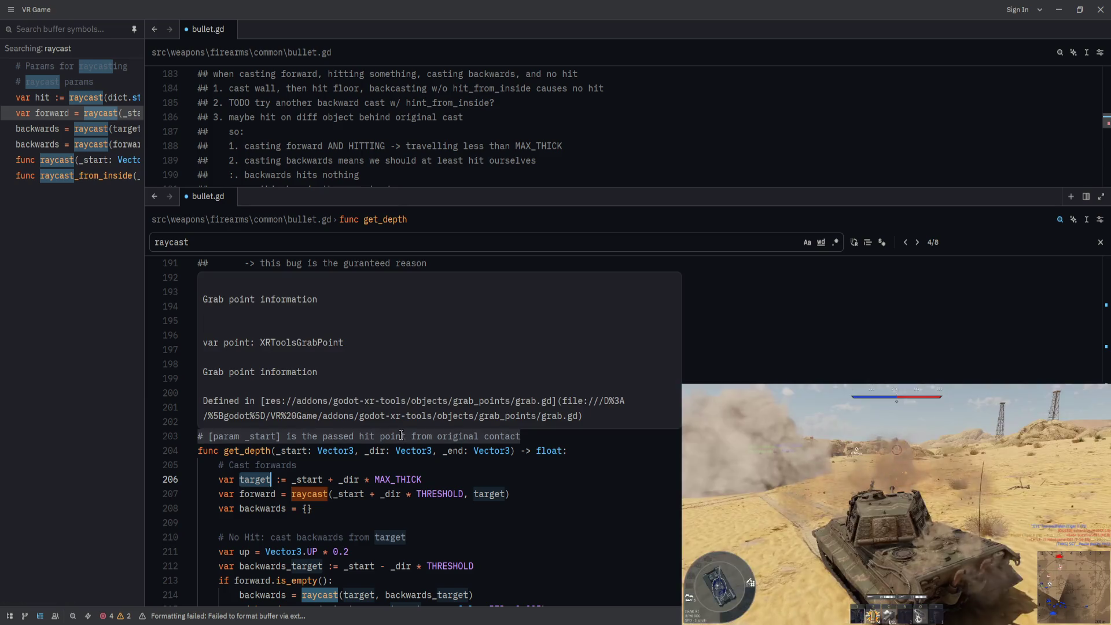
pyautogui.write('f')
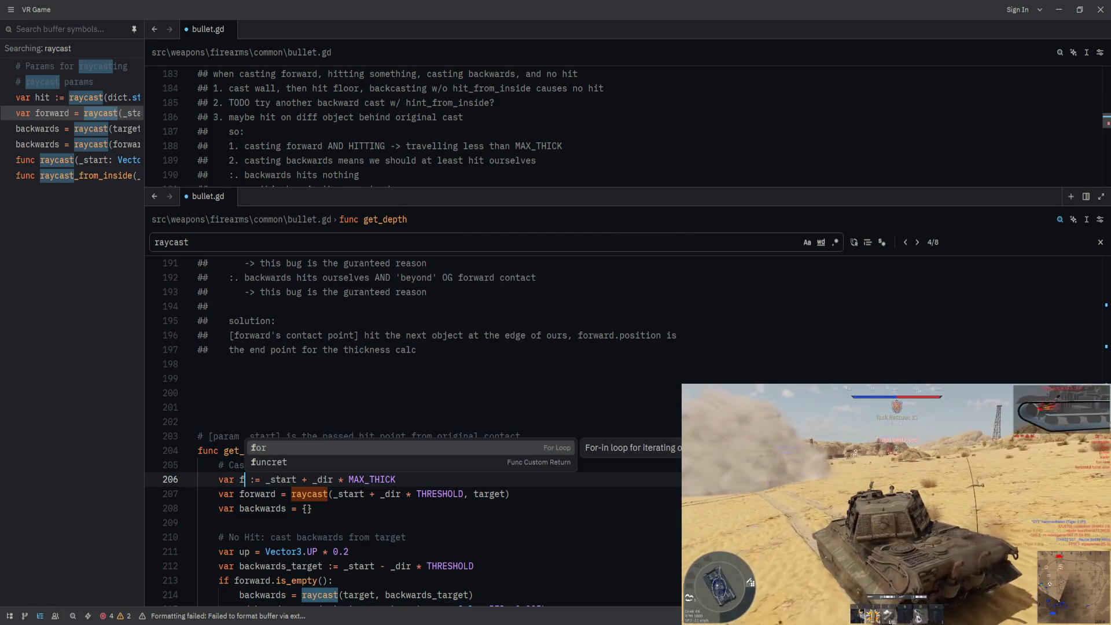
pyautogui.write('_target')
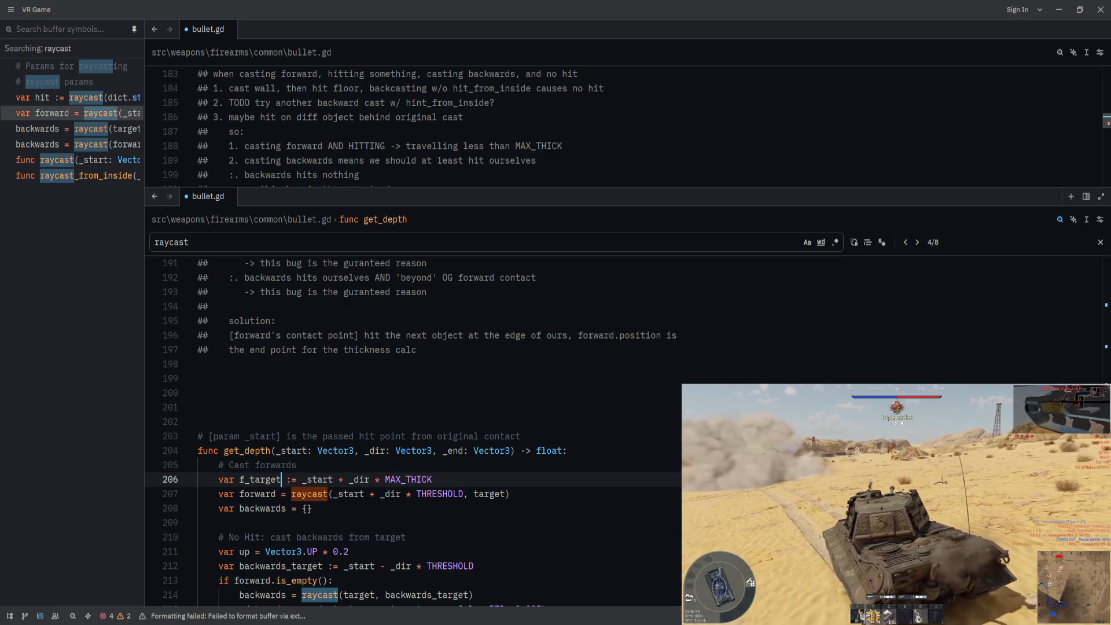
pyautogui.press('Return')
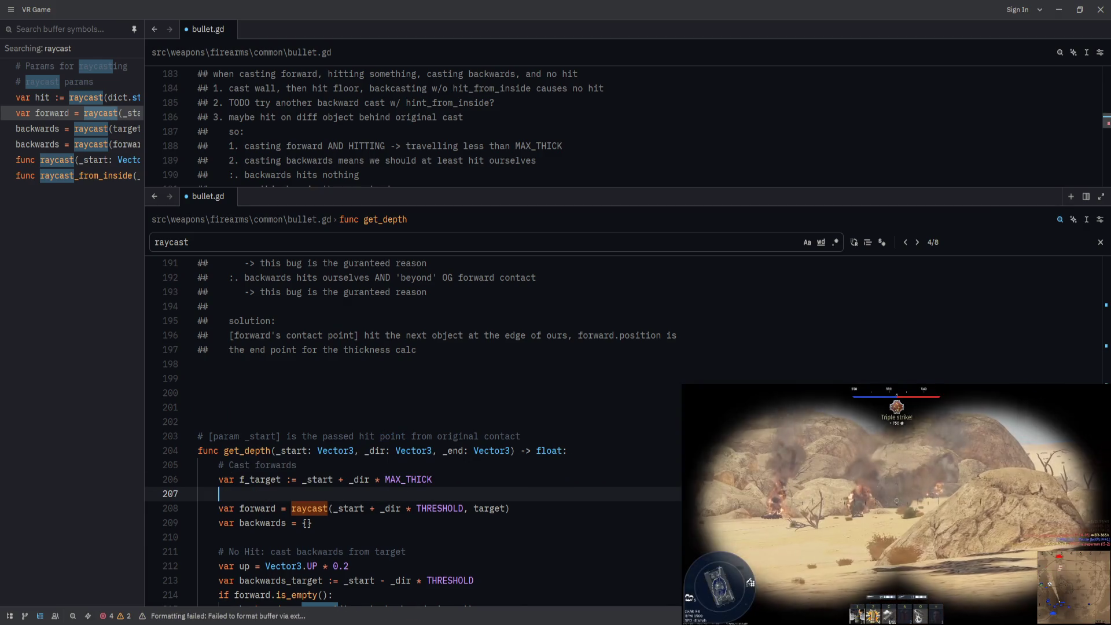
pyautogui.press('BackSpace')
# Step: Change target to f_target in the forward raycast call and on lines 214 and 215
pyautogui.doubleClick(496, 494)
pyautogui.scroll(-1, 496, 494)
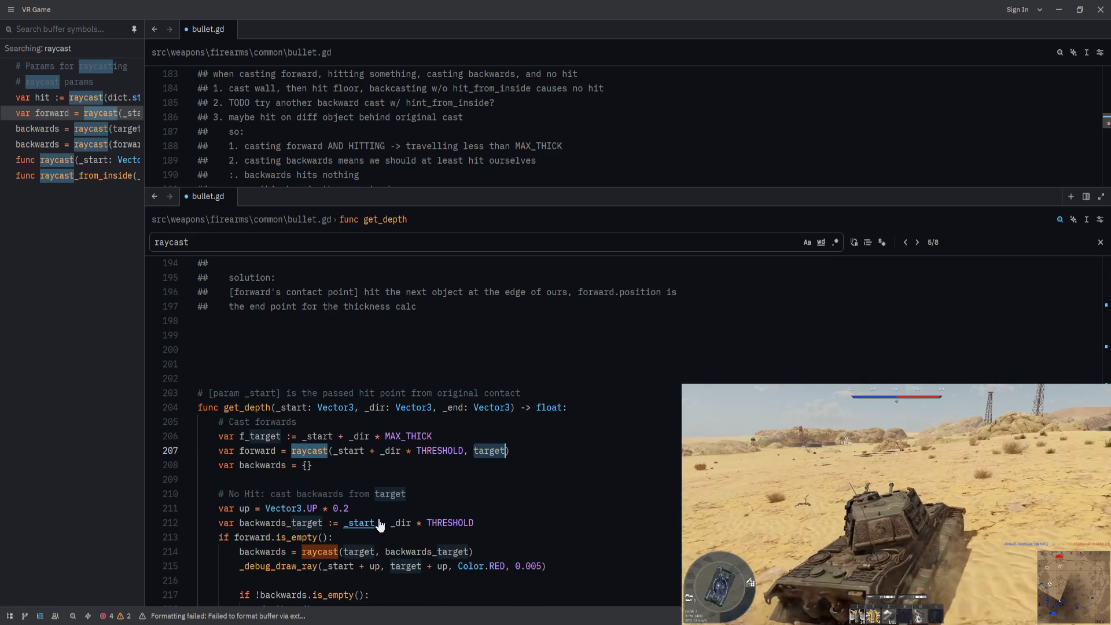
pyautogui.scroll(-1, 453, 508)
pyautogui.write('f_target')
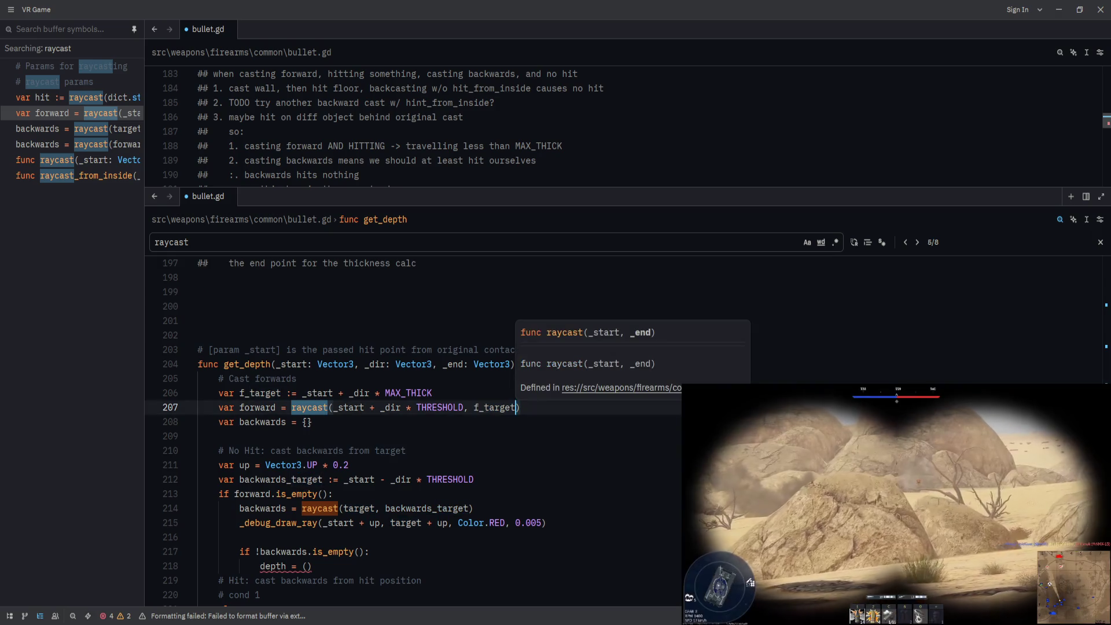
pyautogui.click(467, 450)
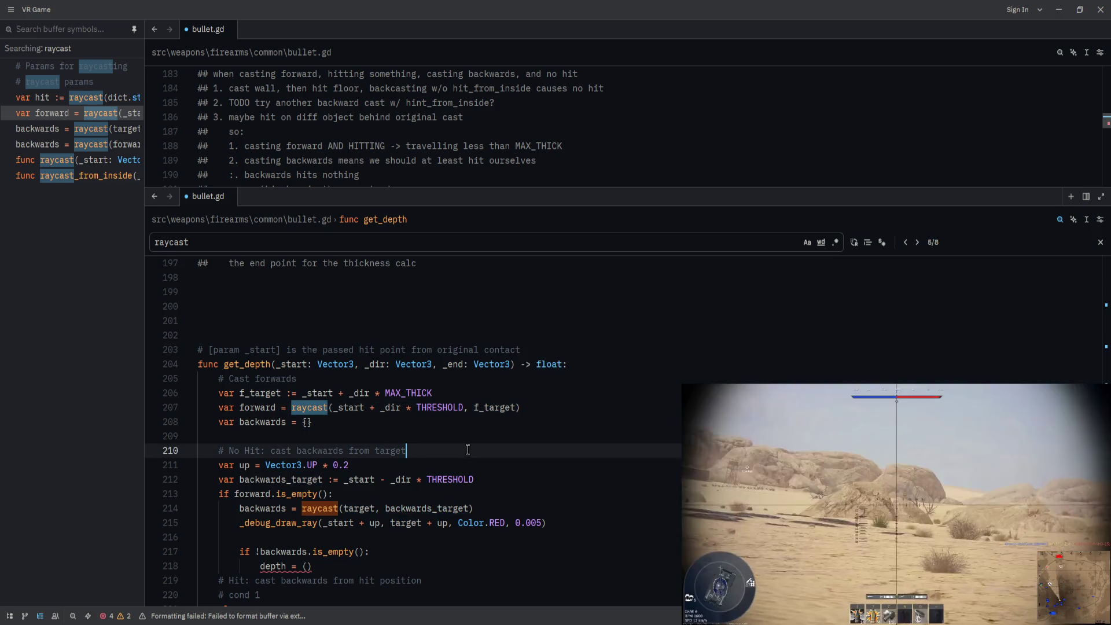
pyautogui.doubleClick(508, 407)
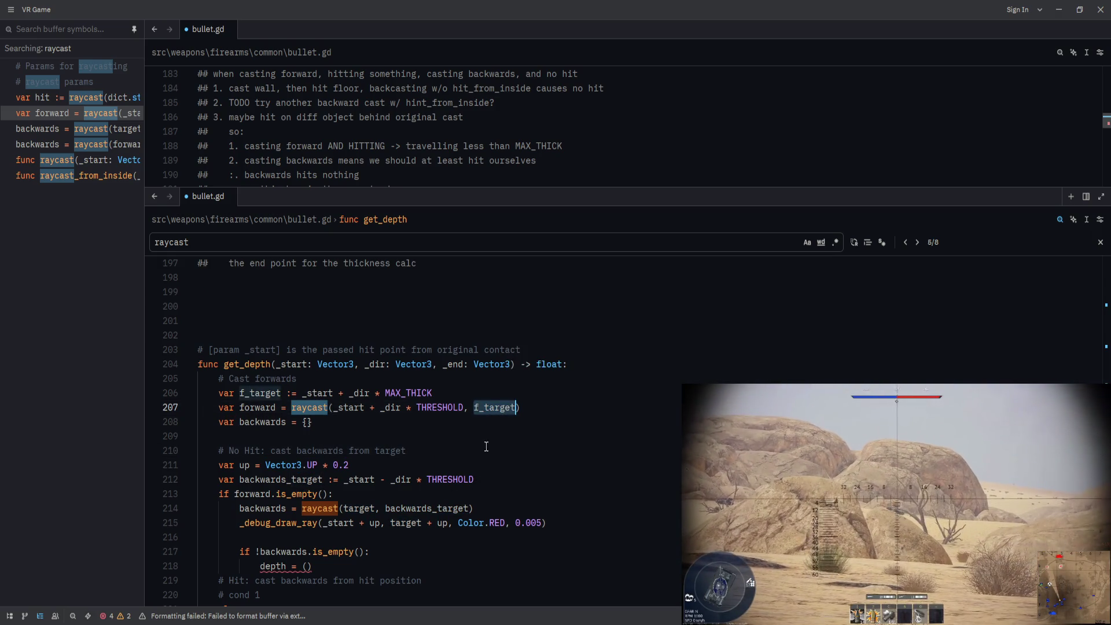
pyautogui.click(364, 508)
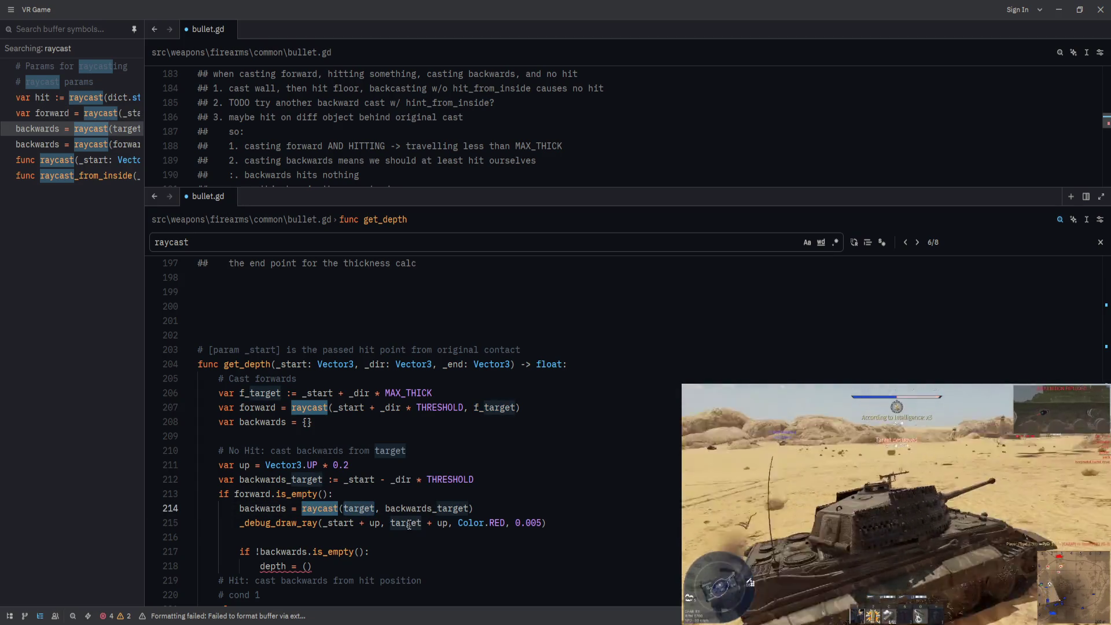
pyautogui.write('f_')
pyautogui.click(391, 523)
pyautogui.write('f_')
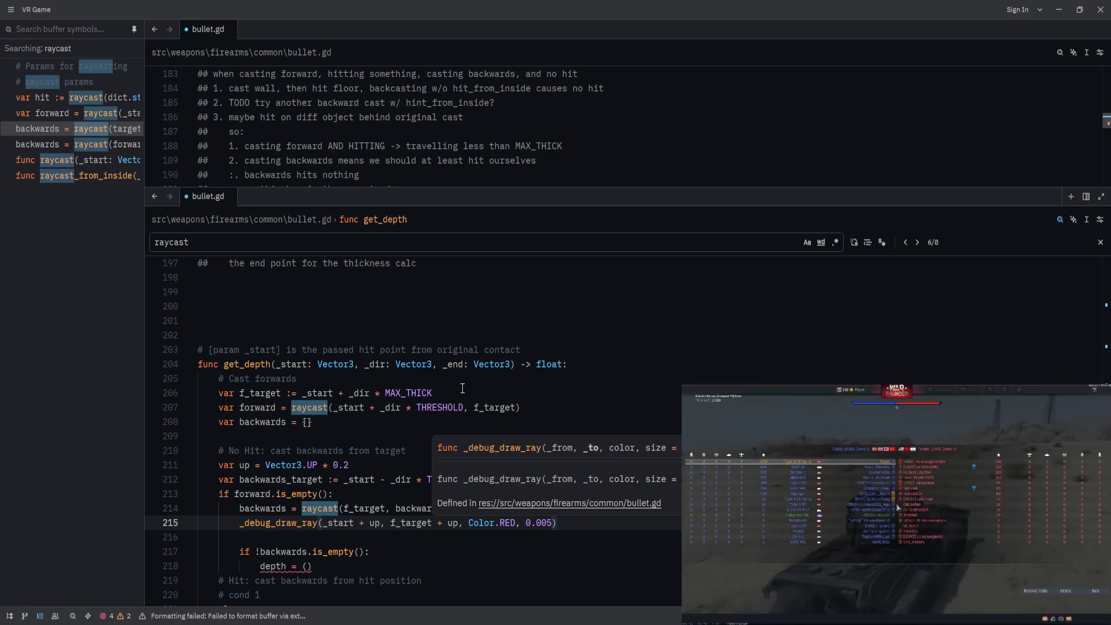
# Step: Review the unfinished depth line's error and the renamed f_target references
pyautogui.scroll(-2, 462, 388)
pyautogui.click(397, 483)
pyautogui.scroll(-2, 397, 487)
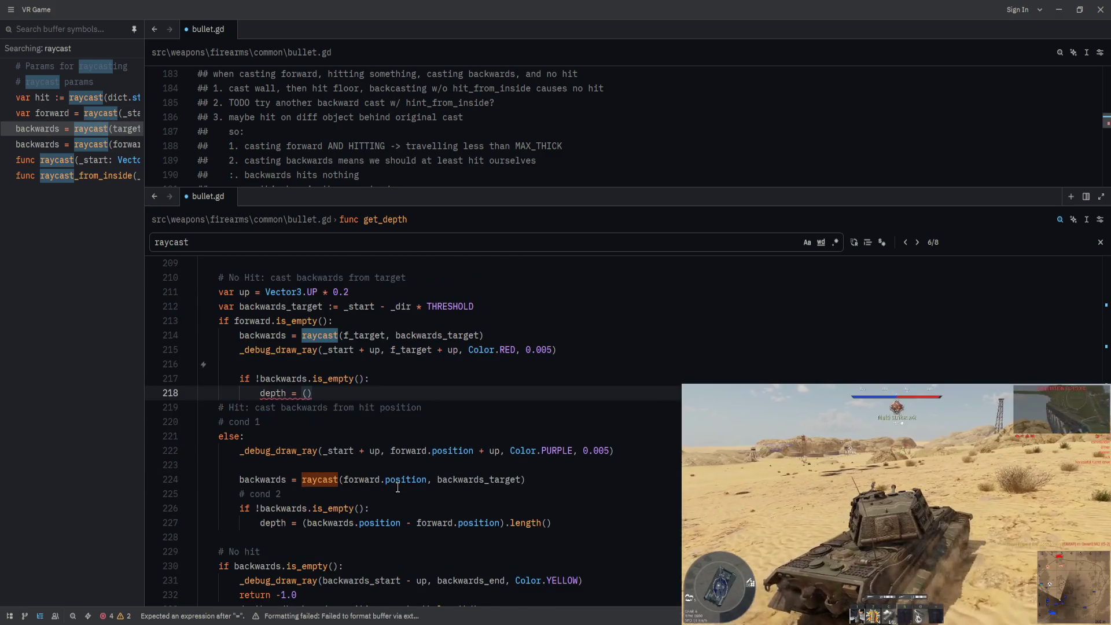
pyautogui.scroll(1, 359, 463)
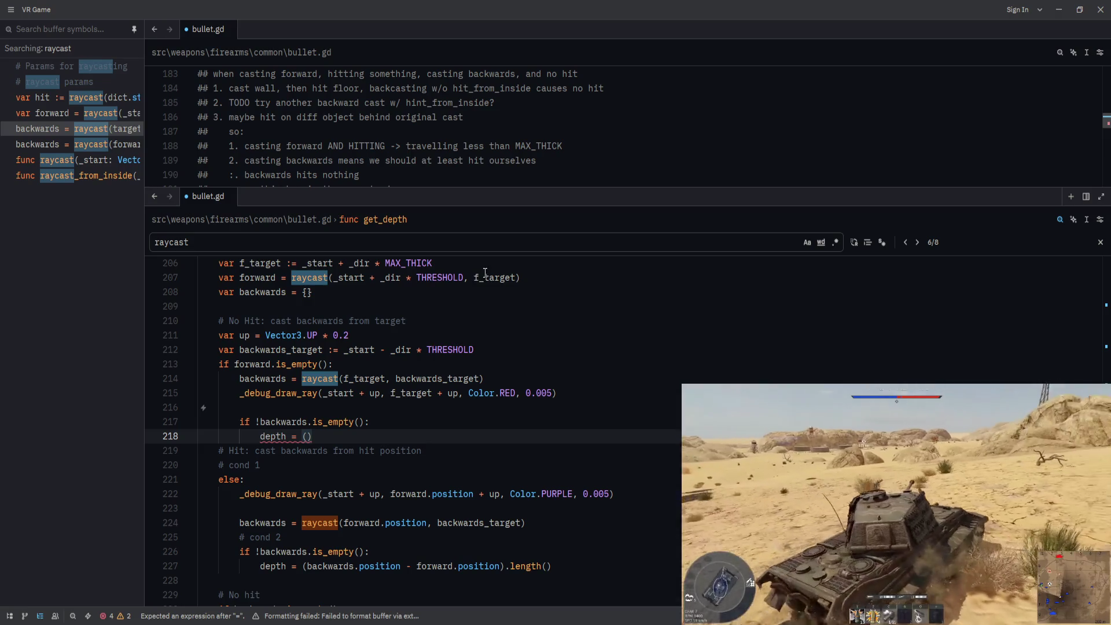
pyautogui.click(515, 277)
pyautogui.moveTo(437, 497)
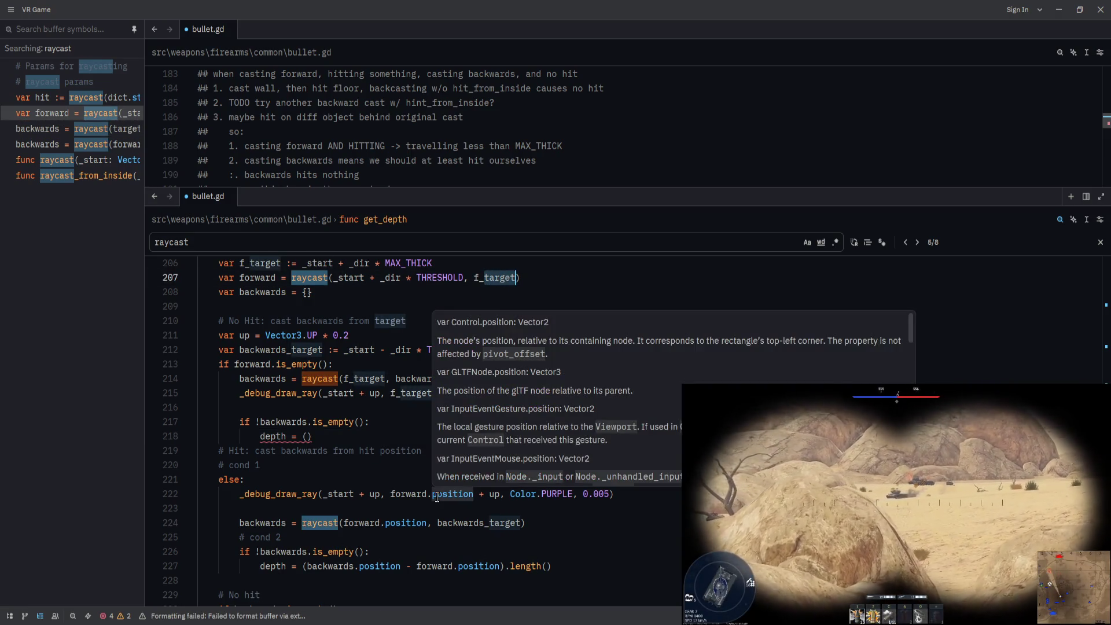
pyautogui.scroll(-9, 616, 550)
pyautogui.scroll(11, 616, 551)
pyautogui.click(401, 350)
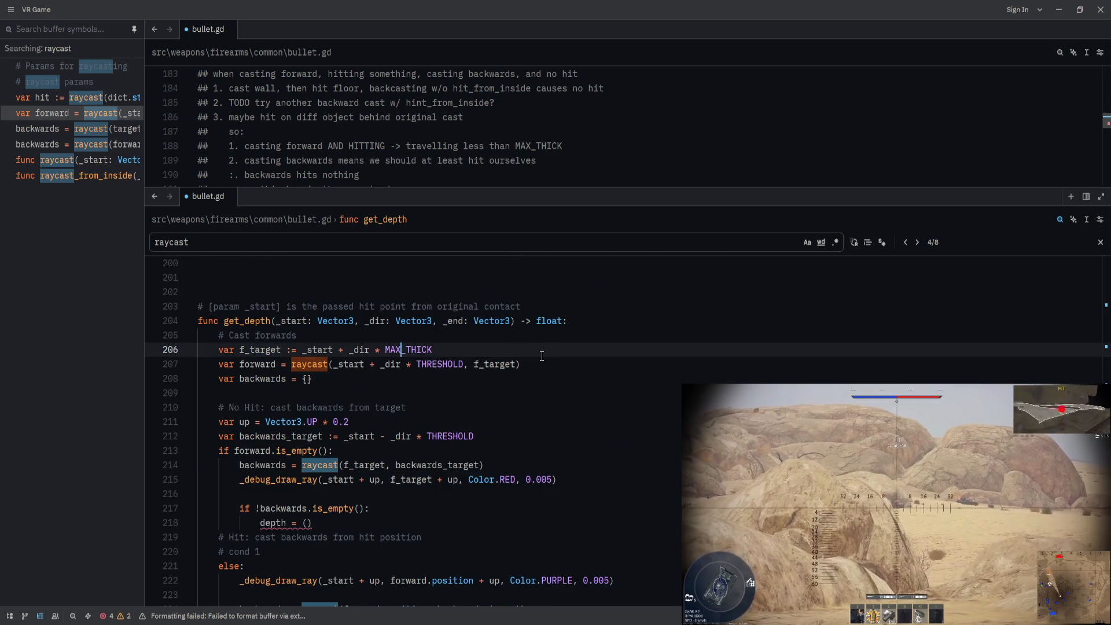
pyautogui.click(536, 365)
pyautogui.click(540, 380)
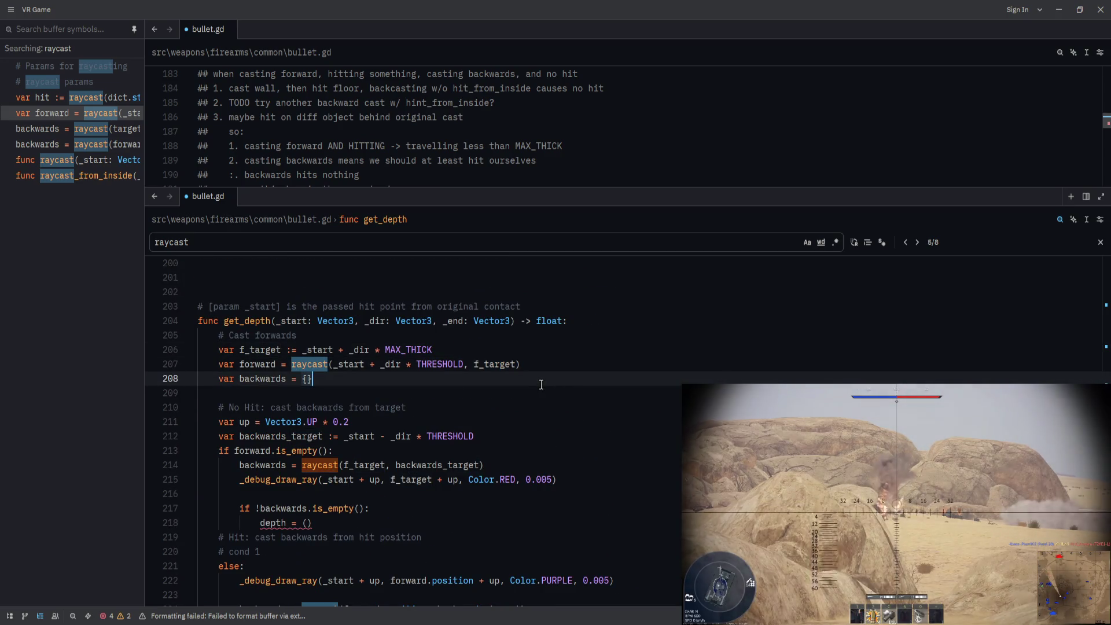
# Step: Replace every backwards_target with b_target using Find & Replace All
pyautogui.doubleClick(298, 437)
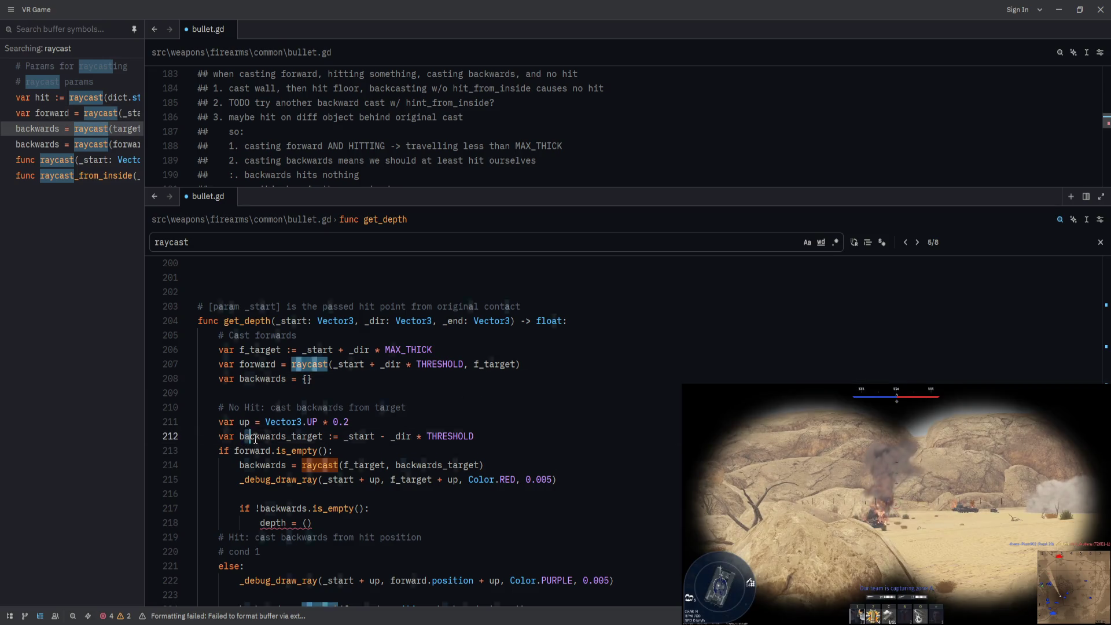
pyautogui.hotkey('ctrl', 'h')
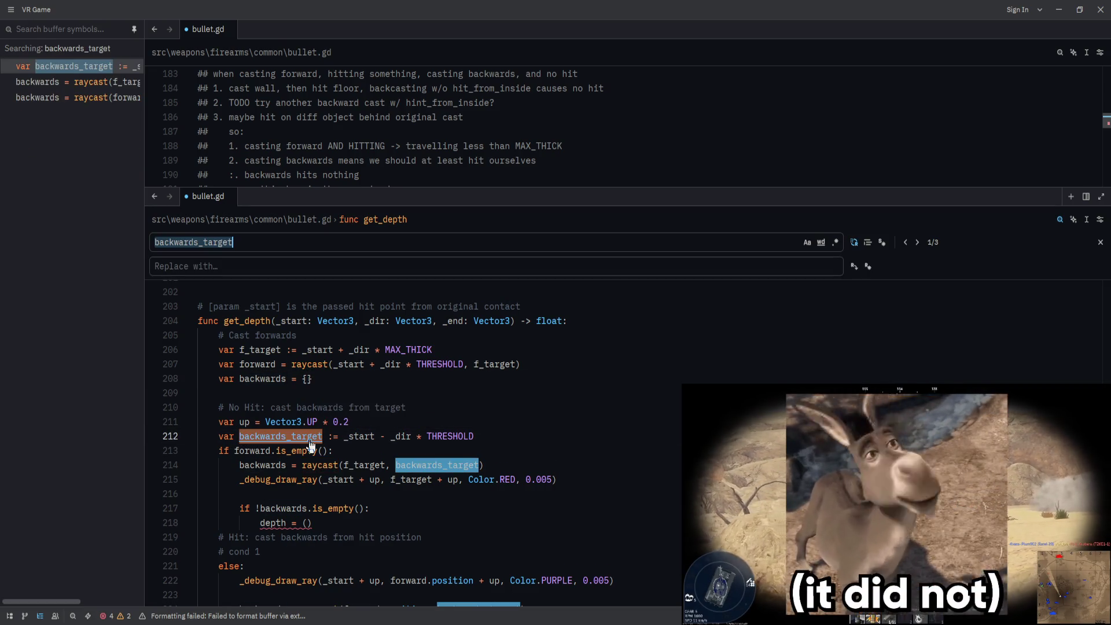
pyautogui.press('Tab')
pyautogui.write('b_ta')
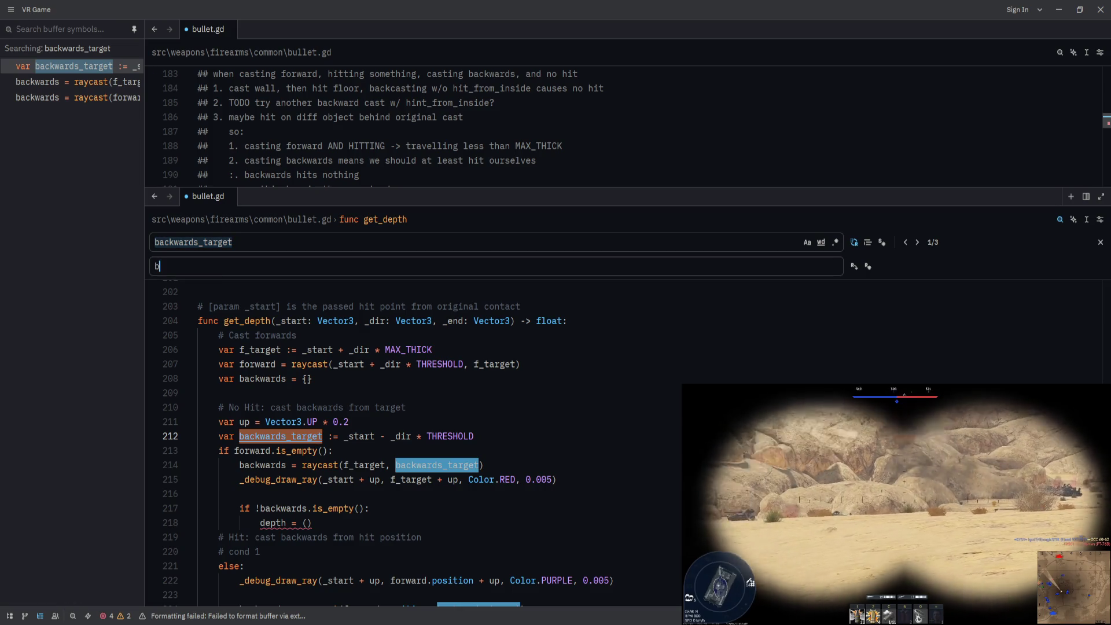
pyautogui.write('rget')
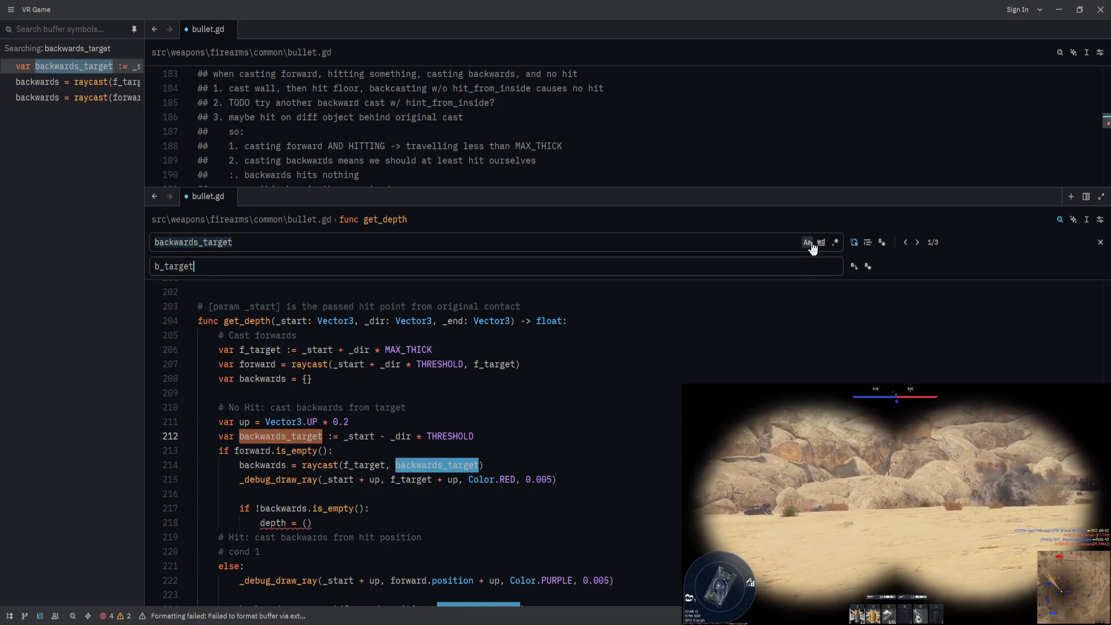
pyautogui.click(810, 243)
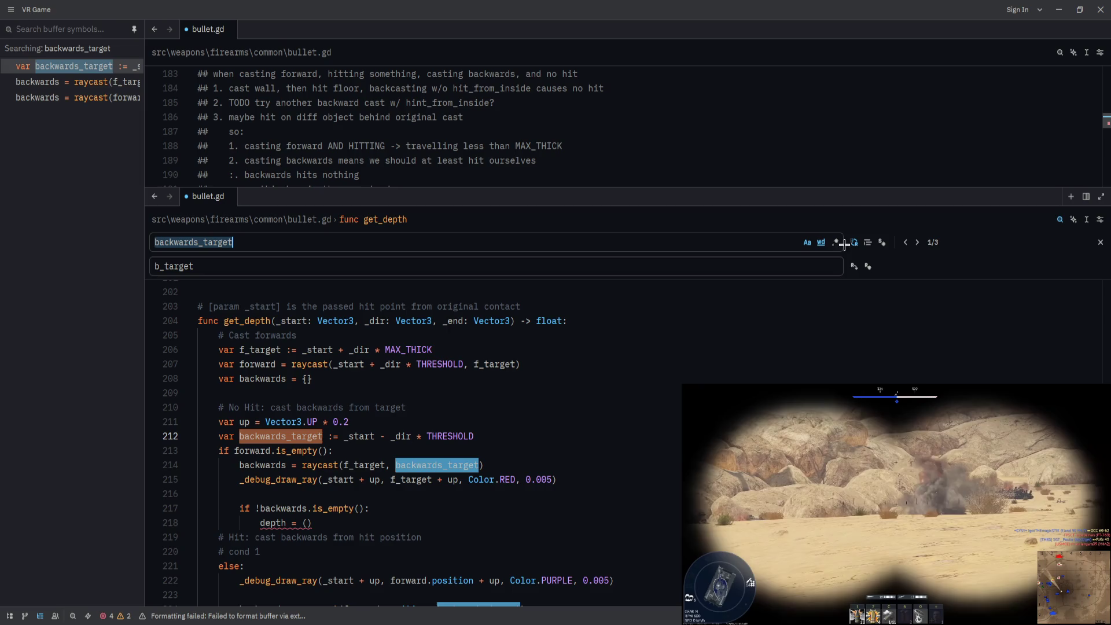
pyautogui.click(868, 267)
pyautogui.click(370, 422)
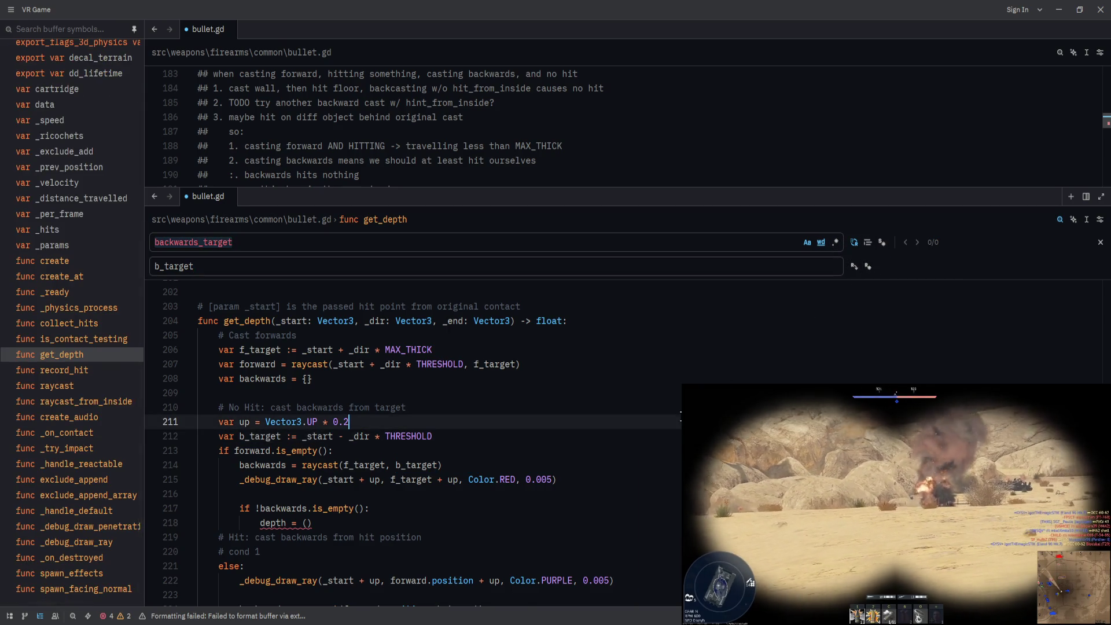
pyautogui.press('Escape')
# Step: Save bullet.gd and switch to Godot's script editor
pyautogui.hotkey('ctrl', 's')
pyautogui.scroll(-2, 368, 456)
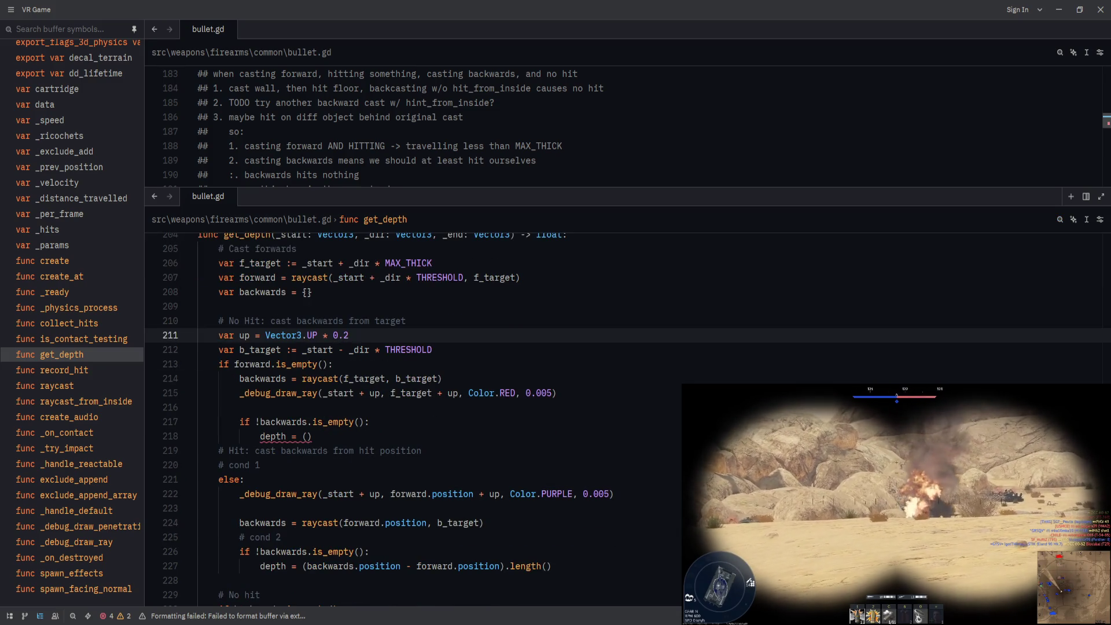
pyautogui.hotkey('alt', 'Tab')
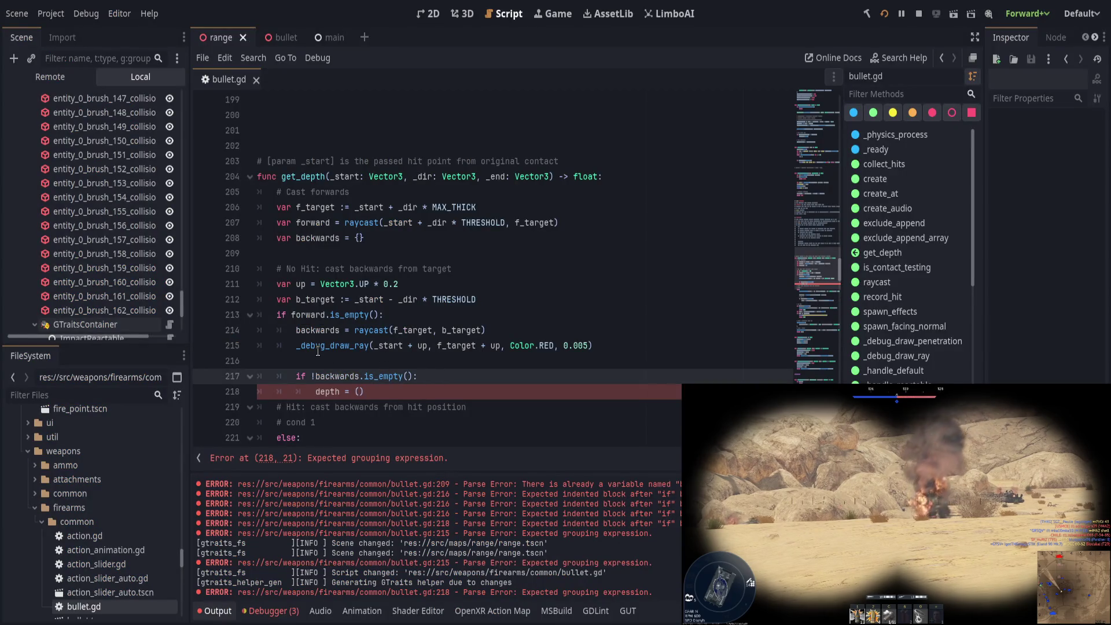
pyautogui.scroll(2, 317, 351)
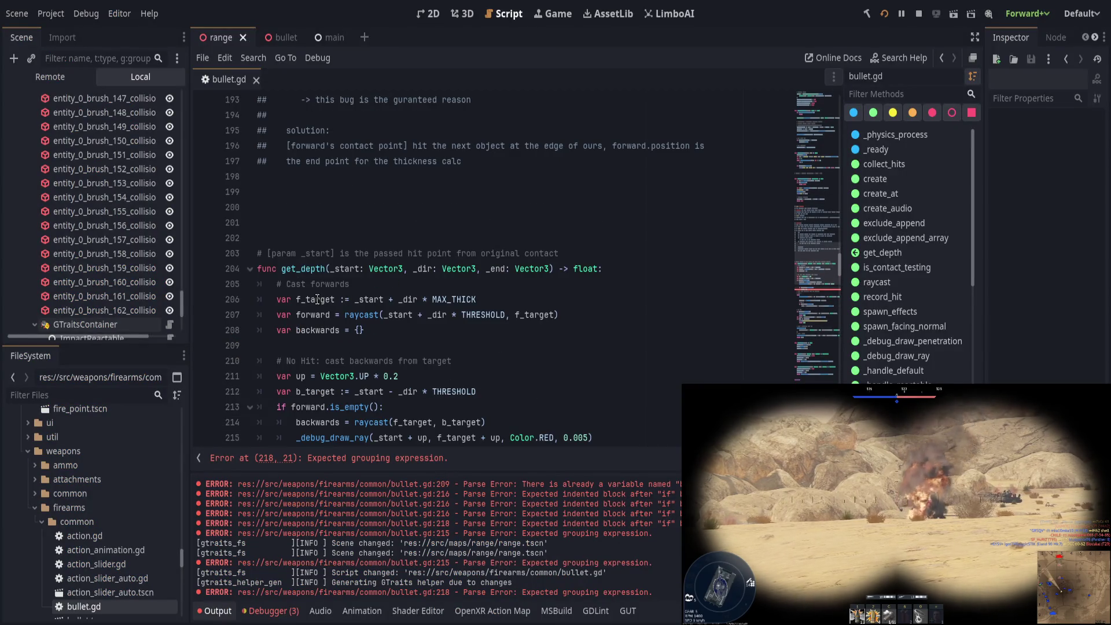
pyautogui.doubleClick(317, 299)
pyautogui.doubleClick(310, 391)
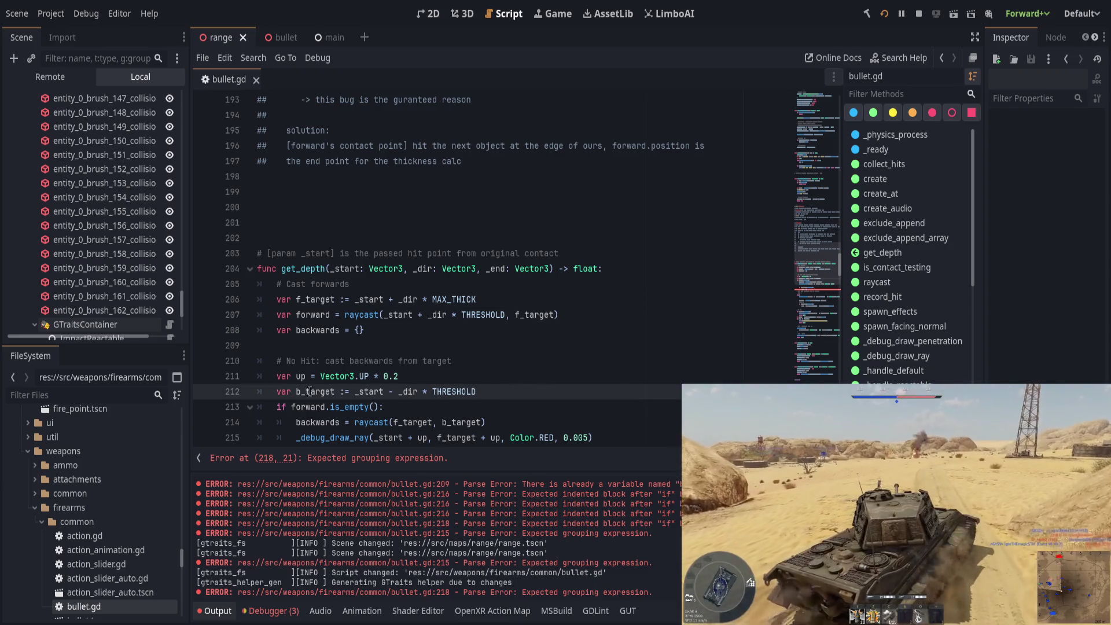
pyautogui.doubleClick(369, 391)
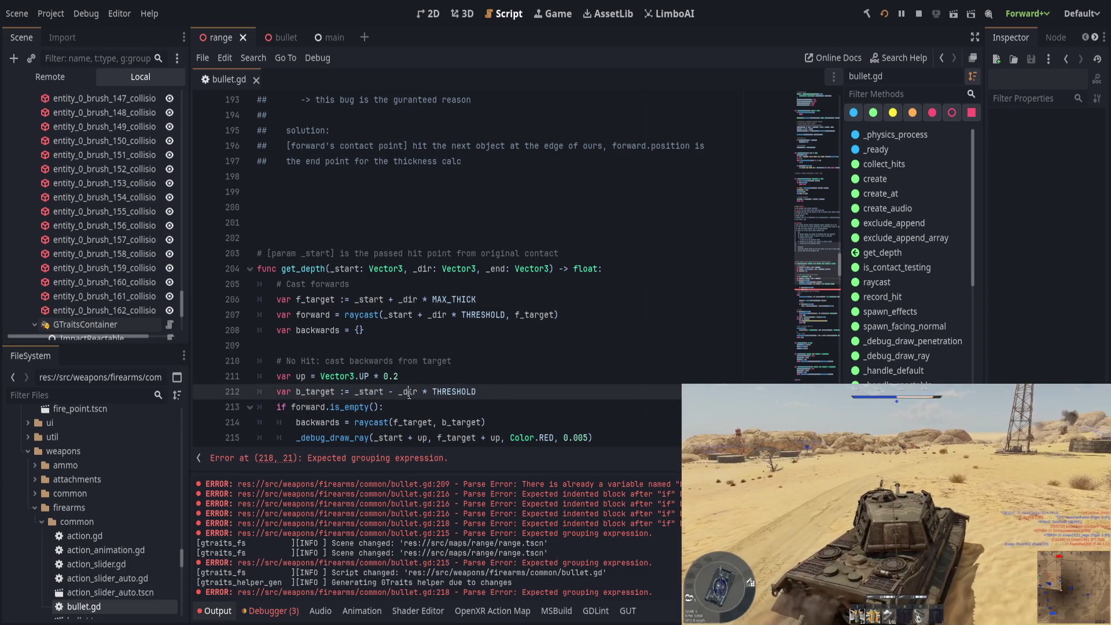
pyautogui.doubleClick(407, 391)
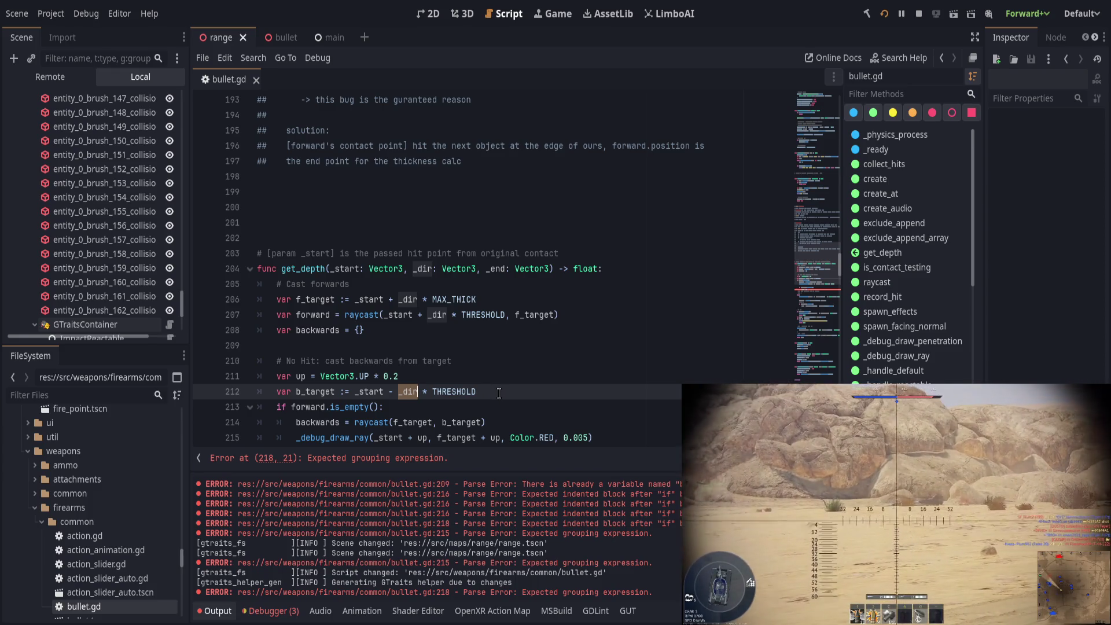
pyautogui.press('Left')
pyautogui.press('Left')
pyautogui.press('Left')
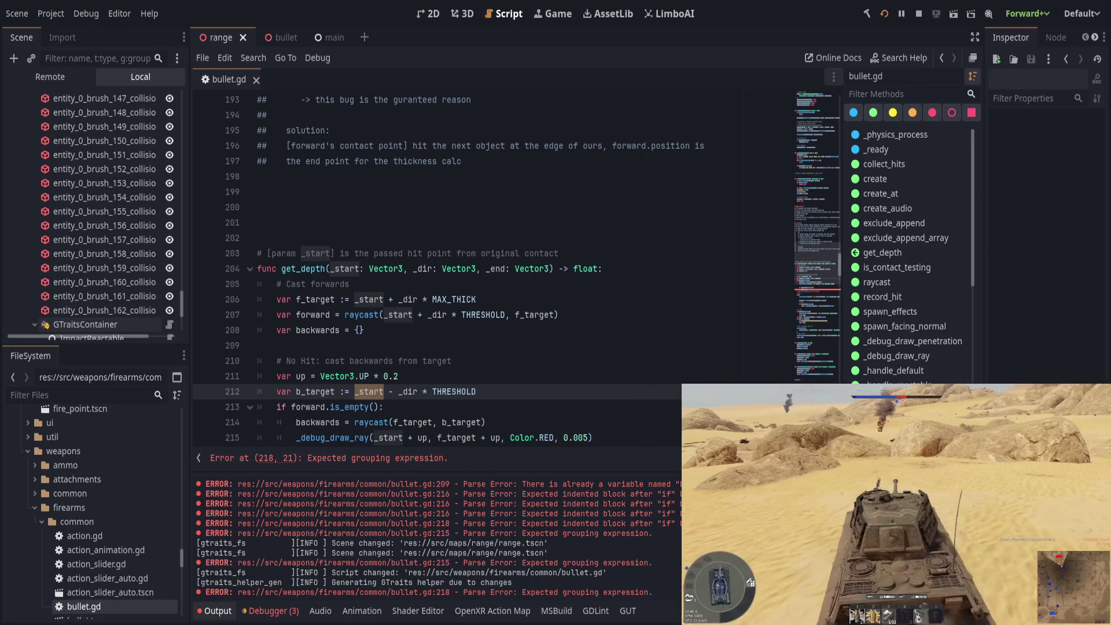
pyautogui.click(519, 395)
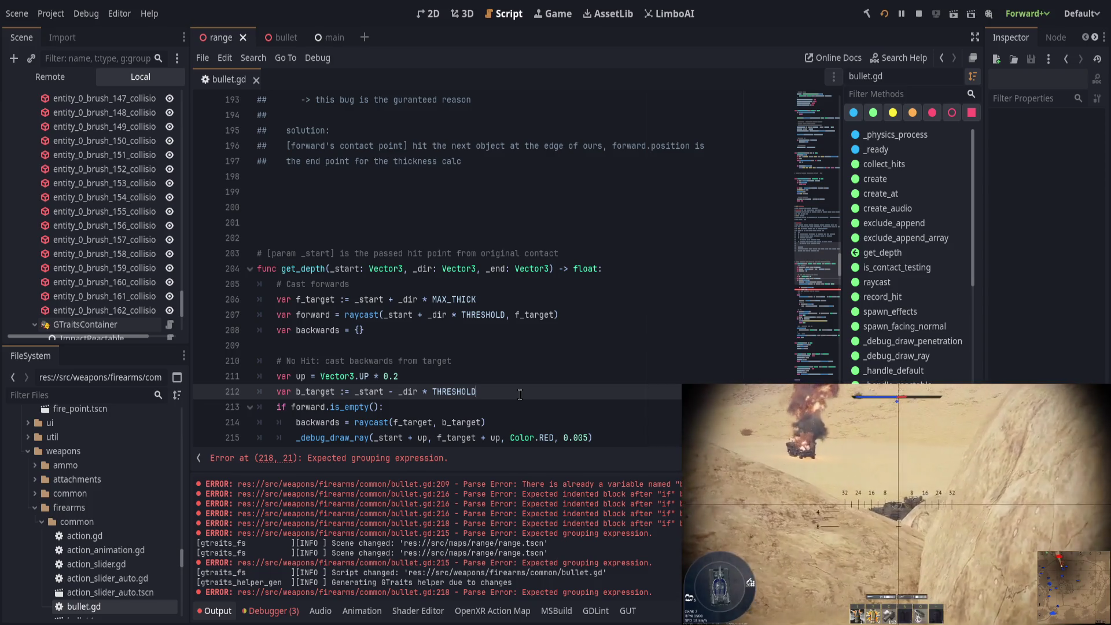
# Step: Add a new `var b_start` line after line 212 and rename b_target to b_end
pyautogui.press('Return')
pyautogui.write('var b_start')
pyautogui.press('Up')
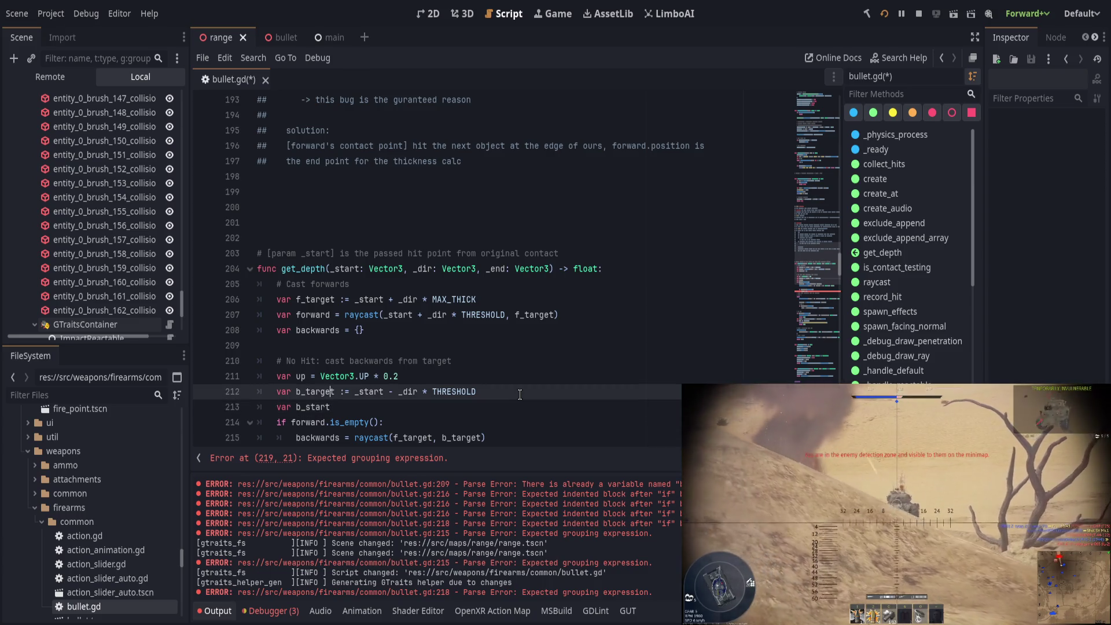
pyautogui.press('BackSpace')
pyautogui.press('BackSpace')
pyautogui.press('BackSpace')
pyautogui.write('end')
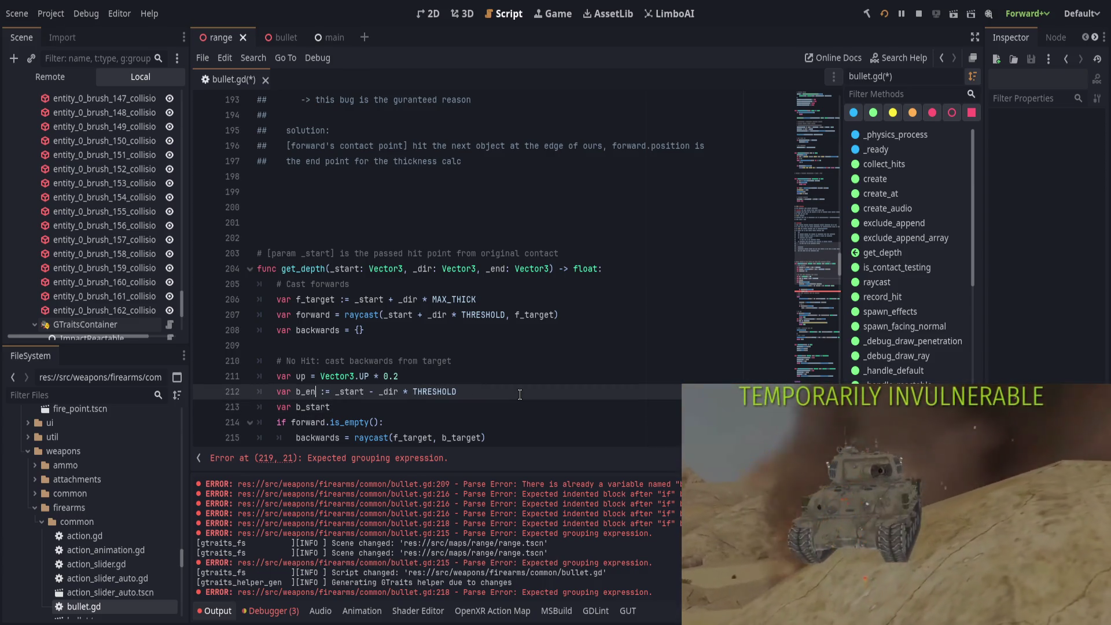
# Step: Move the b_start line above b_end and initialise it as `:= Vector3.ZERO`
pyautogui.press('Down')
pyautogui.hotkey('alt', 'Up')
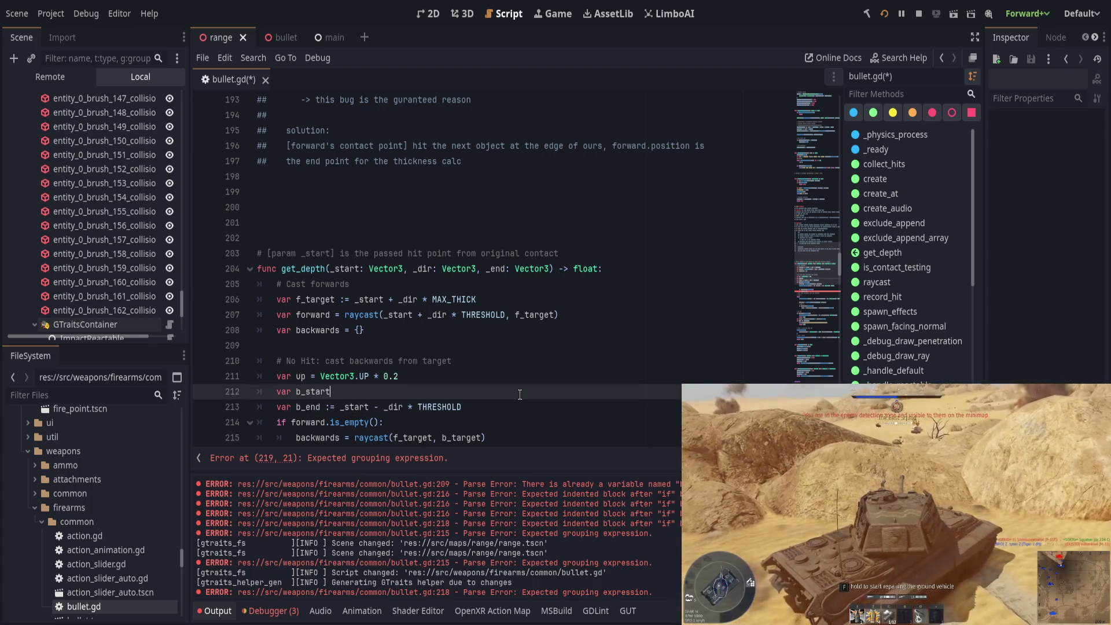
pyautogui.write(':= Vector')
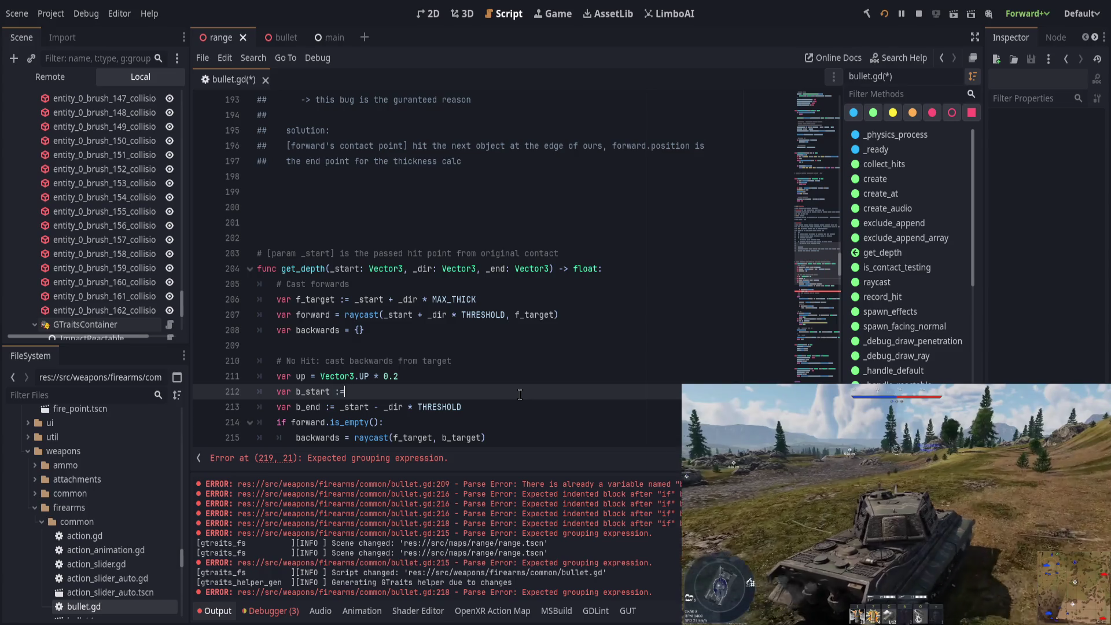
pyautogui.write('3.Z')
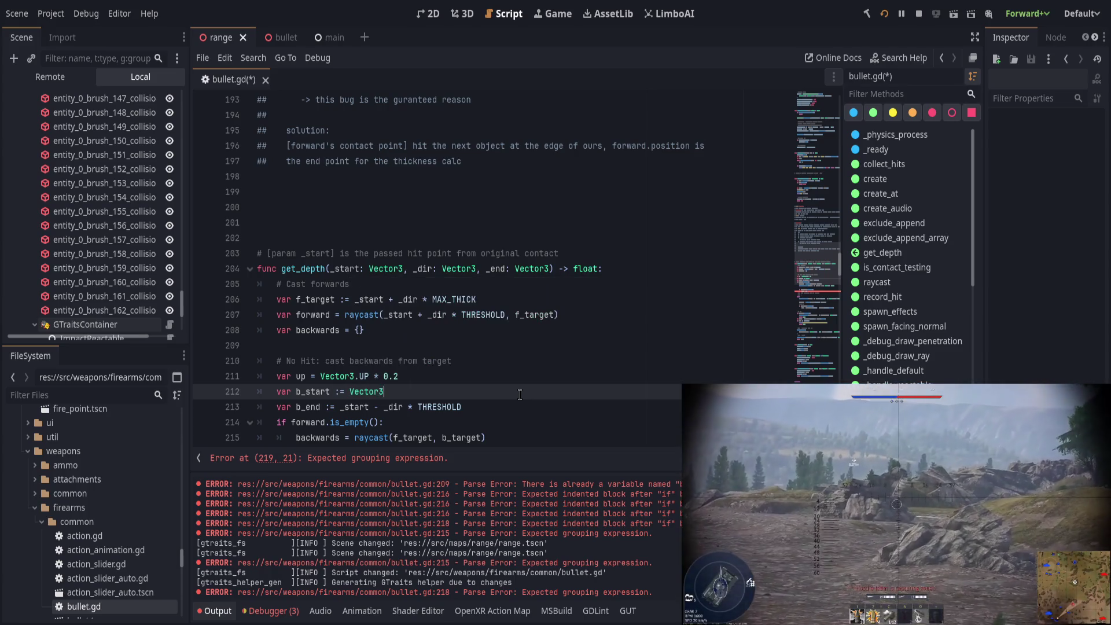
pyautogui.press('Return')
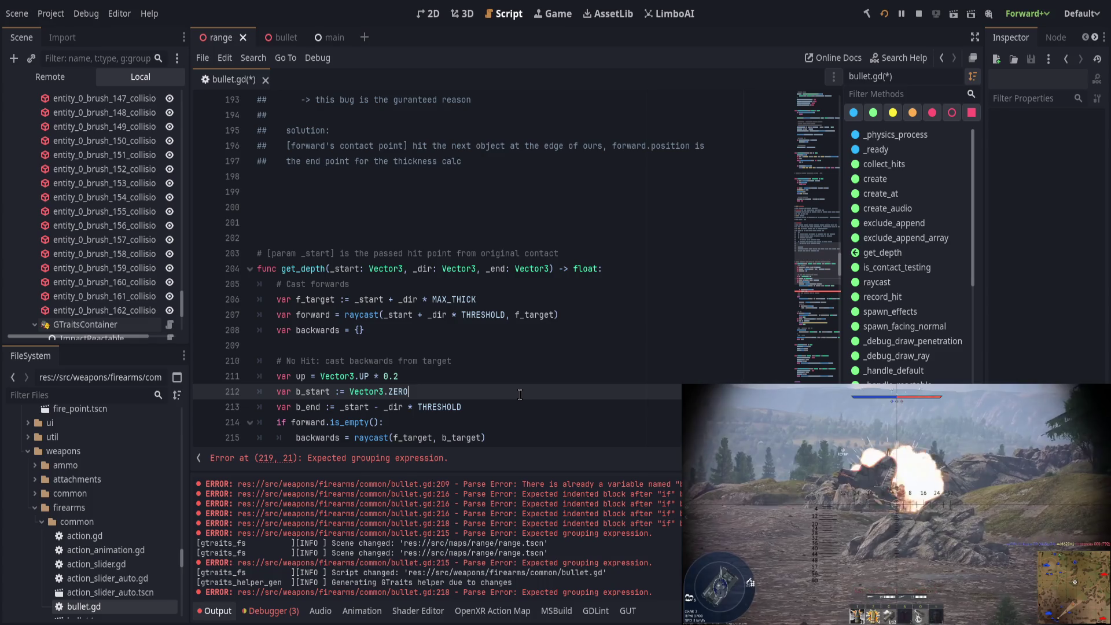
pyautogui.scroll(-1, 359, 363)
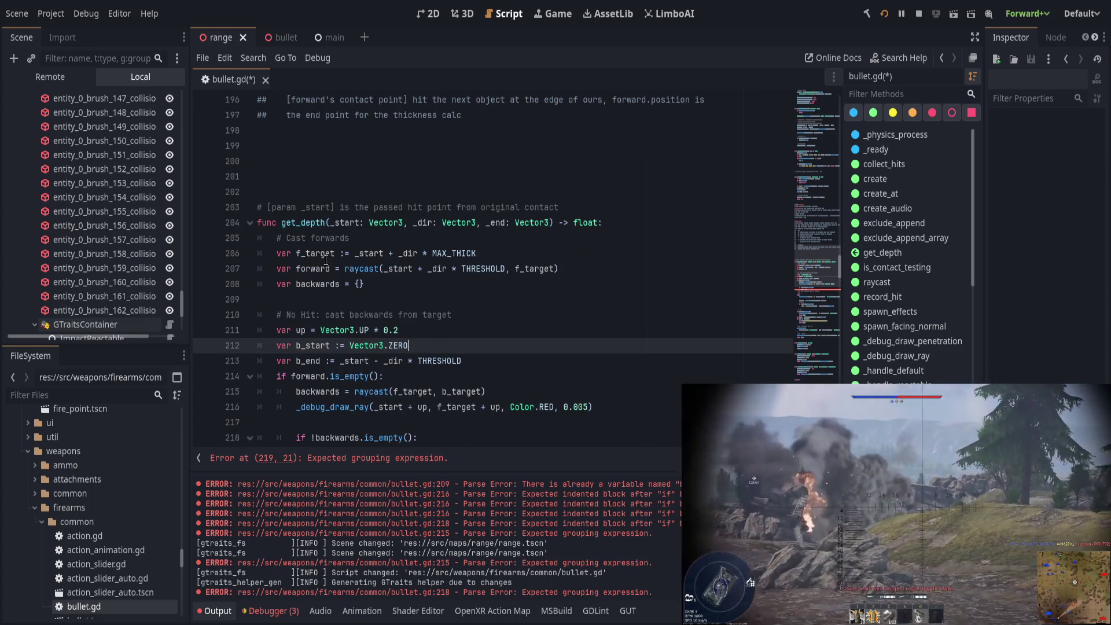
pyautogui.doubleClick(319, 254)
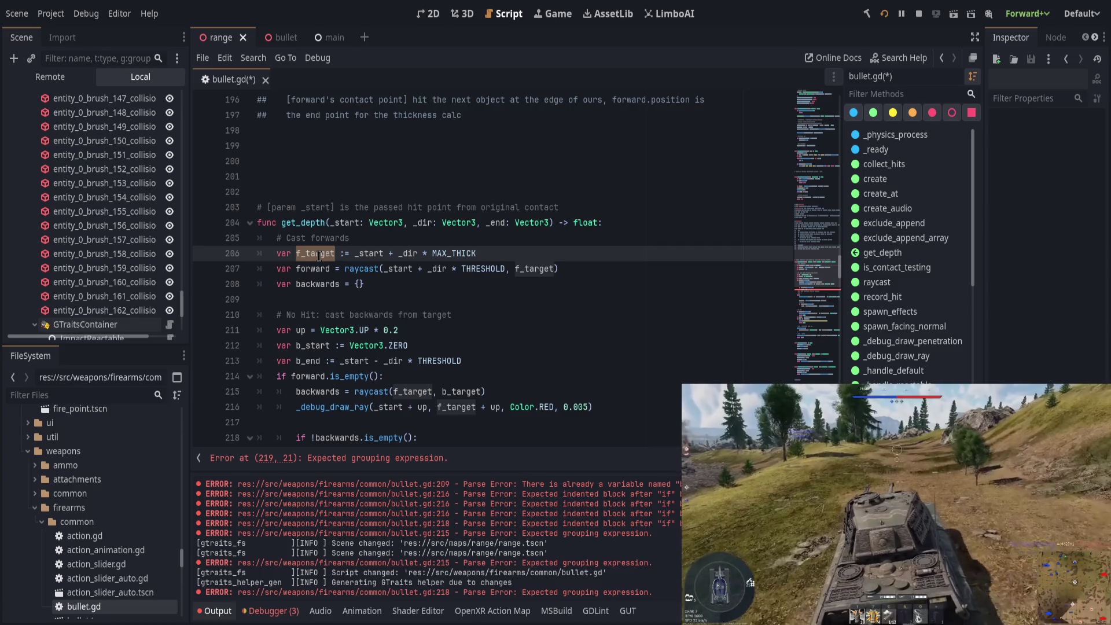
pyautogui.click(314, 252)
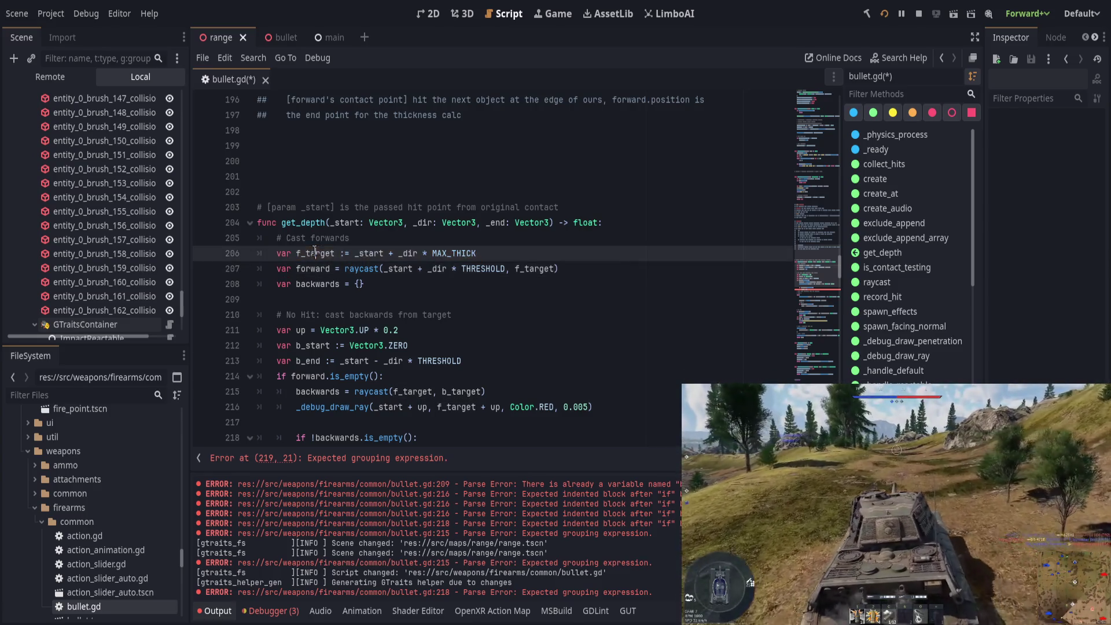
# Step: Rename every f_target to forward_start with Replace All
pyautogui.doubleClick(314, 253)
pyautogui.hotkey('ctrl', 'r')
pyautogui.write('fo')
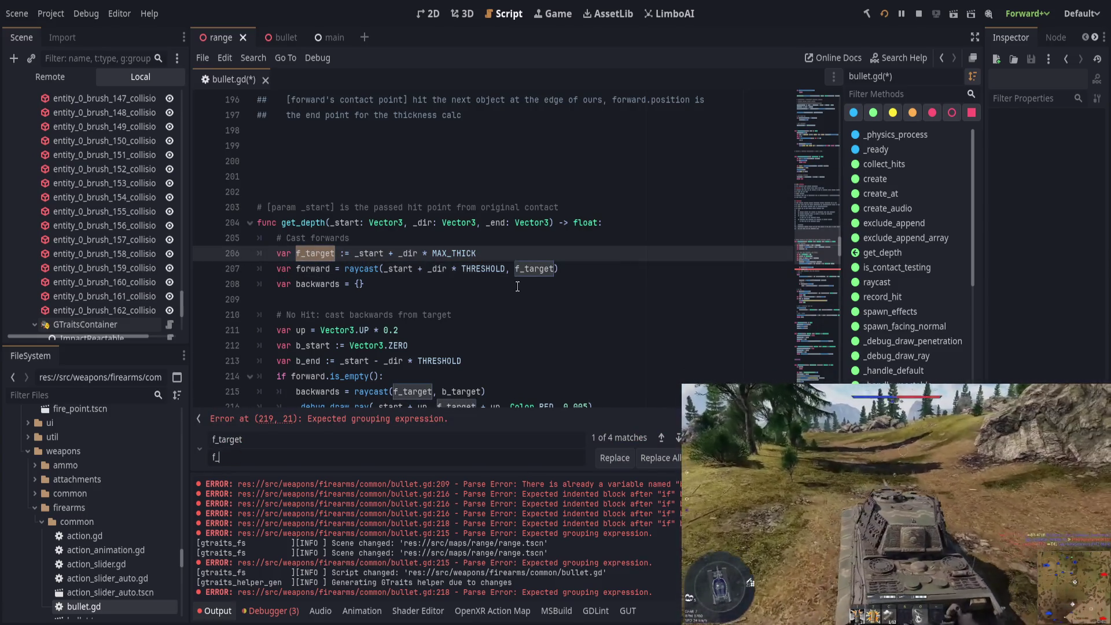
pyautogui.write('rward_start')
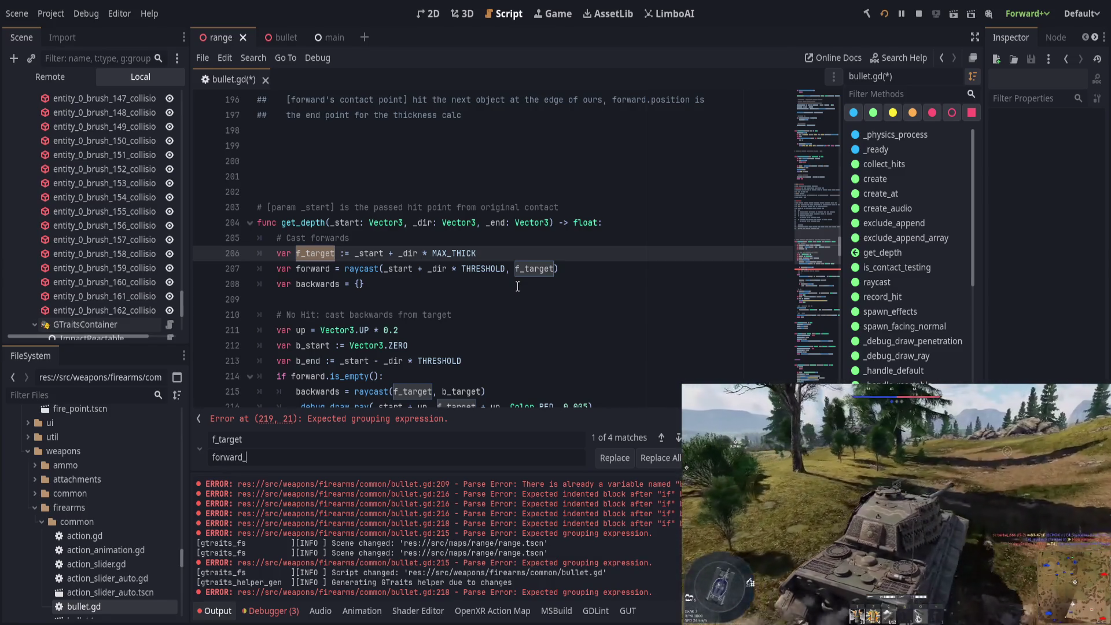
pyautogui.click(660, 458)
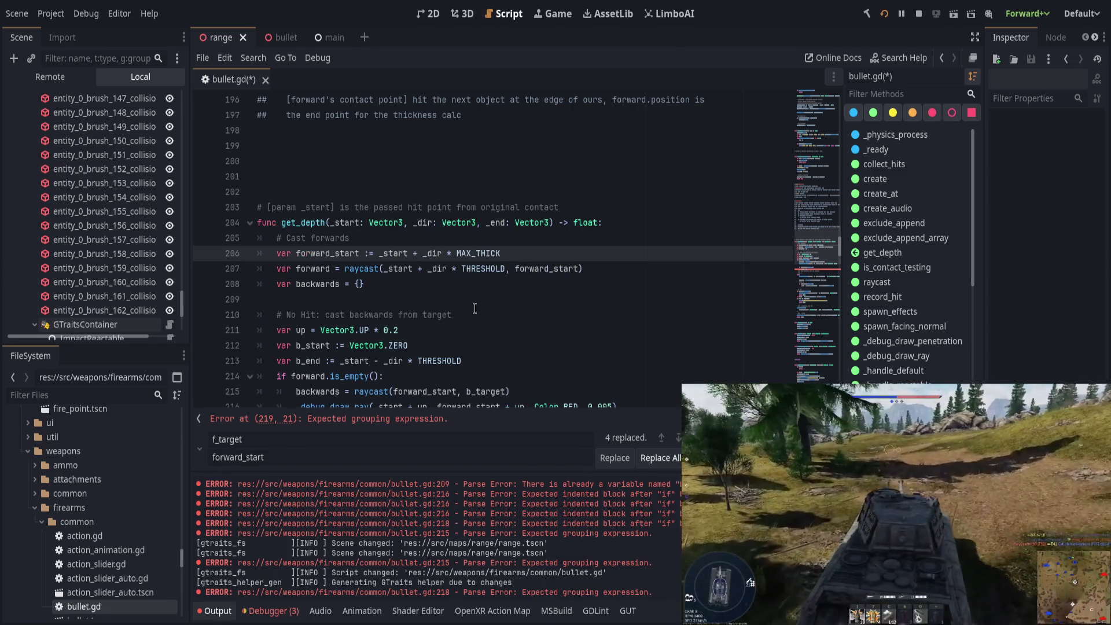
pyautogui.press('Escape')
# Step: Rename b_start to backwards_start with Replace All
pyautogui.doubleClick(313, 346)
pyautogui.hotkey('ctrl', 'r')
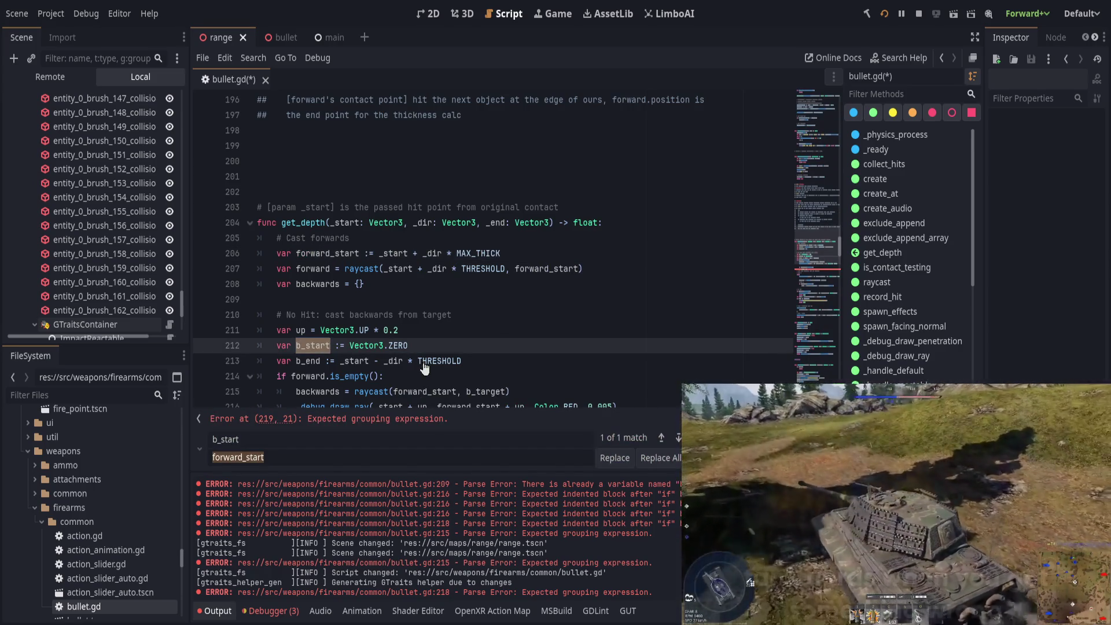
pyautogui.press('Tab')
pyautogui.write('backward')
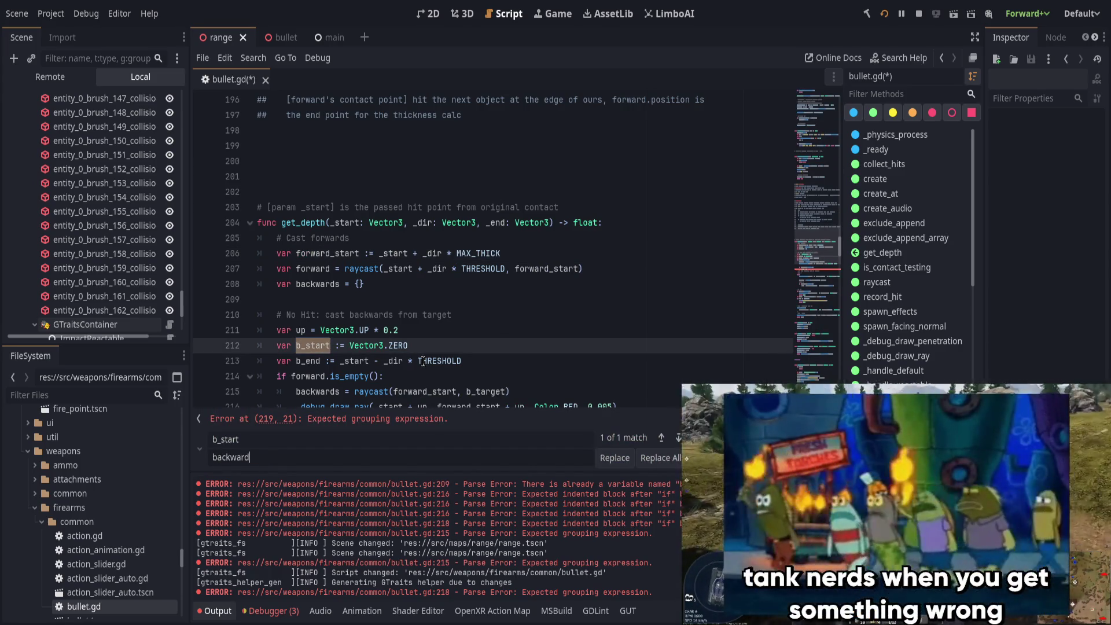
pyautogui.write('s_start')
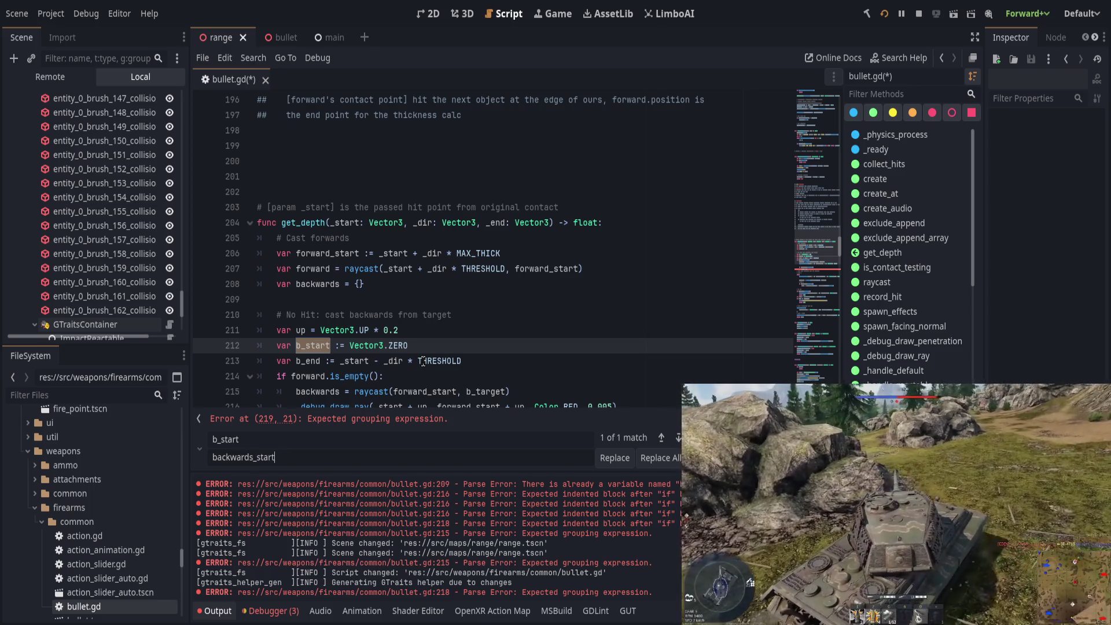
pyautogui.click(653, 460)
pyautogui.click(320, 375)
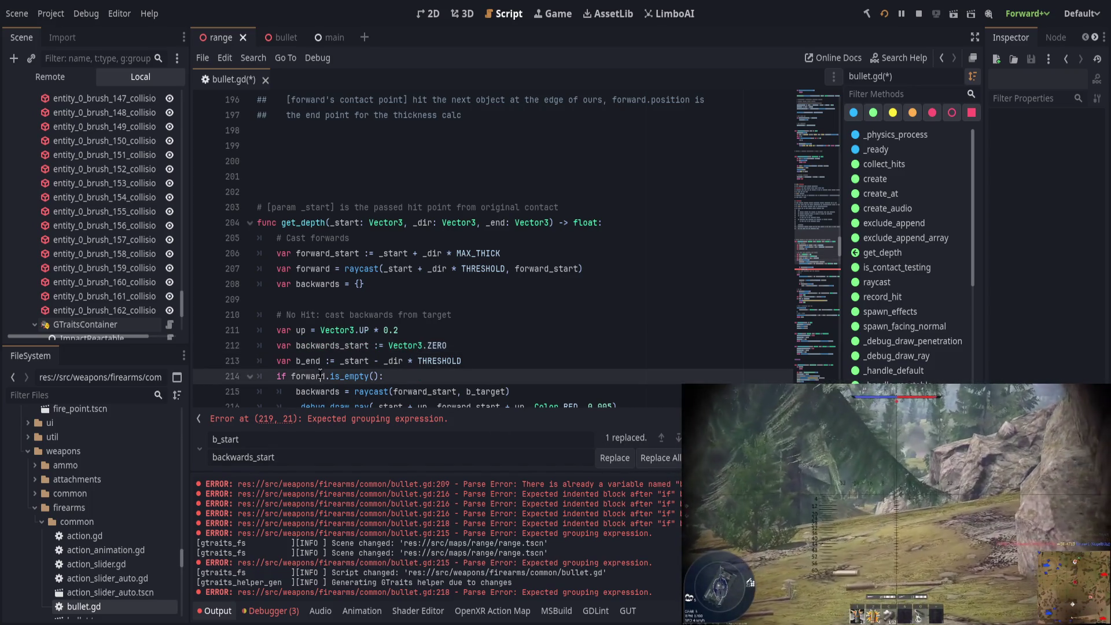
# Step: Rename b_end to backwards_end with Replace All
pyautogui.doubleClick(312, 360)
pyautogui.hotkey('ctrl', 'r')
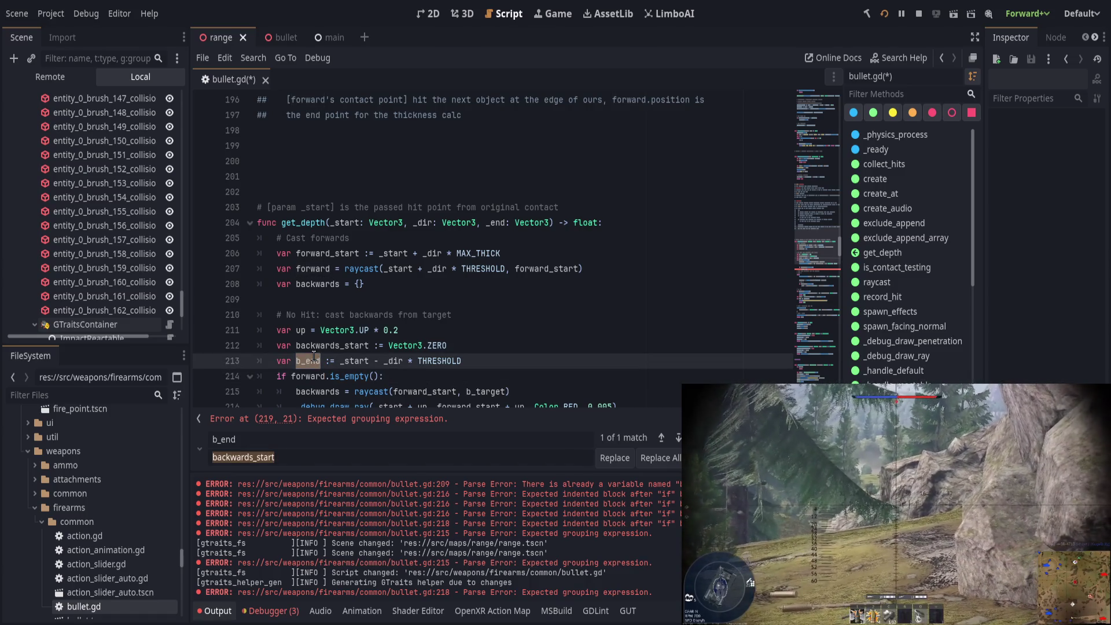
pyautogui.write('backwards_')
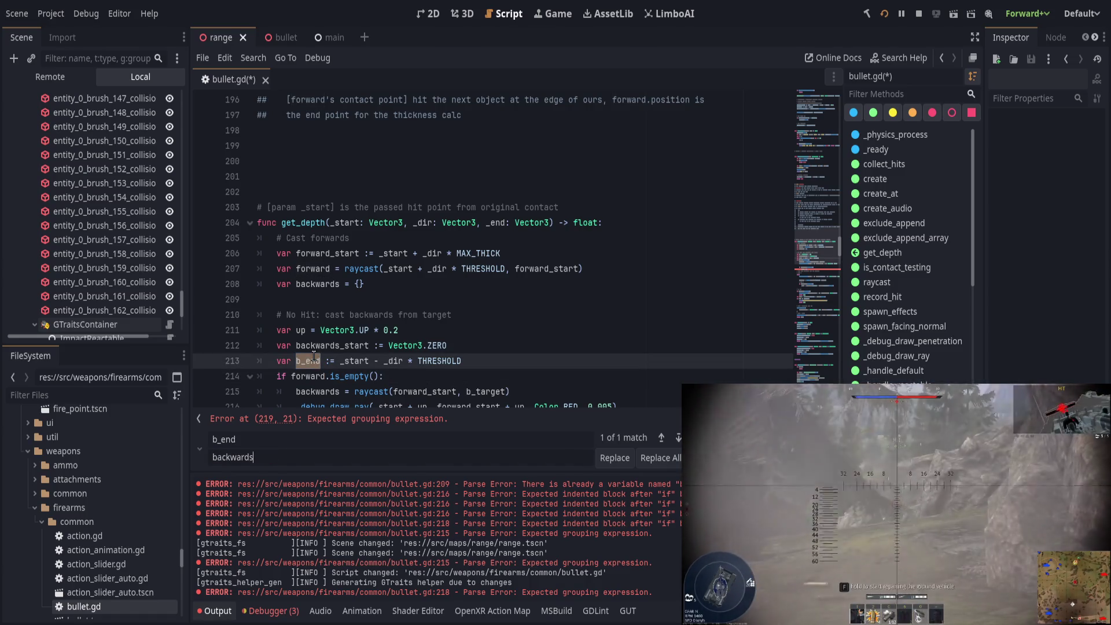
pyautogui.write('end')
pyautogui.click(614, 457)
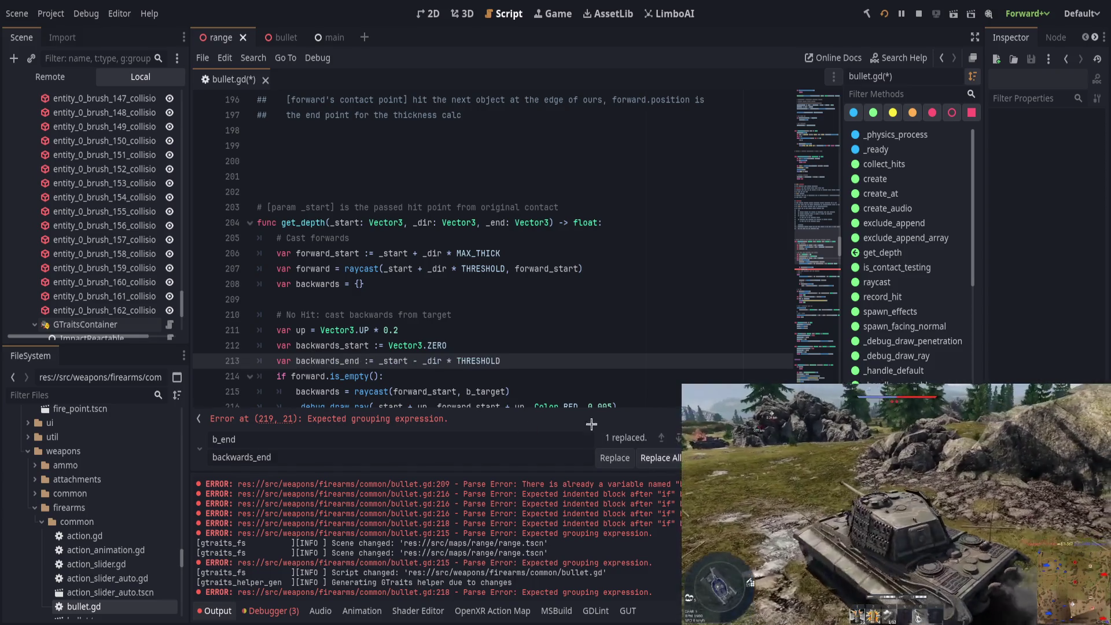
pyautogui.press('Escape')
# Step: Replace b_target on line 215 with backwards_start so the backwards raycast targets it
pyautogui.doubleClick(364, 345)
pyautogui.hotkey('ctrl', 'c')
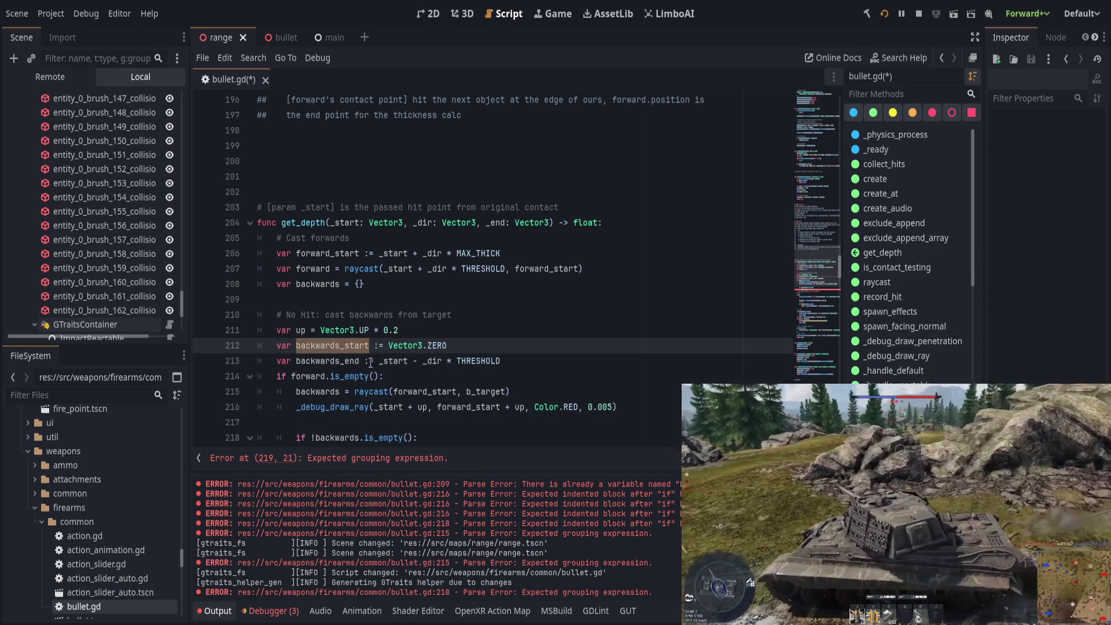
pyautogui.doubleClick(479, 392)
pyautogui.scroll(-3, 584, 383)
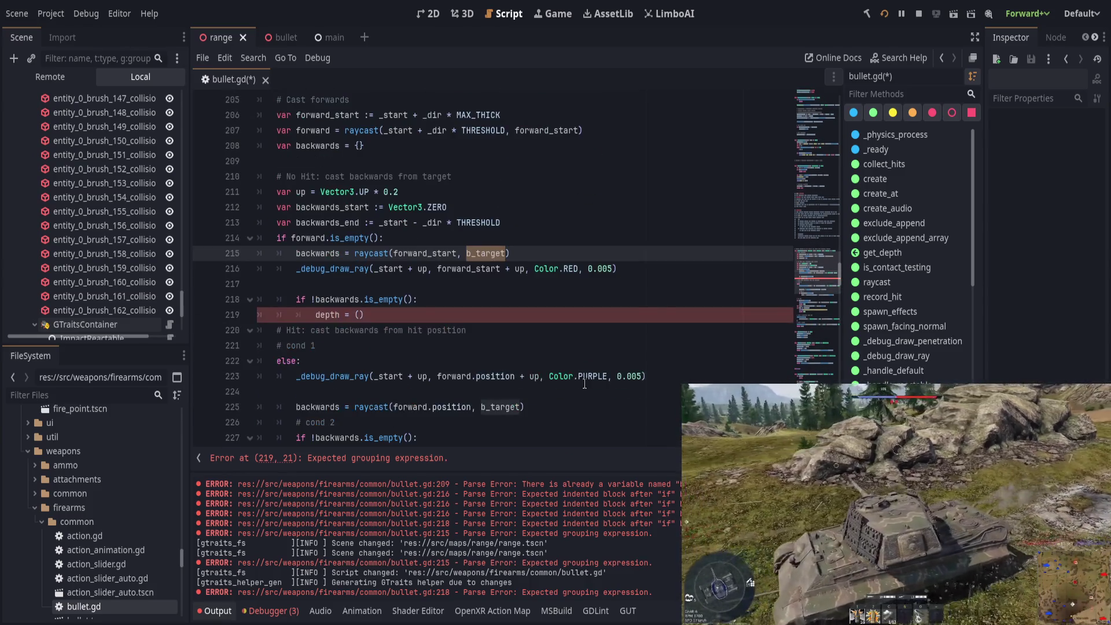
pyautogui.hotkey('ctrl', 'r')
pyautogui.press('Tab')
pyautogui.hotkey('ctrl', 'v')
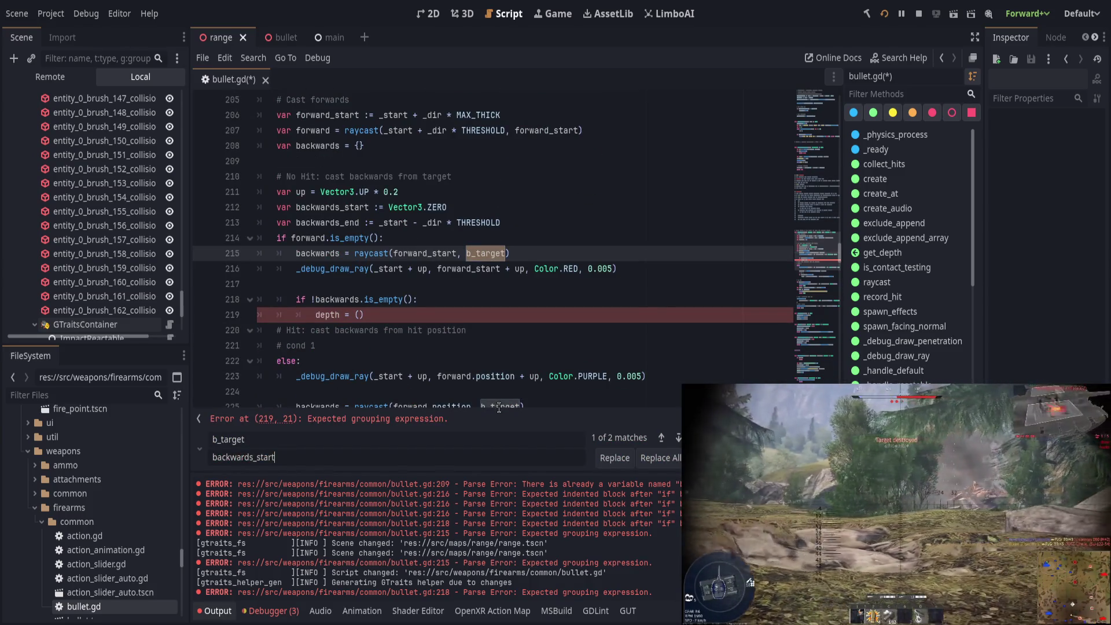
pyautogui.click(664, 461)
pyautogui.scroll(3, 373, 364)
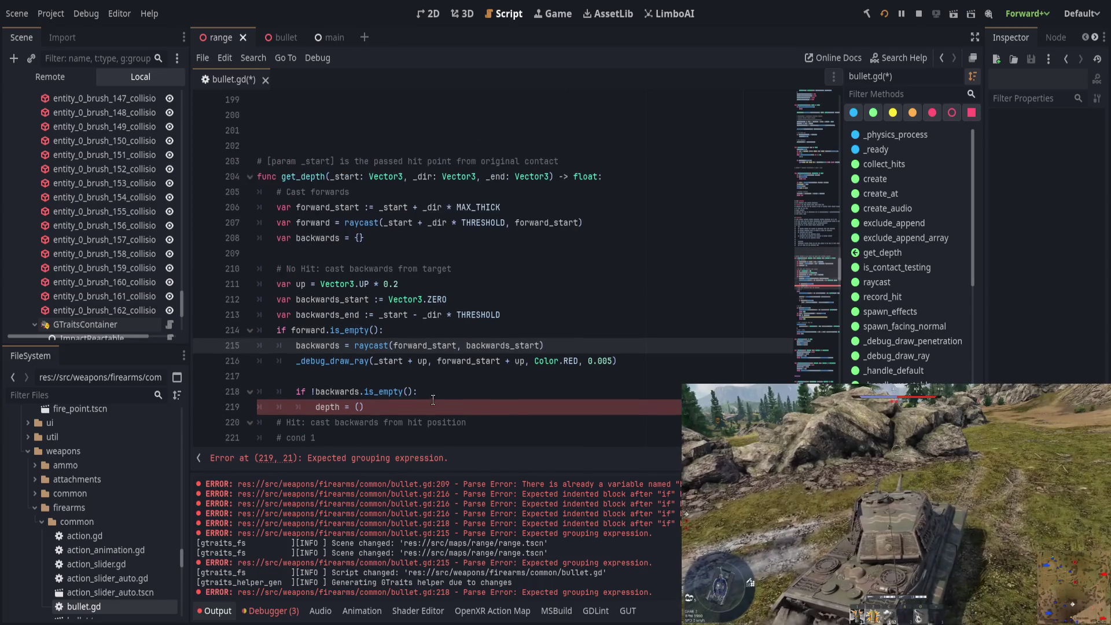